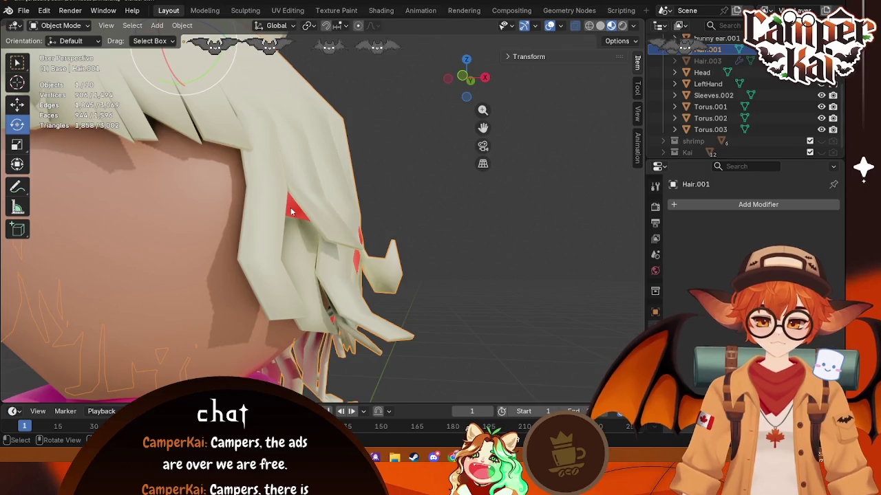
- Browse the Add and mode menus, then enable X-ray to reveal the hair wireframe
{"action": "scroll", "coordinate": [371, 196], "scroll_direction": "up", "scroll_amount": 4}
{"action": "scroll", "coordinate": [371, 195], "scroll_direction": "down", "scroll_amount": 3}
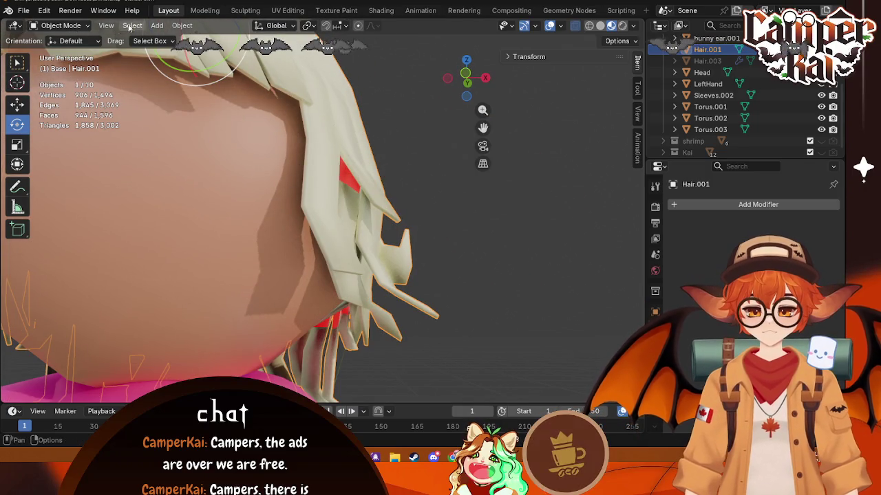
{"action": "left_click", "coordinate": [154, 26]}
{"action": "left_click", "coordinate": [65, 26]}
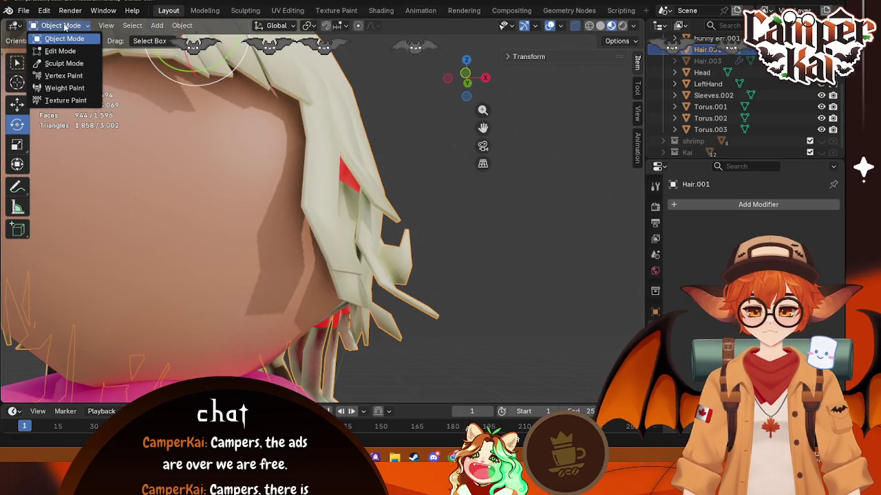
{"action": "left_click", "coordinate": [574, 26]}
{"action": "mouse_move", "coordinate": [463, 164]}
{"action": "middle_mouse_down"}
{"action": "mouse_move", "coordinate": [321, 229]}
{"action": "mouse_move", "coordinate": [418, 177]}
{"action": "middle_mouse_up"}
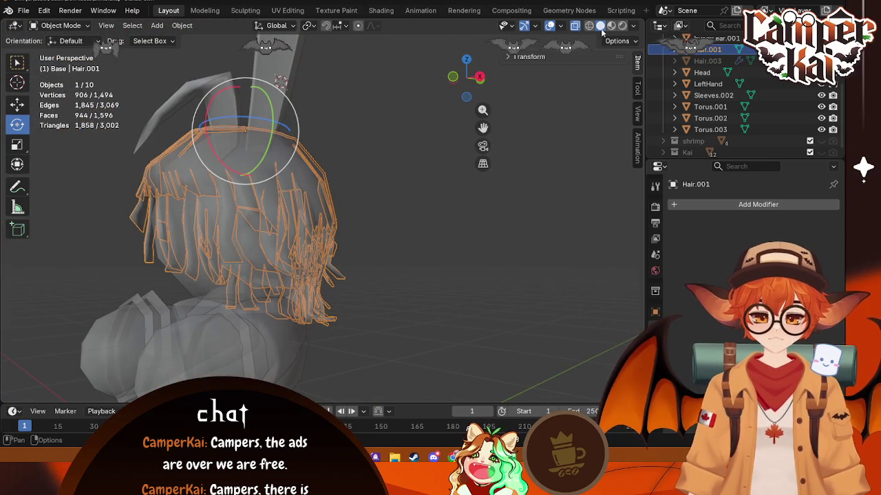
- Switch to Material Preview shading and enter Edit Mode on Hair.001 to inspect the red faces
{"action": "left_click", "coordinate": [611, 26]}
{"action": "scroll", "coordinate": [385, 258], "scroll_direction": "up", "scroll_amount": 3}
{"action": "key", "text": "Tab"}
{"action": "mouse_move", "coordinate": [385, 258]}
{"action": "middle_mouse_down"}
{"action": "mouse_move", "coordinate": [314, 270]}
{"action": "mouse_move", "coordinate": [377, 258]}
{"action": "mouse_move", "coordinate": [407, 320]}
{"action": "mouse_move", "coordinate": [440, 275]}
{"action": "mouse_move", "coordinate": [380, 257]}
{"action": "mouse_move", "coordinate": [283, 255]}
{"action": "middle_mouse_up"}
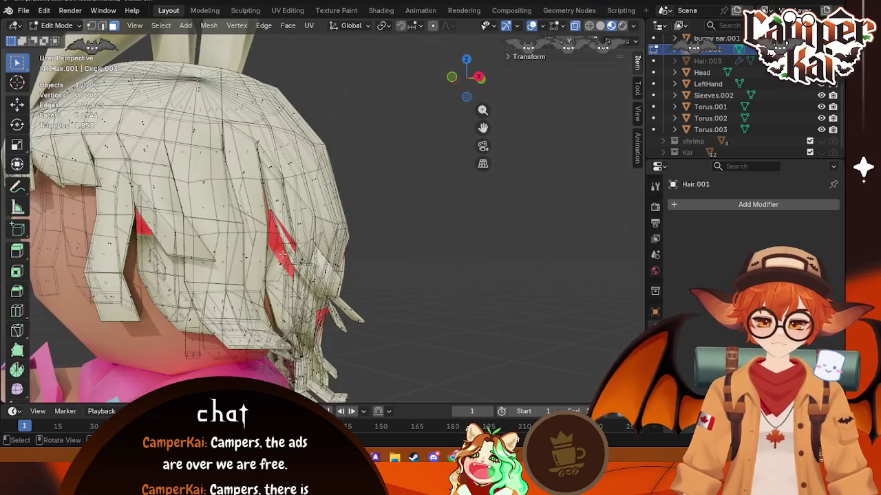
- Turn off X-ray, then rotate a red face at the back of the head and nudge it along X
{"action": "left_click", "coordinate": [573, 27]}
{"action": "scroll", "coordinate": [375, 279], "scroll_direction": "up", "scroll_amount": 2}
{"action": "mouse_move", "coordinate": [268, 269]}
{"action": "middle_mouse_down"}
{"action": "mouse_move", "coordinate": [121, 272]}
{"action": "mouse_move", "coordinate": [124, 197]}
{"action": "mouse_move", "coordinate": [143, 217]}
{"action": "middle_mouse_up"}
{"action": "key", "text": "r"}
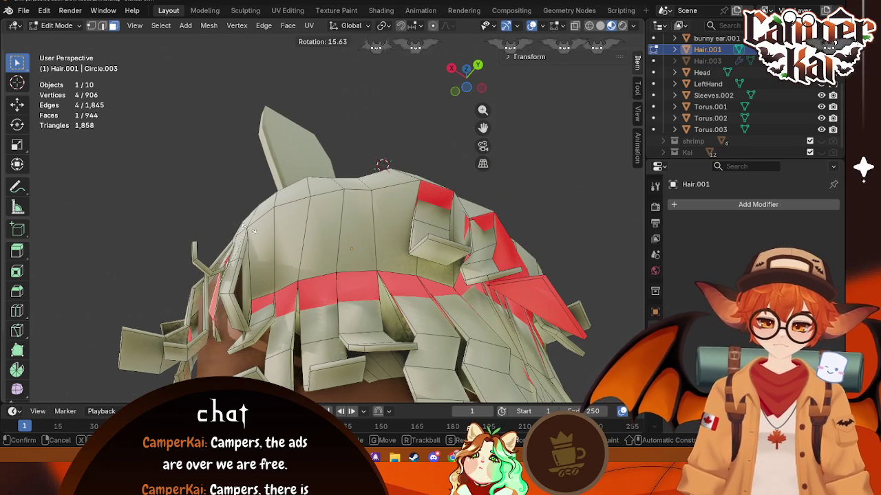
{"action": "left_click", "coordinate": [240, 226]}
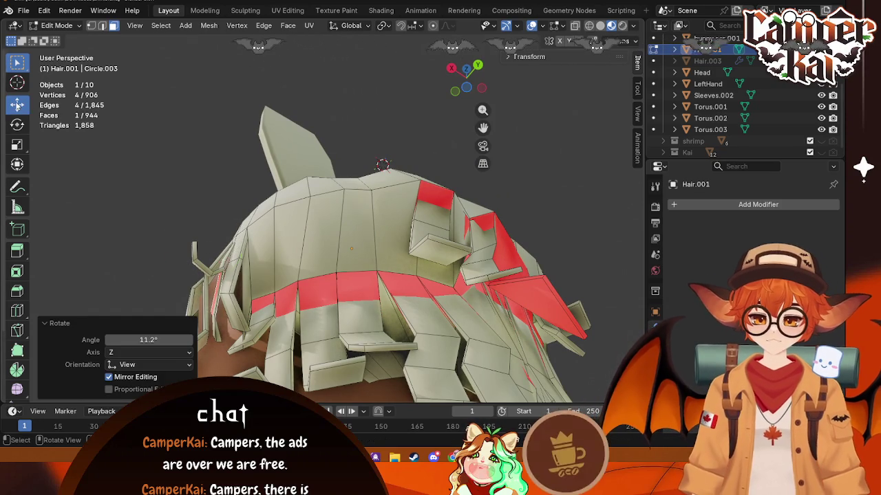
{"action": "key", "text": "g"}
{"action": "key", "text": "x"}
{"action": "left_click", "coordinate": [185, 260]}
- Push the selected hair vertices further along X and Y to close the gap
{"action": "mouse_move", "coordinate": [346, 148]}
{"action": "middle_mouse_down"}
{"action": "mouse_move", "coordinate": [240, 247]}
{"action": "mouse_move", "coordinate": [275, 264]}
{"action": "mouse_move", "coordinate": [230, 231]}
{"action": "middle_mouse_up"}
{"action": "scroll", "coordinate": [266, 258], "scroll_direction": "down", "scroll_amount": 3}
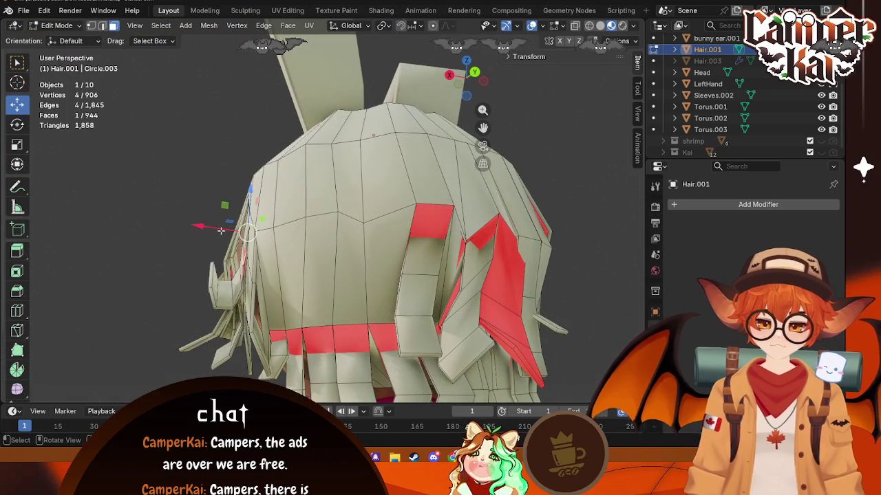
{"action": "left_click_drag", "start_coordinate": [200, 227], "coordinate": [197, 227]}
{"action": "mouse_move", "coordinate": [197, 227]}
{"action": "middle_mouse_down"}
{"action": "mouse_move", "coordinate": [271, 263]}
{"action": "mouse_move", "coordinate": [266, 272]}
{"action": "middle_mouse_up"}
{"action": "scroll", "coordinate": [272, 263], "scroll_direction": "up", "scroll_amount": 3}
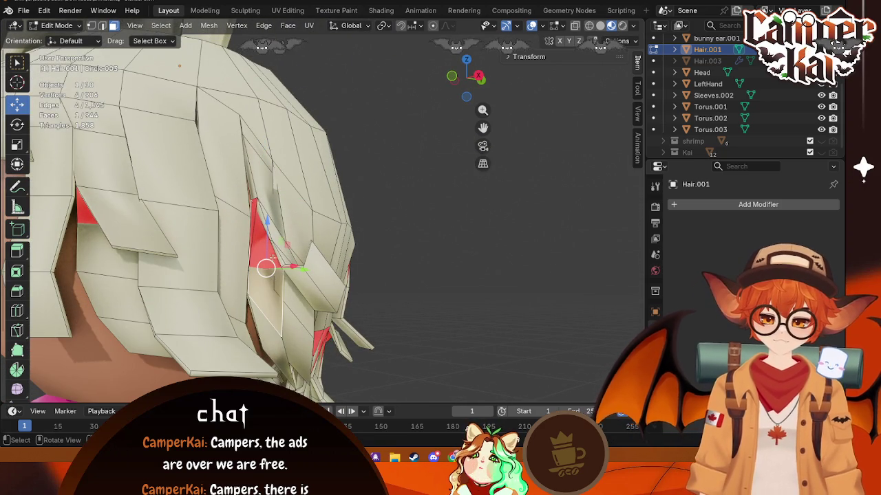
{"action": "left_click_drag", "start_coordinate": [302, 269], "coordinate": [350, 280]}
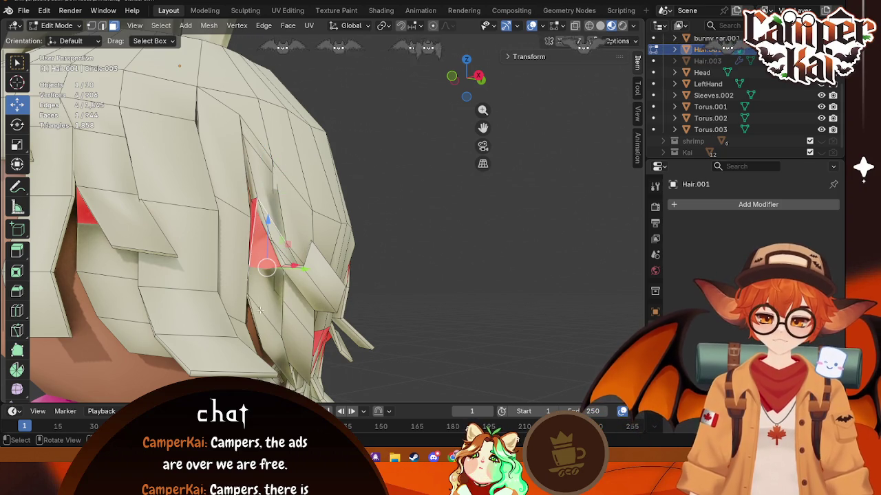
{"action": "left_click_drag", "start_coordinate": [297, 269], "coordinate": [308, 272]}
{"action": "mouse_move", "coordinate": [309, 272]}
{"action": "middle_mouse_down"}
{"action": "mouse_move", "coordinate": [329, 324]}
{"action": "mouse_move", "coordinate": [289, 282]}
{"action": "middle_mouse_up"}
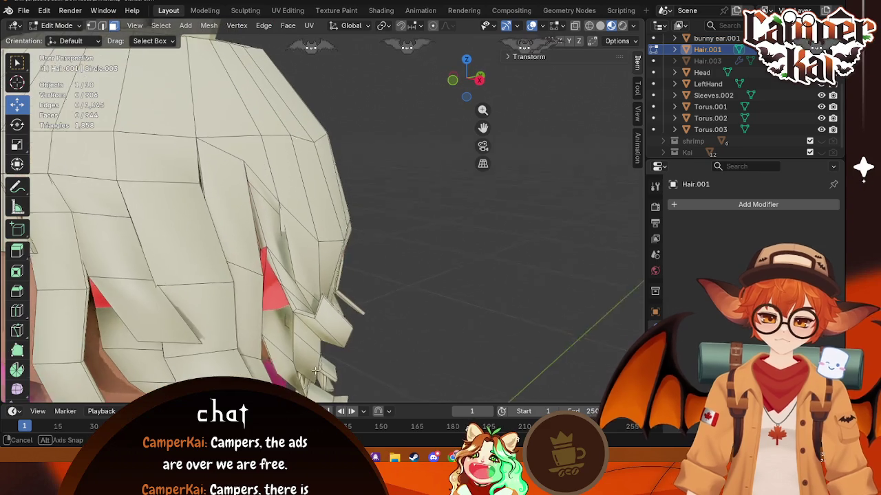
- Restore the red face selection and rotate it about 10.84 degrees in right orthographic view
{"action": "key", "text": "alt+a"}
{"action": "key", "text": "ctrl+z"}
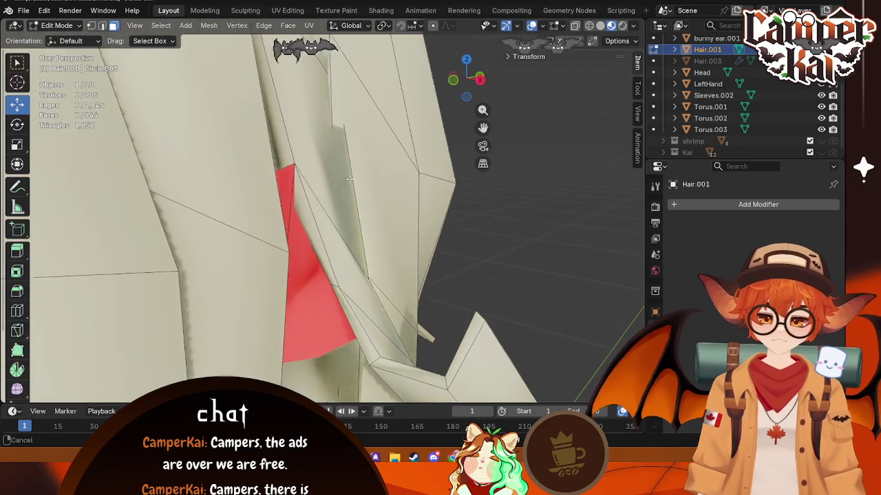
{"action": "mouse_move", "coordinate": [289, 282]}
{"action": "middle_mouse_down"}
{"action": "mouse_move", "coordinate": [375, 309]}
{"action": "mouse_move", "coordinate": [360, 279]}
{"action": "middle_mouse_up"}
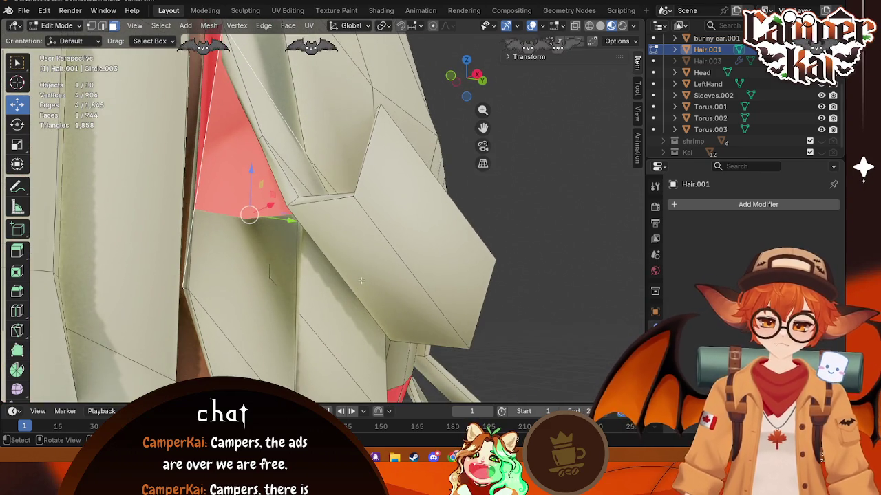
{"action": "left_click", "coordinate": [478, 74]}
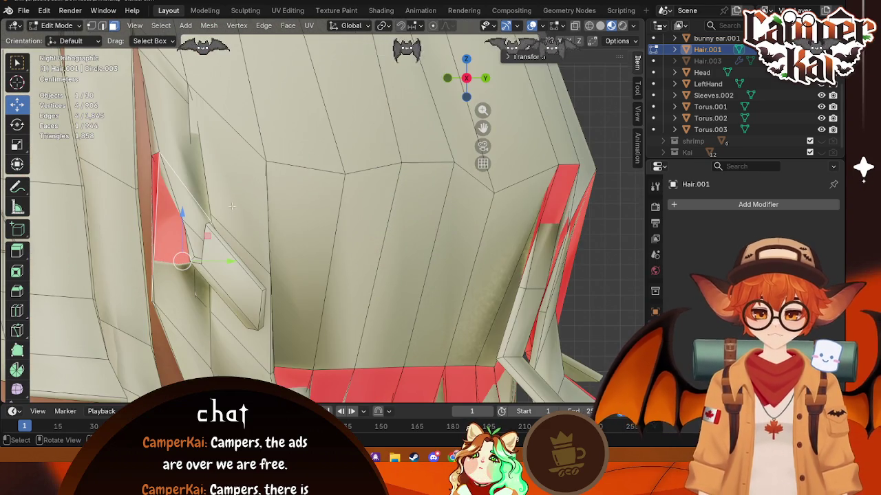
{"action": "key", "text": "r"}
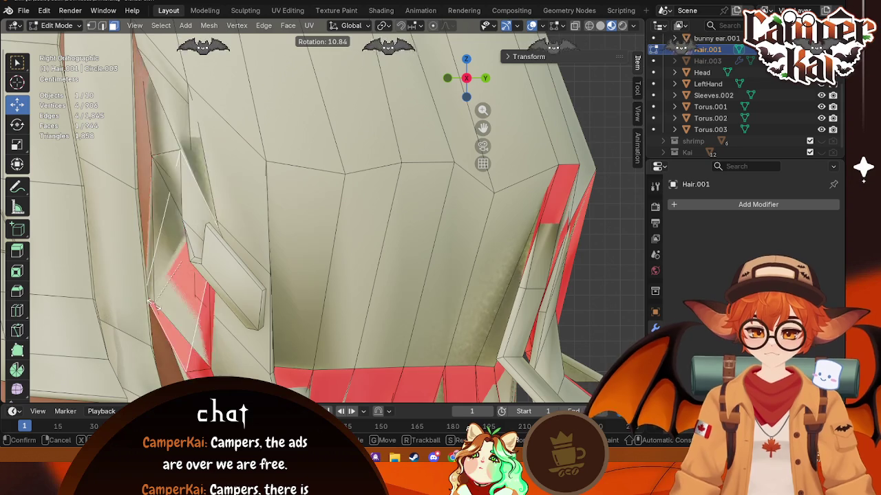
{"action": "left_click", "coordinate": [210, 301]}
{"action": "mouse_move", "coordinate": [240, 314]}
{"action": "middle_mouse_down"}
{"action": "mouse_move", "coordinate": [310, 317]}
{"action": "mouse_move", "coordinate": [157, 217]}
{"action": "middle_mouse_up"}
{"action": "middle_click_drag", "start_coordinate": [186, 247], "coordinate": [326, 204]}
{"action": "scroll", "coordinate": [227, 233], "scroll_direction": "up", "scroll_amount": 4}
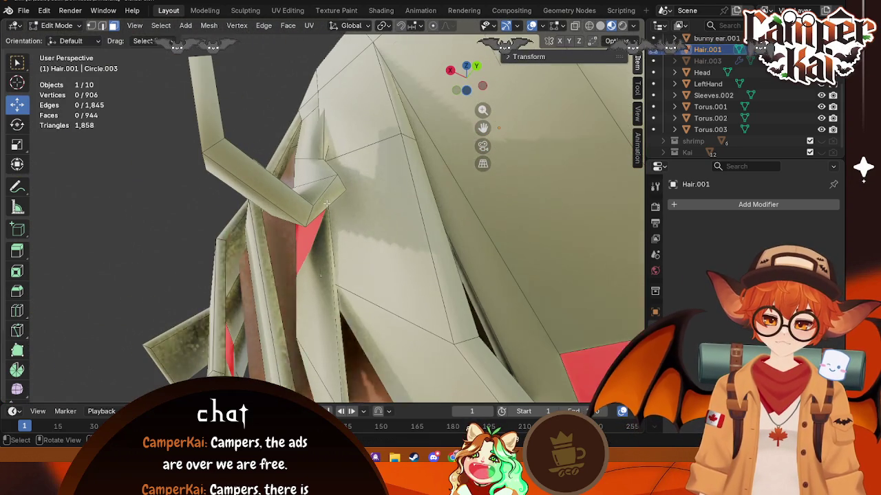
- Re-enable X-ray and slide a red face beside the head along X
{"action": "left_click", "coordinate": [575, 25]}
{"action": "mouse_move", "coordinate": [413, 206]}
{"action": "middle_mouse_down"}
{"action": "mouse_move", "coordinate": [369, 331]}
{"action": "mouse_move", "coordinate": [401, 299]}
{"action": "mouse_move", "coordinate": [379, 346]}
{"action": "mouse_move", "coordinate": [273, 205]}
{"action": "mouse_move", "coordinate": [227, 216]}
{"action": "mouse_move", "coordinate": [220, 252]}
{"action": "mouse_move", "coordinate": [338, 244]}
{"action": "mouse_move", "coordinate": [259, 302]}
{"action": "middle_mouse_up"}
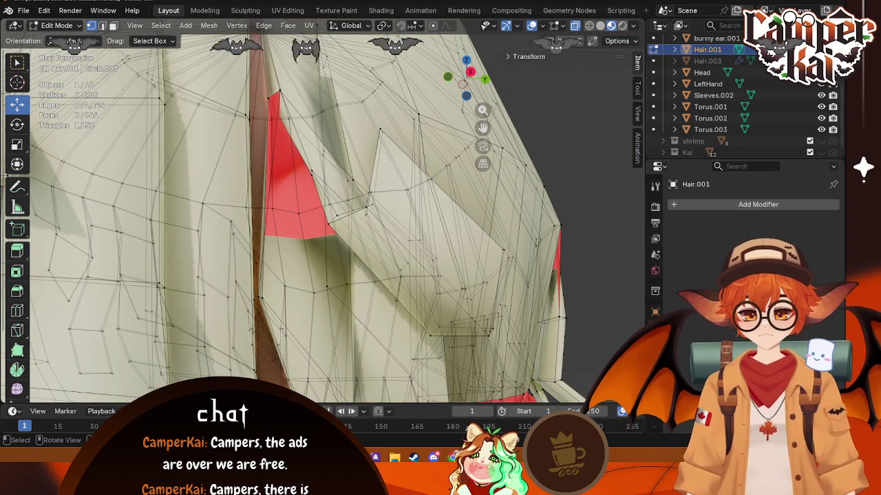
{"action": "middle_click_drag", "start_coordinate": [319, 330], "coordinate": [326, 323]}
{"action": "key", "text": "g"}
{"action": "key", "text": "x"}
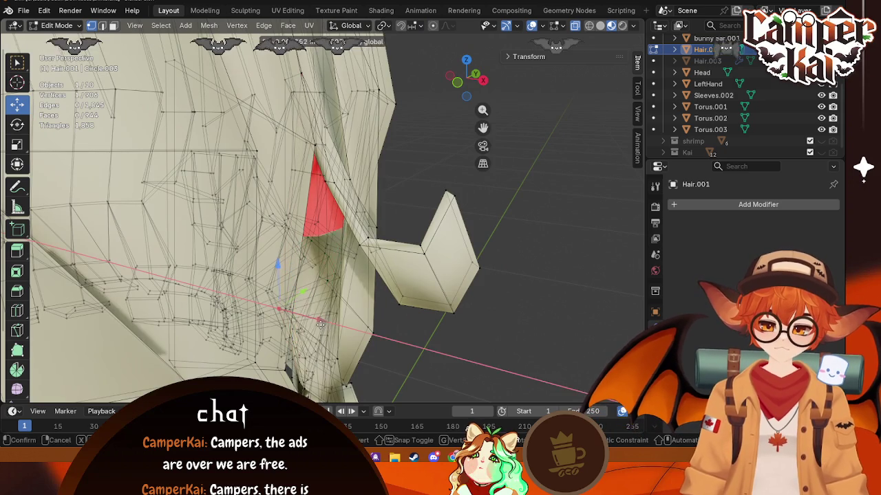
{"action": "left_click_drag", "start_coordinate": [368, 344], "coordinate": [412, 348]}
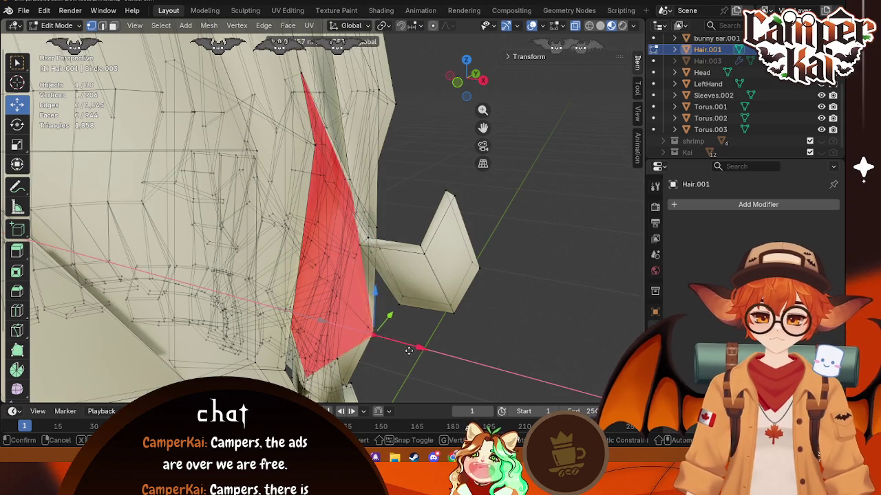
{"action": "left_click", "coordinate": [410, 360]}
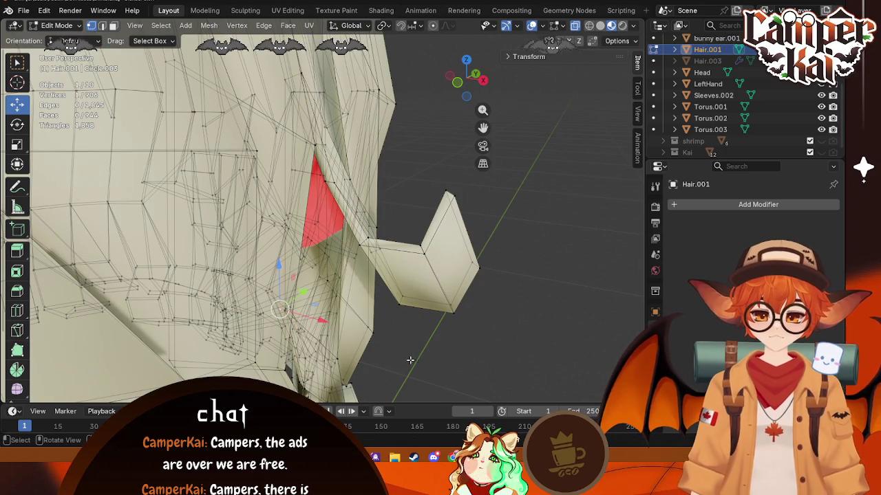
- Make two more X-axis adjustments to the red face and undo a trial vertex move
{"action": "key", "text": "g"}
{"action": "key", "text": "x"}
{"action": "left_click", "coordinate": [329, 150]}
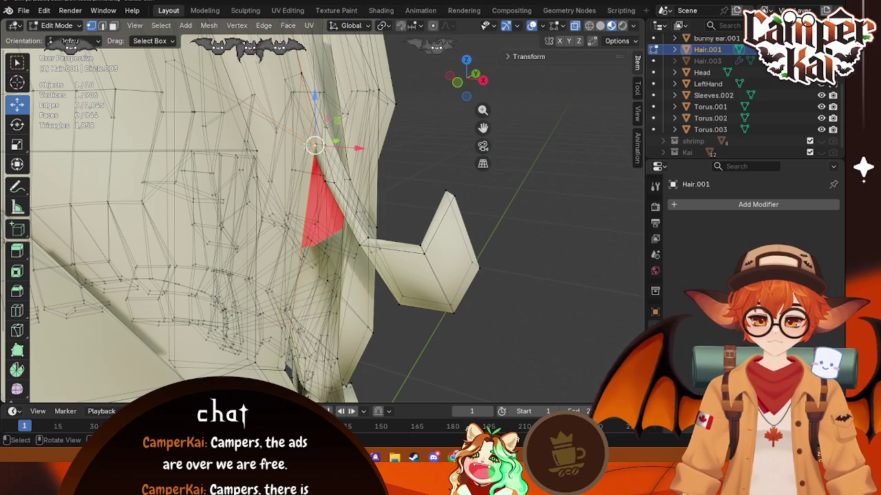
{"action": "key", "text": "g"}
{"action": "key", "text": "x"}
{"action": "left_click", "coordinate": [358, 151]}
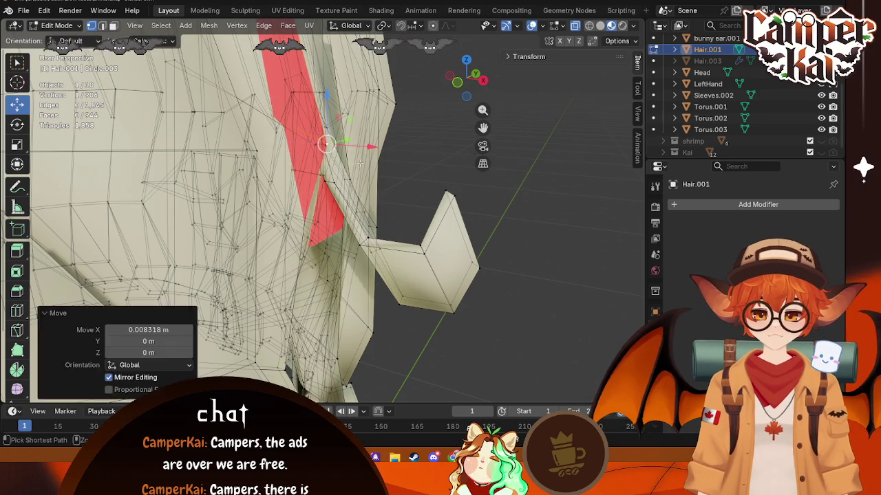
{"action": "mouse_move", "coordinate": [358, 151]}
{"action": "middle_mouse_down"}
{"action": "mouse_move", "coordinate": [367, 176]}
{"action": "mouse_move", "coordinate": [327, 206]}
{"action": "mouse_move", "coordinate": [331, 168]}
{"action": "middle_mouse_up"}
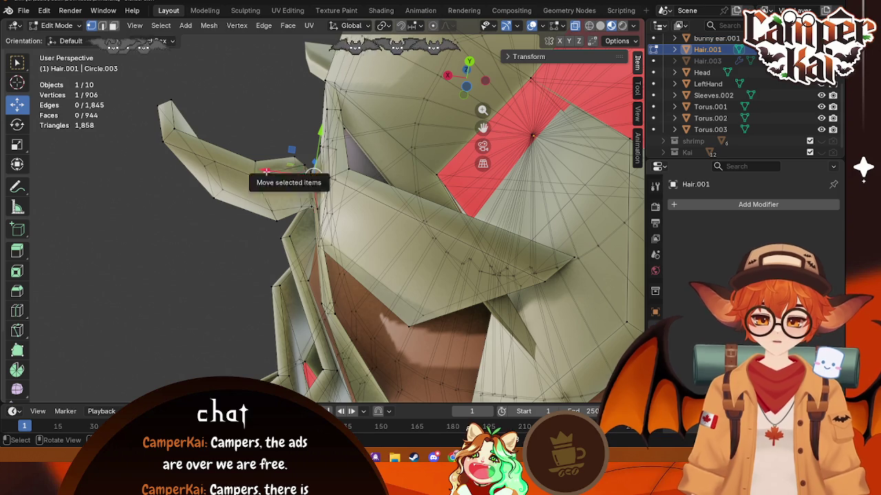
{"action": "key", "text": "g"}
{"action": "key", "text": "Return"}
{"action": "key", "text": "ctrl+z"}
- Slide the vertices along Y to shrink the red gap, then return to Object Mode
{"action": "mouse_move", "coordinate": [313, 194]}
{"action": "middle_mouse_down"}
{"action": "mouse_move", "coordinate": [449, 237]}
{"action": "mouse_move", "coordinate": [271, 274]}
{"action": "middle_mouse_up"}
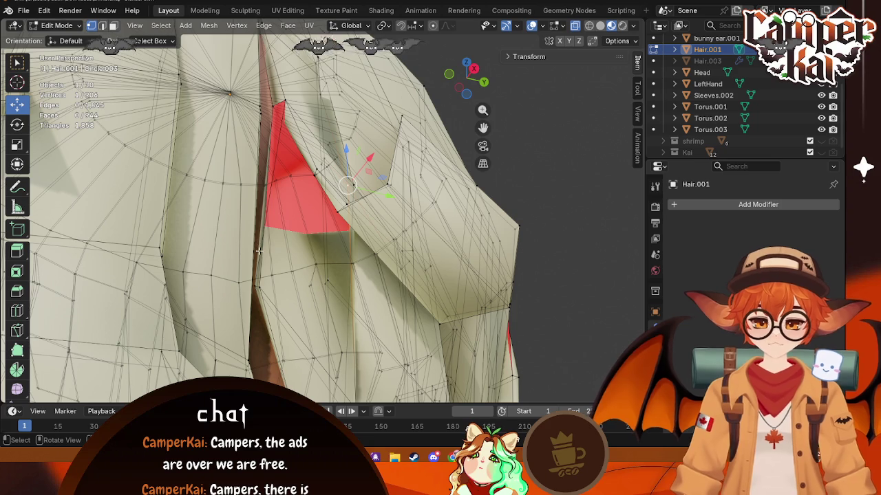
{"action": "left_click_drag", "start_coordinate": [322, 110], "coordinate": [296, 113]}
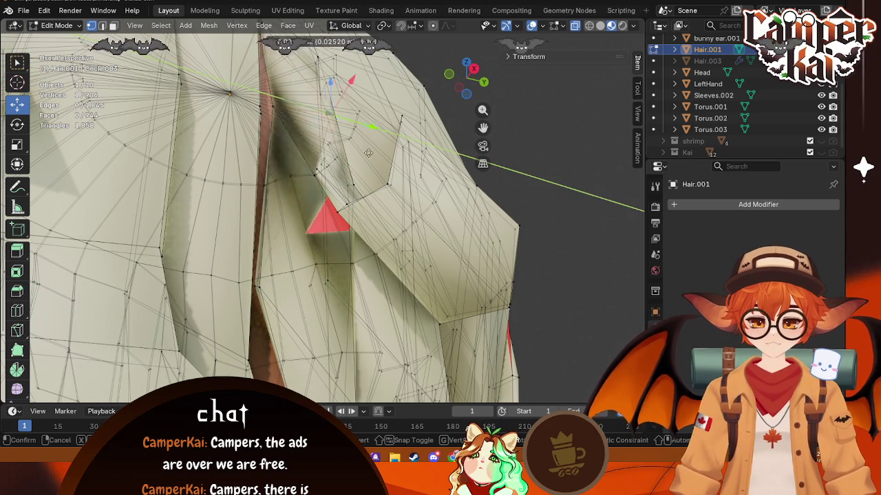
{"action": "left_click_drag", "start_coordinate": [289, 120], "coordinate": [328, 167]}
{"action": "middle_click_drag", "start_coordinate": [329, 170], "coordinate": [383, 303]}
{"action": "scroll", "coordinate": [383, 302], "scroll_direction": "down", "scroll_amount": 4}
{"action": "mouse_move", "coordinate": [461, 278]}
{"action": "middle_mouse_down"}
{"action": "mouse_move", "coordinate": [388, 269]}
{"action": "mouse_move", "coordinate": [390, 250]}
{"action": "middle_mouse_up"}
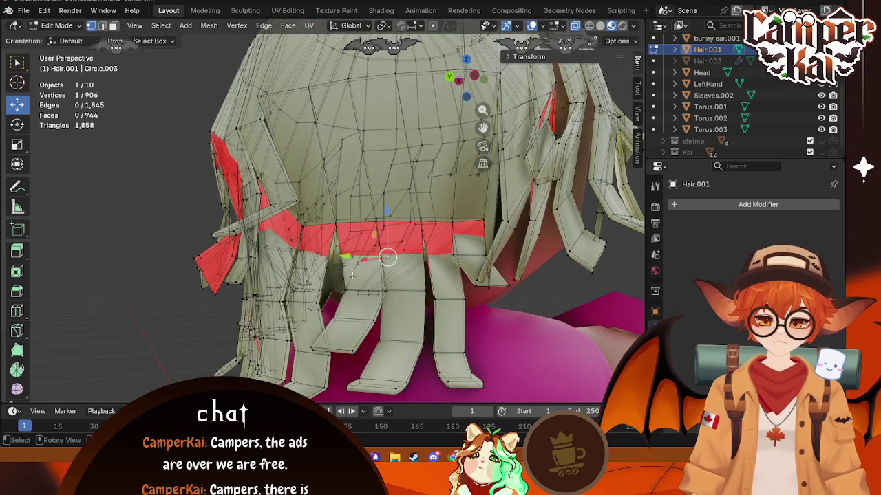
{"action": "key", "text": "Tab"}
{"action": "key", "text": "Tab"}
{"action": "key", "text": "Tab"}
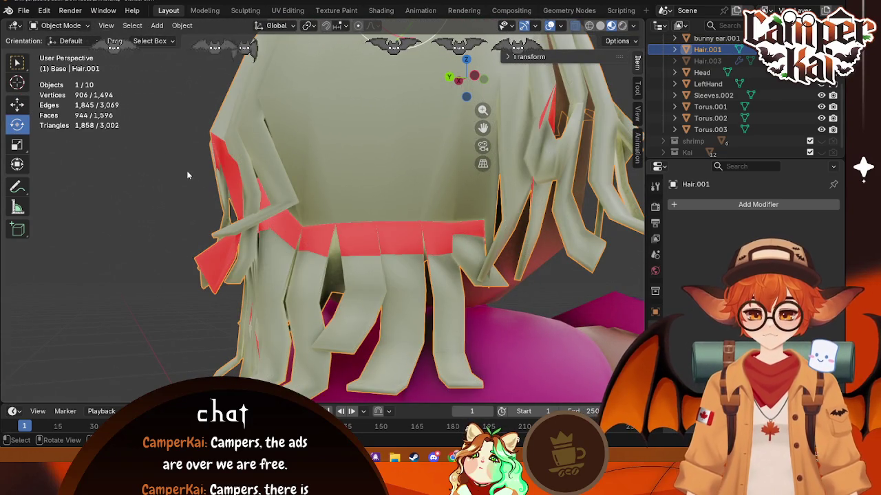
- Re-enter Edit Mode in face select and move a red-band face along Y
{"action": "key", "text": "Tab"}
{"action": "left_click", "coordinate": [114, 26]}
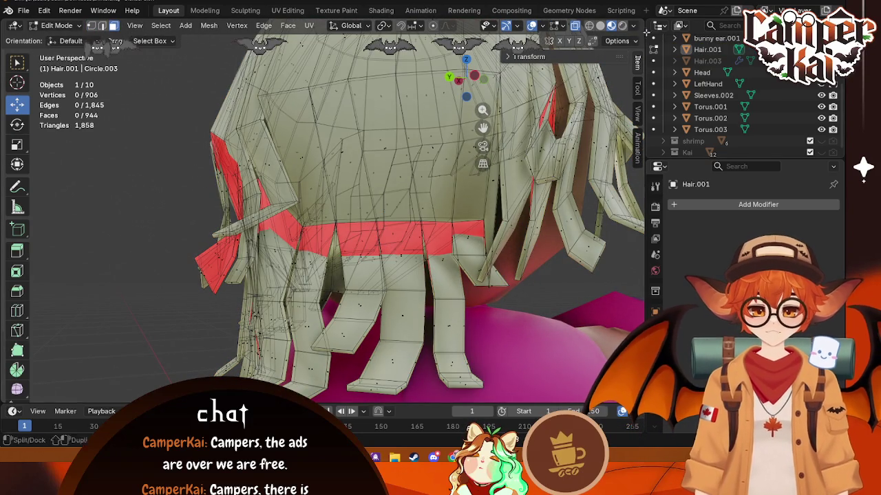
{"action": "left_click", "coordinate": [575, 26]}
{"action": "left_click", "coordinate": [575, 25]}
{"action": "left_click", "coordinate": [575, 26]}
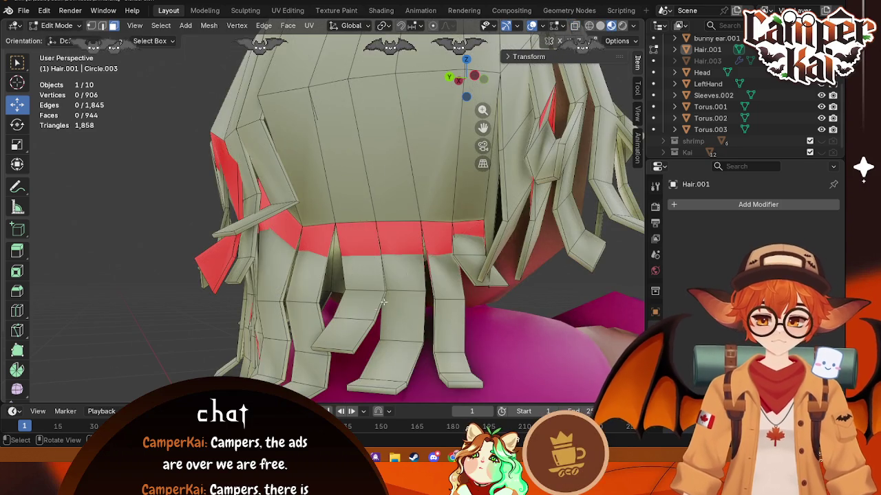
{"action": "left_click", "coordinate": [356, 247]}
{"action": "middle_click_drag", "start_coordinate": [355, 247], "coordinate": [366, 292]}
{"action": "key", "text": "g"}
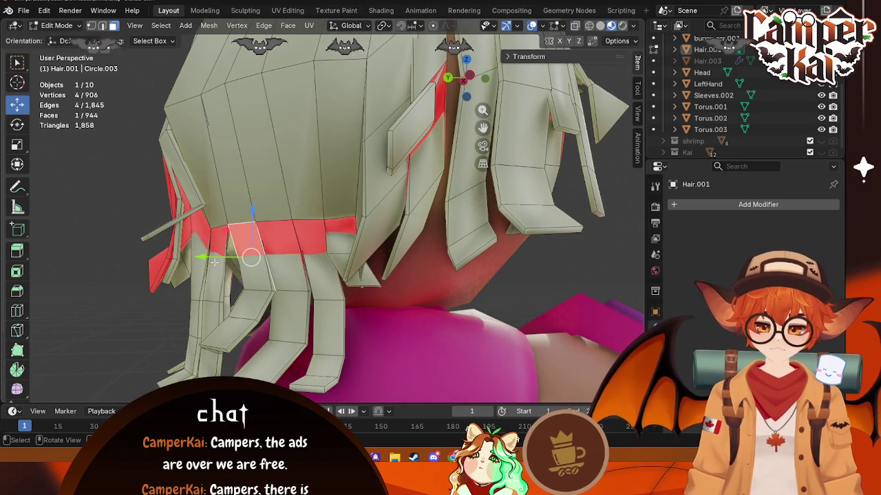
{"action": "key", "text": "y"}
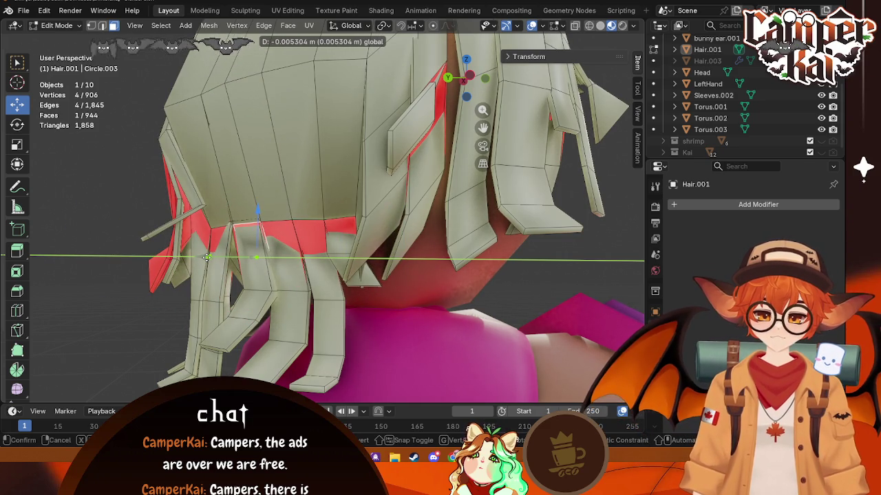
{"action": "left_click", "coordinate": [207, 257]}
- Move two more strand faces next to red strips slightly along Y
{"action": "middle_click_drag", "start_coordinate": [207, 257], "coordinate": [448, 282]}
{"action": "left_click", "coordinate": [391, 288]}
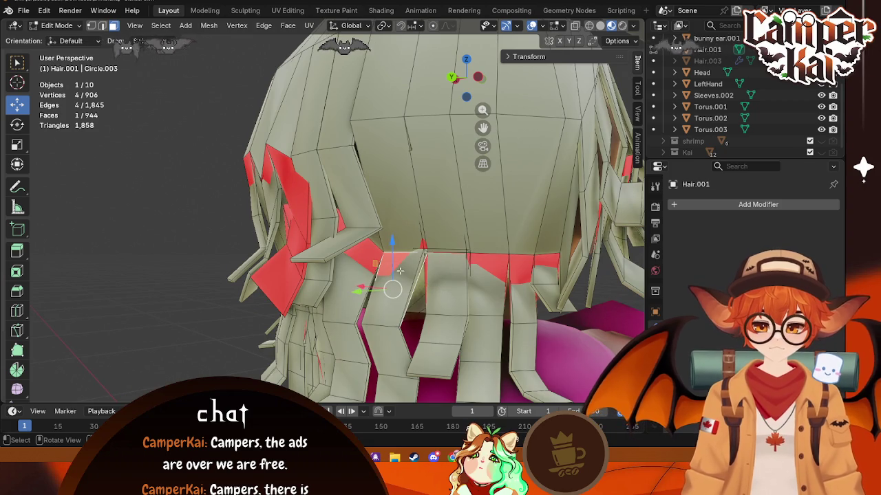
{"action": "middle_click_drag", "start_coordinate": [391, 289], "coordinate": [380, 255]}
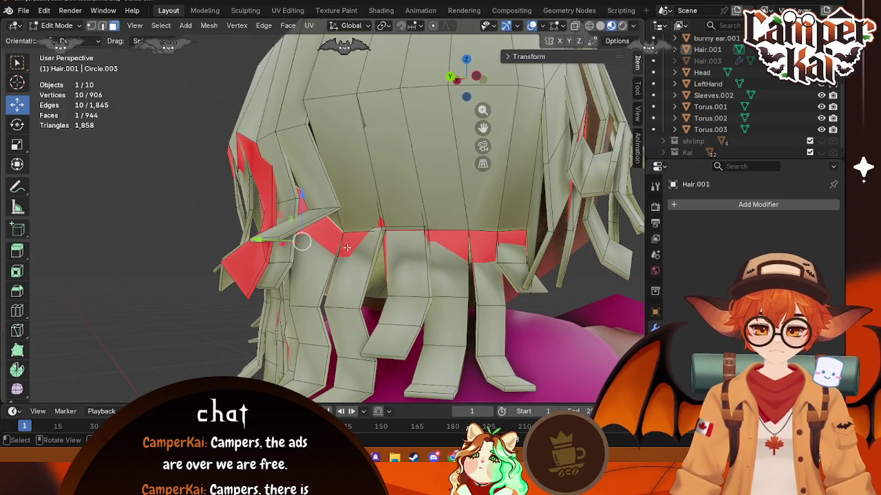
{"action": "key", "text": "g"}
{"action": "key", "text": "y"}
{"action": "left_click", "coordinate": [369, 243]}
{"action": "middle_click_drag", "start_coordinate": [369, 243], "coordinate": [371, 255]}
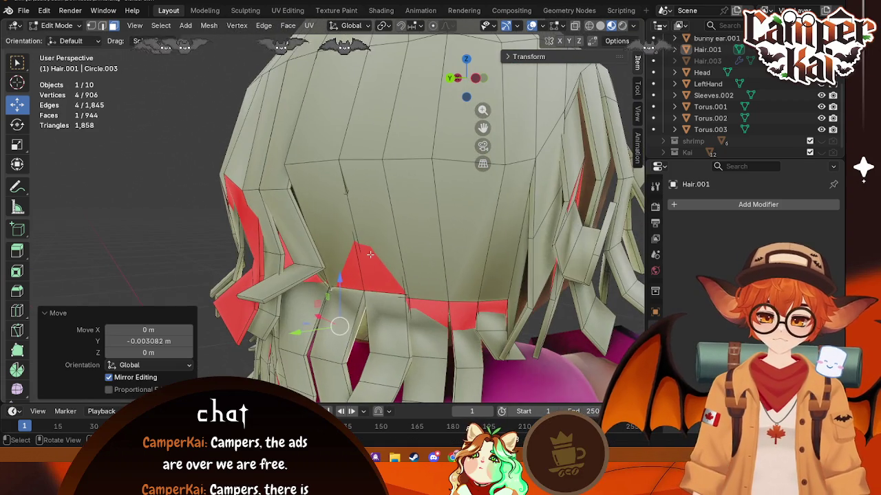
{"action": "left_click", "coordinate": [375, 256]}
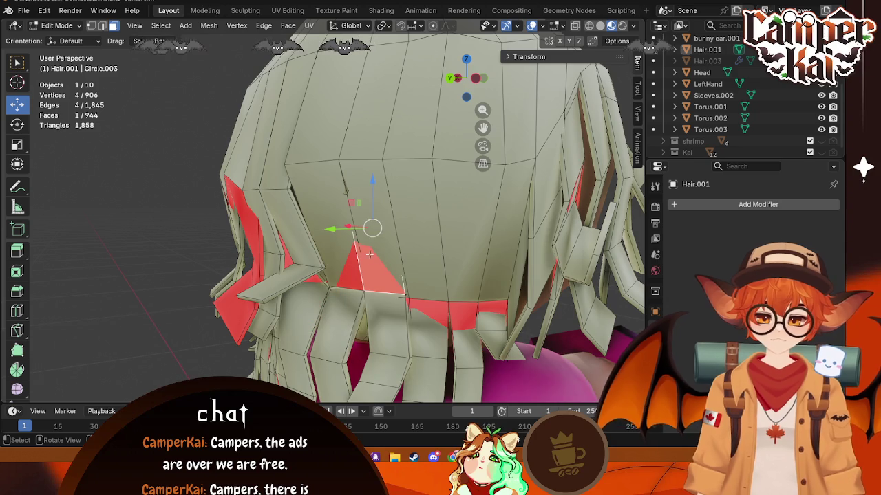
{"action": "left_click_drag", "start_coordinate": [332, 231], "coordinate": [334, 229]}
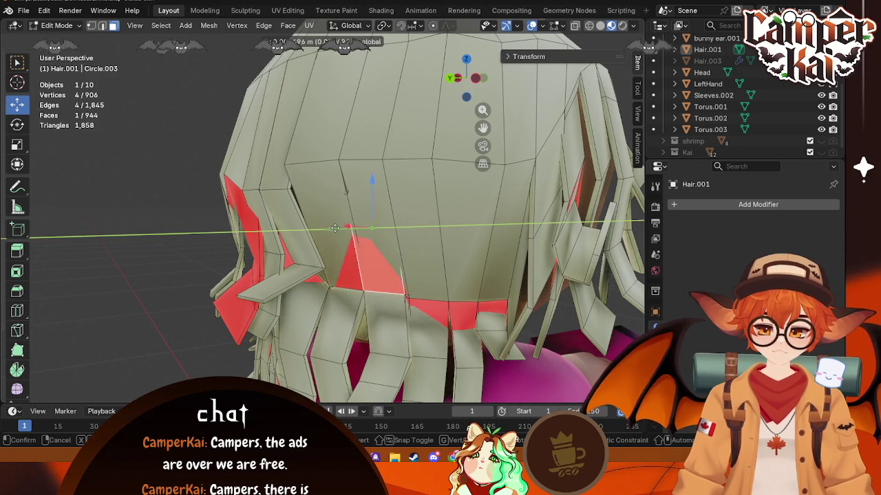
{"action": "left_click", "coordinate": [338, 228]}
- Shift the side red strand face, then two lower hair faces together, along Y
{"action": "mouse_move", "coordinate": [337, 229]}
{"action": "middle_mouse_down"}
{"action": "mouse_move", "coordinate": [402, 301]}
{"action": "mouse_move", "coordinate": [427, 219]}
{"action": "mouse_move", "coordinate": [485, 228]}
{"action": "middle_mouse_up"}
{"action": "left_click", "coordinate": [427, 219]}
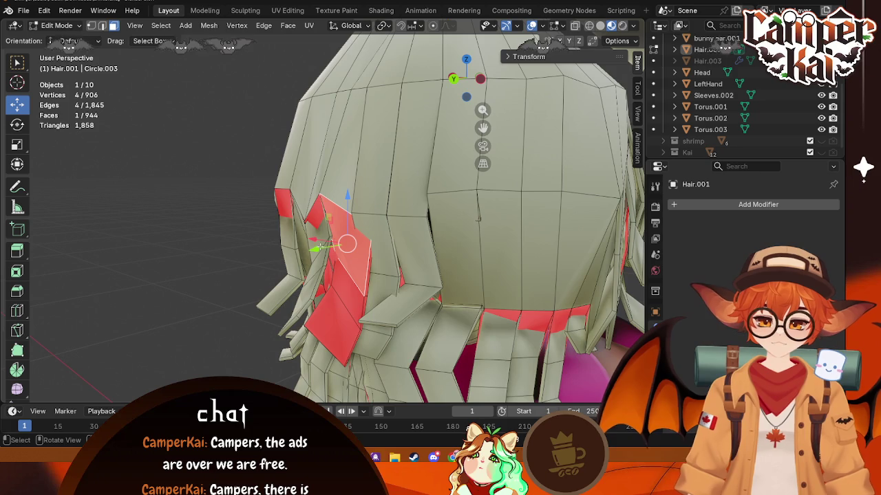
{"action": "key", "text": "y"}
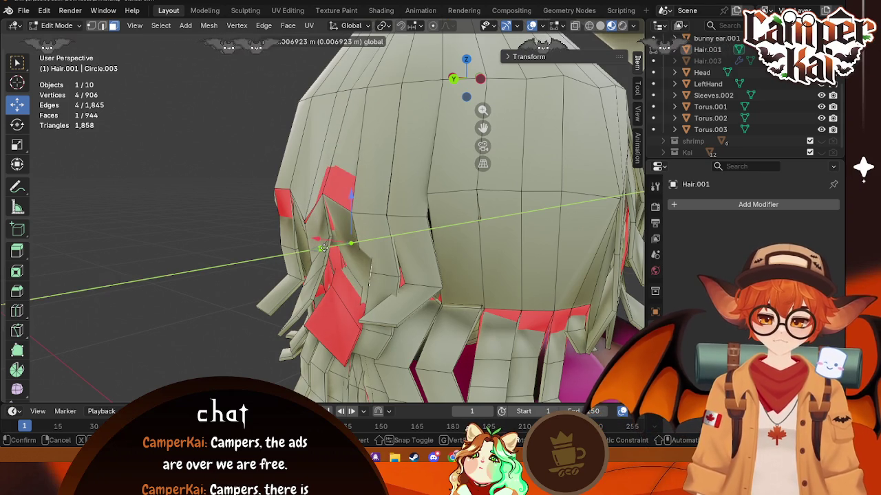
{"action": "left_click", "coordinate": [323, 248]}
{"action": "left_click", "coordinate": [355, 272]}
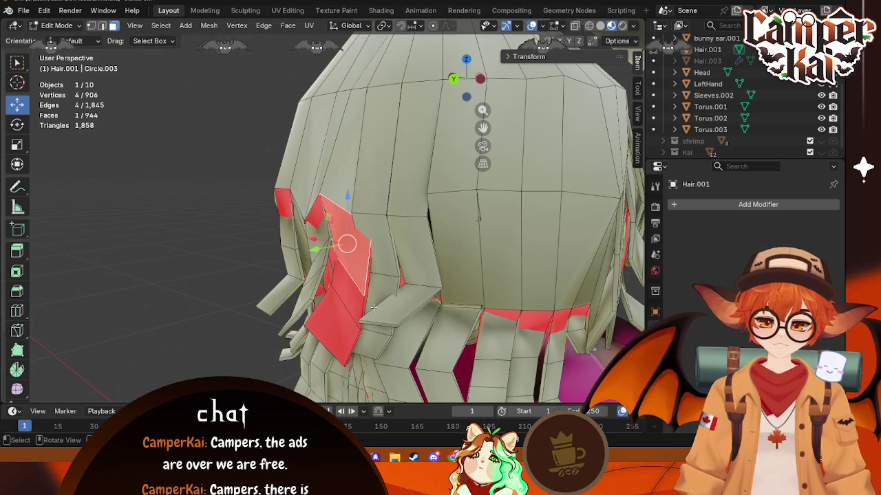
{"action": "left_click", "coordinate": [329, 324], "text": "shift"}
{"action": "key", "text": "g"}
{"action": "key", "text": "y"}
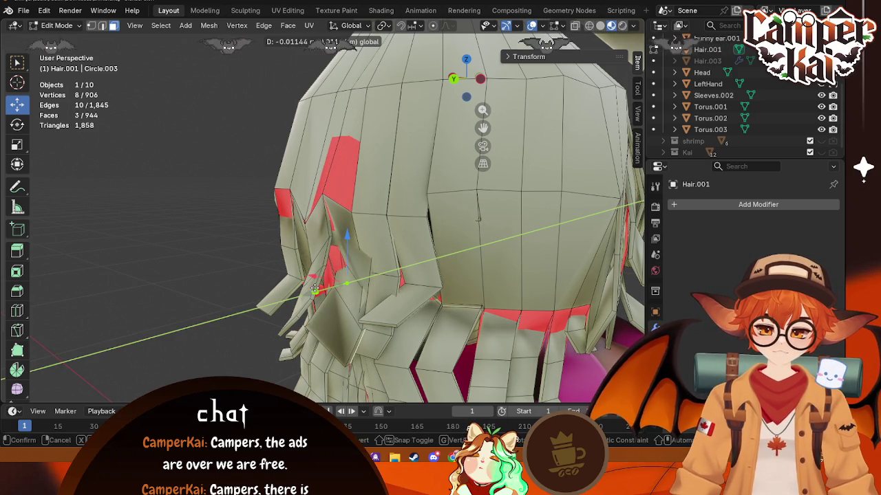
{"action": "left_click", "coordinate": [314, 288]}
- Nudge the red face near the top of the hair along Y
{"action": "middle_click_drag", "start_coordinate": [314, 287], "coordinate": [373, 297]}
{"action": "left_click", "coordinate": [374, 201]}
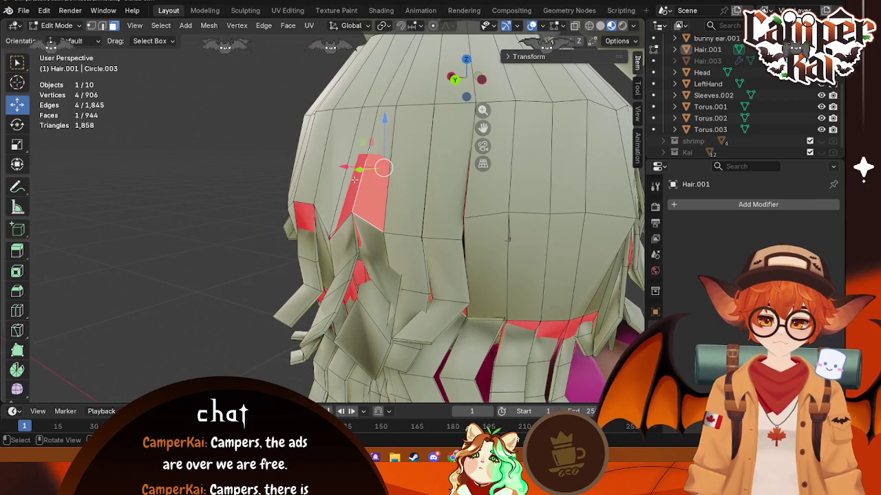
{"action": "key", "text": "g"}
{"action": "key", "text": "y"}
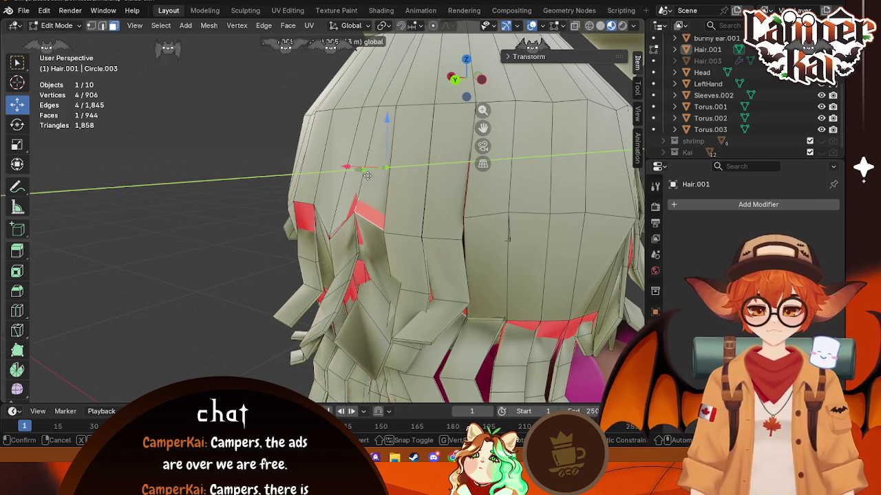
{"action": "left_click", "coordinate": [368, 176]}
{"action": "mouse_move", "coordinate": [413, 293]}
{"action": "middle_mouse_down"}
{"action": "mouse_move", "coordinate": [515, 263]}
{"action": "mouse_move", "coordinate": [457, 344]}
{"action": "middle_mouse_up"}
{"action": "scroll", "coordinate": [456, 343], "scroll_direction": "up", "scroll_amount": 3}
{"action": "scroll", "coordinate": [456, 344], "scroll_direction": "up", "scroll_amount": 2}
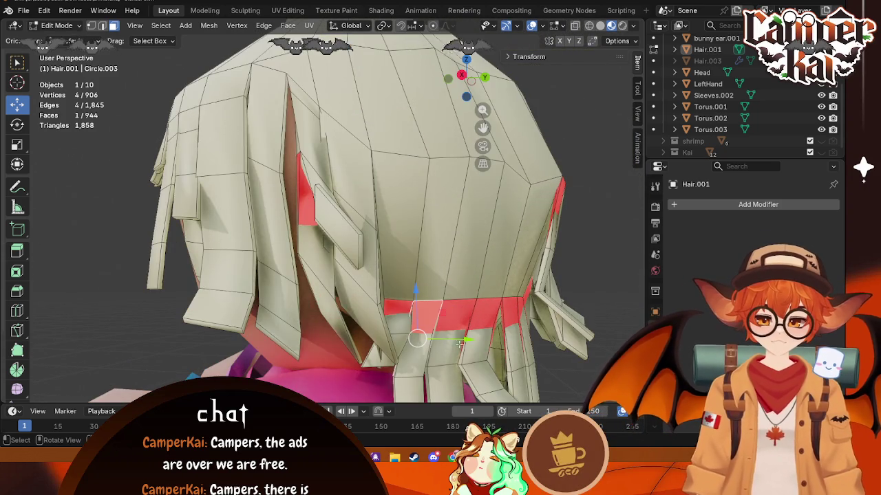
- Move the chosen face along Y, then shift the middle strip faces along X
{"action": "key", "text": "g"}
{"action": "key", "text": "y"}
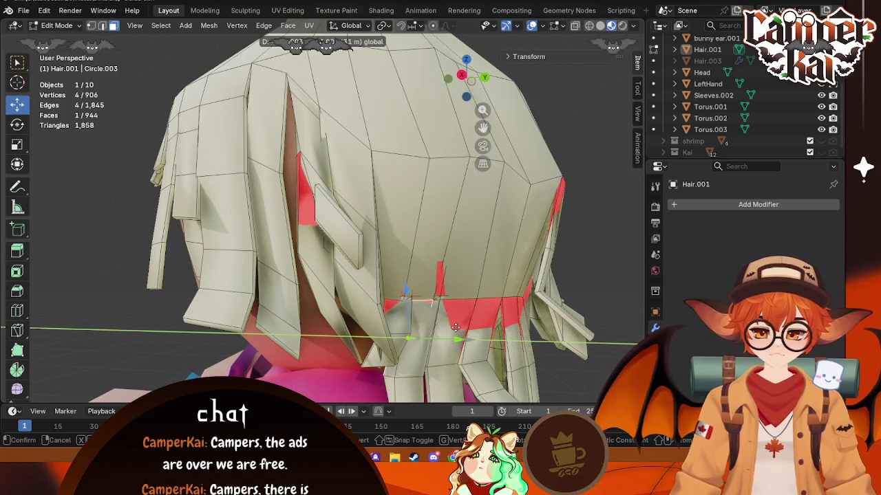
{"action": "left_click", "coordinate": [459, 327]}
{"action": "mouse_move", "coordinate": [460, 326]}
{"action": "middle_mouse_down"}
{"action": "mouse_move", "coordinate": [402, 363]}
{"action": "mouse_move", "coordinate": [451, 291]}
{"action": "mouse_move", "coordinate": [251, 241]}
{"action": "middle_mouse_up"}
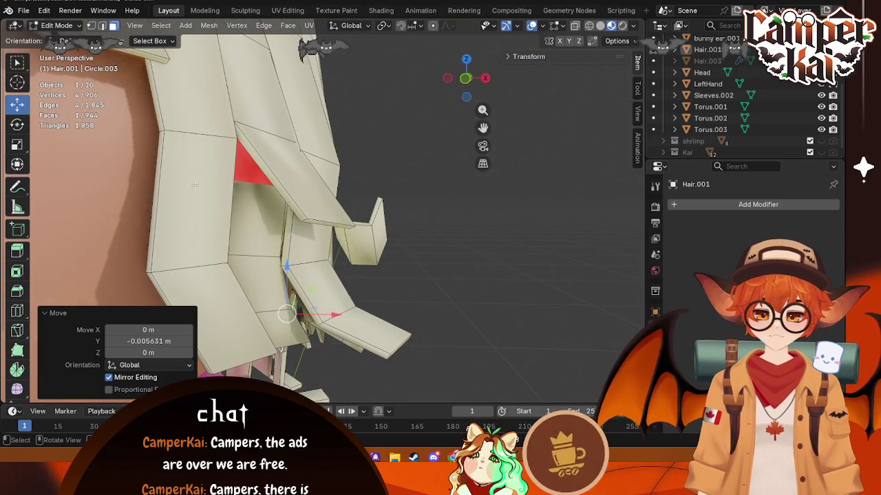
{"action": "left_click", "coordinate": [250, 241]}
{"action": "left_click", "coordinate": [256, 207]}
{"action": "left_click", "coordinate": [269, 289], "text": "shift"}
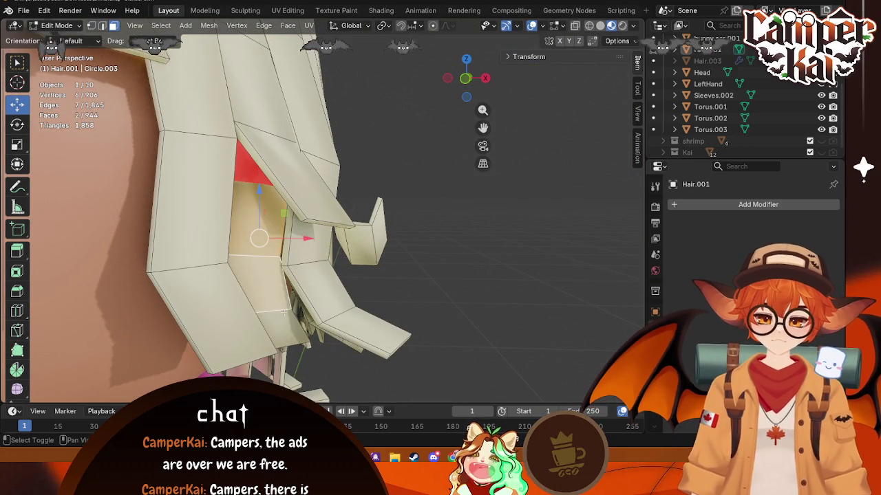
{"action": "left_click_drag", "start_coordinate": [313, 268], "coordinate": [320, 268]}
{"action": "left_click", "coordinate": [317, 268]}
- Push another hair face and a hair edge along Y at the back
{"action": "mouse_move", "coordinate": [318, 268]}
{"action": "middle_mouse_down"}
{"action": "mouse_move", "coordinate": [135, 235]}
{"action": "mouse_move", "coordinate": [318, 238]}
{"action": "middle_mouse_up"}
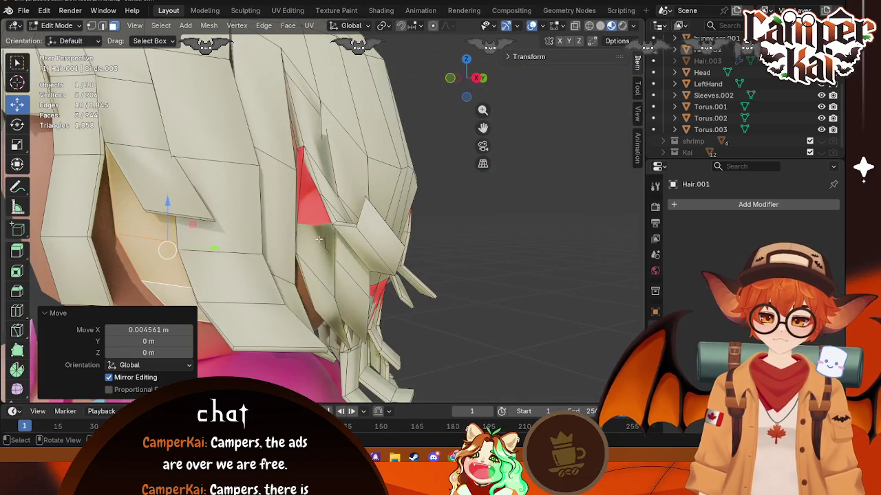
{"action": "left_click", "coordinate": [318, 238]}
{"action": "mouse_move", "coordinate": [339, 269]}
{"action": "middle_mouse_down"}
{"action": "mouse_move", "coordinate": [254, 349]}
{"action": "mouse_move", "coordinate": [333, 277]}
{"action": "middle_mouse_up"}
{"action": "left_click_drag", "start_coordinate": [382, 230], "coordinate": [382, 229]}
{"action": "key", "text": "alt+a"}
{"action": "mouse_move", "coordinate": [404, 240]}
{"action": "middle_mouse_down"}
{"action": "mouse_move", "coordinate": [247, 281]}
{"action": "mouse_move", "coordinate": [295, 263]}
{"action": "mouse_move", "coordinate": [230, 274]}
{"action": "mouse_move", "coordinate": [359, 297]}
{"action": "middle_mouse_up"}
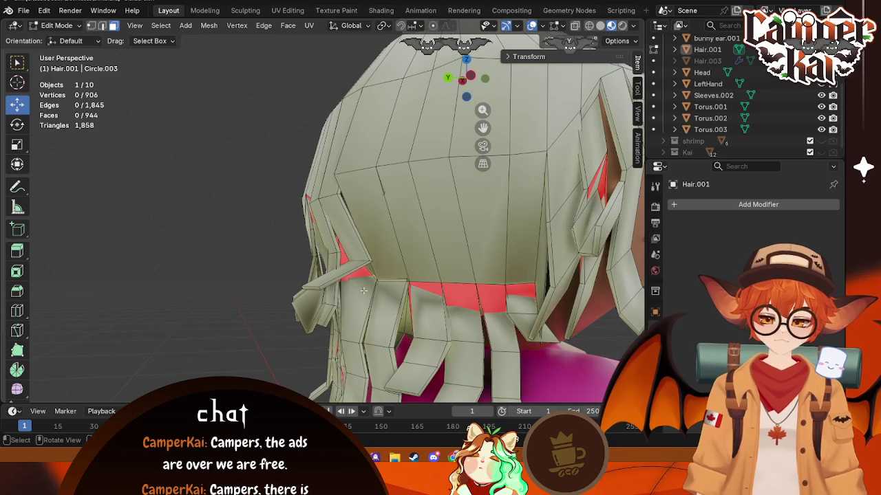
{"action": "middle_click_drag", "start_coordinate": [466, 290], "coordinate": [296, 256]}
{"action": "left_click_drag", "start_coordinate": [287, 254], "coordinate": [289, 252]}
{"action": "middle_click_drag", "start_coordinate": [289, 252], "coordinate": [275, 267]}
- Push the last hair faces along Y and return to Object Mode
{"action": "mouse_move", "coordinate": [255, 280]}
{"action": "left_mouse_down"}
{"action": "mouse_move", "coordinate": [301, 257]}
{"action": "mouse_move", "coordinate": [403, 249]}
{"action": "left_mouse_up"}
{"action": "left_click", "coordinate": [330, 268]}
{"action": "mouse_move", "coordinate": [403, 250]}
{"action": "middle_mouse_down"}
{"action": "mouse_move", "coordinate": [371, 224]}
{"action": "mouse_move", "coordinate": [386, 252]}
{"action": "middle_mouse_up"}
{"action": "left_click_drag", "start_coordinate": [283, 253], "coordinate": [281, 252]}
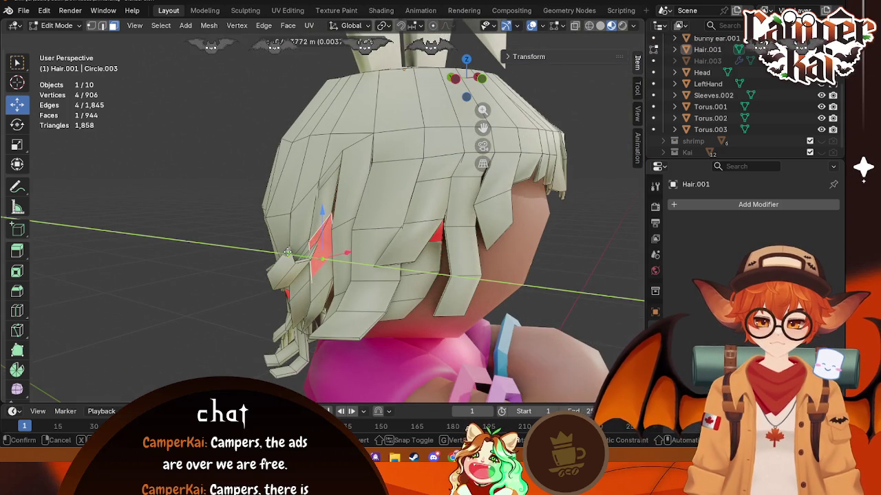
{"action": "left_click", "coordinate": [282, 251]}
{"action": "mouse_move", "coordinate": [282, 252]}
{"action": "middle_mouse_down"}
{"action": "mouse_move", "coordinate": [430, 259]}
{"action": "mouse_move", "coordinate": [217, 236]}
{"action": "mouse_move", "coordinate": [309, 274]}
{"action": "middle_mouse_up"}
{"action": "scroll", "coordinate": [430, 260], "scroll_direction": "down", "scroll_amount": 4}
{"action": "key", "text": "Tab"}
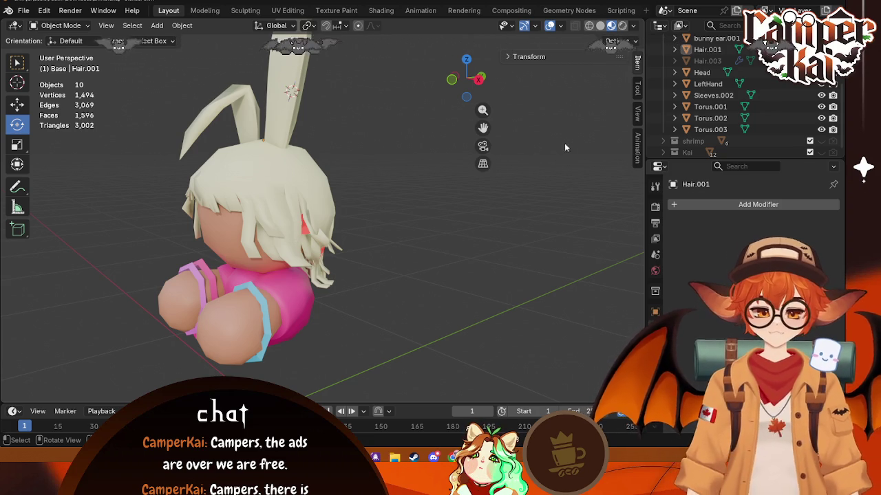
{"action": "left_click", "coordinate": [380, 10]}
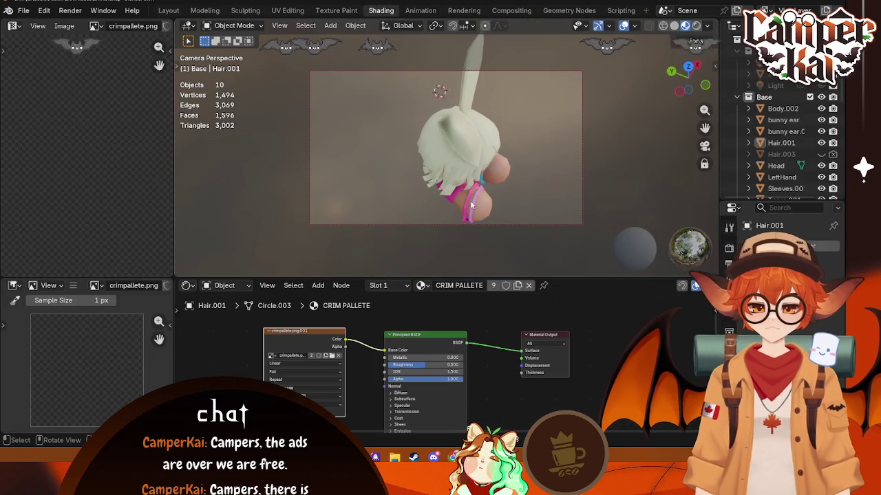
{"action": "left_click", "coordinate": [422, 286]}
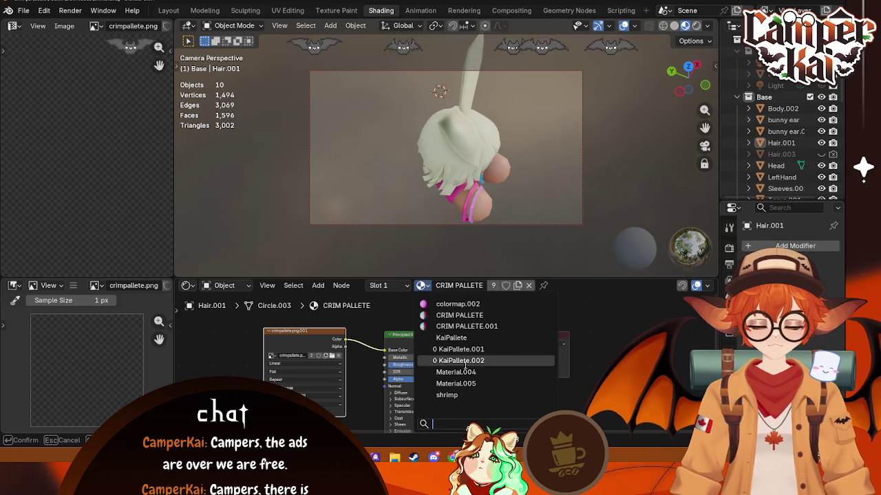
{"action": "mouse_move", "coordinate": [441, 111]}
{"action": "middle_mouse_down"}
{"action": "mouse_move", "coordinate": [449, 157]}
{"action": "mouse_move", "coordinate": [282, 63]}
{"action": "middle_mouse_up"}
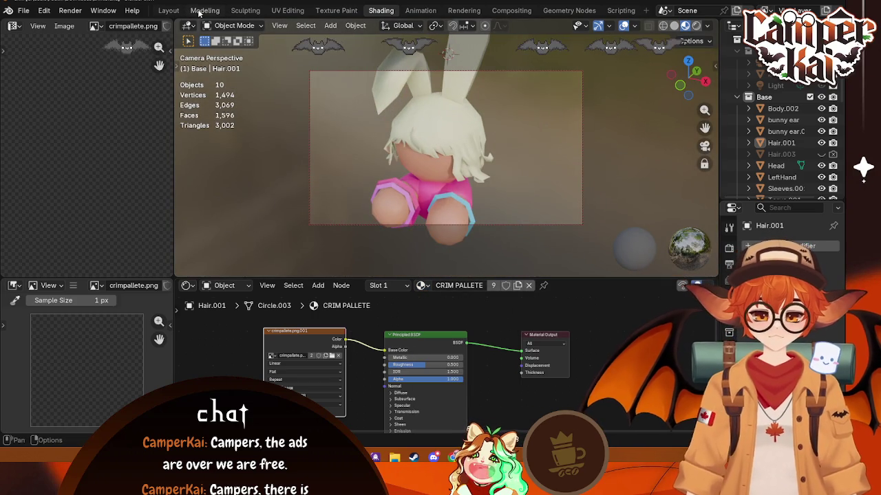
{"action": "left_click", "coordinate": [201, 11]}
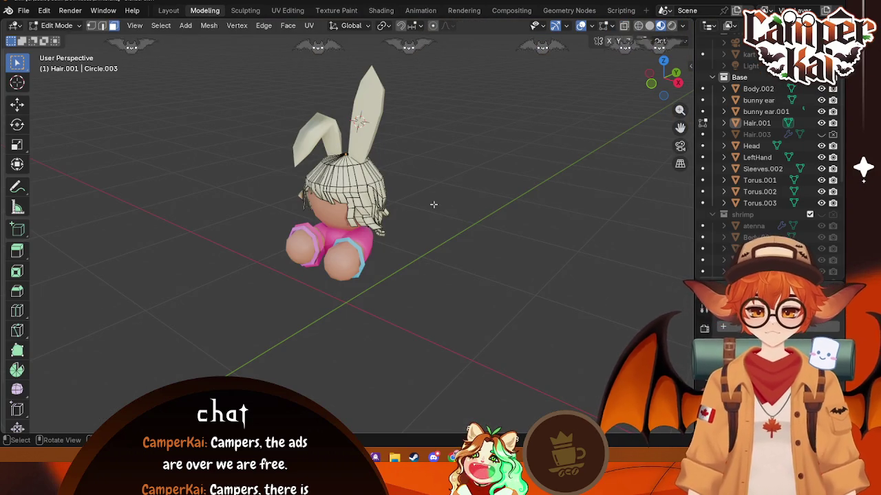
{"action": "key", "text": "Tab"}
{"action": "middle_click_drag", "start_coordinate": [428, 200], "coordinate": [237, 188]}
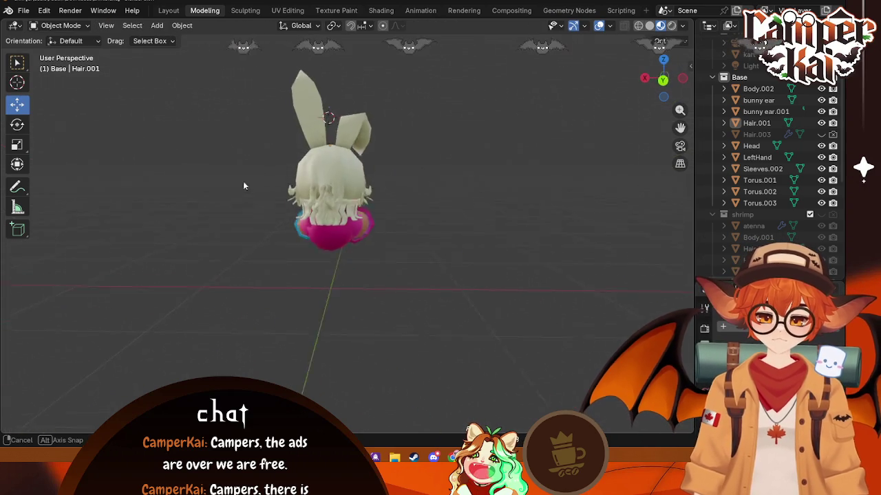
{"action": "scroll", "coordinate": [315, 170], "scroll_direction": "up", "scroll_amount": 3}
{"action": "middle_click_drag", "start_coordinate": [315, 169], "coordinate": [454, 259]}
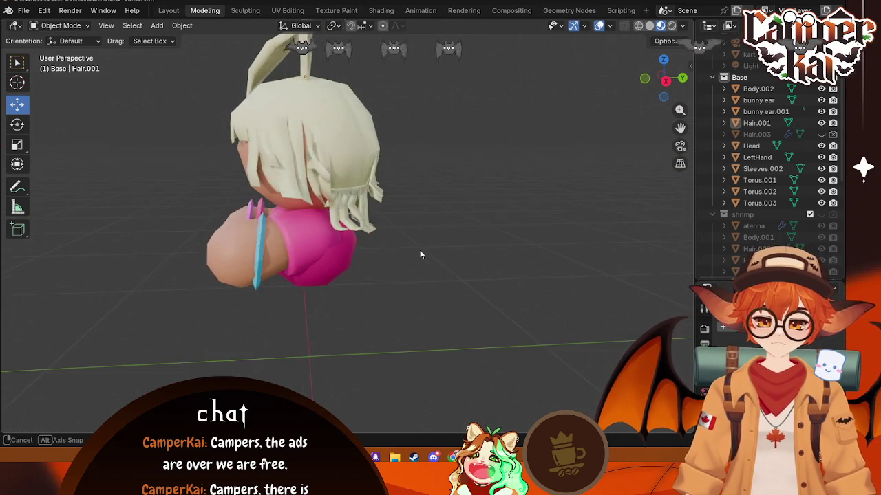
{"action": "middle_click_drag", "start_coordinate": [454, 259], "coordinate": [406, 277]}
{"action": "key", "text": "Tab"}
{"action": "scroll", "coordinate": [338, 232], "scroll_direction": "up", "scroll_amount": 3}
{"action": "key", "text": "Tab"}
{"action": "middle_click_drag", "start_coordinate": [385, 226], "coordinate": [394, 212]}
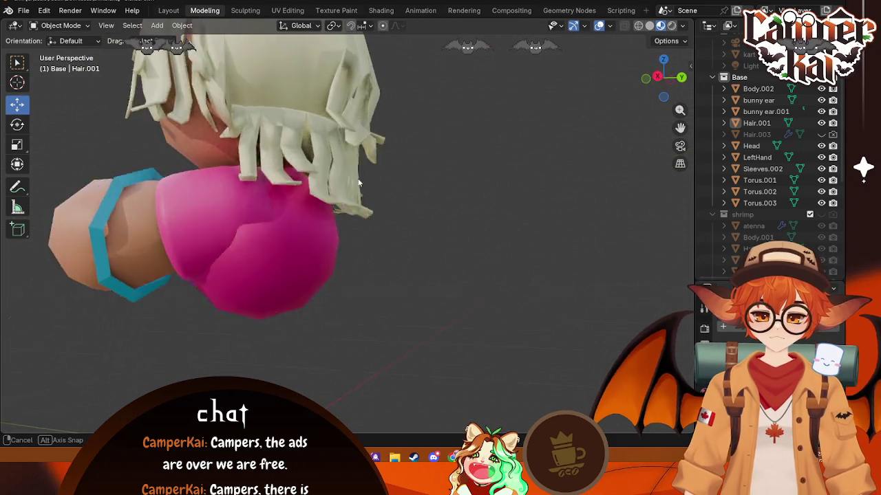
{"action": "key", "text": "Tab"}
{"action": "key", "text": "Tab"}
{"action": "scroll", "coordinate": [444, 175], "scroll_direction": "down", "scroll_amount": 3}
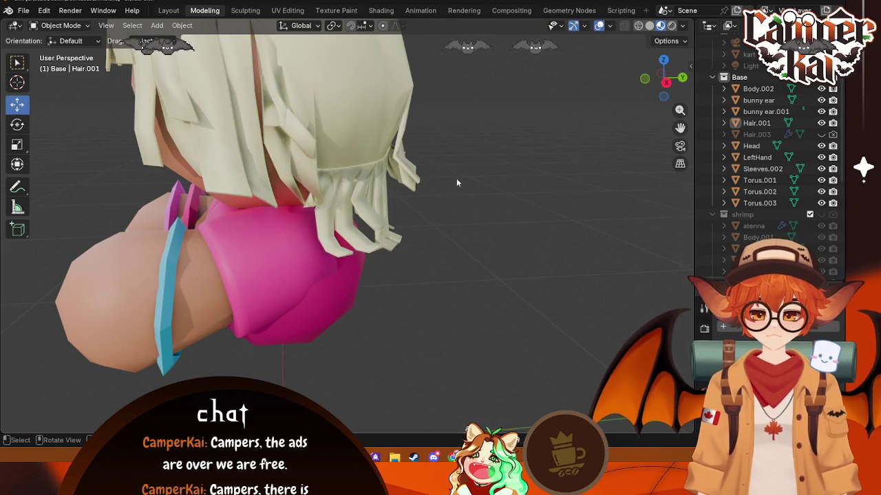
{"action": "scroll", "coordinate": [456, 178], "scroll_direction": "down", "scroll_amount": 3}
{"action": "mouse_move", "coordinate": [383, 174]}
{"action": "middle_mouse_down"}
{"action": "mouse_move", "coordinate": [234, 156]}
{"action": "mouse_move", "coordinate": [291, 208]}
{"action": "mouse_move", "coordinate": [392, 180]}
{"action": "middle_mouse_up"}
{"action": "key", "text": "Tab"}
{"action": "key", "text": "Tab"}
{"action": "key", "text": "Tab"}
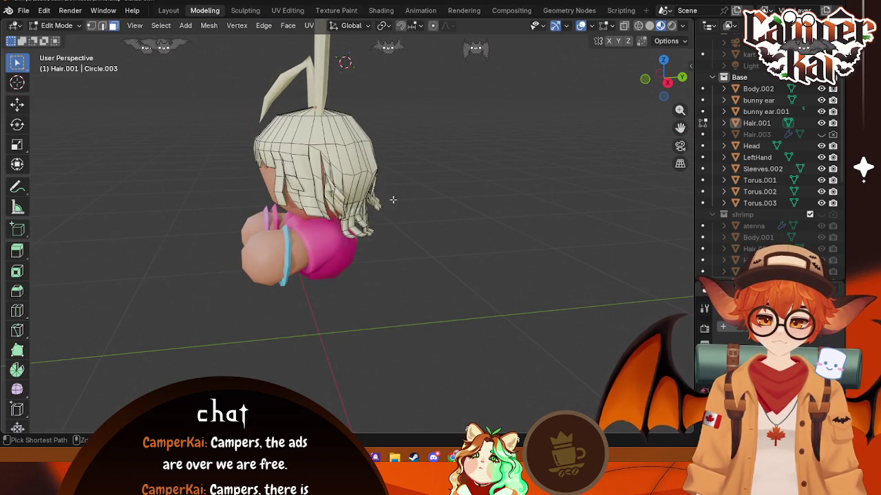
{"action": "key", "text": "Tab"}
{"action": "key", "text": "Tab"}
{"action": "scroll", "coordinate": [394, 201], "scroll_direction": "up", "scroll_amount": 1}
{"action": "scroll", "coordinate": [396, 205], "scroll_direction": "up", "scroll_amount": 2}
{"action": "mouse_move", "coordinate": [400, 205]}
{"action": "middle_mouse_down"}
{"action": "mouse_move", "coordinate": [423, 194]}
{"action": "mouse_move", "coordinate": [387, 195]}
{"action": "mouse_move", "coordinate": [405, 205]}
{"action": "mouse_move", "coordinate": [347, 114]}
{"action": "middle_mouse_up"}
{"action": "mouse_move", "coordinate": [463, 175]}
{"action": "middle_mouse_down"}
{"action": "mouse_move", "coordinate": [570, 179]}
{"action": "mouse_move", "coordinate": [351, 168]}
{"action": "middle_mouse_up"}
{"action": "scroll", "coordinate": [308, 181], "scroll_direction": "up", "scroll_amount": 3}
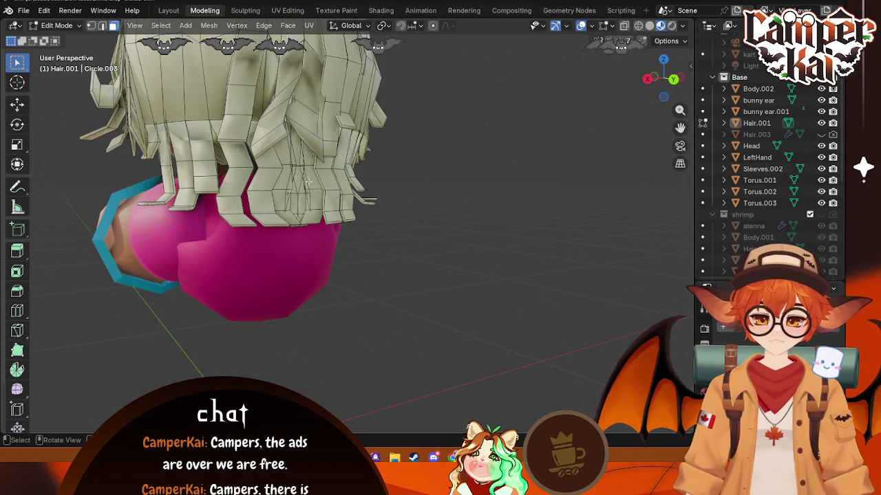
{"action": "mouse_move", "coordinate": [300, 188]}
{"action": "middle_mouse_down"}
{"action": "mouse_move", "coordinate": [399, 210]}
{"action": "mouse_move", "coordinate": [410, 194]}
{"action": "middle_mouse_up"}
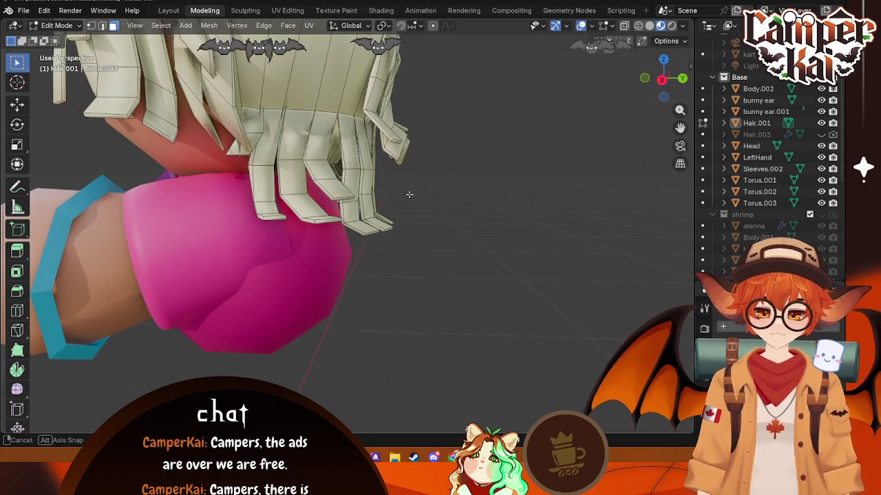
{"action": "scroll", "coordinate": [440, 184], "scroll_direction": "down", "scroll_amount": 3}
{"action": "middle_click_drag", "start_coordinate": [455, 170], "coordinate": [397, 207]}
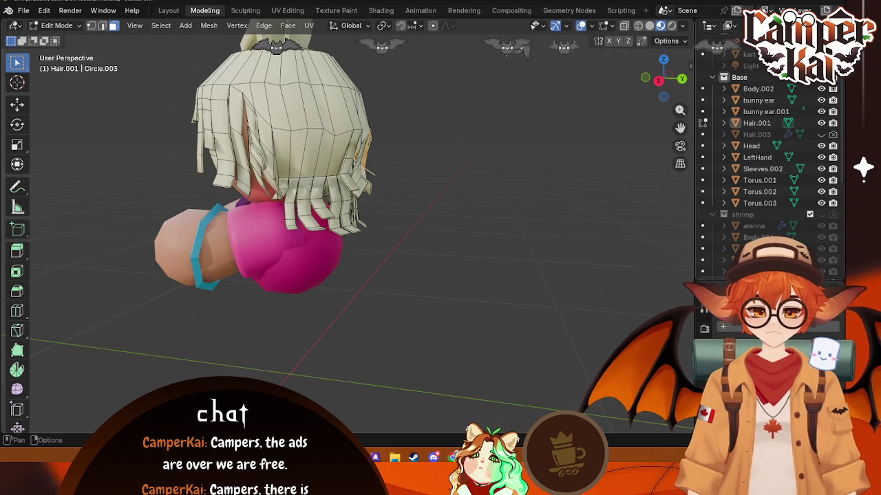
{"action": "left_click", "coordinate": [831, 4]}
- Load crimpallete.png from the BlenderModels folder into the hair's Image Texture node
{"action": "left_click", "coordinate": [413, 244]}
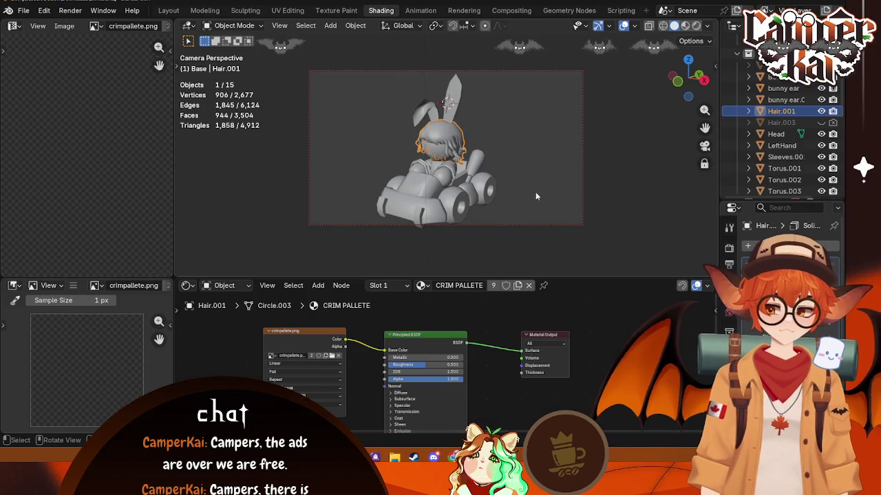
{"action": "left_click", "coordinate": [205, 11]}
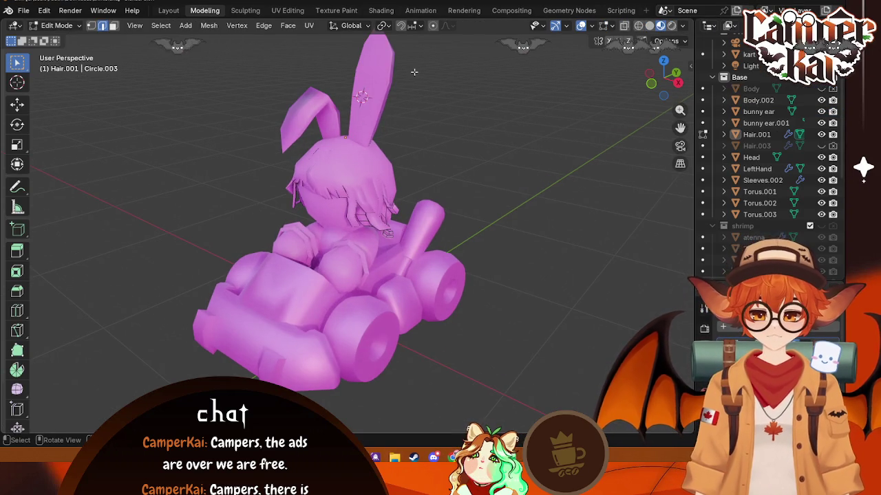
{"action": "left_click", "coordinate": [380, 10]}
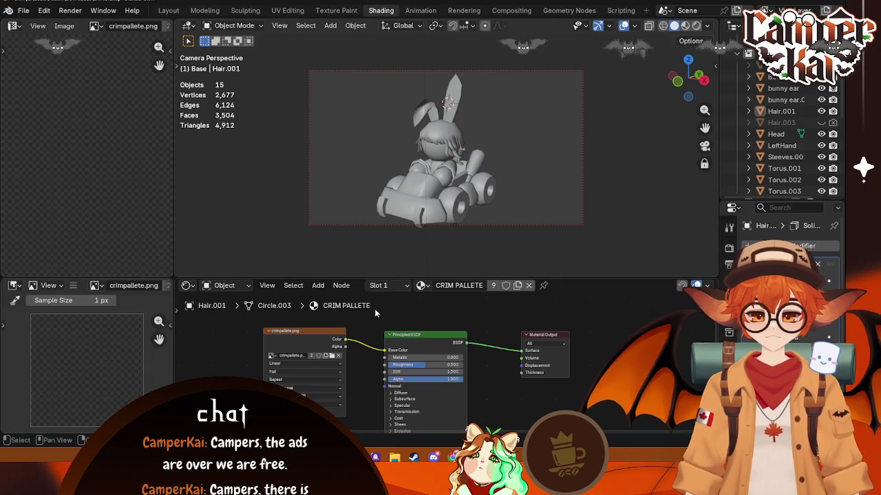
{"action": "left_click", "coordinate": [331, 356]}
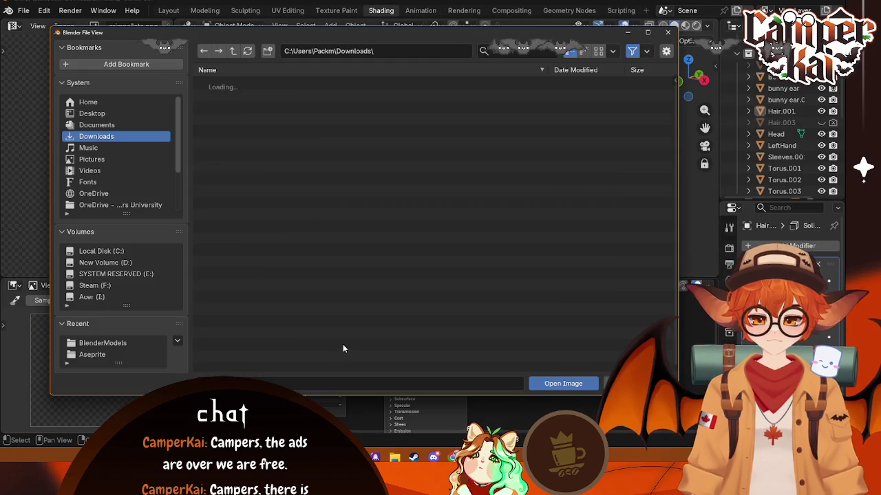
{"action": "left_click", "coordinate": [99, 343]}
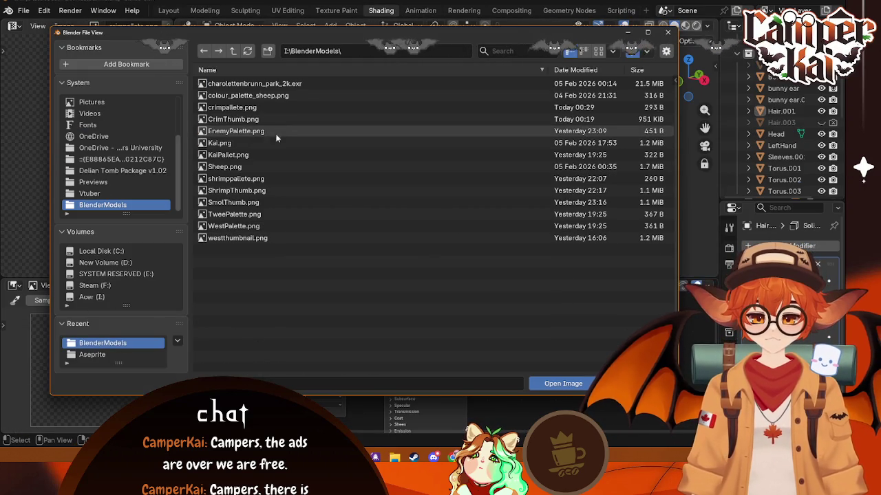
{"action": "left_click", "coordinate": [252, 110]}
{"action": "left_click", "coordinate": [551, 383]}
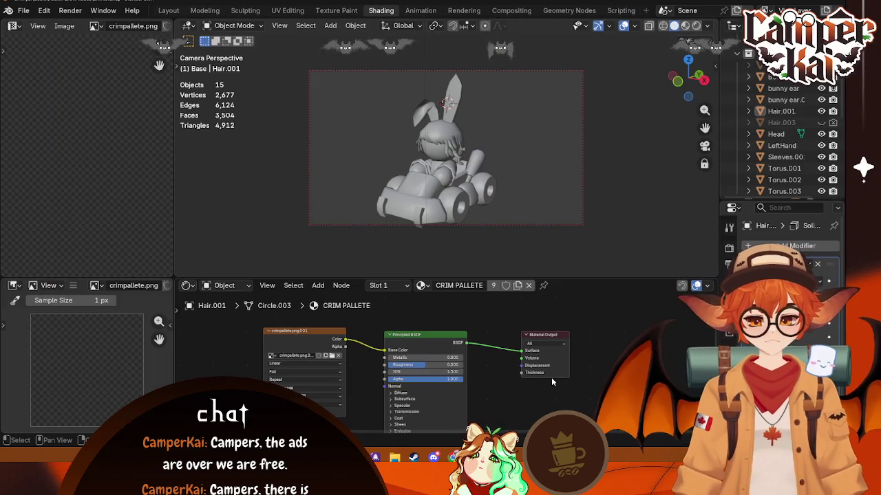
- Show the textured character in Material Preview within the Layout workspace
{"action": "left_click", "coordinate": [685, 26]}
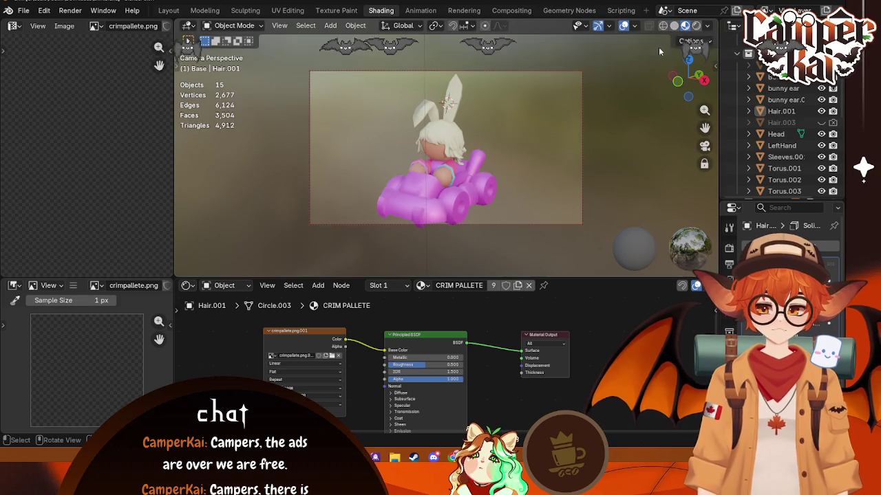
{"action": "left_click", "coordinate": [169, 11]}
{"action": "middle_click_drag", "start_coordinate": [395, 130], "coordinate": [269, 165]}
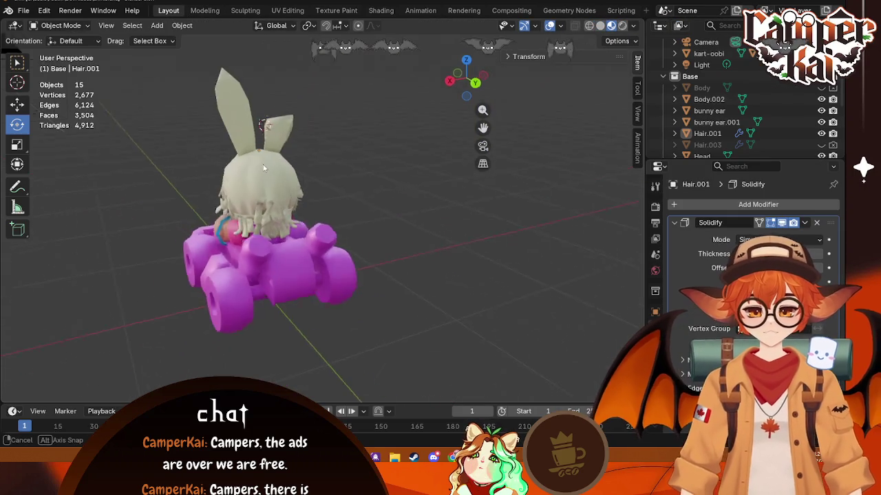
- Orbit around the hair, select Hair.001 and view it straight from the back
{"action": "scroll", "coordinate": [258, 157], "scroll_direction": "up", "scroll_amount": 3}
{"action": "scroll", "coordinate": [213, 220], "scroll_direction": "up", "scroll_amount": 3}
{"action": "middle_click_drag", "start_coordinate": [213, 224], "coordinate": [335, 255]}
{"action": "scroll", "coordinate": [345, 290], "scroll_direction": "up", "scroll_amount": 3}
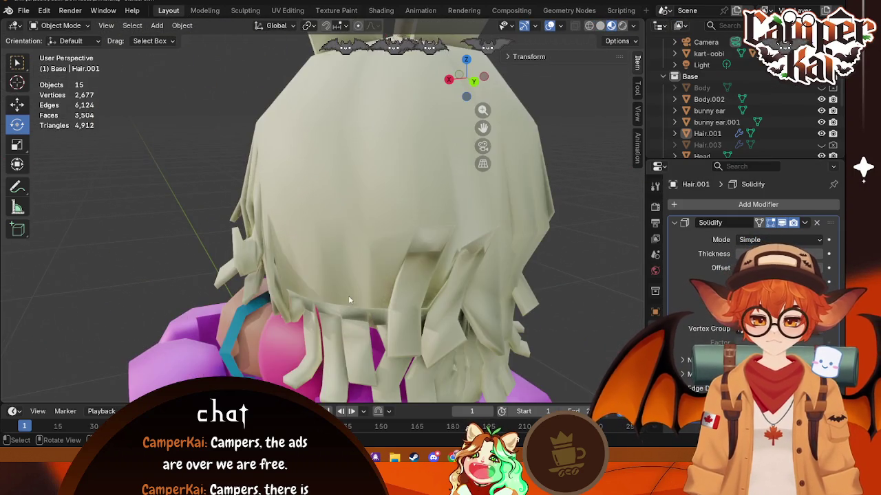
{"action": "mouse_move", "coordinate": [357, 308]}
{"action": "middle_mouse_down"}
{"action": "mouse_move", "coordinate": [407, 229]}
{"action": "mouse_move", "coordinate": [446, 269]}
{"action": "middle_mouse_up"}
{"action": "left_click", "coordinate": [446, 269]}
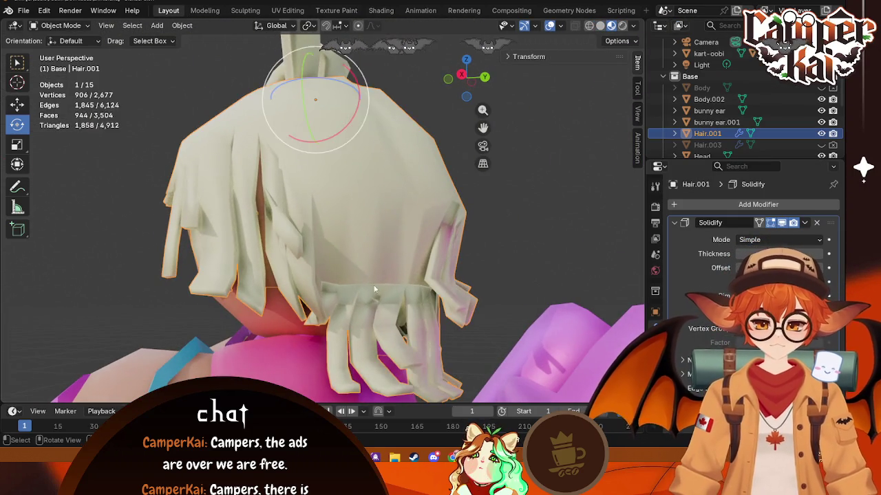
{"action": "mouse_move", "coordinate": [436, 307]}
{"action": "middle_mouse_down"}
{"action": "mouse_move", "coordinate": [391, 297]}
{"action": "mouse_move", "coordinate": [485, 307]}
{"action": "mouse_move", "coordinate": [439, 314]}
{"action": "mouse_move", "coordinate": [580, 330]}
{"action": "mouse_move", "coordinate": [571, 313]}
{"action": "mouse_move", "coordinate": [459, 327]}
{"action": "mouse_move", "coordinate": [480, 329]}
{"action": "middle_mouse_up"}
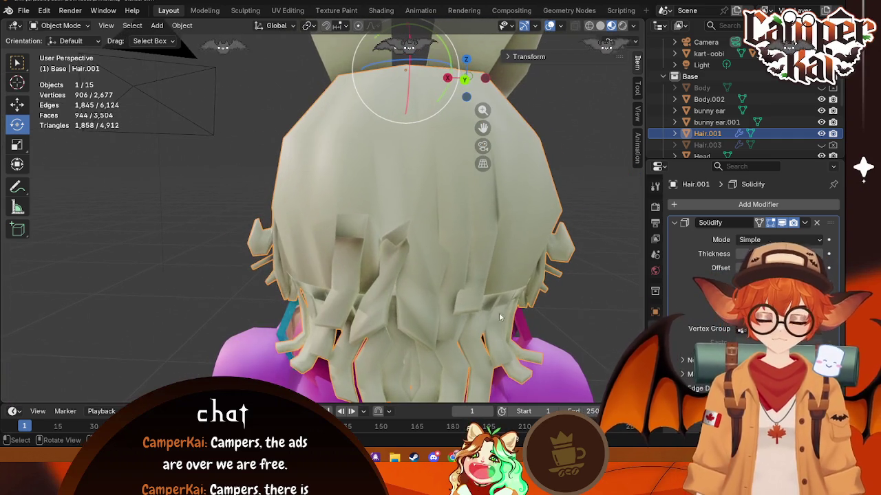
{"action": "scroll", "coordinate": [517, 205], "scroll_direction": "down", "scroll_amount": 3}
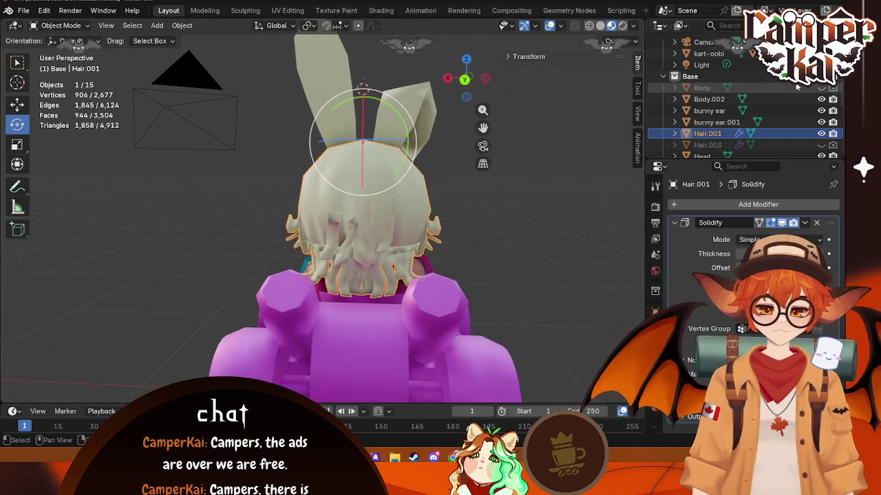
{"action": "scroll", "coordinate": [747, 42], "scroll_direction": "up", "scroll_amount": 2}
- Hide the collection holding the kart, camera and light, and delete the Body object
{"action": "left_click", "coordinate": [820, 51]}
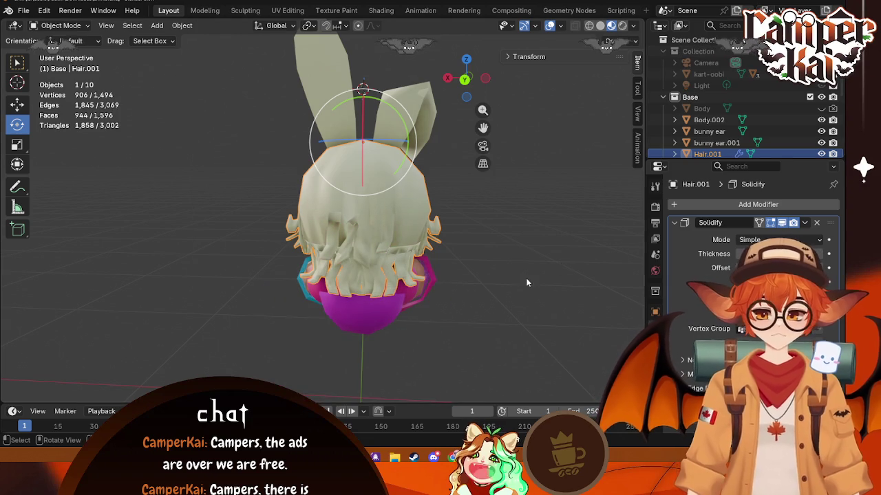
{"action": "middle_click_drag", "start_coordinate": [386, 317], "coordinate": [444, 318]}
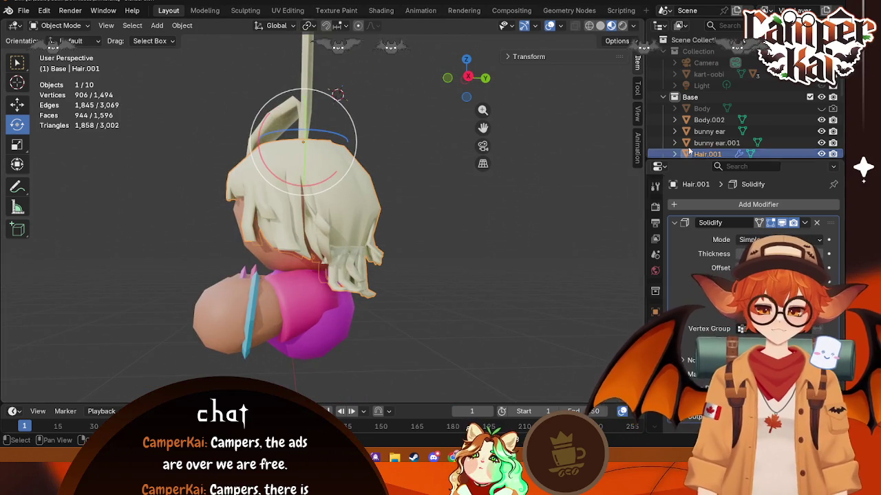
{"action": "left_click", "coordinate": [704, 108]}
{"action": "key", "text": "Delete"}
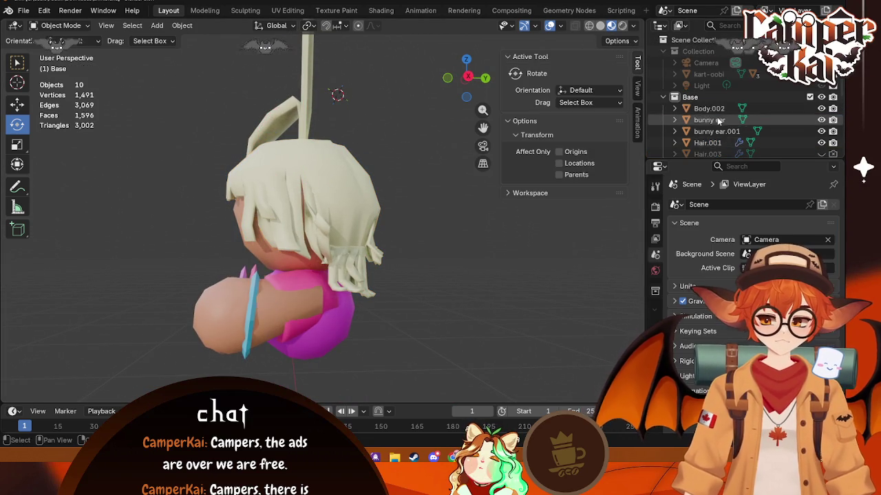
- Set LeftHand's Mirror modifier to mirror across Body.002
{"action": "middle_click_drag", "start_coordinate": [268, 260], "coordinate": [276, 349]}
{"action": "left_click", "coordinate": [276, 349]}
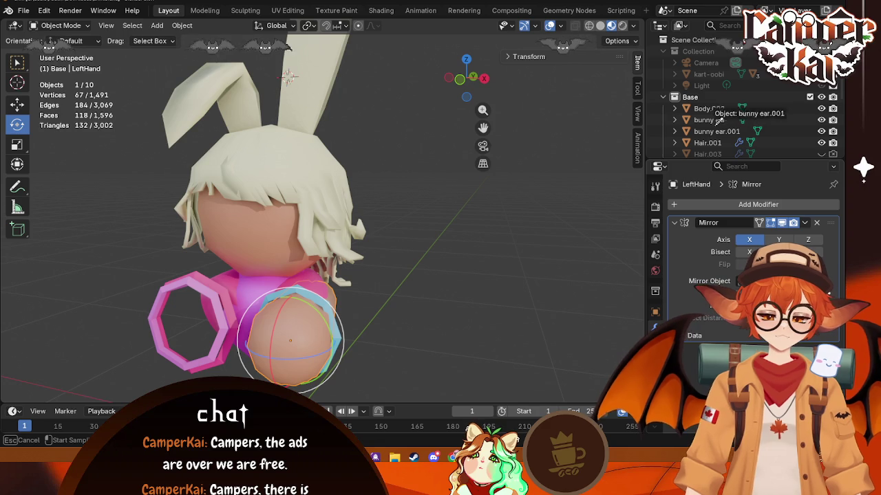
{"action": "left_click", "coordinate": [714, 108]}
- Check the character in back and front orthographic views, then reselect Hair.001
{"action": "mouse_move", "coordinate": [529, 253]}
{"action": "middle_mouse_down"}
{"action": "mouse_move", "coordinate": [294, 213]}
{"action": "mouse_move", "coordinate": [377, 221]}
{"action": "middle_mouse_up"}
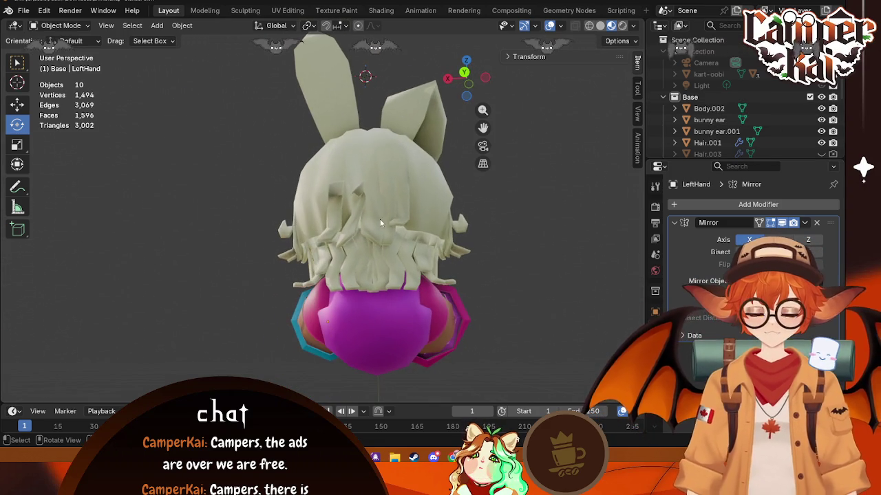
{"action": "mouse_move", "coordinate": [467, 163]}
{"action": "middle_mouse_down"}
{"action": "mouse_move", "coordinate": [482, 239]}
{"action": "mouse_move", "coordinate": [598, 234]}
{"action": "mouse_move", "coordinate": [533, 134]}
{"action": "middle_mouse_up"}
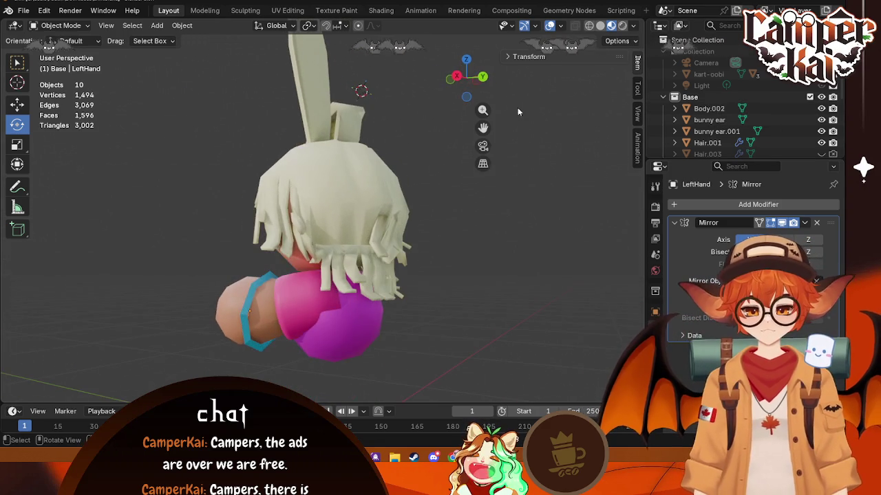
{"action": "left_click", "coordinate": [483, 77]}
{"action": "left_click", "coordinate": [467, 80]}
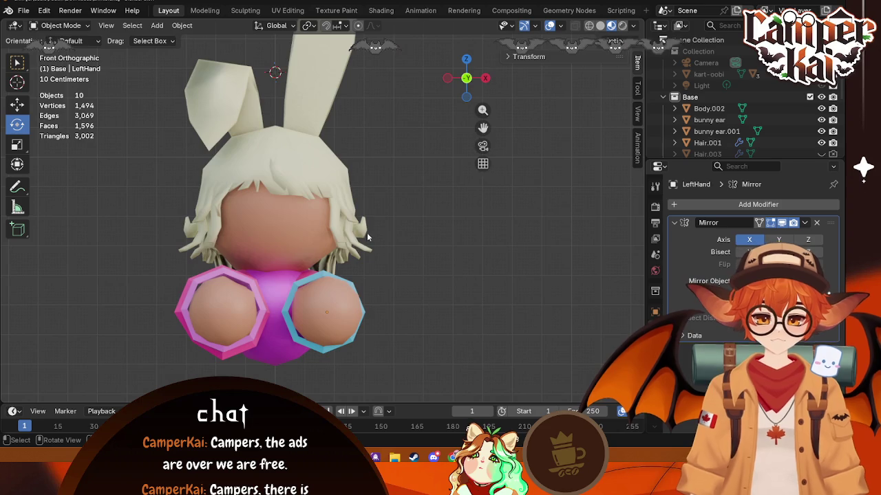
{"action": "left_click", "coordinate": [244, 214]}
{"action": "mouse_move", "coordinate": [244, 214]}
{"action": "middle_mouse_down"}
{"action": "mouse_move", "coordinate": [371, 174]}
{"action": "mouse_move", "coordinate": [332, 188]}
{"action": "mouse_move", "coordinate": [344, 247]}
{"action": "mouse_move", "coordinate": [407, 166]}
{"action": "mouse_move", "coordinate": [369, 221]}
{"action": "middle_mouse_up"}
{"action": "scroll", "coordinate": [345, 247], "scroll_direction": "up", "scroll_amount": 4}
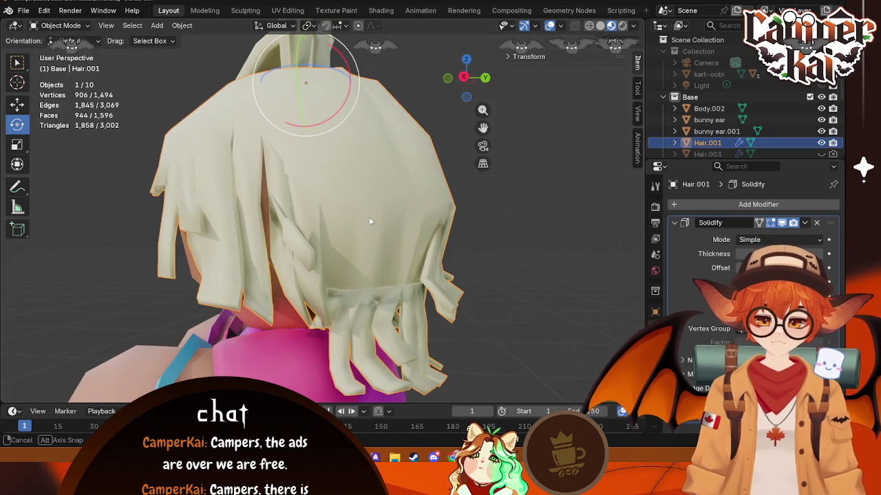
- Enter Edit Mode, hide Hair.001 and show the grey Hair.003 copy
{"action": "key", "text": "Tab"}
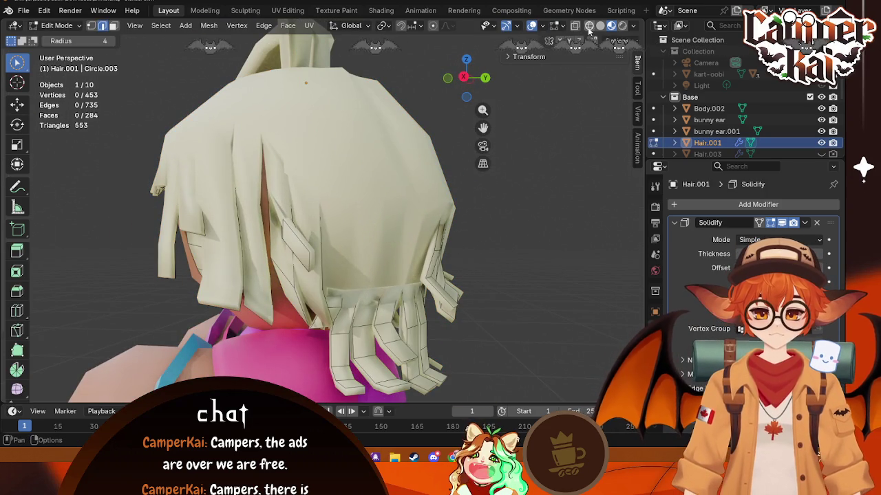
{"action": "scroll", "coordinate": [791, 110], "scroll_direction": "down", "scroll_amount": 3}
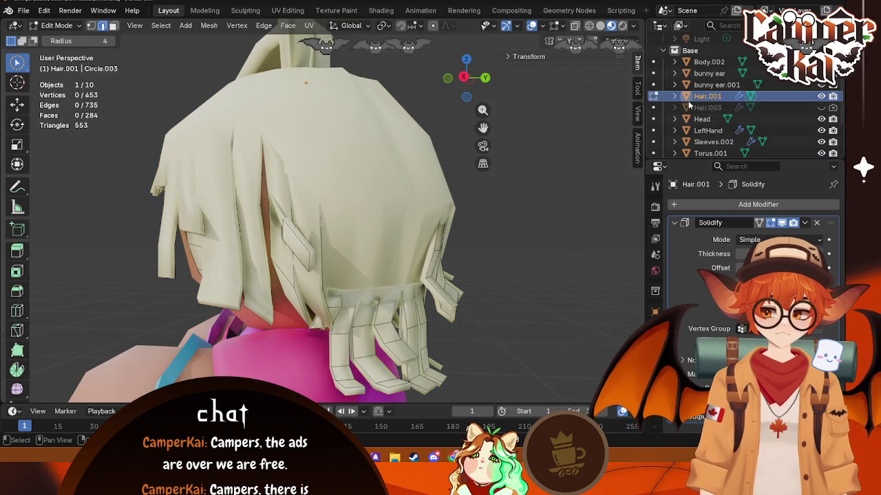
{"action": "left_click", "coordinate": [820, 96]}
{"action": "left_click", "coordinate": [820, 107]}
- Delete the Hair.003 copy and make Hair.001 visible again
{"action": "middle_click_drag", "start_coordinate": [631, 191], "coordinate": [412, 184]}
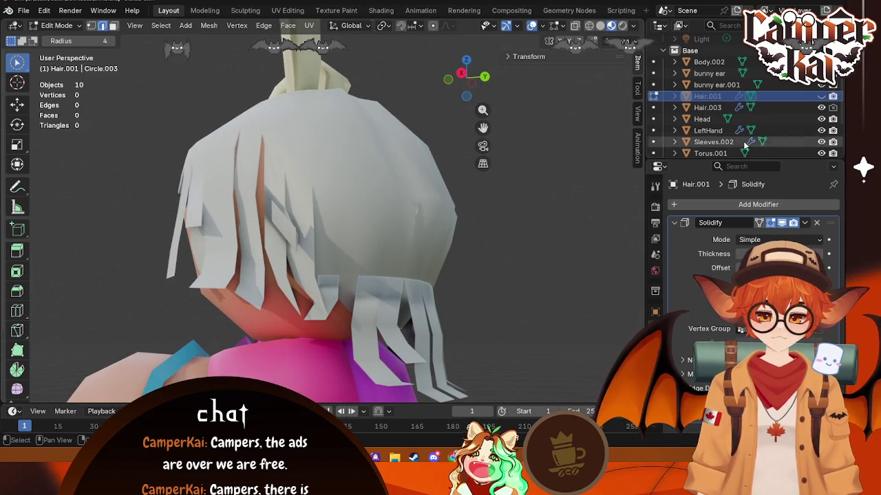
{"action": "scroll", "coordinate": [798, 117], "scroll_direction": "down", "scroll_amount": 3}
{"action": "scroll", "coordinate": [796, 118], "scroll_direction": "up", "scroll_amount": 5}
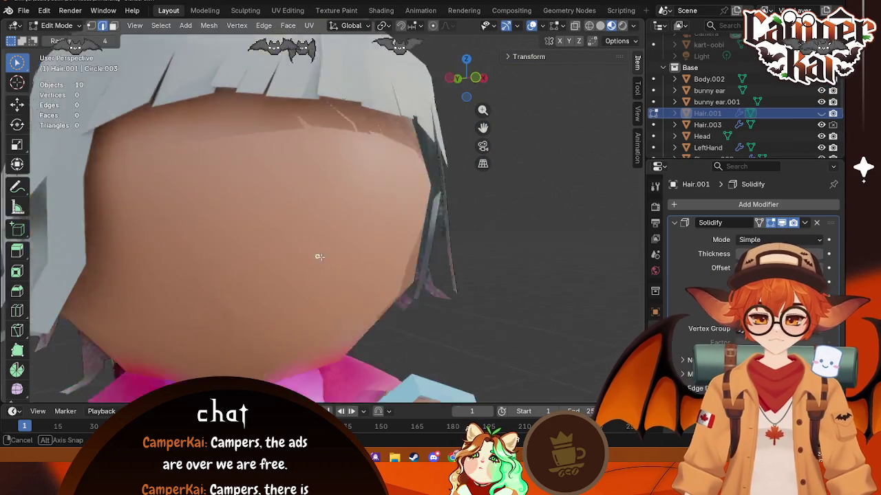
{"action": "middle_click_drag", "start_coordinate": [315, 255], "coordinate": [357, 234]}
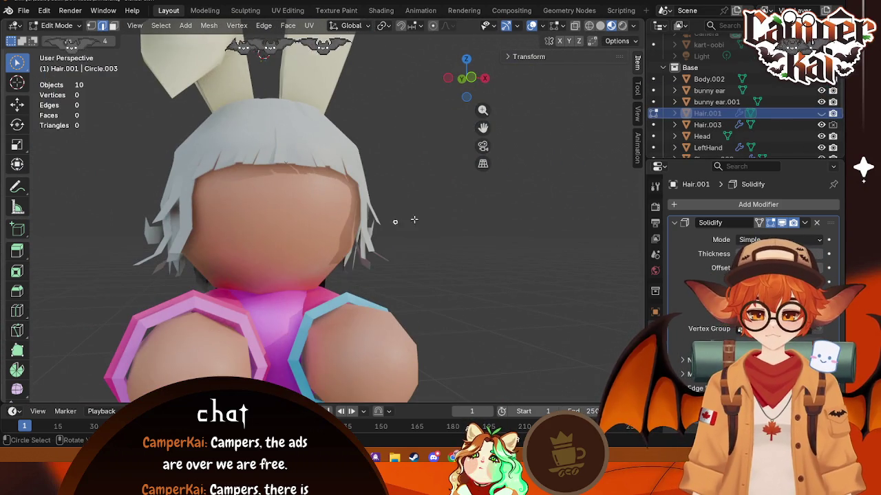
{"action": "left_click", "coordinate": [706, 126]}
{"action": "key", "text": "x"}
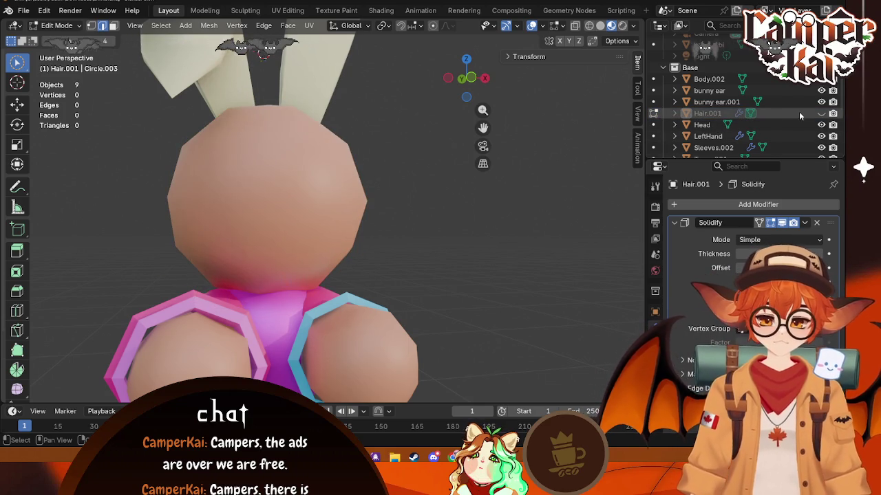
{"action": "left_click", "coordinate": [821, 113]}
{"action": "mouse_move", "coordinate": [513, 244]}
{"action": "middle_mouse_down"}
{"action": "mouse_move", "coordinate": [440, 246]}
{"action": "mouse_move", "coordinate": [523, 207]}
{"action": "mouse_move", "coordinate": [588, 43]}
{"action": "middle_mouse_up"}
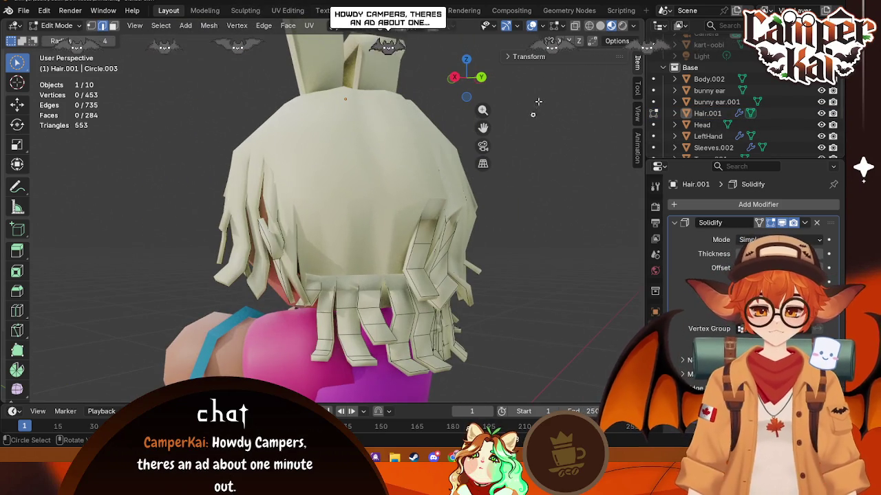
{"action": "key", "text": "c"}
{"action": "left_click", "coordinate": [574, 28]}
{"action": "mouse_move", "coordinate": [187, 243]}
{"action": "middle_mouse_down"}
{"action": "mouse_move", "coordinate": [176, 208]}
{"action": "mouse_move", "coordinate": [421, 251]}
{"action": "middle_mouse_up"}
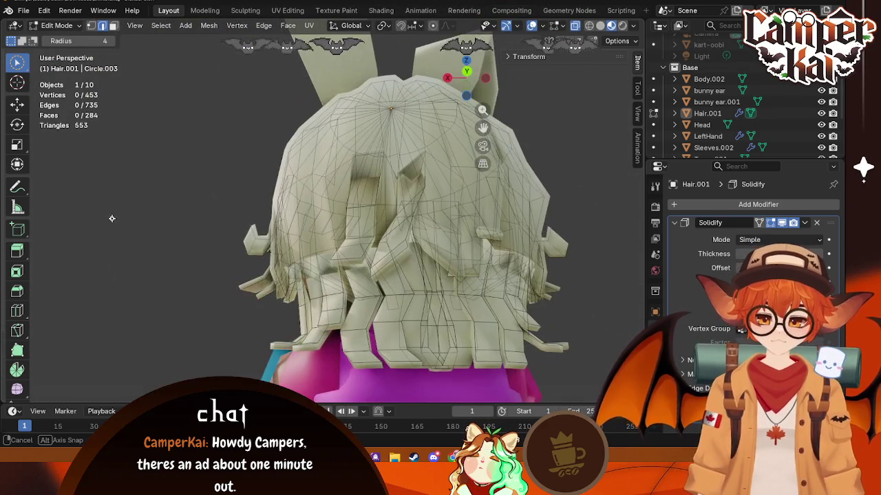
{"action": "key", "text": "Tab"}
{"action": "mouse_move", "coordinate": [468, 269]}
{"action": "middle_mouse_down"}
{"action": "mouse_move", "coordinate": [396, 297]}
{"action": "mouse_move", "coordinate": [382, 314]}
{"action": "mouse_move", "coordinate": [495, 322]}
{"action": "middle_mouse_up"}
{"action": "key", "text": "Tab"}
{"action": "key", "text": "Tab"}
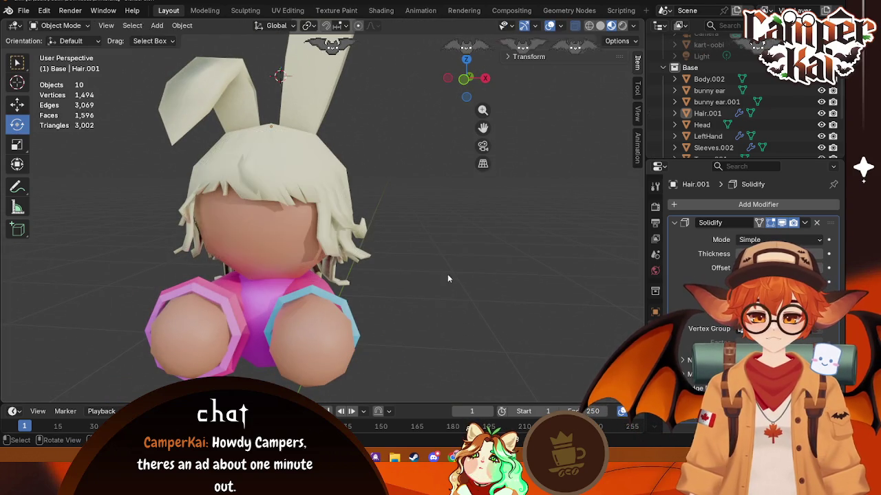
{"action": "scroll", "coordinate": [468, 269], "scroll_direction": "up", "scroll_amount": 3}
{"action": "left_click", "coordinate": [535, 27]}
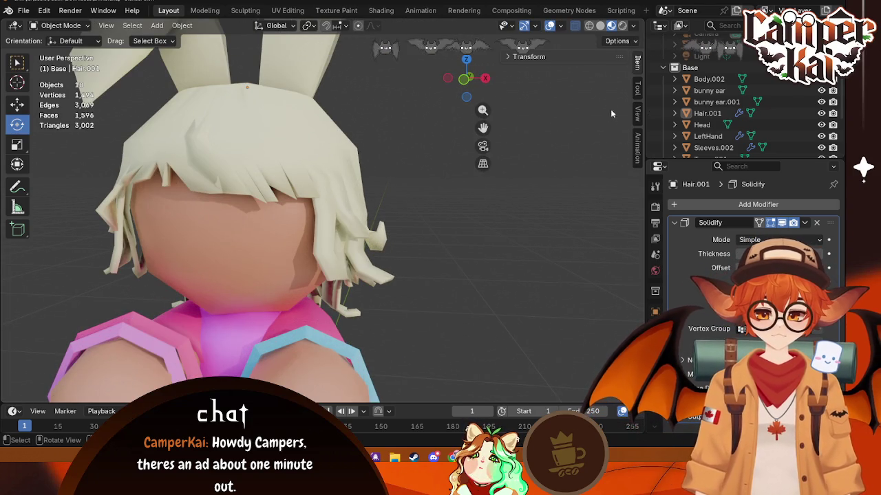
{"action": "left_click", "coordinate": [561, 27]}
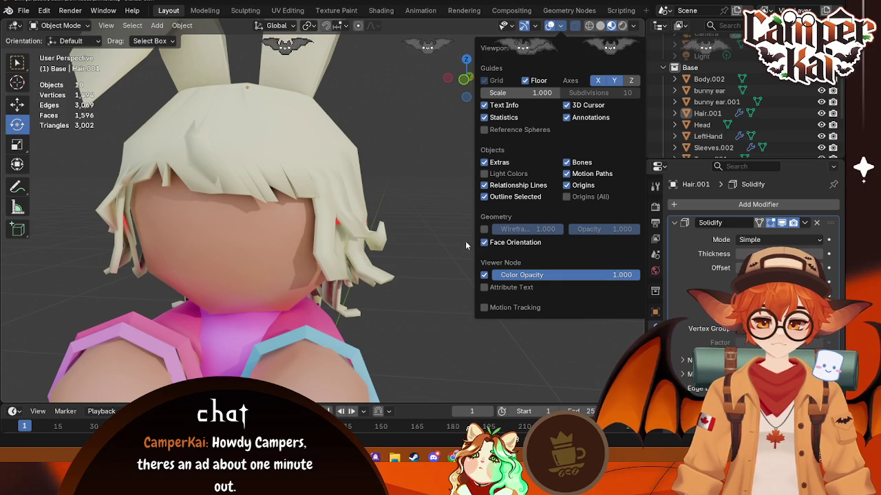
- Select Hair.001, enter Edit Mode and turn X-ray off so the hair is opaque
{"action": "middle_click_drag", "start_coordinate": [411, 284], "coordinate": [332, 229]}
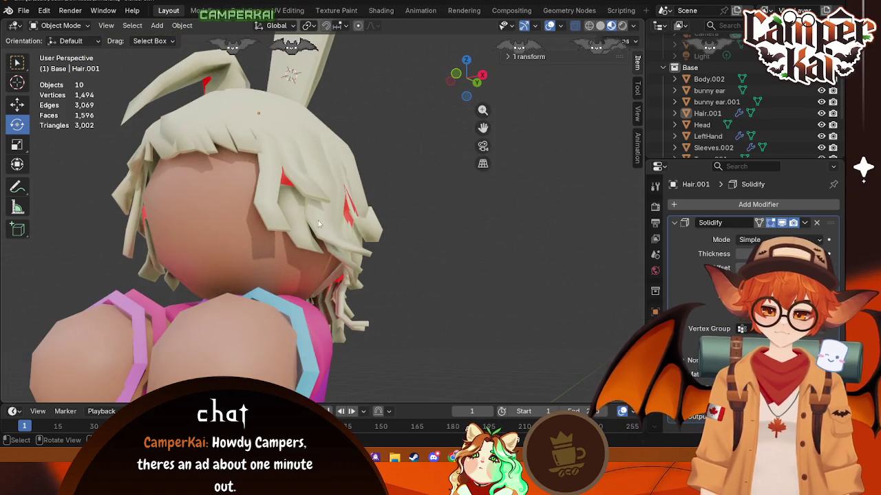
{"action": "left_click", "coordinate": [300, 213]}
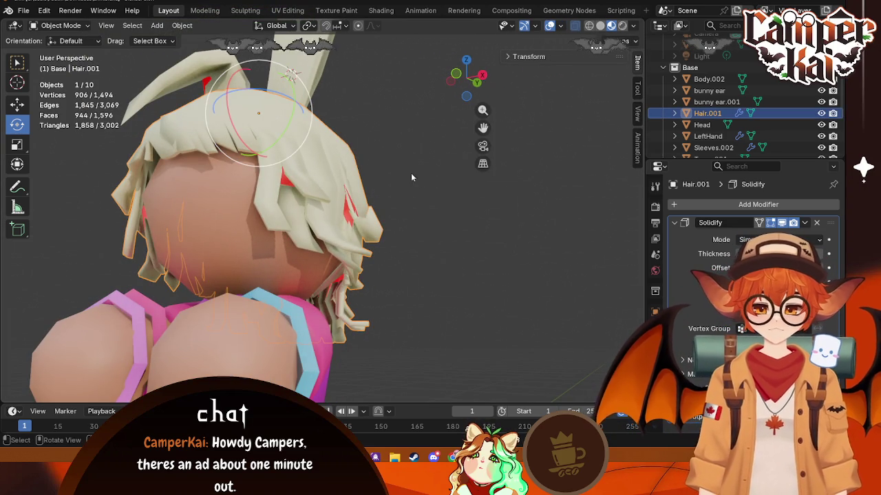
{"action": "key", "text": "Tab"}
{"action": "middle_click_drag", "start_coordinate": [300, 113], "coordinate": [290, 236]}
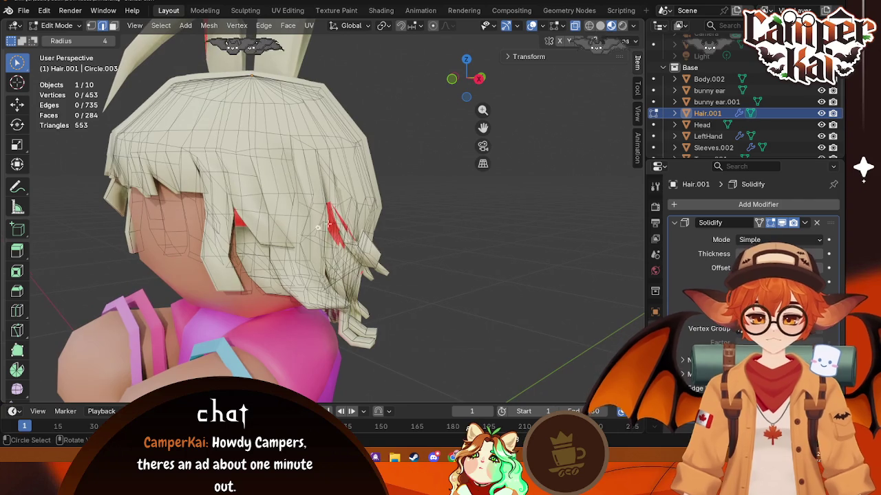
{"action": "left_click", "coordinate": [574, 25]}
{"action": "middle_click_drag", "start_coordinate": [296, 192], "coordinate": [261, 214]}
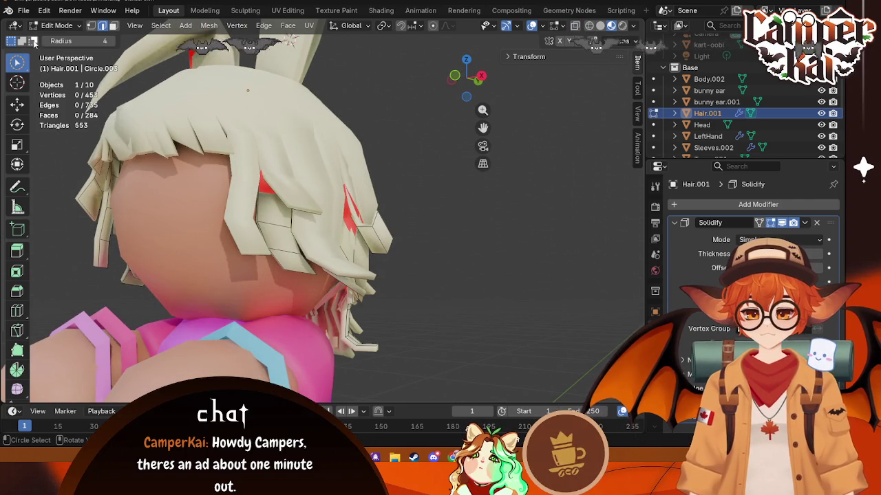
- Delete the first flipped red strips on the front of the hair
{"action": "mouse_move", "coordinate": [25, 67]}
{"action": "left_mouse_down"}
{"action": "mouse_move", "coordinate": [40, 80]}
{"action": "mouse_move", "coordinate": [27, 88]}
{"action": "left_mouse_up"}
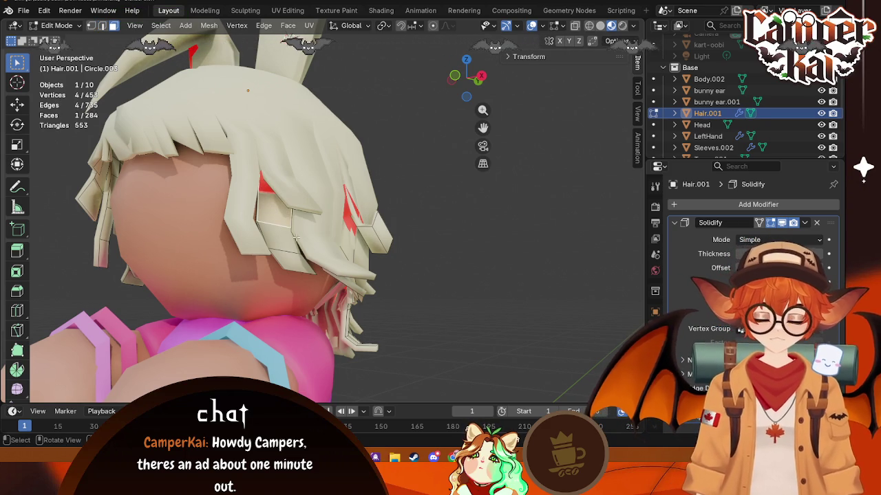
{"action": "key", "text": "x"}
{"action": "left_click", "coordinate": [269, 231]}
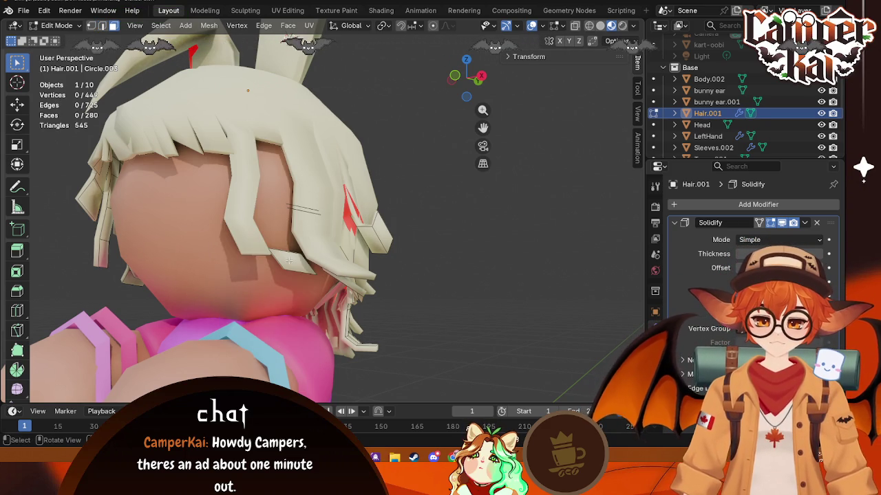
{"action": "key", "text": "x"}
{"action": "left_click", "coordinate": [390, 250]}
{"action": "middle_click_drag", "start_coordinate": [390, 250], "coordinate": [353, 235]}
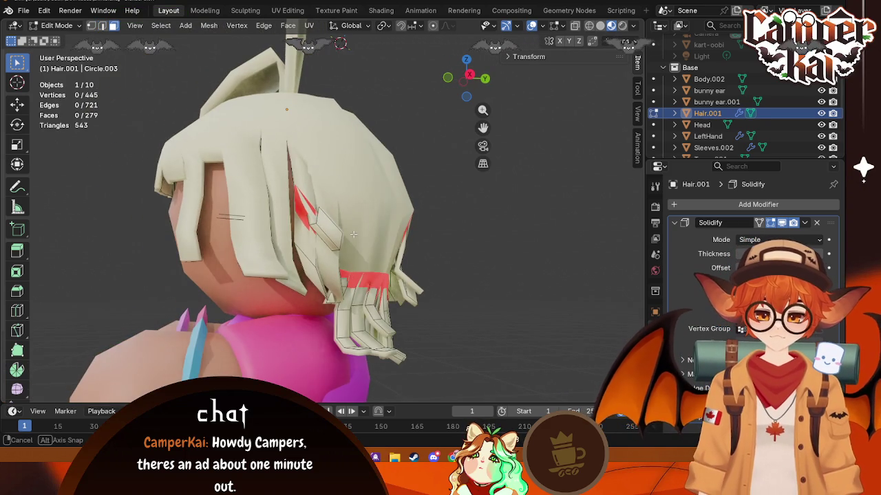
{"action": "key", "text": "x"}
{"action": "left_click", "coordinate": [300, 222]}
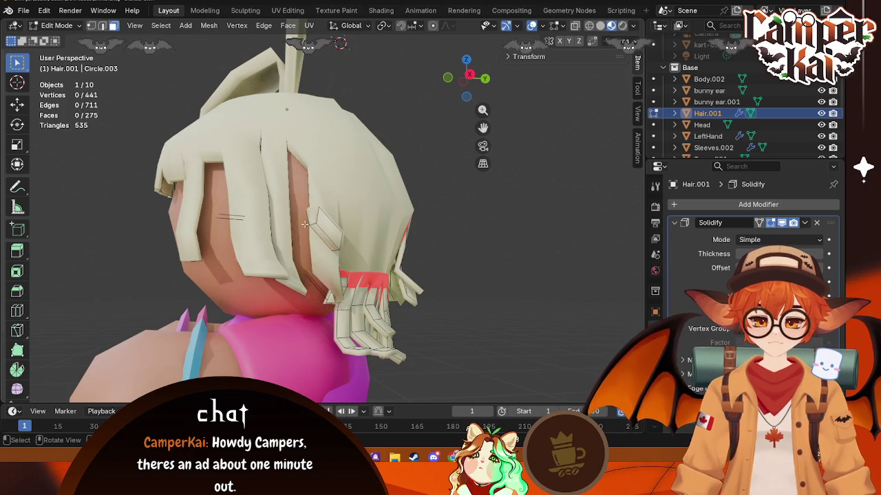
{"action": "middle_click_drag", "start_coordinate": [373, 278], "coordinate": [321, 269]}
{"action": "key", "text": "x"}
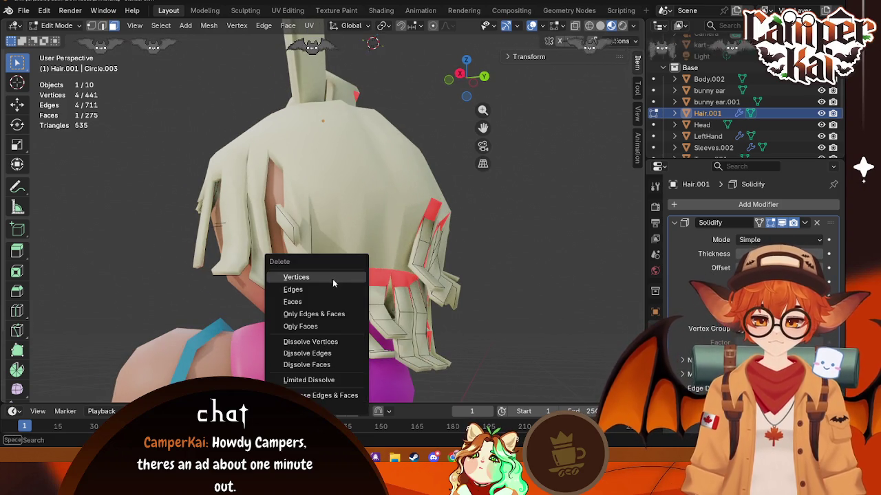
{"action": "left_click", "coordinate": [346, 277]}
{"action": "key", "text": "x"}
{"action": "left_click", "coordinate": [366, 280]}
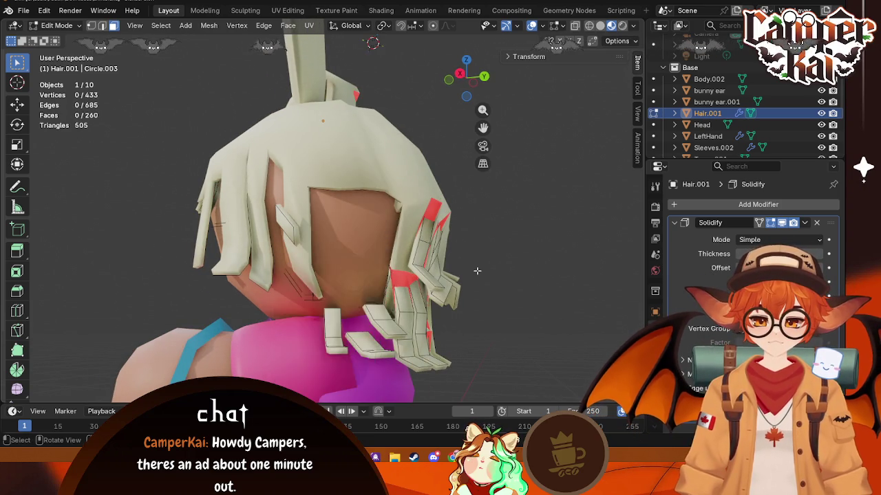
{"action": "middle_click_drag", "start_coordinate": [366, 279], "coordinate": [383, 277]}
{"action": "key", "text": "x"}
{"action": "left_click", "coordinate": [360, 289]}
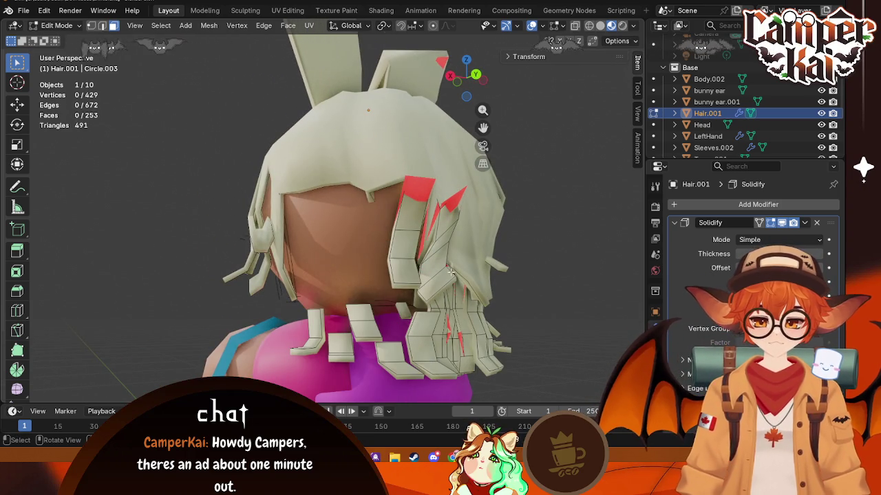
- Delete more red faces, working around to the back of the head
{"action": "left_click", "coordinate": [415, 199]}
{"action": "key", "text": "x"}
{"action": "left_click", "coordinate": [375, 218]}
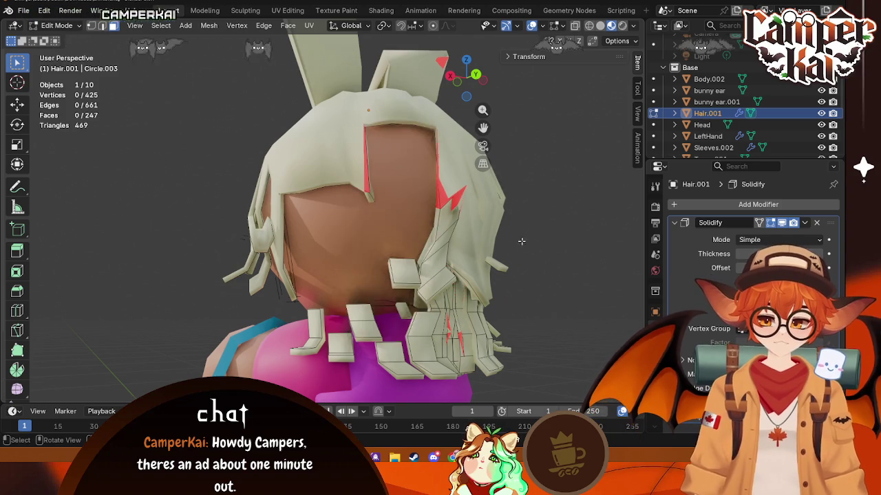
{"action": "middle_click_drag", "start_coordinate": [375, 218], "coordinate": [397, 256]}
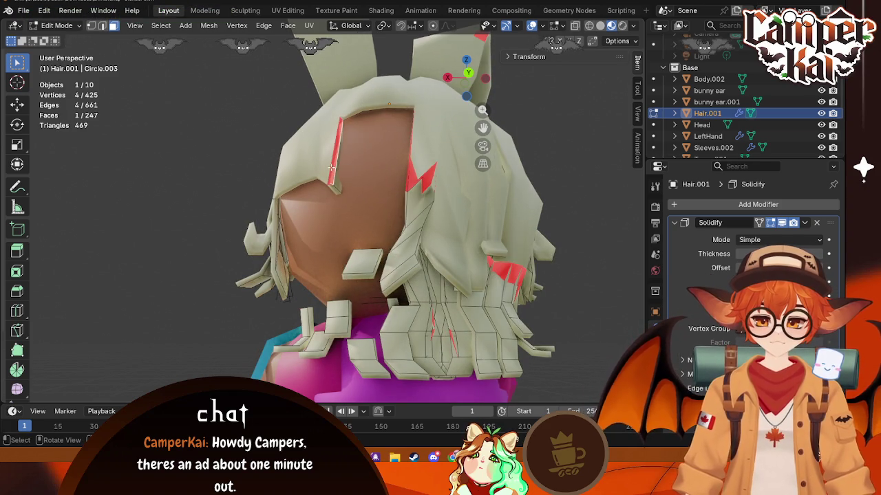
{"action": "scroll", "coordinate": [337, 176], "scroll_direction": "up", "scroll_amount": 6}
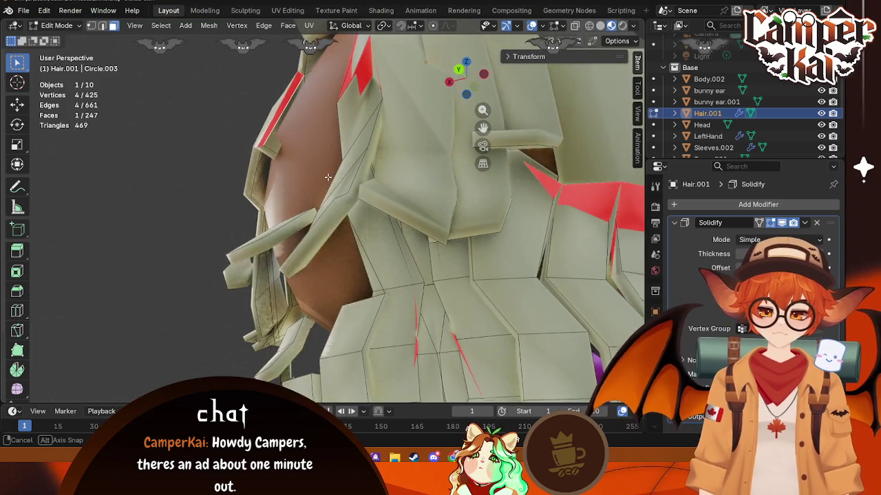
{"action": "key", "text": "x"}
{"action": "left_click", "coordinate": [285, 179]}
{"action": "scroll", "coordinate": [285, 179], "scroll_direction": "down", "scroll_amount": 5}
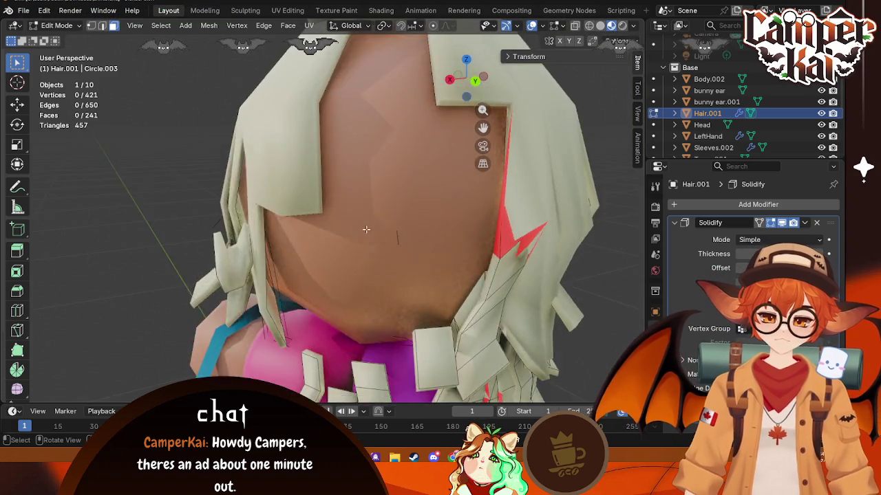
{"action": "middle_click_drag", "start_coordinate": [285, 178], "coordinate": [378, 234]}
{"action": "middle_click_drag", "start_coordinate": [394, 79], "coordinate": [413, 207]}
{"action": "left_click", "coordinate": [423, 253]}
{"action": "key", "text": "x"}
{"action": "left_click", "coordinate": [363, 224]}
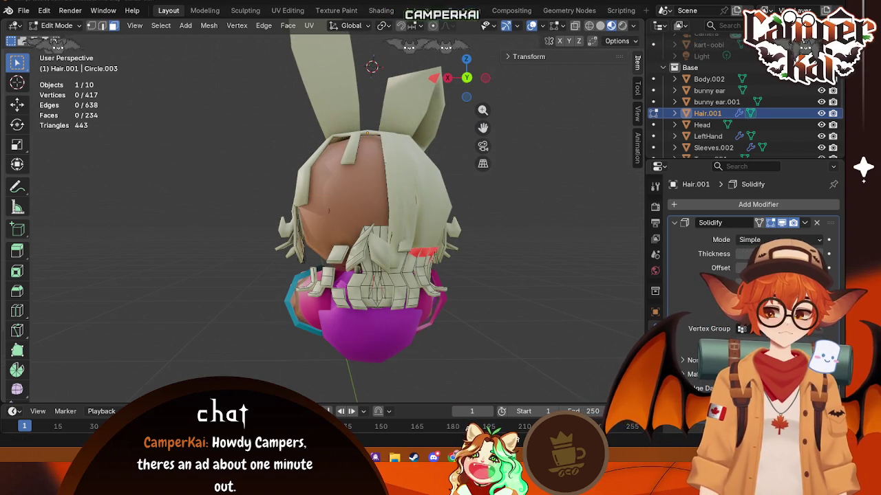
- Delete the remaining red strips and faces around the hair
{"action": "scroll", "coordinate": [429, 215], "scroll_direction": "up", "scroll_amount": 1}
{"action": "scroll", "coordinate": [429, 214], "scroll_direction": "up", "scroll_amount": 2}
{"action": "mouse_move", "coordinate": [429, 214]}
{"action": "middle_mouse_down"}
{"action": "mouse_move", "coordinate": [315, 272]}
{"action": "mouse_move", "coordinate": [325, 280]}
{"action": "middle_mouse_up"}
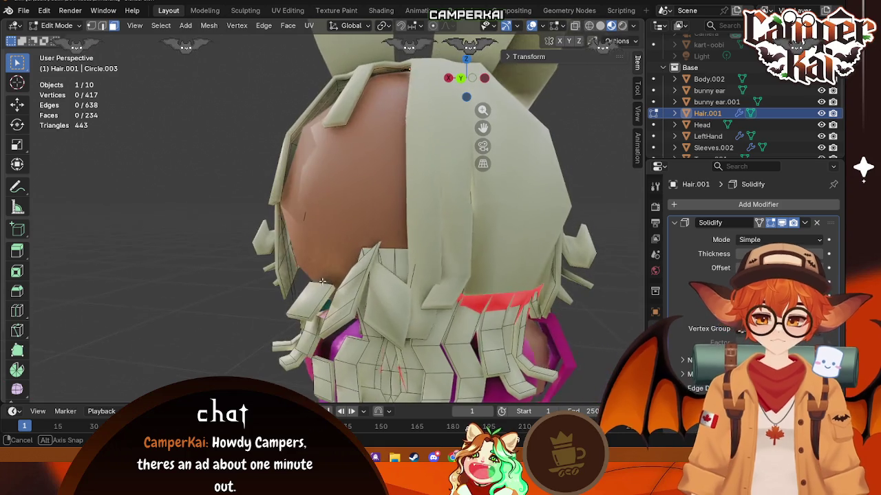
{"action": "key", "text": "x"}
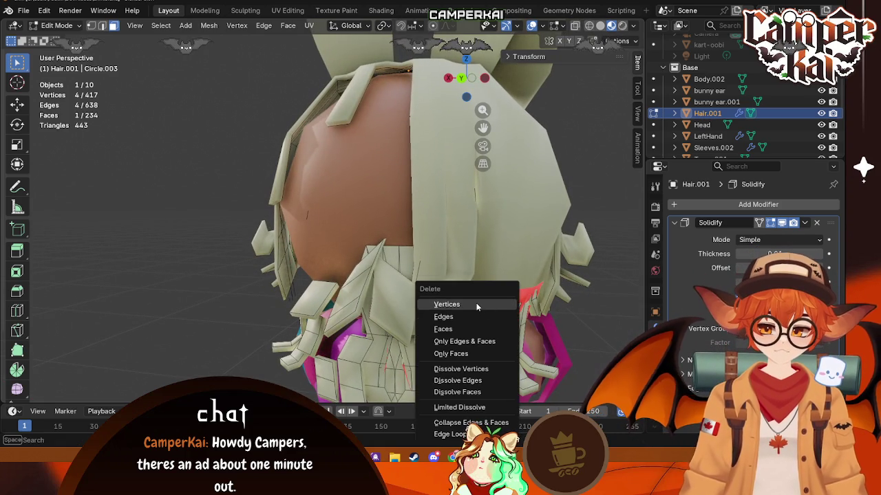
{"action": "left_click", "coordinate": [476, 305]}
{"action": "left_click", "coordinate": [554, 308]}
{"action": "key", "text": "x"}
{"action": "left_click", "coordinate": [507, 311]}
{"action": "mouse_move", "coordinate": [507, 311]}
{"action": "middle_mouse_down"}
{"action": "mouse_move", "coordinate": [508, 279]}
{"action": "mouse_move", "coordinate": [358, 199]}
{"action": "mouse_move", "coordinate": [272, 214]}
{"action": "mouse_move", "coordinate": [299, 252]}
{"action": "middle_mouse_up"}
{"action": "key", "text": "x"}
{"action": "left_click", "coordinate": [494, 278]}
{"action": "left_click", "coordinate": [358, 199]}
{"action": "key", "text": "x"}
{"action": "left_click", "coordinate": [347, 202]}
{"action": "key", "text": "x"}
{"action": "left_click", "coordinate": [274, 210]}
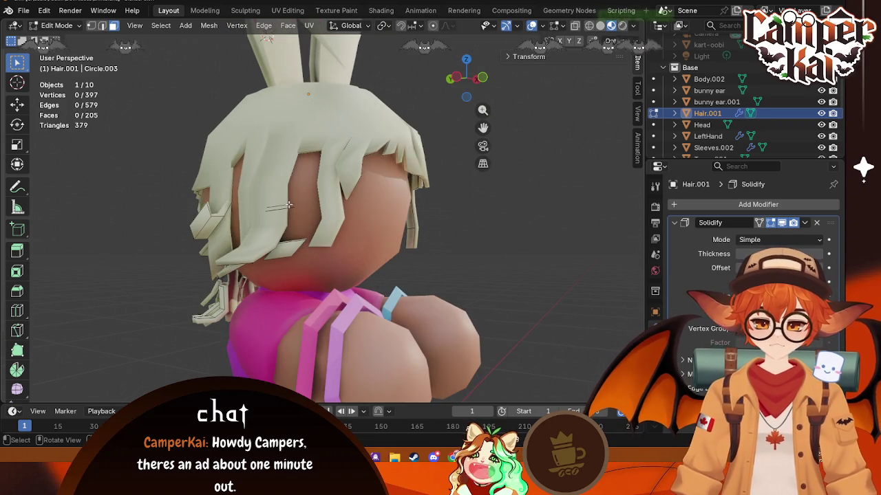
- Switch to vertex select, delete the loose stray vertices, and collapse the Solidify panel
{"action": "left_click", "coordinate": [102, 26]}
{"action": "left_click", "coordinate": [91, 26]}
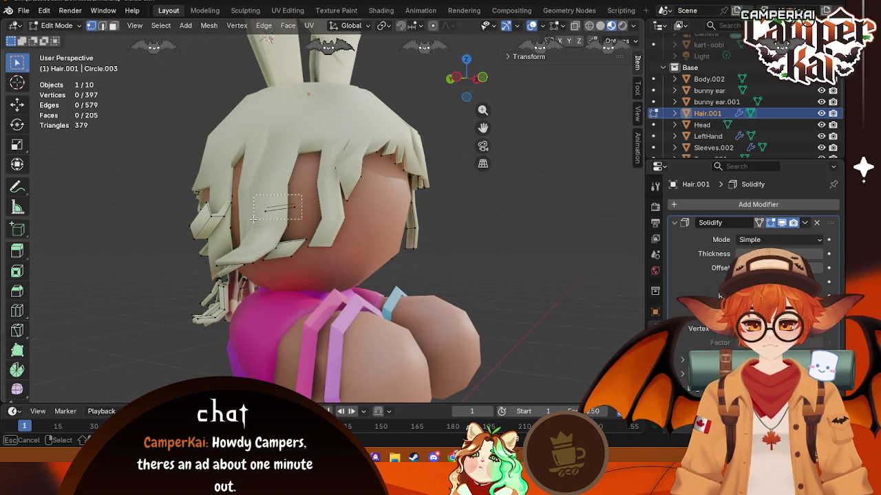
{"action": "key", "text": "x"}
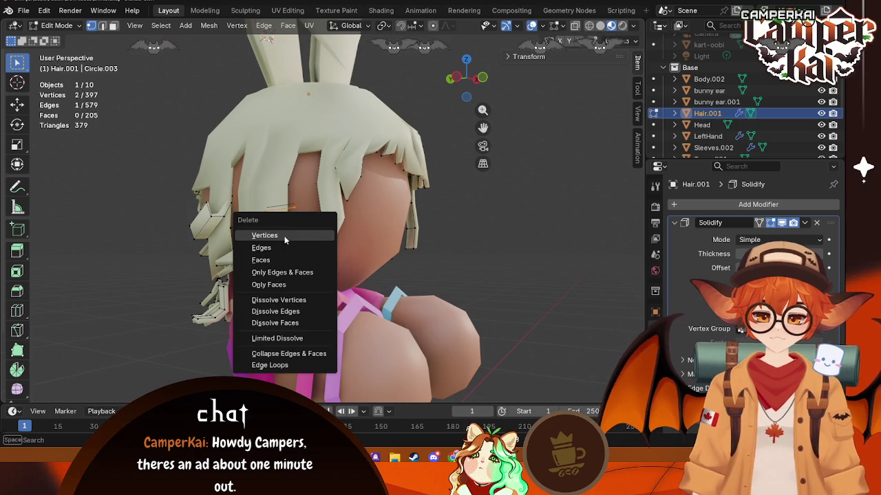
{"action": "left_click", "coordinate": [284, 237]}
{"action": "left_click_drag", "start_coordinate": [302, 242], "coordinate": [298, 254]}
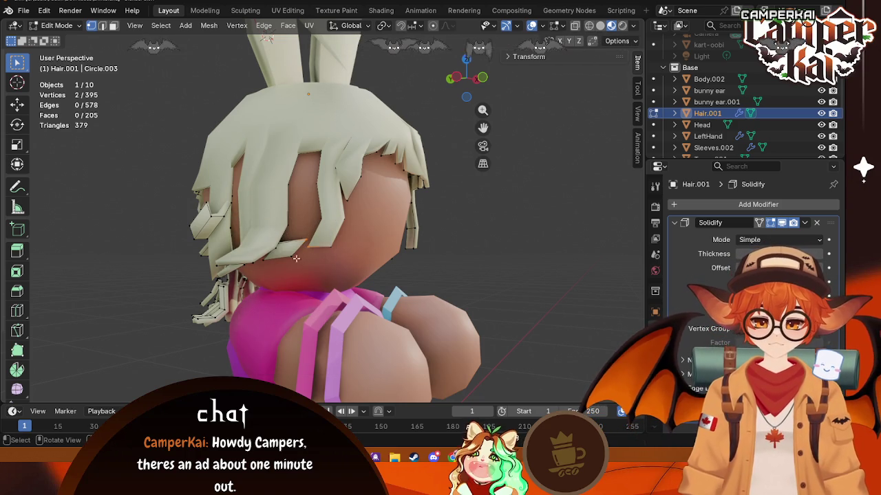
{"action": "middle_click_drag", "start_coordinate": [305, 268], "coordinate": [311, 203]}
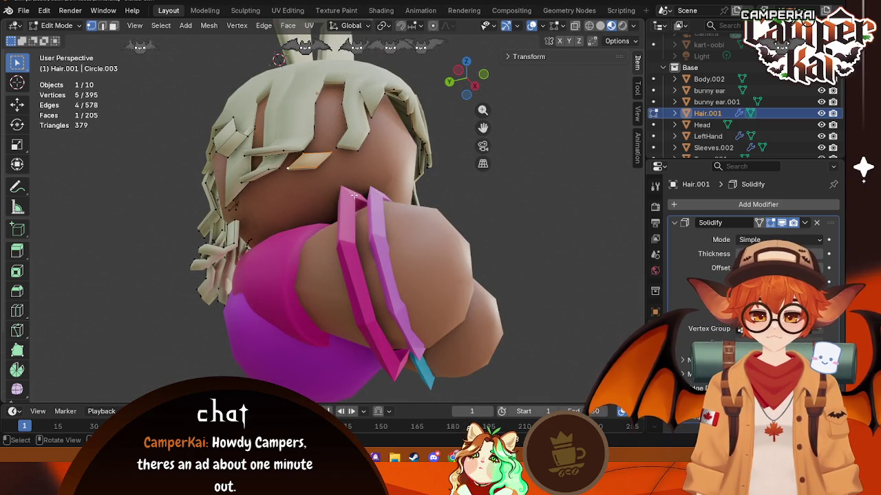
{"action": "left_click", "coordinate": [674, 223]}
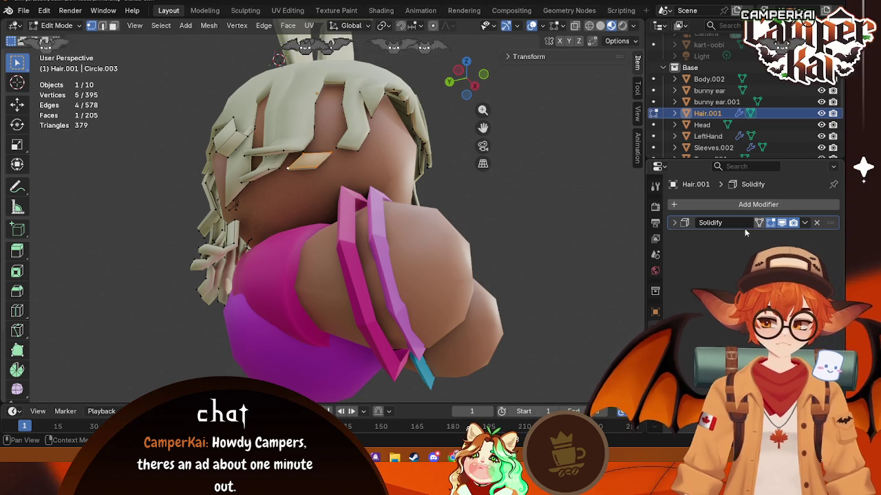
- Remove the Solidify modifier from Hair.001
{"action": "left_click", "coordinate": [816, 223]}
{"action": "scroll", "coordinate": [323, 199], "scroll_direction": "up", "scroll_amount": 4}
{"action": "mouse_move", "coordinate": [324, 196]}
{"action": "middle_mouse_down"}
{"action": "mouse_move", "coordinate": [349, 247]}
{"action": "mouse_move", "coordinate": [376, 230]}
{"action": "middle_mouse_up"}
{"action": "left_click", "coordinate": [377, 231], "text": "ctrl"}
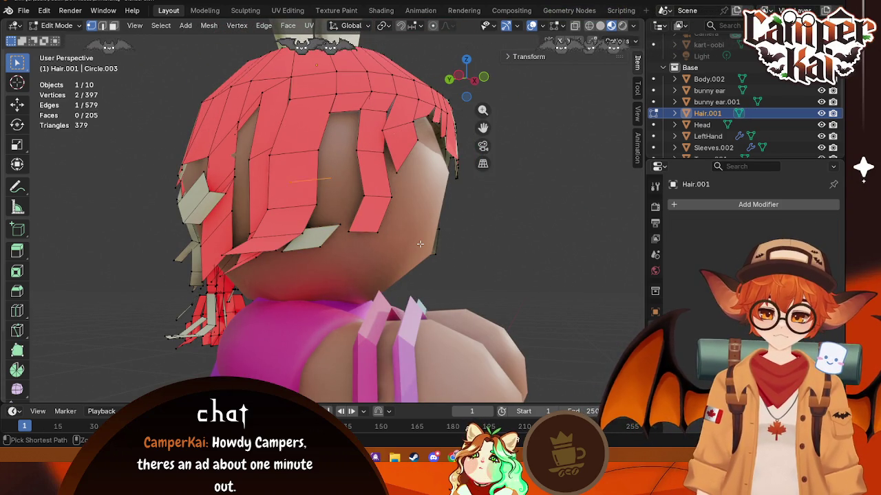
- Undo the last two strip deletions to restore strands at the back
{"action": "key", "text": "ctrl+z"}
{"action": "key", "text": "ctrl+z"}
{"action": "key", "text": "ctrl+z"}
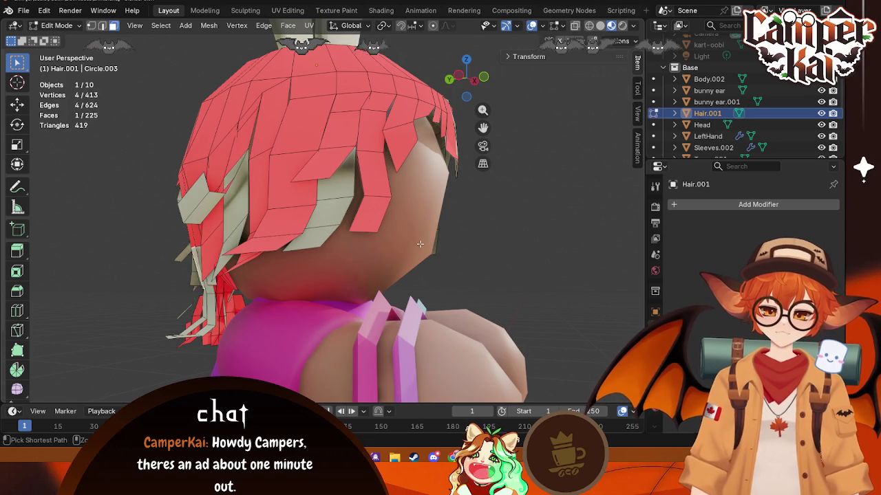
{"action": "middle_click_drag", "start_coordinate": [420, 244], "coordinate": [448, 268]}
{"action": "key", "text": "ctrl+z"}
{"action": "key", "text": "ctrl+z"}
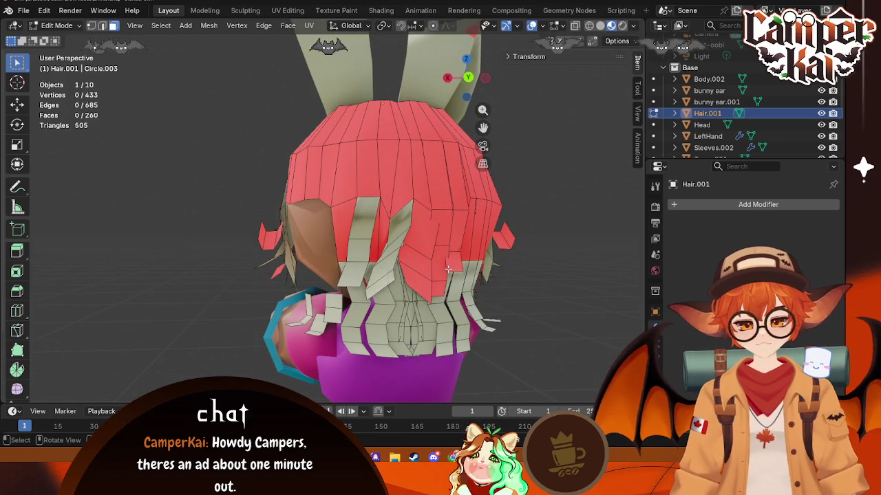
{"action": "middle_click_drag", "start_coordinate": [287, 276], "coordinate": [358, 281]}
- Switch the viewport to rendered shading and select the Head object
{"action": "key", "text": "z"}
{"action": "left_click", "coordinate": [362, 249]}
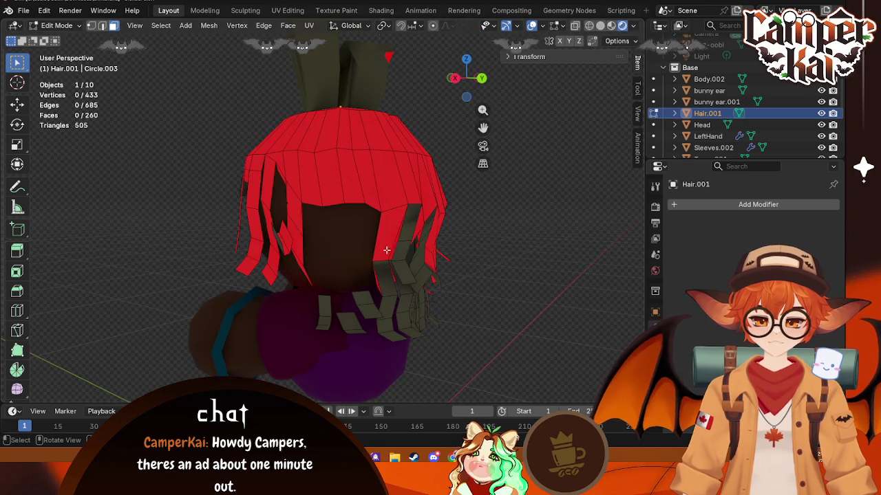
{"action": "left_click", "coordinate": [339, 254]}
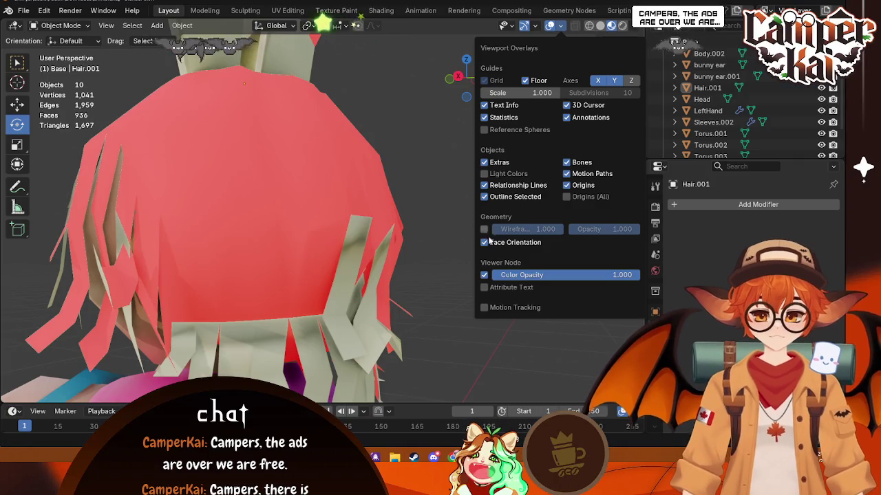
- Turn off face orientation, then select Hair.001 and enter Edit Mode
{"action": "left_click", "coordinate": [480, 273]}
{"action": "left_click", "coordinate": [336, 276]}
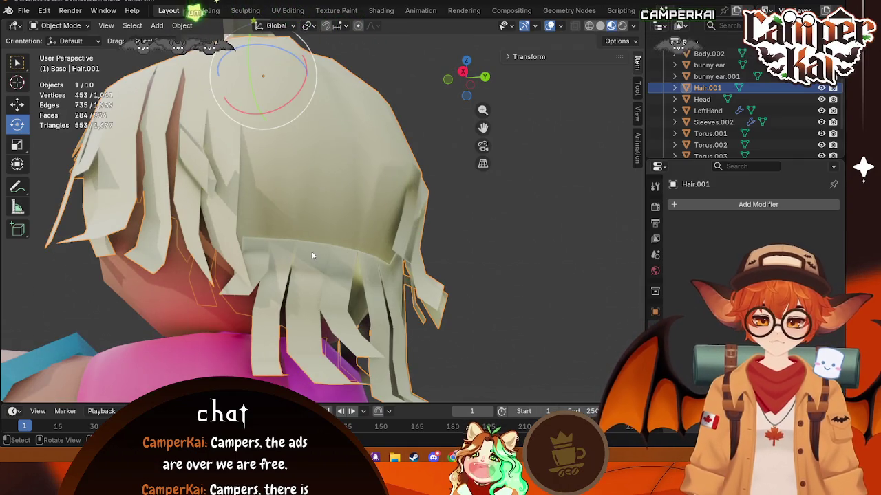
{"action": "key", "text": "Tab"}
{"action": "left_click", "coordinate": [264, 244]}
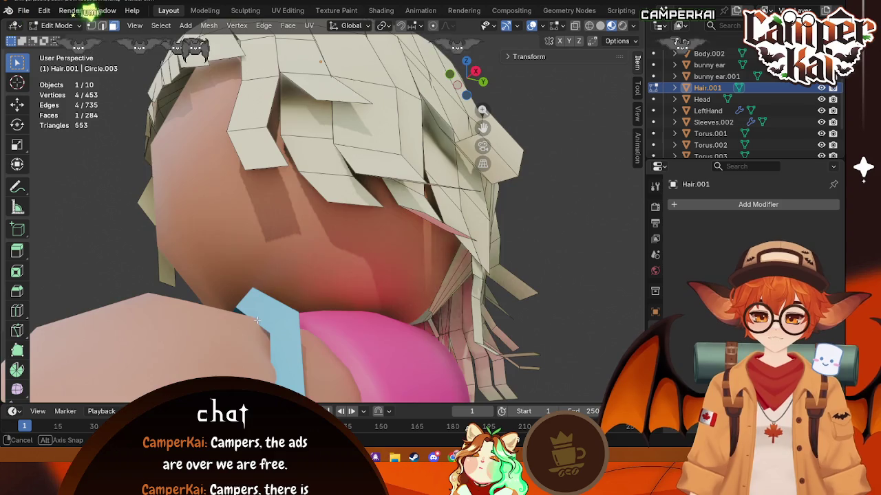
{"action": "mouse_move", "coordinate": [194, 326]}
{"action": "middle_mouse_down"}
{"action": "mouse_move", "coordinate": [303, 265]}
{"action": "mouse_move", "coordinate": [263, 270]}
{"action": "middle_mouse_up"}
{"action": "scroll", "coordinate": [303, 265], "scroll_direction": "down", "scroll_amount": 3}
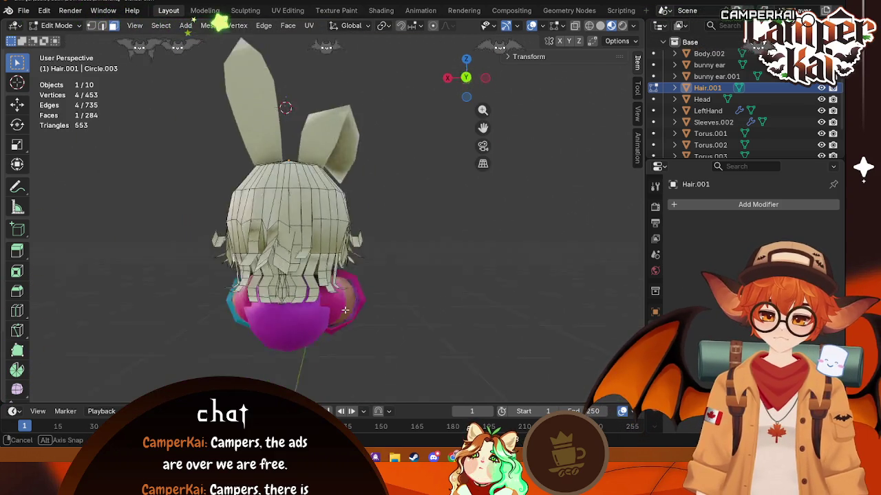
{"action": "scroll", "coordinate": [264, 270], "scroll_direction": "up", "scroll_amount": 3}
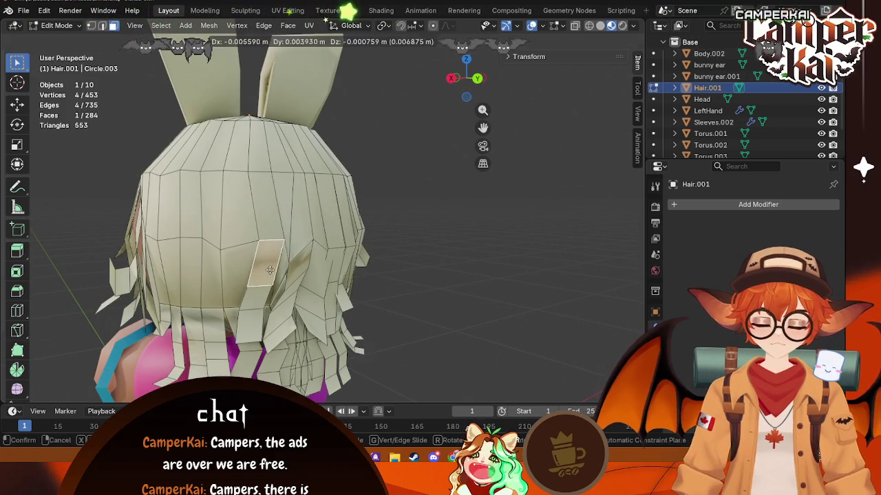
- Enable X-ray with Alt+Z and turn Face Orientation back on in the overlays
{"action": "left_click", "coordinate": [562, 27]}
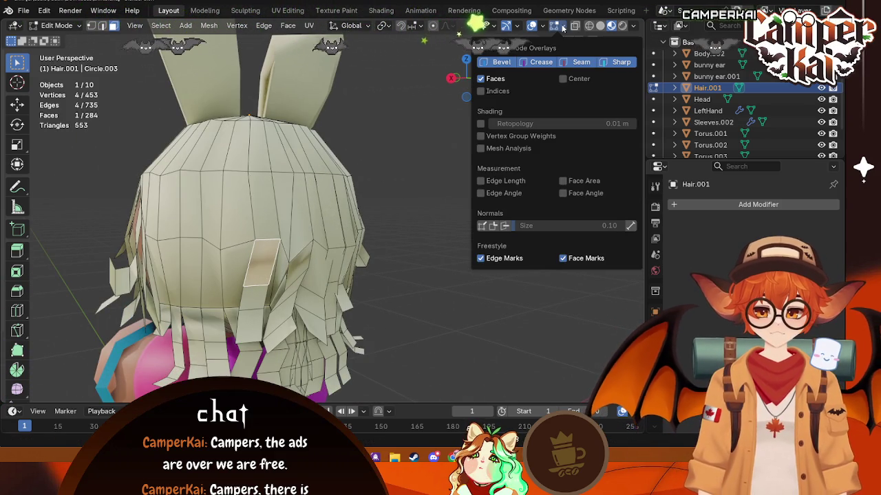
{"action": "left_click", "coordinate": [542, 28]}
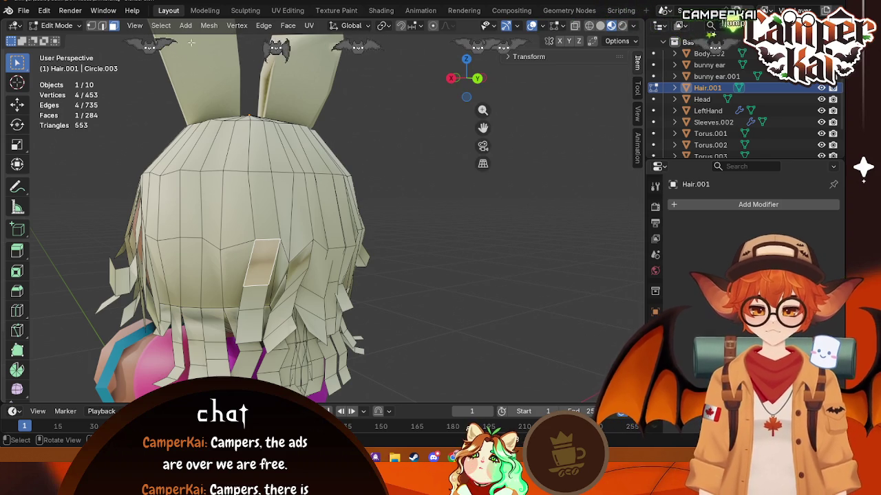
{"action": "key", "text": "alt+z"}
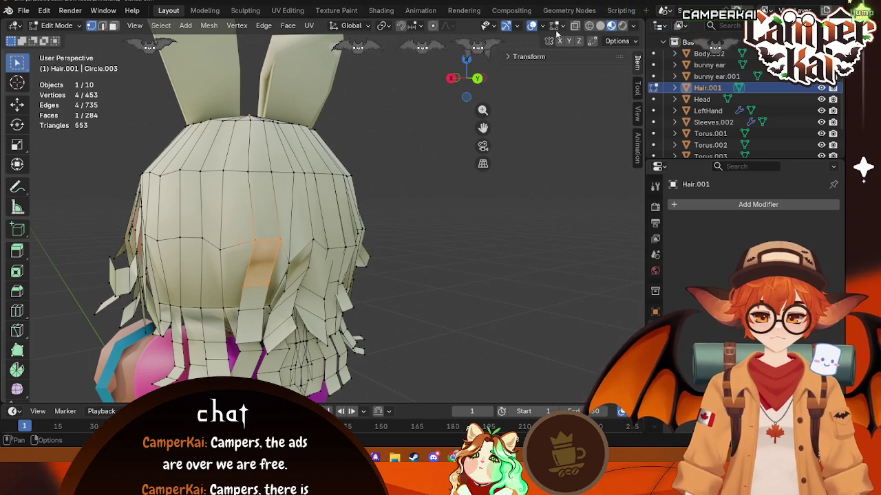
{"action": "left_click", "coordinate": [543, 26]}
{"action": "left_click", "coordinate": [466, 253]}
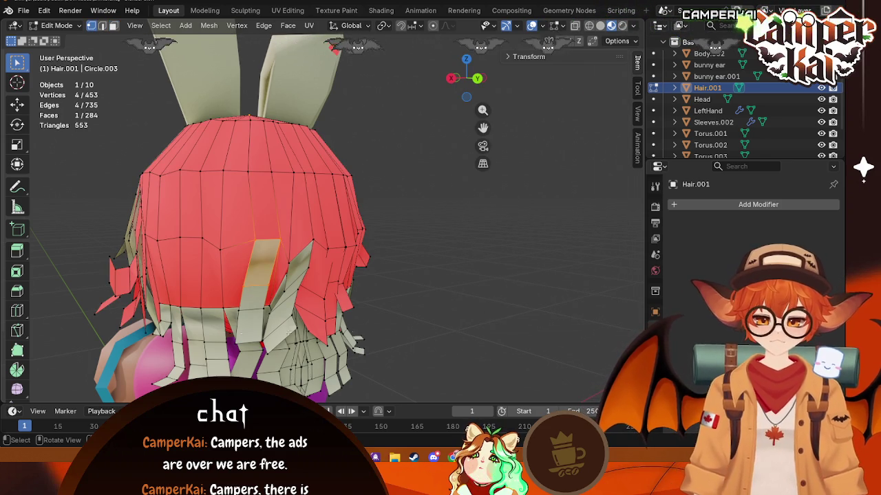
- Delete two stray flipped hair faces, then two more strand vertices
{"action": "left_click", "coordinate": [260, 313]}
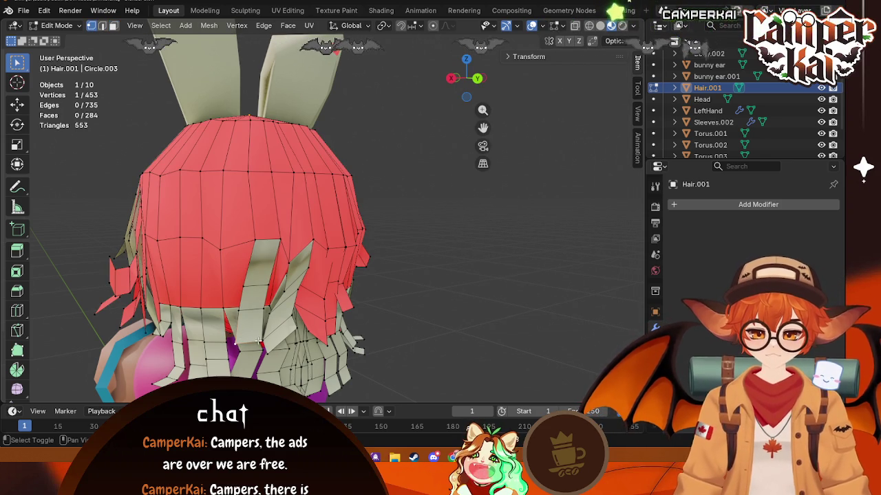
{"action": "left_click", "coordinate": [268, 286], "text": "shift"}
{"action": "key", "text": "x"}
{"action": "left_click", "coordinate": [285, 288]}
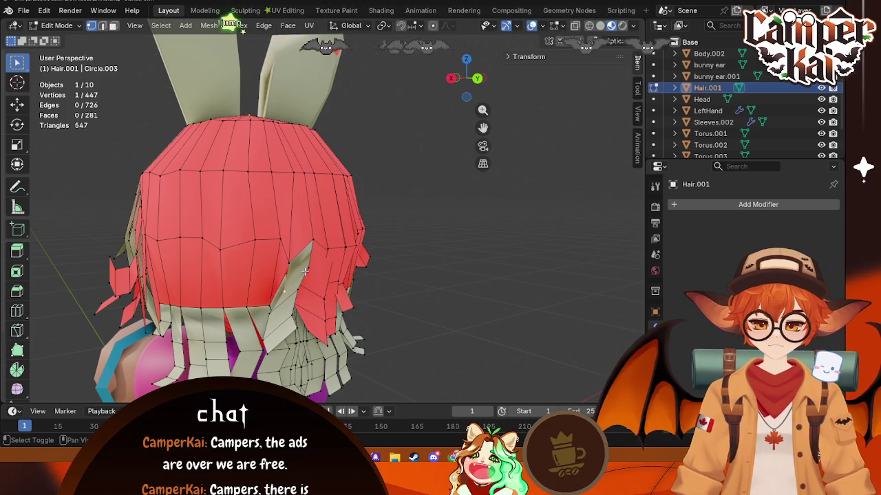
{"action": "left_click", "coordinate": [272, 311], "text": "shift"}
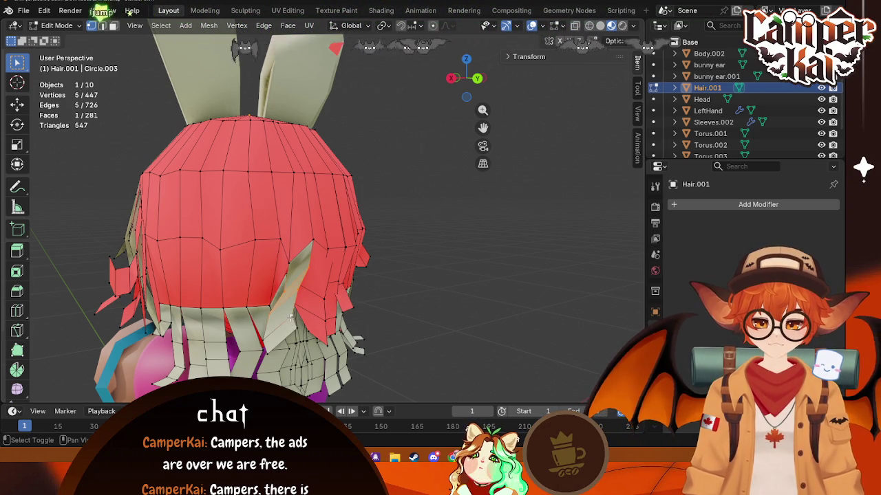
{"action": "left_click", "coordinate": [296, 330], "text": "shift"}
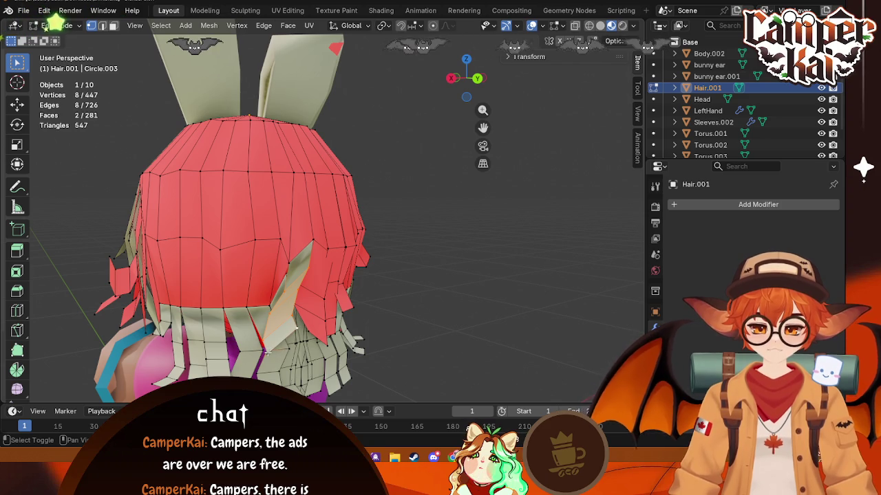
{"action": "key", "text": "x"}
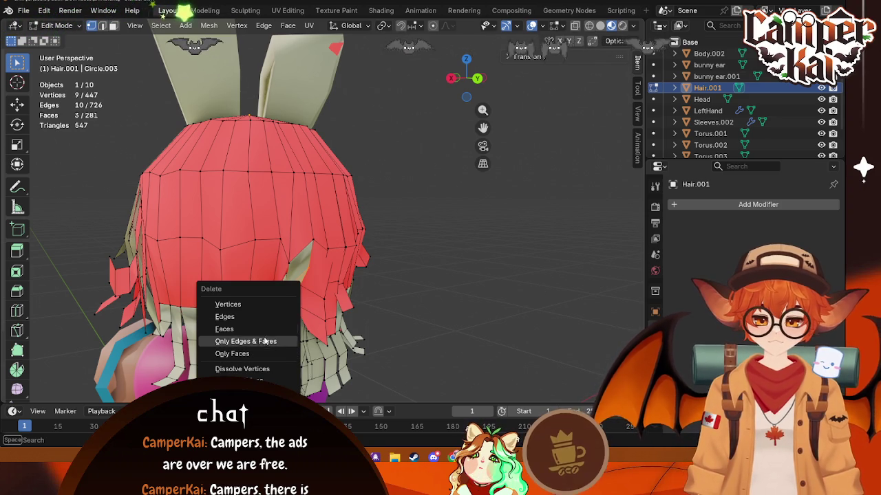
{"action": "left_click", "coordinate": [226, 305]}
- Orbit and zoom beneath the hair, then select vertices near a hair tip
{"action": "mouse_move", "coordinate": [396, 324]}
{"action": "middle_mouse_down"}
{"action": "mouse_move", "coordinate": [499, 343]}
{"action": "mouse_move", "coordinate": [218, 281]}
{"action": "middle_mouse_up"}
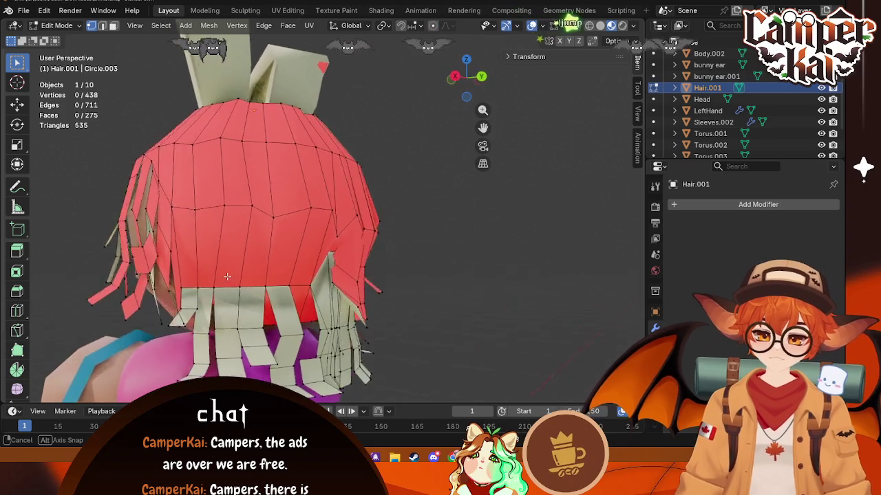
{"action": "middle_click_drag", "start_coordinate": [218, 281], "coordinate": [177, 267]}
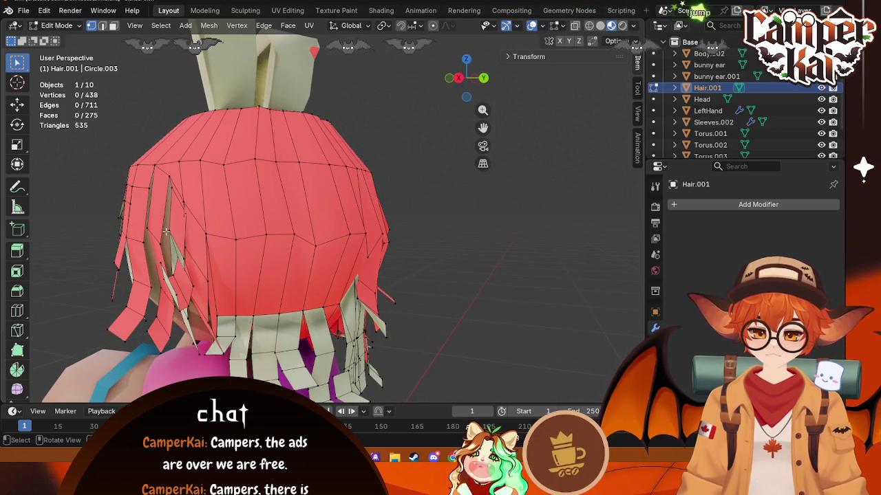
{"action": "left_click", "coordinate": [176, 256]}
{"action": "left_click", "coordinate": [188, 282], "text": "shift"}
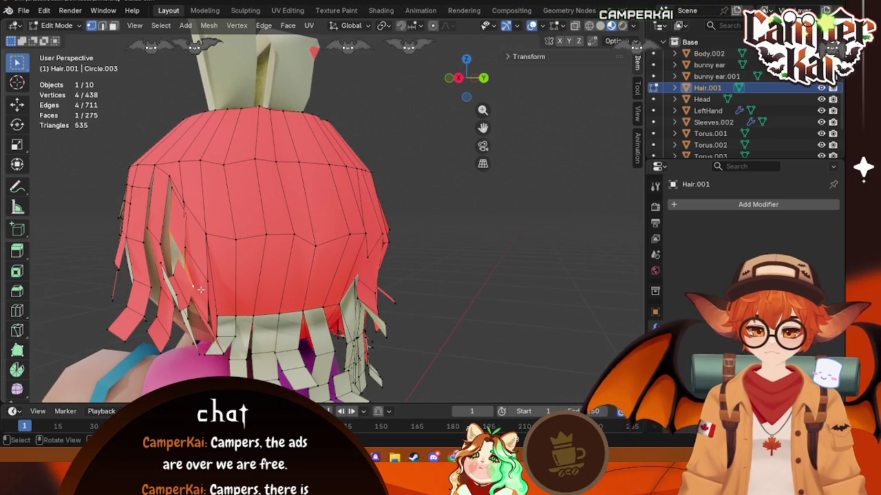
{"action": "middle_click_drag", "start_coordinate": [200, 289], "coordinate": [249, 273]}
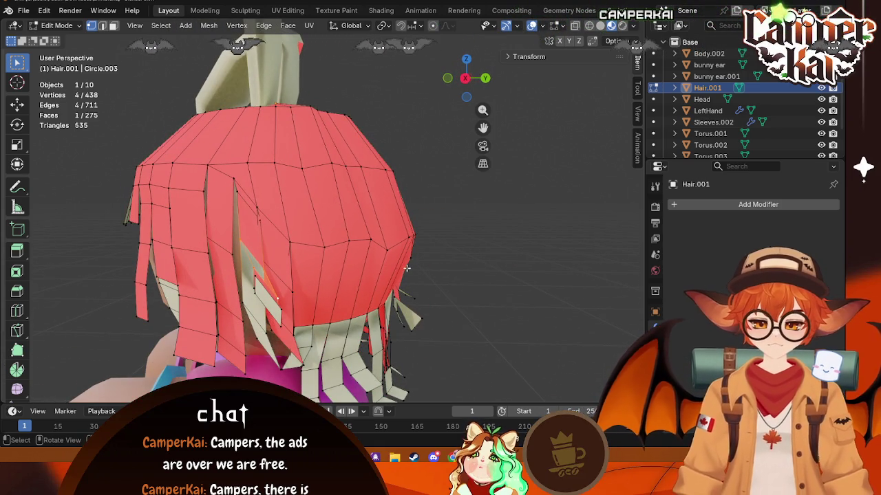
{"action": "left_click", "coordinate": [518, 294]}
{"action": "middle_click_drag", "start_coordinate": [518, 294], "coordinate": [344, 275]}
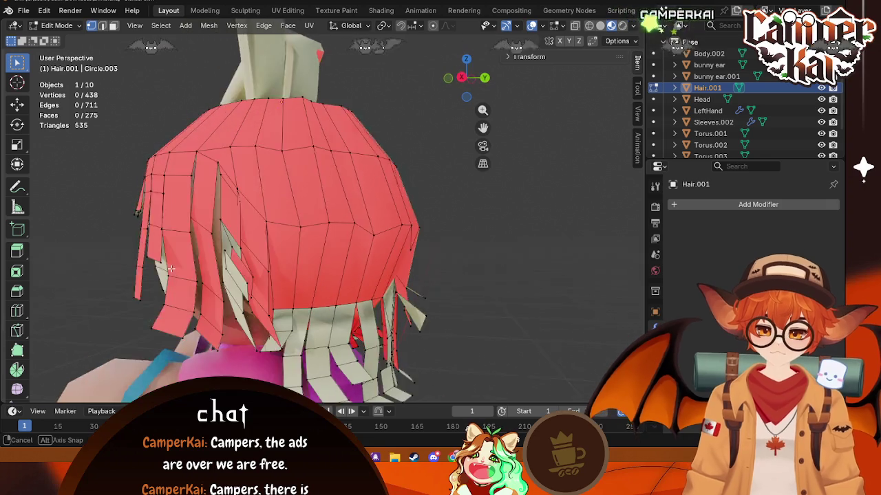
{"action": "scroll", "coordinate": [179, 259], "scroll_direction": "up", "scroll_amount": 5}
{"action": "mouse_move", "coordinate": [179, 258]}
{"action": "middle_mouse_down"}
{"action": "mouse_move", "coordinate": [232, 171]}
{"action": "mouse_move", "coordinate": [365, 198]}
{"action": "middle_mouse_up"}
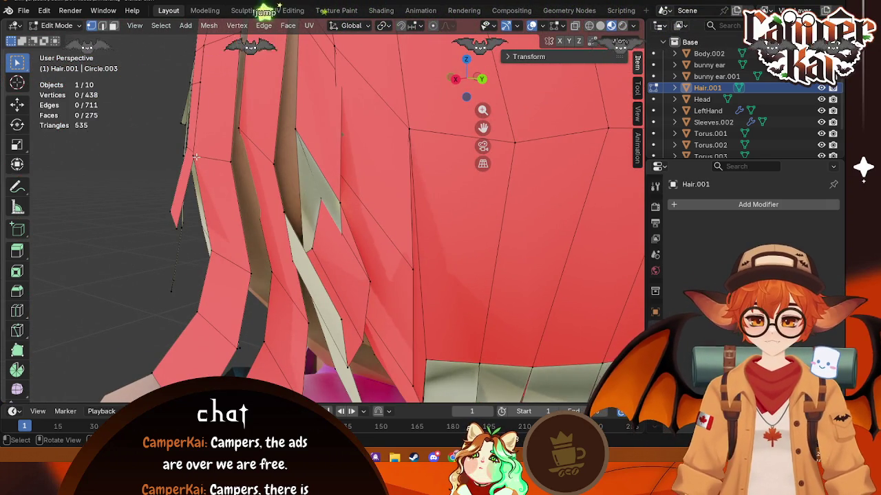
{"action": "left_click", "coordinate": [320, 200]}
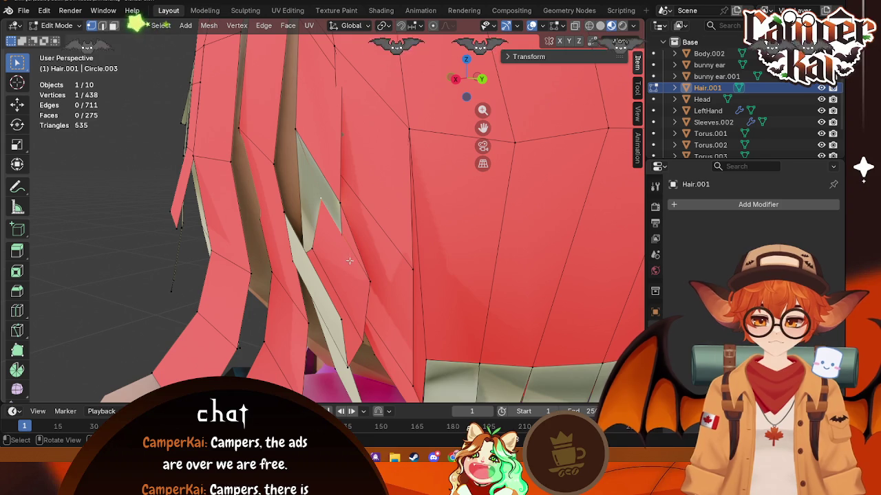
{"action": "left_click", "coordinate": [367, 279], "text": "shift"}
{"action": "left_click", "coordinate": [313, 249], "text": "shift"}
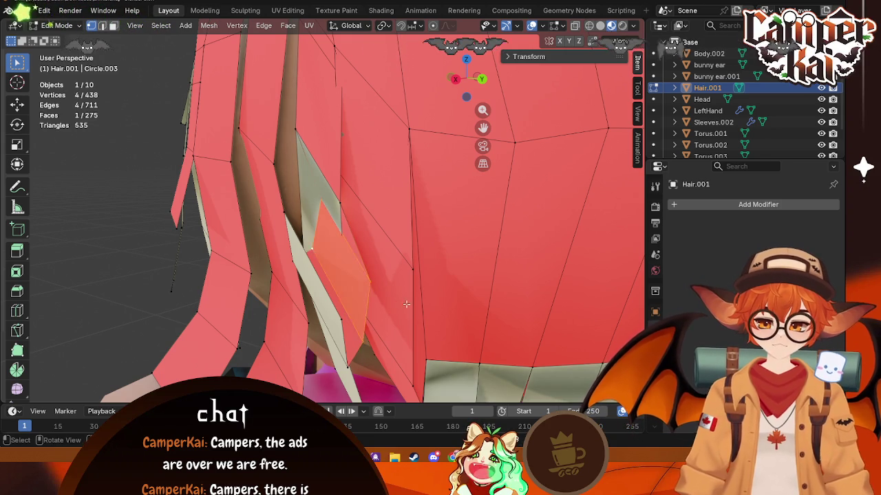
- Extend the selection, check it from the left and back views, and reposition the hair piece
{"action": "middle_click_drag", "start_coordinate": [313, 249], "coordinate": [368, 286]}
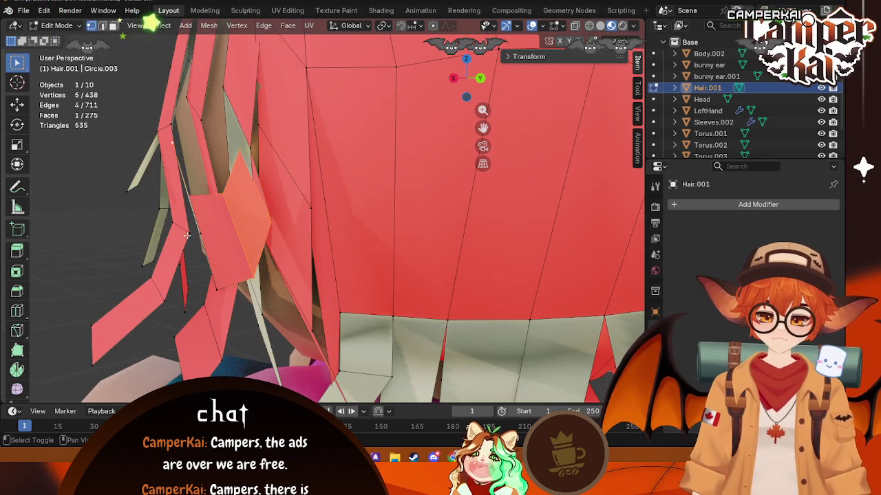
{"action": "left_click", "coordinate": [193, 198], "text": "shift"}
{"action": "middle_click_drag", "start_coordinate": [194, 198], "coordinate": [262, 260]}
{"action": "left_click", "coordinate": [438, 276], "text": "shift"}
{"action": "left_click_drag", "start_coordinate": [479, 98], "coordinate": [480, 129]}
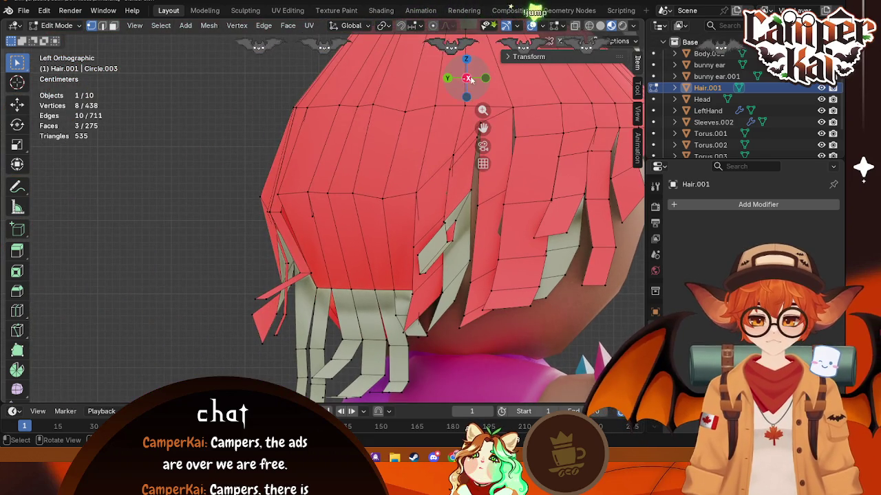
{"action": "left_click_drag", "start_coordinate": [466, 78], "coordinate": [476, 83]}
{"action": "left_click", "coordinate": [468, 79]}
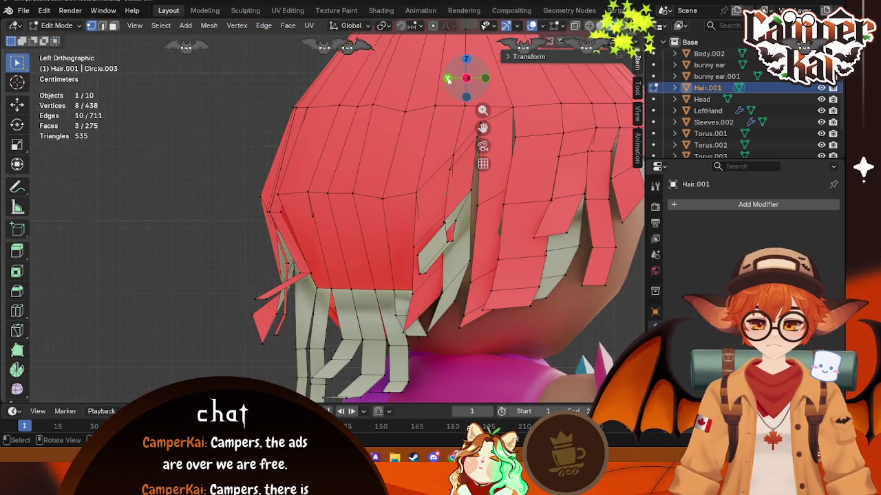
{"action": "left_click", "coordinate": [447, 77]}
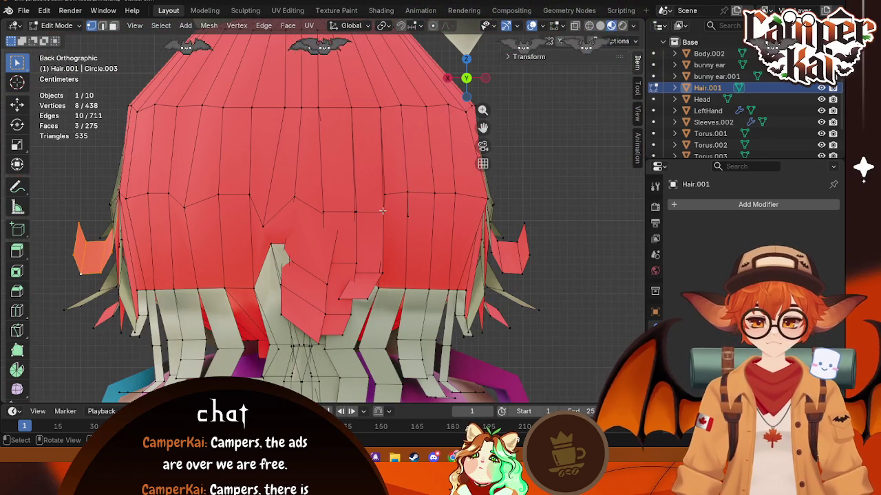
{"action": "key", "text": "g"}
{"action": "left_click", "coordinate": [97, 260]}
- Switch to vertex select mode and delete a stray hair vertex
{"action": "mouse_move", "coordinate": [97, 260]}
{"action": "middle_mouse_down"}
{"action": "mouse_move", "coordinate": [170, 289]}
{"action": "mouse_move", "coordinate": [320, 260]}
{"action": "mouse_move", "coordinate": [332, 192]}
{"action": "mouse_move", "coordinate": [316, 269]}
{"action": "middle_mouse_up"}
{"action": "key", "text": "1"}
{"action": "left_click", "coordinate": [332, 191]}
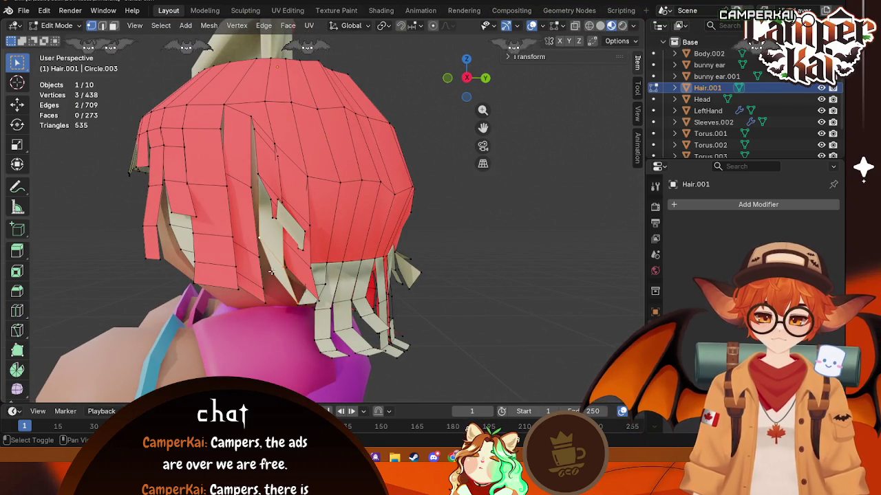
{"action": "key", "text": "x"}
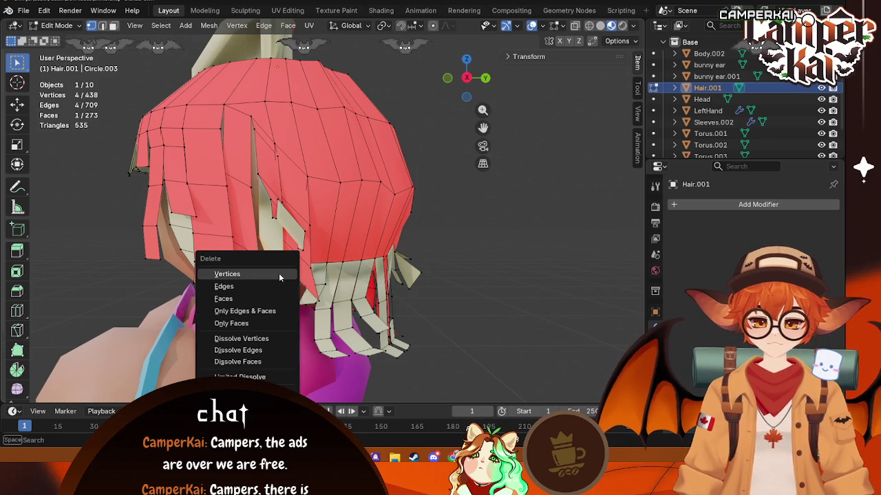
{"action": "left_click", "coordinate": [279, 273]}
- Inspect the hair around the head and delete six more selected vertices
{"action": "mouse_move", "coordinate": [279, 273]}
{"action": "middle_mouse_down"}
{"action": "mouse_move", "coordinate": [245, 290]}
{"action": "mouse_move", "coordinate": [350, 271]}
{"action": "middle_mouse_up"}
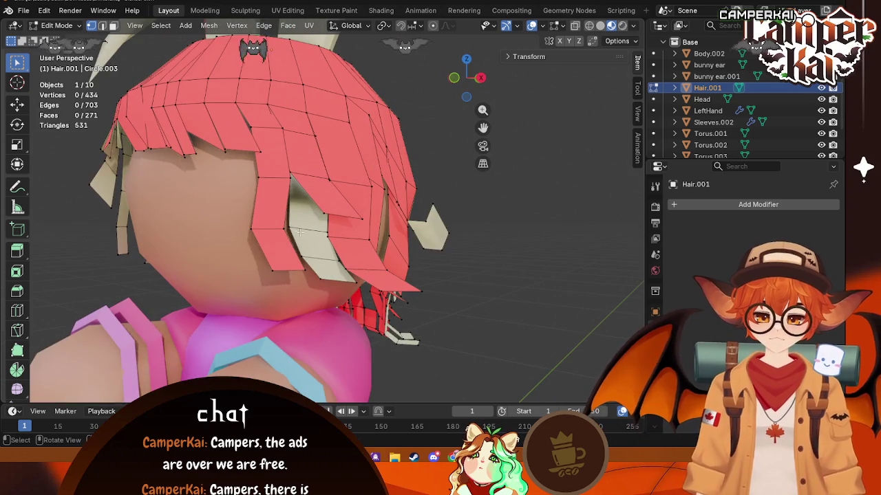
{"action": "mouse_move", "coordinate": [305, 236]}
{"action": "middle_mouse_down"}
{"action": "mouse_move", "coordinate": [284, 137]}
{"action": "mouse_move", "coordinate": [304, 209]}
{"action": "middle_mouse_up"}
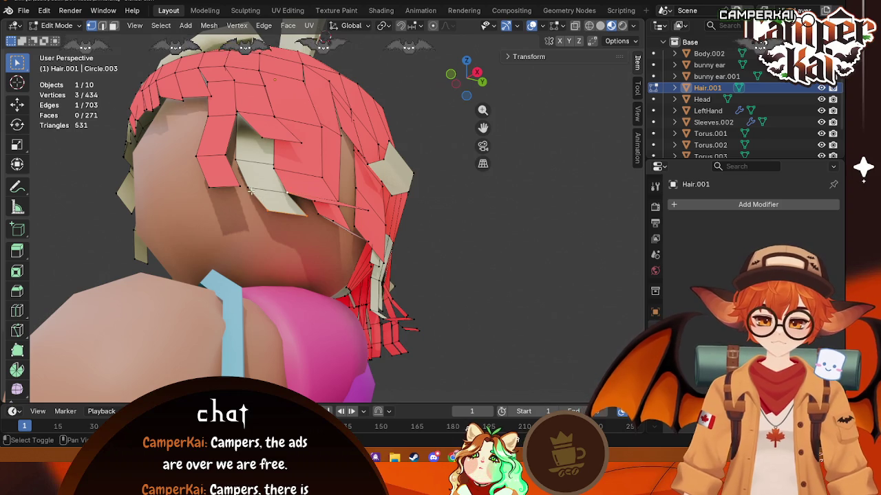
{"action": "middle_click_drag", "start_coordinate": [292, 207], "coordinate": [332, 190]}
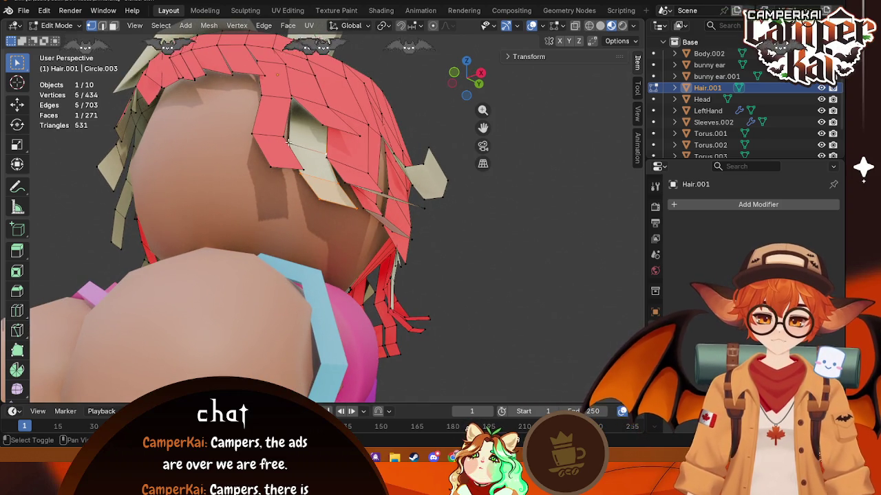
{"action": "middle_click_drag", "start_coordinate": [312, 147], "coordinate": [284, 201]}
{"action": "key", "text": "x"}
{"action": "left_click", "coordinate": [304, 175]}
- Delete six strand-edge vertices at the back of the head and start a new selection
{"action": "middle_click_drag", "start_coordinate": [388, 207], "coordinate": [458, 164]}
{"action": "left_click", "coordinate": [303, 176]}
{"action": "left_click", "coordinate": [372, 148], "text": "shift"}
{"action": "left_click", "coordinate": [383, 118], "text": "shift"}
{"action": "left_click", "coordinate": [350, 126], "text": "shift"}
{"action": "mouse_move", "coordinate": [349, 125]}
{"action": "middle_mouse_down"}
{"action": "mouse_move", "coordinate": [388, 102]}
{"action": "mouse_move", "coordinate": [403, 162]}
{"action": "middle_mouse_up"}
{"action": "key", "text": "x"}
{"action": "left_click", "coordinate": [387, 103]}
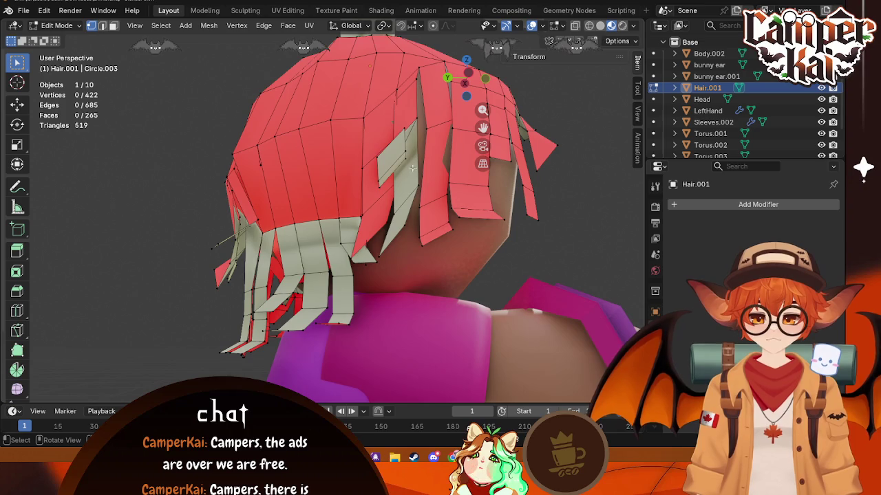
{"action": "left_click", "coordinate": [404, 225], "text": "shift"}
{"action": "middle_click_drag", "start_coordinate": [404, 225], "coordinate": [395, 239]}
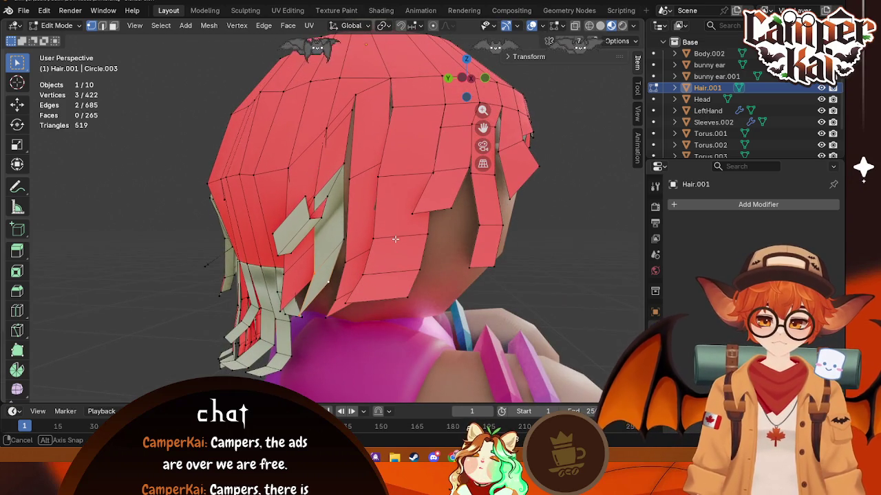
- Delete two groups of four stray vertices, including a hair-tip vertex
{"action": "key", "text": "x"}
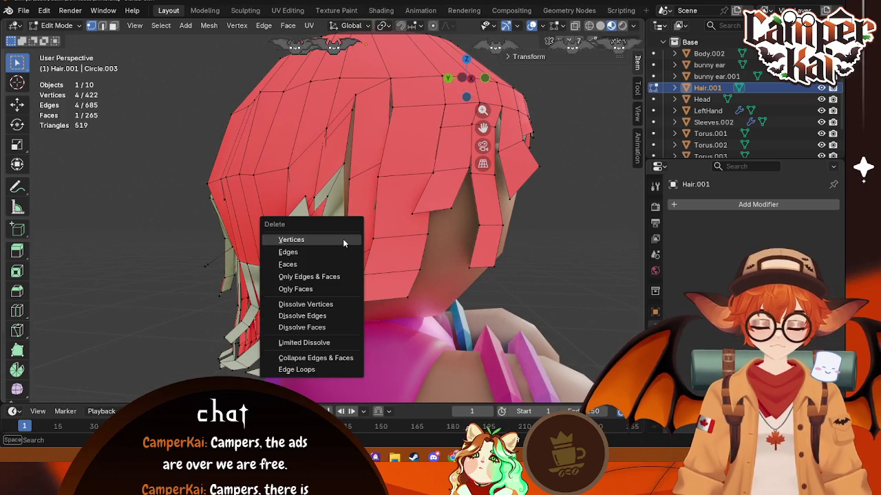
{"action": "left_click", "coordinate": [342, 239]}
{"action": "mouse_move", "coordinate": [343, 239]}
{"action": "middle_mouse_down"}
{"action": "mouse_move", "coordinate": [396, 245]}
{"action": "mouse_move", "coordinate": [427, 233]}
{"action": "mouse_move", "coordinate": [409, 214]}
{"action": "middle_mouse_up"}
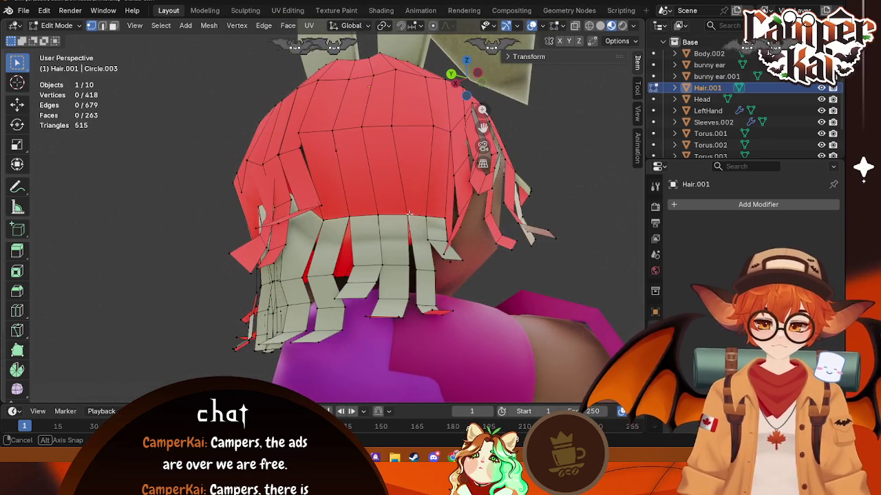
{"action": "left_click", "coordinate": [453, 258], "text": "shift"}
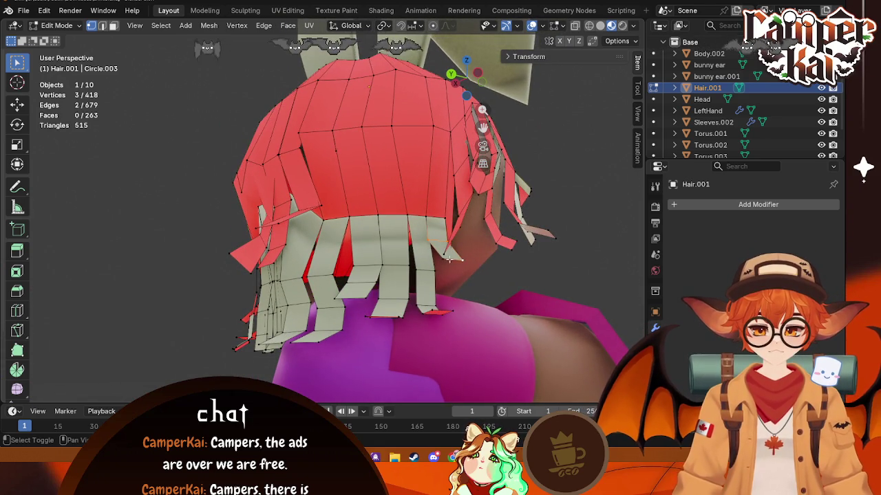
{"action": "key", "text": "x"}
{"action": "left_click", "coordinate": [440, 263]}
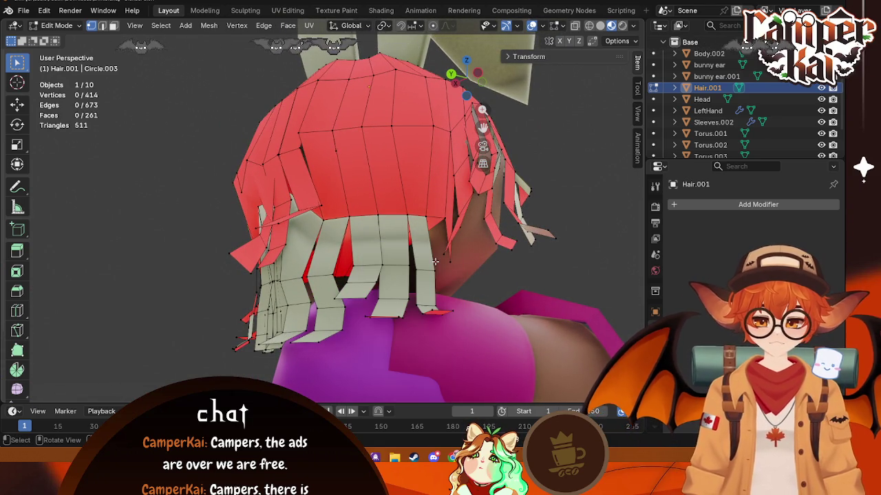
- Delete seven more selected vertices, then one remaining single vertex
{"action": "left_click", "coordinate": [417, 302], "text": "shift"}
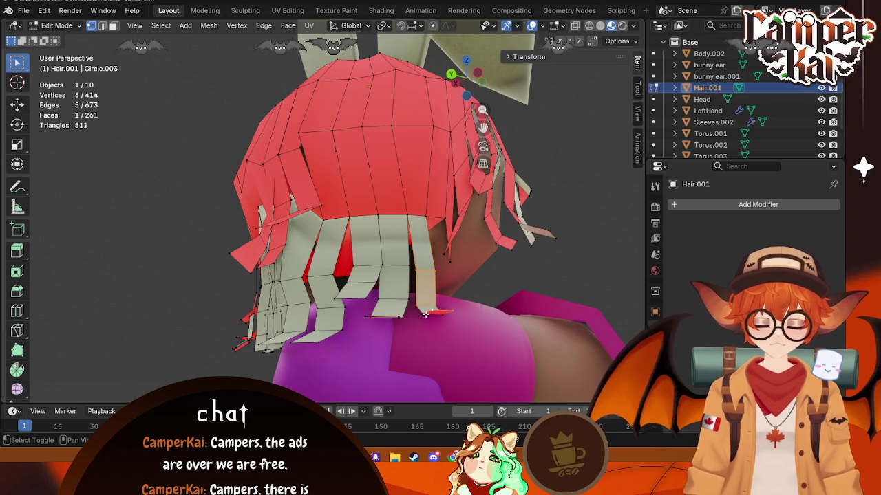
{"action": "key", "text": "x"}
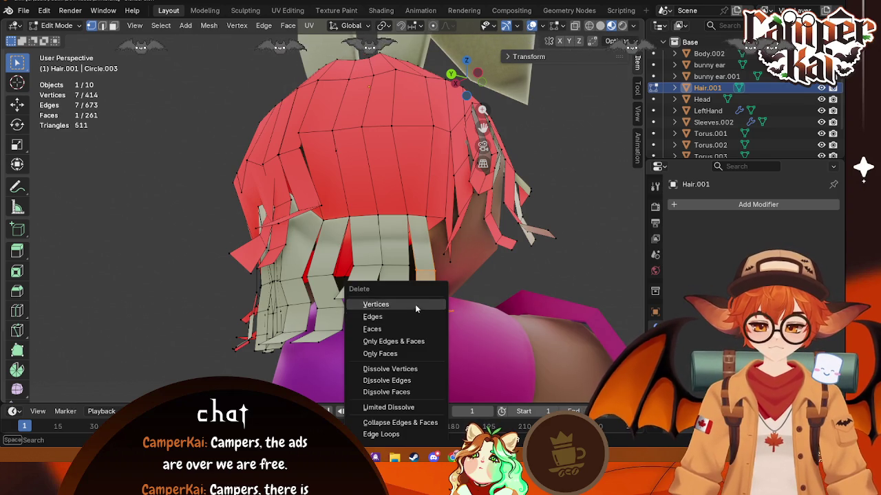
{"action": "left_click", "coordinate": [416, 306]}
{"action": "middle_click_drag", "start_coordinate": [416, 305], "coordinate": [444, 326]}
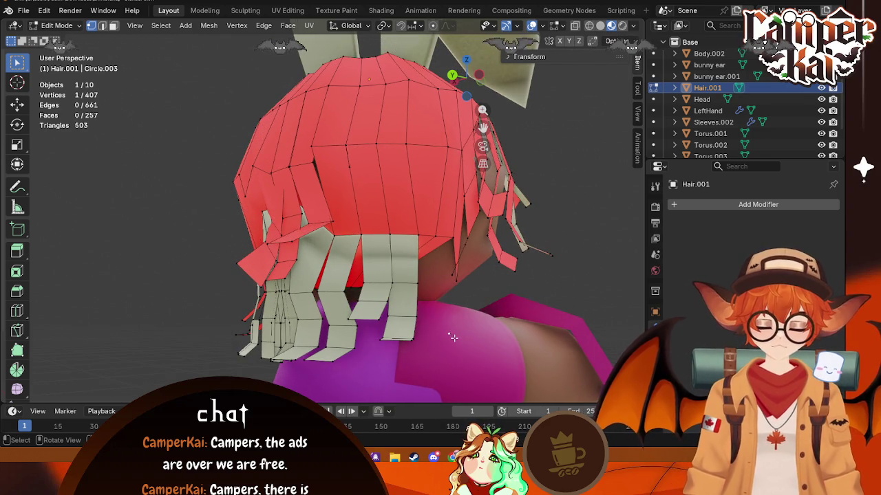
{"action": "key", "text": "x"}
{"action": "left_click", "coordinate": [417, 305]}
- Remove a hair strand's edges along with its leftover vertex and loose edge
{"action": "left_click", "coordinate": [417, 289], "text": "alt"}
{"action": "mouse_move", "coordinate": [420, 289]}
{"action": "middle_mouse_down"}
{"action": "mouse_move", "coordinate": [485, 262]}
{"action": "mouse_move", "coordinate": [566, 296]}
{"action": "mouse_move", "coordinate": [531, 299]}
{"action": "mouse_move", "coordinate": [378, 370]}
{"action": "mouse_move", "coordinate": [357, 319]}
{"action": "middle_mouse_up"}
{"action": "left_click", "coordinate": [350, 333], "text": "shift"}
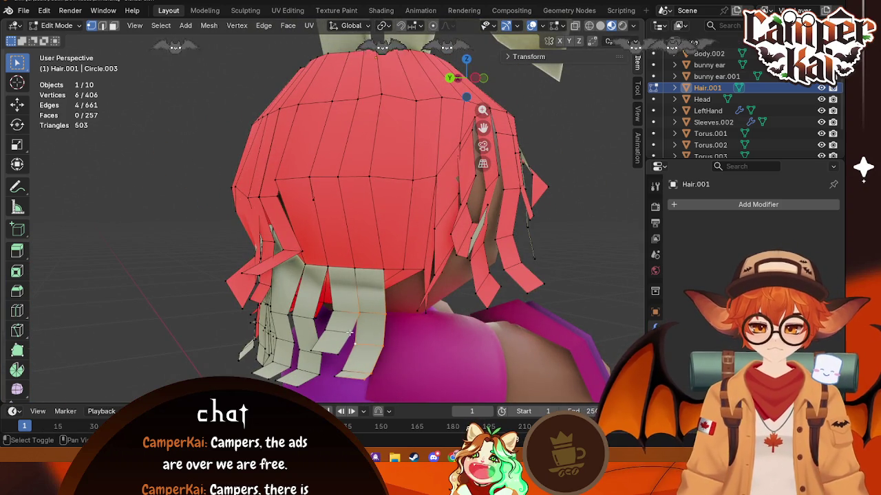
{"action": "key", "text": "x"}
{"action": "left_click", "coordinate": [318, 316]}
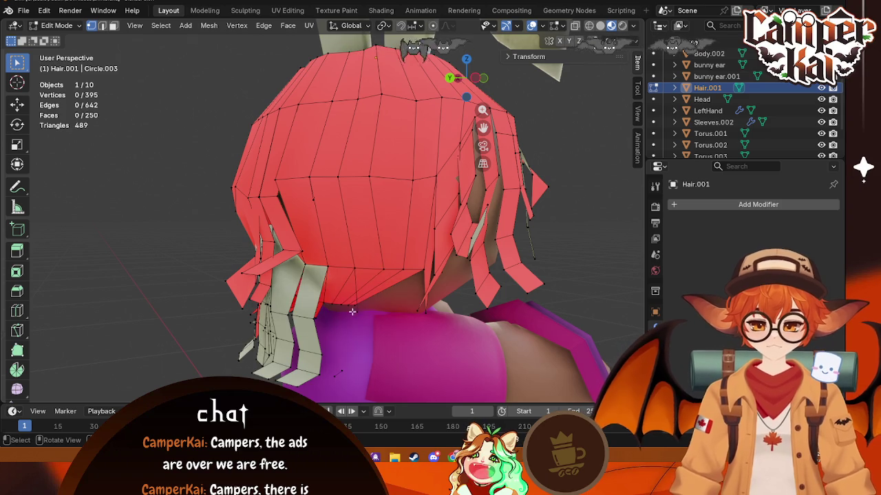
{"action": "key", "text": "x"}
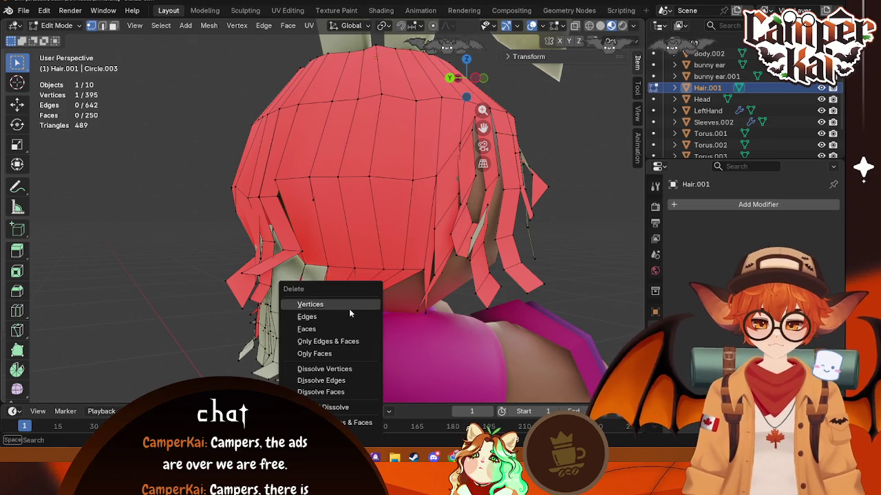
{"action": "left_click", "coordinate": [349, 307]}
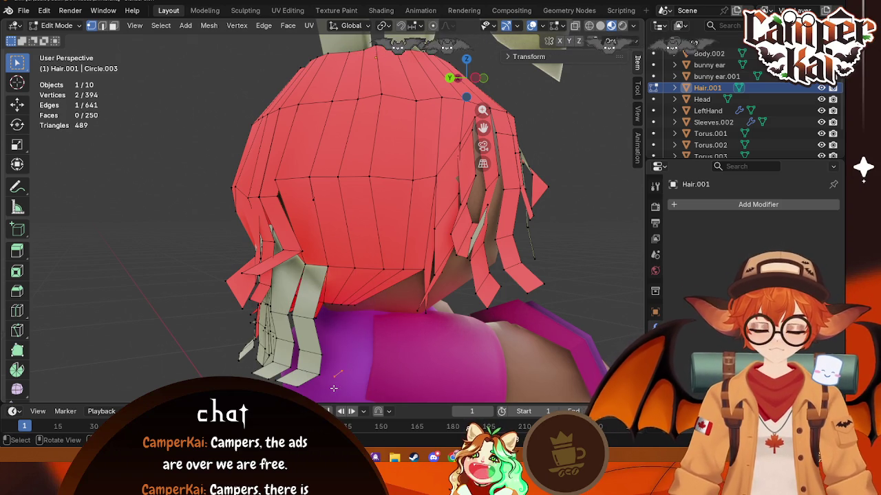
{"action": "key", "text": "x"}
{"action": "left_click", "coordinate": [320, 315]}
- Turn on X-ray, box-select the vertices near the hair tips and delete them
{"action": "mouse_move", "coordinate": [319, 315]}
{"action": "middle_mouse_down"}
{"action": "mouse_move", "coordinate": [338, 336]}
{"action": "mouse_move", "coordinate": [551, 338]}
{"action": "mouse_move", "coordinate": [7, 337]}
{"action": "mouse_move", "coordinate": [410, 318]}
{"action": "middle_mouse_up"}
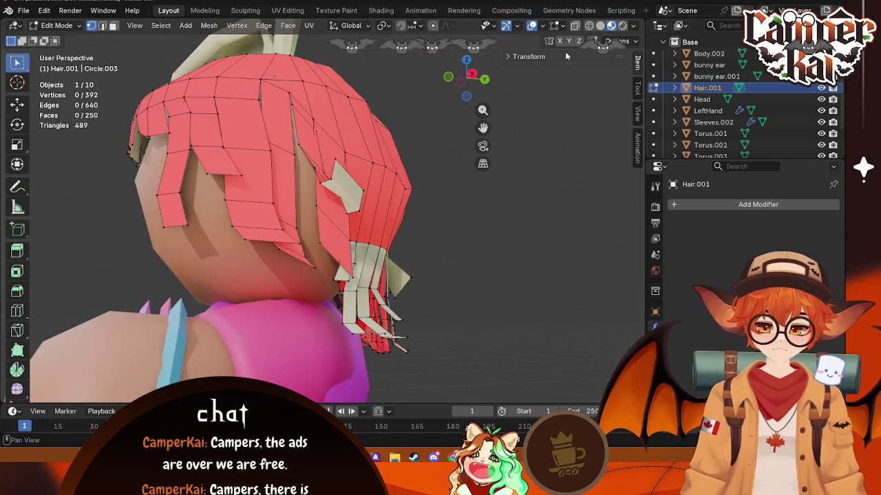
{"action": "key", "text": "alt+z"}
{"action": "middle_click_drag", "start_coordinate": [481, 302], "coordinate": [436, 310]}
{"action": "left_click_drag", "start_coordinate": [437, 310], "coordinate": [307, 363]}
{"action": "key", "text": "x"}
{"action": "left_click", "coordinate": [280, 307]}
{"action": "mouse_move", "coordinate": [281, 307]}
{"action": "middle_mouse_down"}
{"action": "mouse_move", "coordinate": [409, 352]}
{"action": "mouse_move", "coordinate": [226, 286]}
{"action": "middle_mouse_up"}
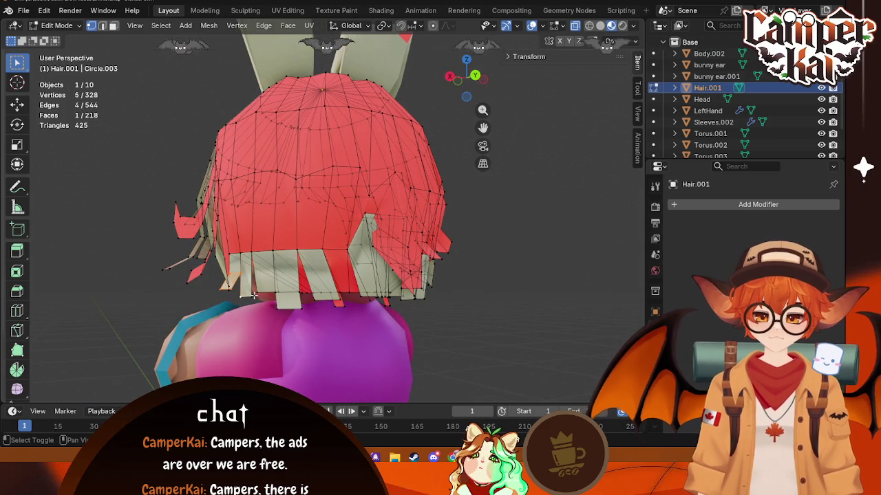
- Delete the strip vertices selected along the lower hair edge
{"action": "middle_click_drag", "start_coordinate": [280, 300], "coordinate": [310, 303]}
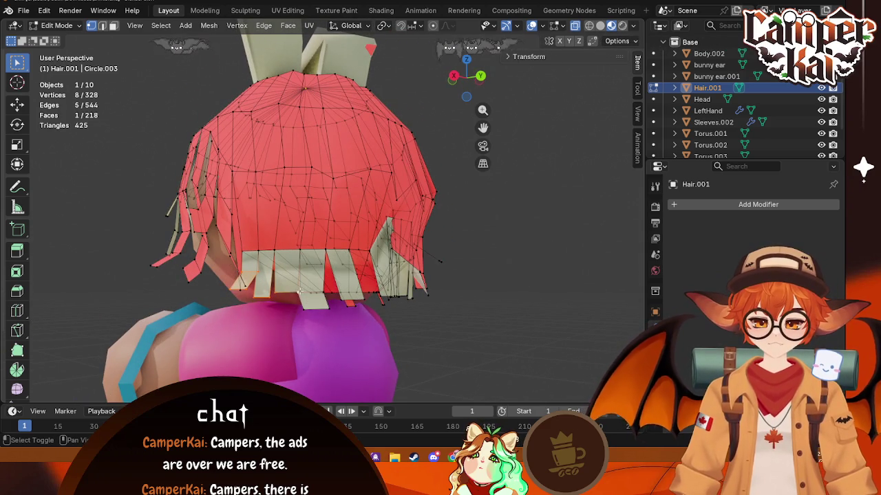
{"action": "left_click", "coordinate": [322, 291], "text": "shift"}
{"action": "mouse_move", "coordinate": [321, 292]}
{"action": "middle_mouse_down"}
{"action": "mouse_move", "coordinate": [300, 308]}
{"action": "mouse_move", "coordinate": [305, 227]}
{"action": "middle_mouse_up"}
{"action": "left_click", "coordinate": [352, 300], "text": "shift"}
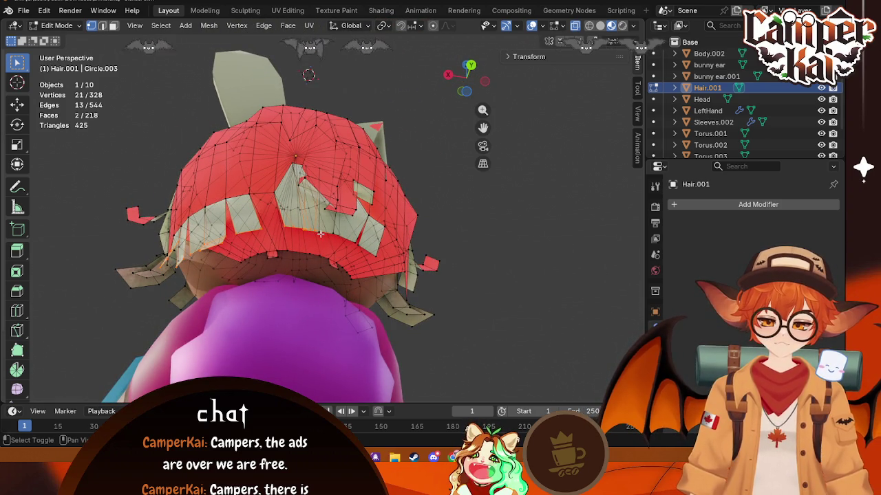
{"action": "left_click", "coordinate": [353, 242], "text": "shift"}
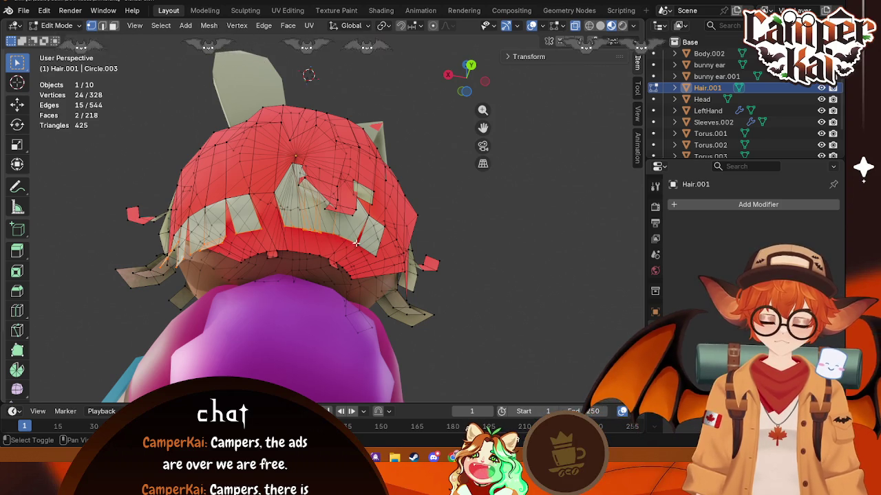
{"action": "middle_click_drag", "start_coordinate": [378, 256], "coordinate": [320, 319]}
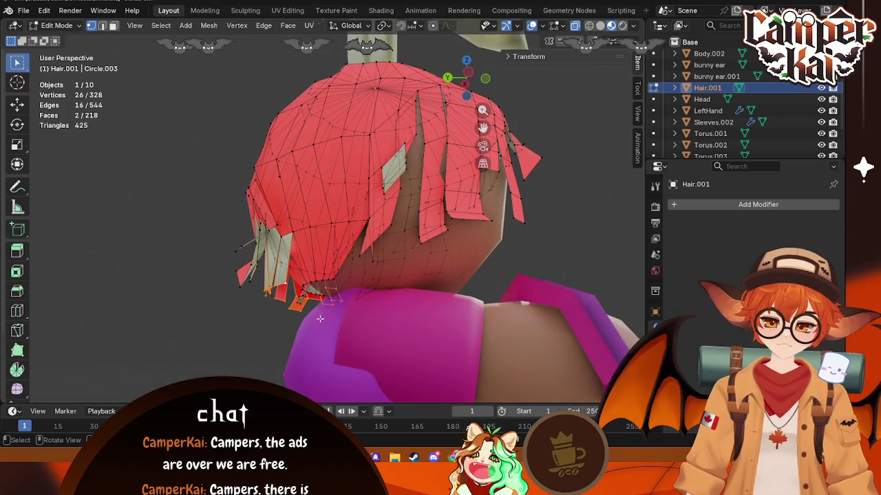
{"action": "key", "text": "x"}
{"action": "left_click", "coordinate": [298, 304]}
- Delete five more vertices along the bottom edge of the hair
{"action": "mouse_move", "coordinate": [299, 304]}
{"action": "middle_mouse_down"}
{"action": "mouse_move", "coordinate": [409, 335]}
{"action": "mouse_move", "coordinate": [288, 306]}
{"action": "mouse_move", "coordinate": [313, 330]}
{"action": "middle_mouse_up"}
{"action": "left_click", "coordinate": [273, 299], "text": "shift"}
{"action": "left_click", "coordinate": [310, 297], "text": "shift"}
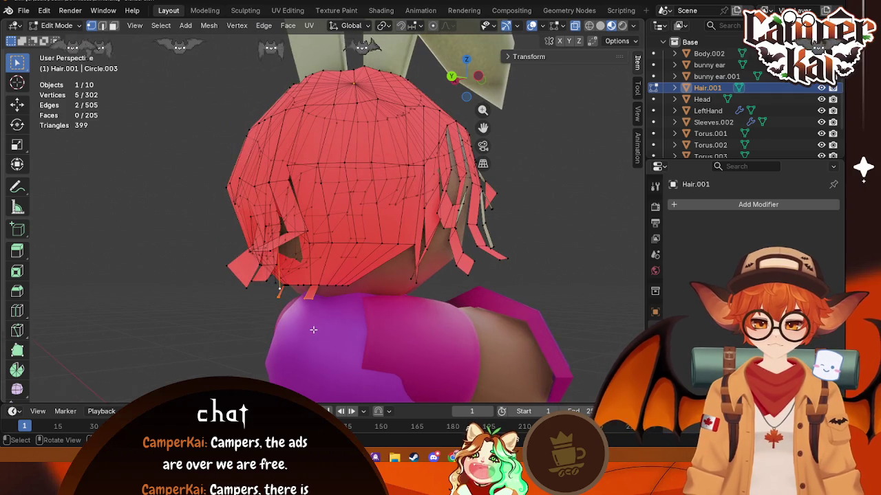
{"action": "key", "text": "x"}
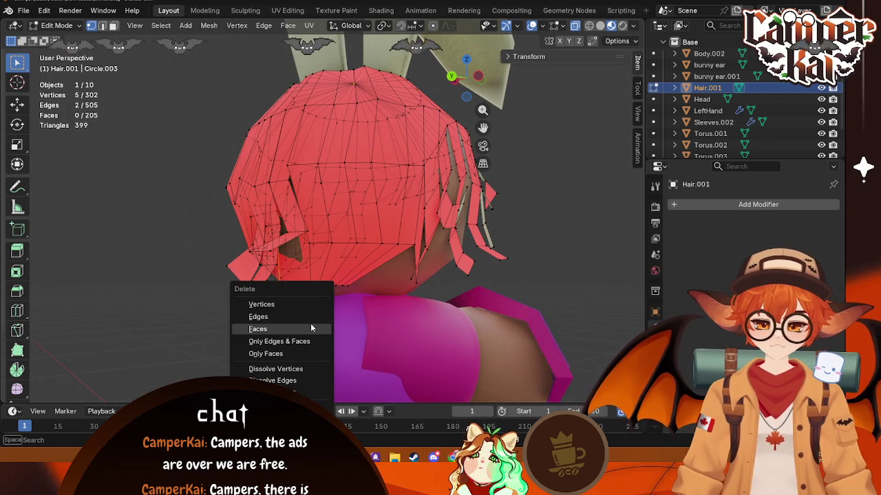
{"action": "left_click", "coordinate": [310, 323]}
{"action": "mouse_move", "coordinate": [310, 324]}
{"action": "middle_mouse_down"}
{"action": "mouse_move", "coordinate": [306, 304]}
{"action": "mouse_move", "coordinate": [355, 288]}
{"action": "middle_mouse_up"}
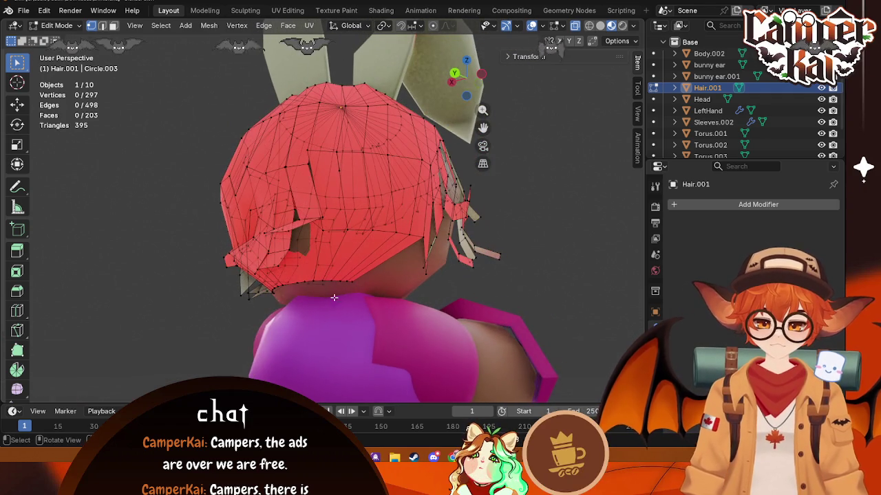
- Raise a single hair vertex slightly along Z and return to Object Mode
{"action": "left_click", "coordinate": [251, 303]}
{"action": "middle_click_drag", "start_coordinate": [250, 302], "coordinate": [439, 357]}
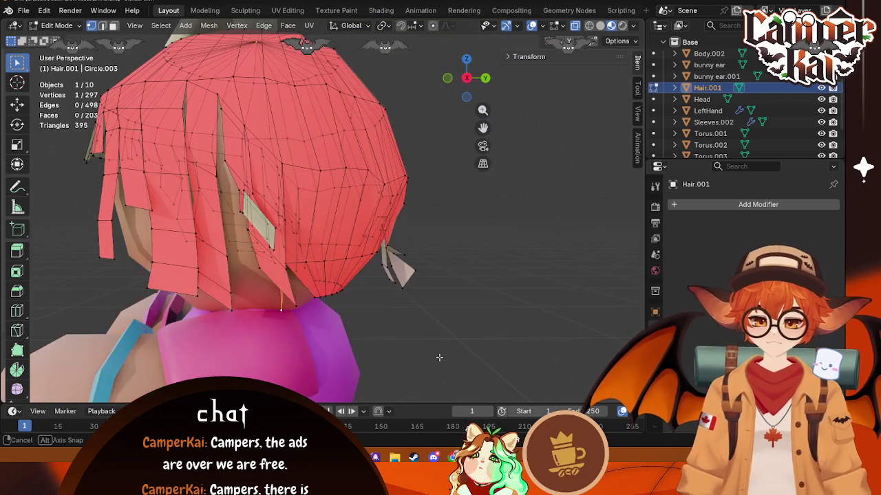
{"action": "key", "text": "x"}
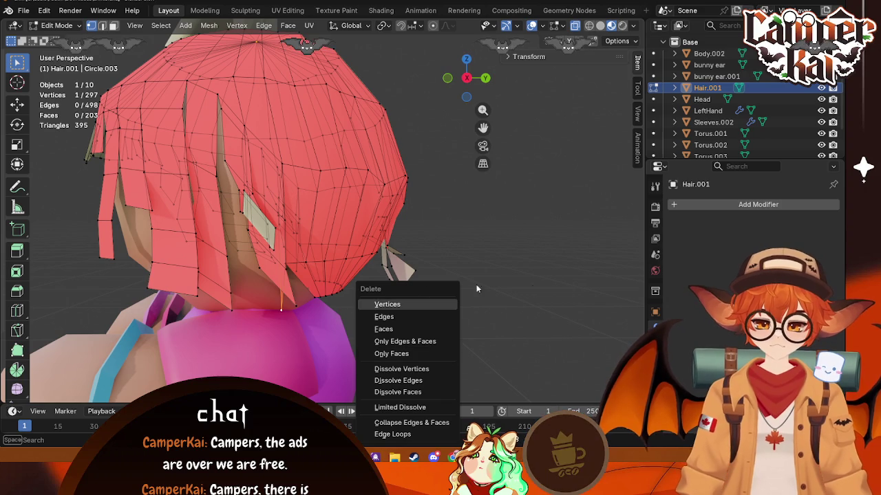
{"action": "left_click", "coordinate": [513, 296]}
{"action": "middle_click_drag", "start_coordinate": [514, 296], "coordinate": [238, 305]}
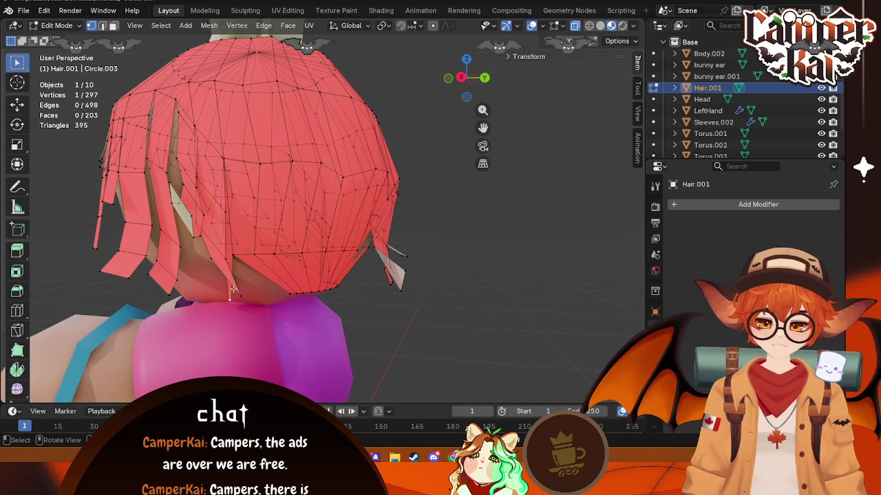
{"action": "key", "text": "g"}
{"action": "key", "text": "z"}
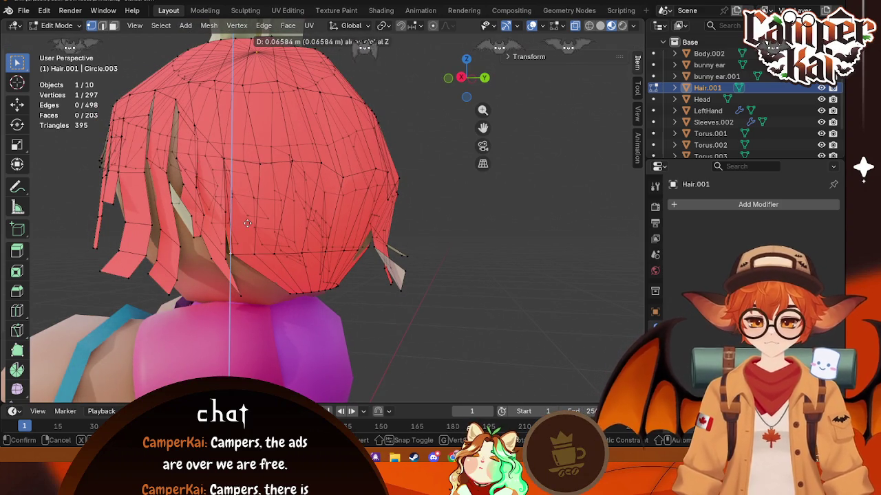
{"action": "left_click", "coordinate": [247, 223]}
{"action": "mouse_move", "coordinate": [385, 313]}
{"action": "middle_mouse_down"}
{"action": "mouse_move", "coordinate": [417, 350]}
{"action": "mouse_move", "coordinate": [332, 352]}
{"action": "mouse_move", "coordinate": [429, 362]}
{"action": "mouse_move", "coordinate": [354, 339]}
{"action": "mouse_move", "coordinate": [383, 339]}
{"action": "middle_mouse_up"}
{"action": "key", "text": "Tab"}
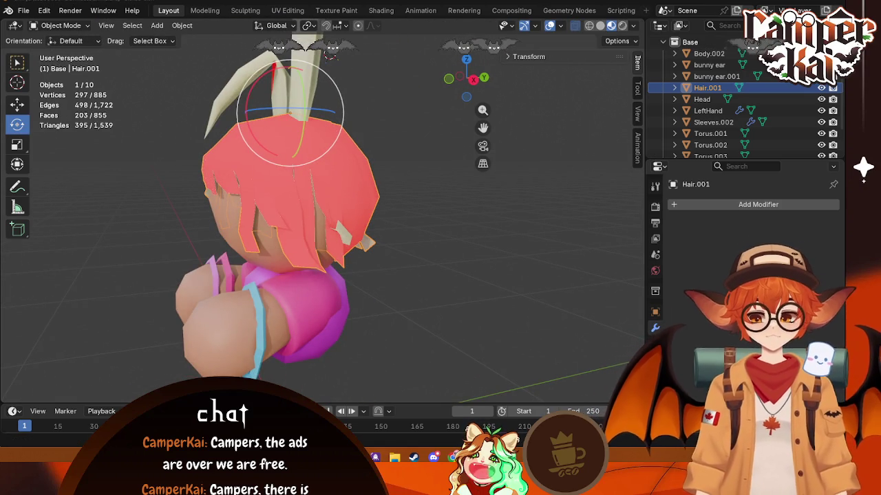
- Select all of Hair.001, recalculate normals with Inside ticked, and inspect the back of the head
{"action": "key", "text": "Tab"}
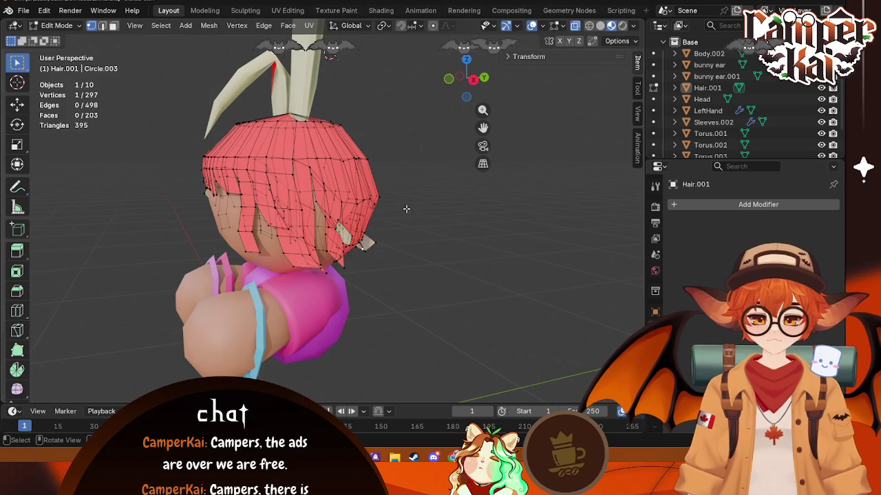
{"action": "scroll", "coordinate": [305, 181], "scroll_direction": "down", "scroll_amount": 3}
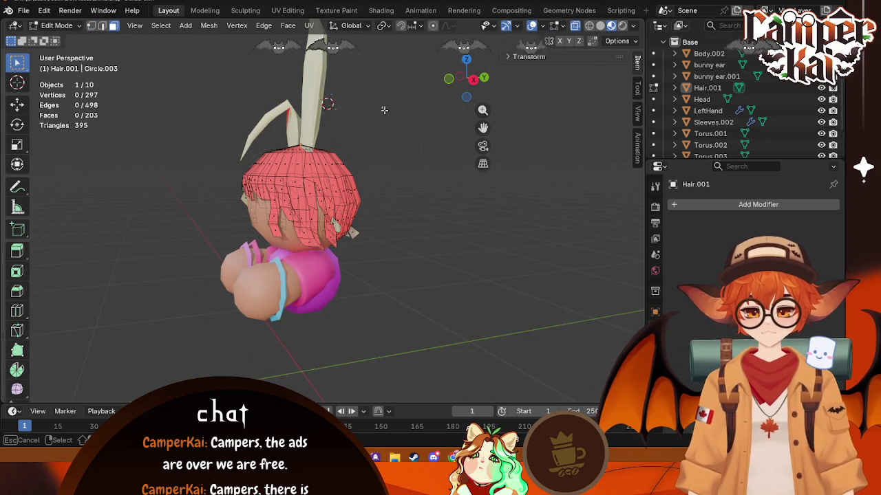
{"action": "key", "text": "a"}
{"action": "key", "text": "shift+n"}
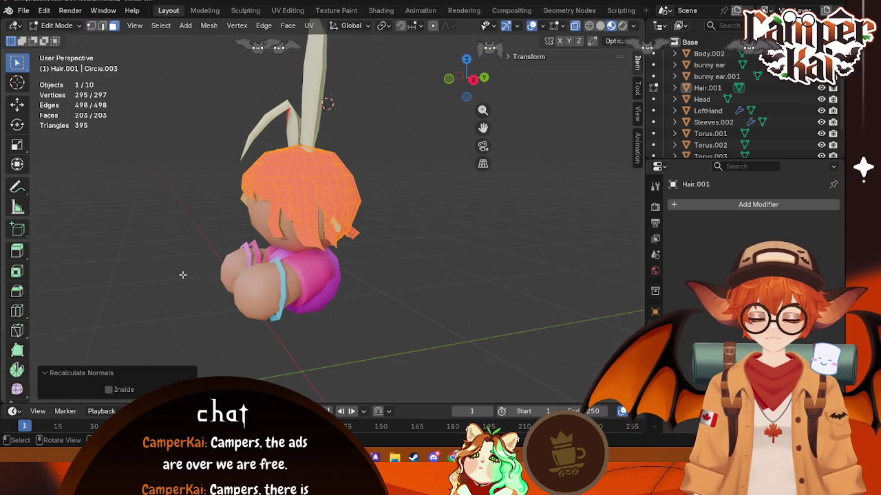
{"action": "left_click", "coordinate": [108, 390]}
{"action": "key", "text": "Tab"}
{"action": "scroll", "coordinate": [402, 308], "scroll_direction": "up", "scroll_amount": 4}
{"action": "mouse_move", "coordinate": [401, 308]}
{"action": "middle_mouse_down"}
{"action": "mouse_move", "coordinate": [295, 310]}
{"action": "mouse_move", "coordinate": [279, 277]}
{"action": "mouse_move", "coordinate": [220, 293]}
{"action": "mouse_move", "coordinate": [482, 369]}
{"action": "mouse_move", "coordinate": [365, 268]}
{"action": "mouse_move", "coordinate": [322, 300]}
{"action": "mouse_move", "coordinate": [311, 355]}
{"action": "mouse_move", "coordinate": [163, 293]}
{"action": "mouse_move", "coordinate": [410, 354]}
{"action": "mouse_move", "coordinate": [333, 195]}
{"action": "middle_mouse_up"}
{"action": "key", "text": "Tab"}
- Delete the tall red strip on the back of the hair, then undo that deletion
{"action": "scroll", "coordinate": [333, 195], "scroll_direction": "up", "scroll_amount": 1}
{"action": "key", "text": "alt+a"}
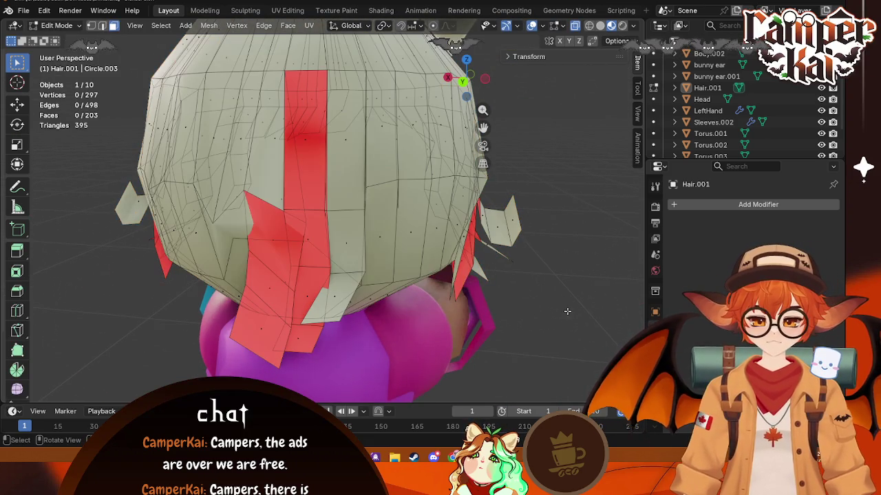
{"action": "left_click", "coordinate": [323, 179]}
{"action": "key", "text": "x"}
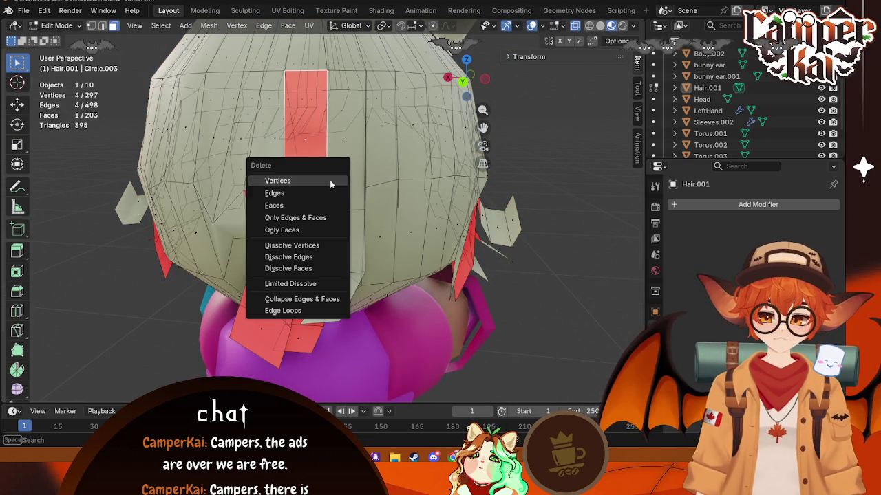
{"action": "left_click", "coordinate": [302, 180]}
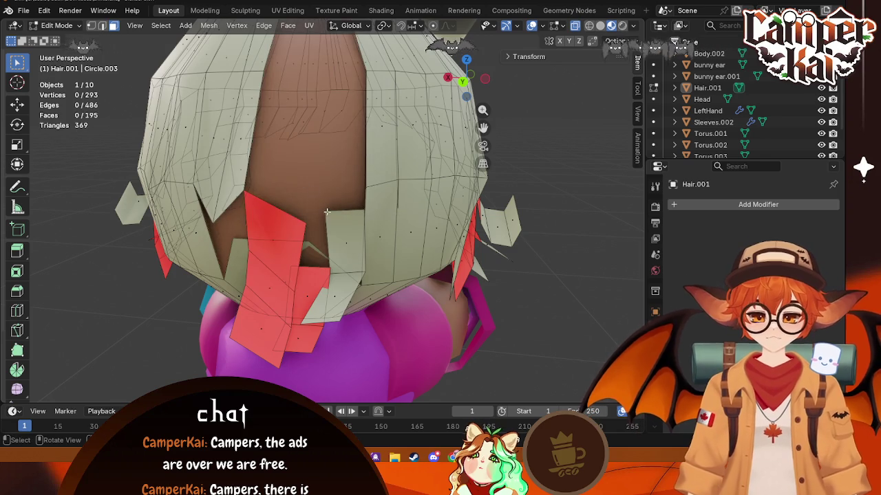
{"action": "key", "text": "ctrl+z"}
{"action": "key", "text": "Tab"}
{"action": "key", "text": "Tab"}
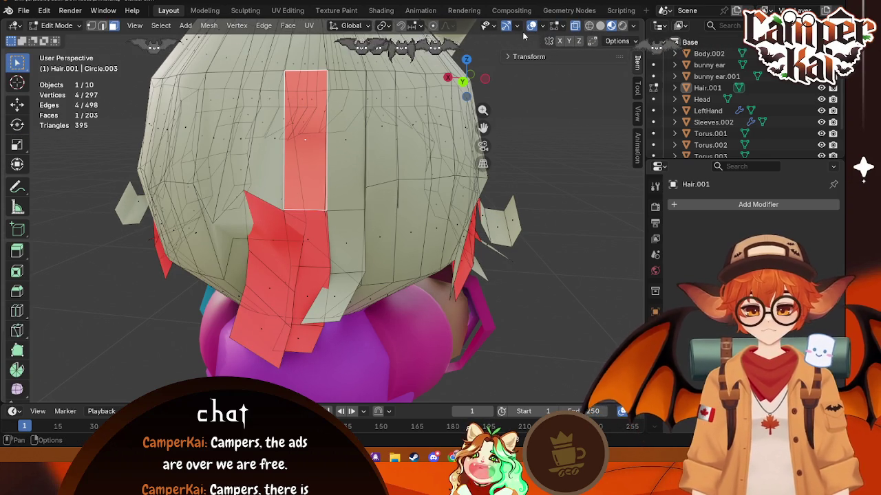
- Select the red strip on the side of the head and delete its vertices
{"action": "left_click", "coordinate": [273, 242]}
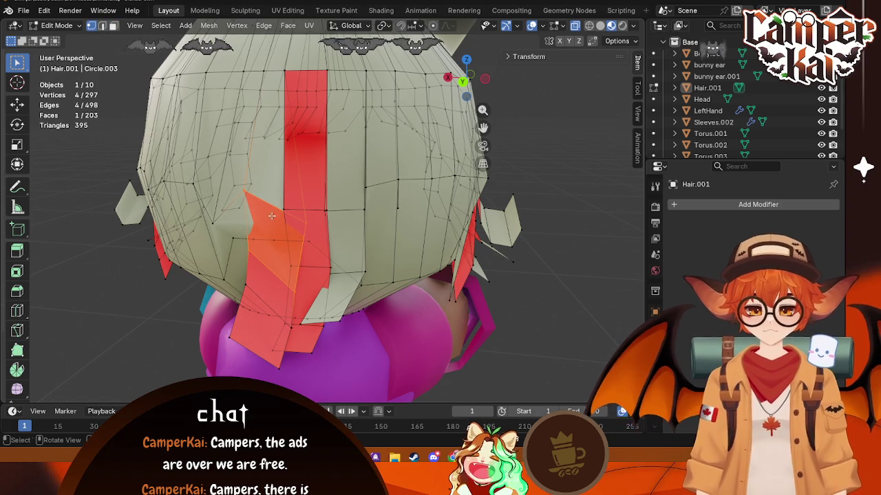
{"action": "mouse_move", "coordinate": [303, 224]}
{"action": "middle_mouse_down"}
{"action": "mouse_move", "coordinate": [275, 227]}
{"action": "mouse_move", "coordinate": [225, 323]}
{"action": "middle_mouse_up"}
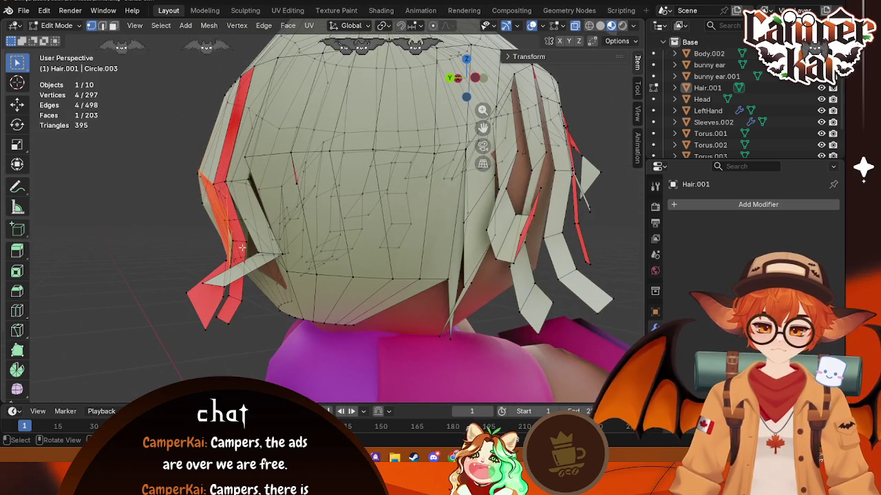
{"action": "left_click", "coordinate": [225, 324], "text": "shift"}
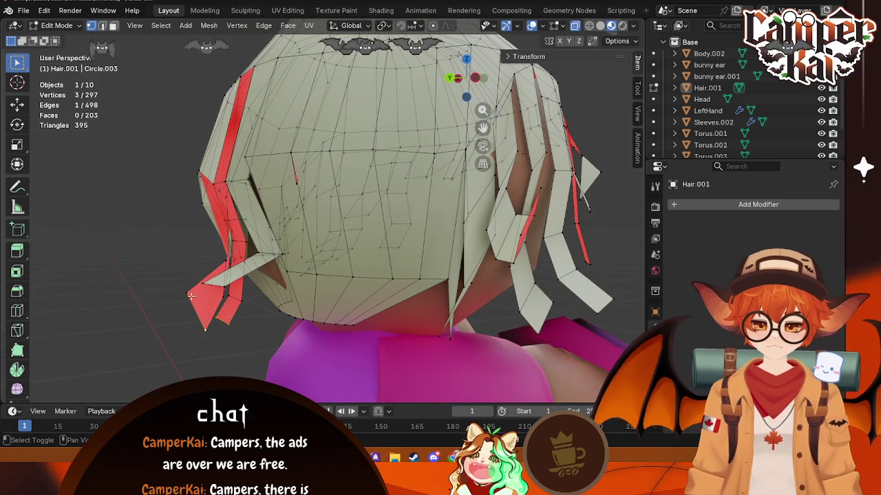
{"action": "middle_click_drag", "start_coordinate": [224, 323], "coordinate": [330, 302]}
{"action": "left_click", "coordinate": [355, 275], "text": "shift"}
{"action": "left_click", "coordinate": [370, 191], "text": "shift"}
{"action": "key", "text": "x"}
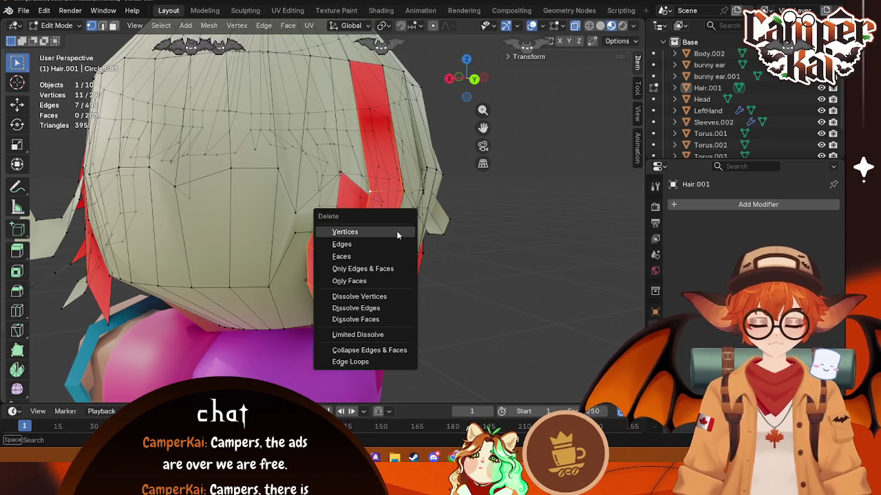
{"action": "left_click", "coordinate": [396, 232]}
- Select a shortest-path run of vertices toward the rear, then undo
{"action": "mouse_move", "coordinate": [396, 232]}
{"action": "middle_mouse_down"}
{"action": "mouse_move", "coordinate": [413, 260]}
{"action": "mouse_move", "coordinate": [372, 276]}
{"action": "middle_mouse_up"}
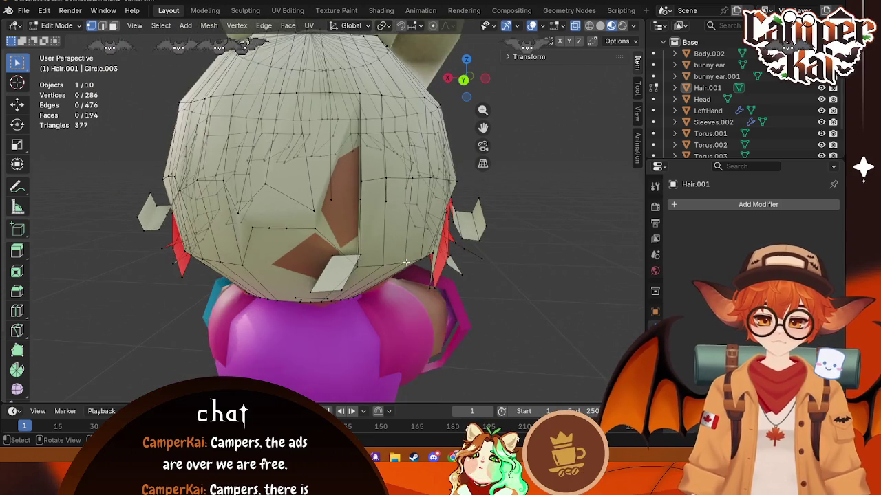
{"action": "left_click", "coordinate": [369, 265]}
{"action": "left_click", "coordinate": [355, 305], "text": "shift"}
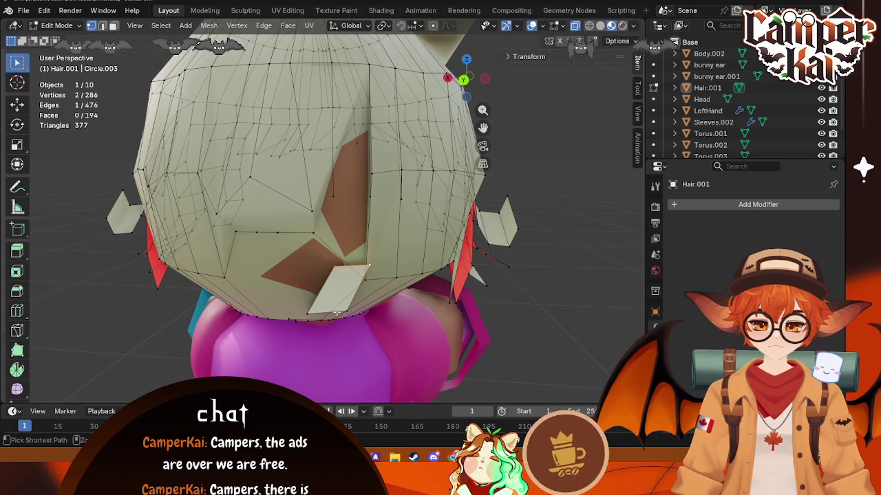
{"action": "left_click", "coordinate": [377, 315], "text": "ctrl"}
{"action": "key", "text": "ctrl+z"}
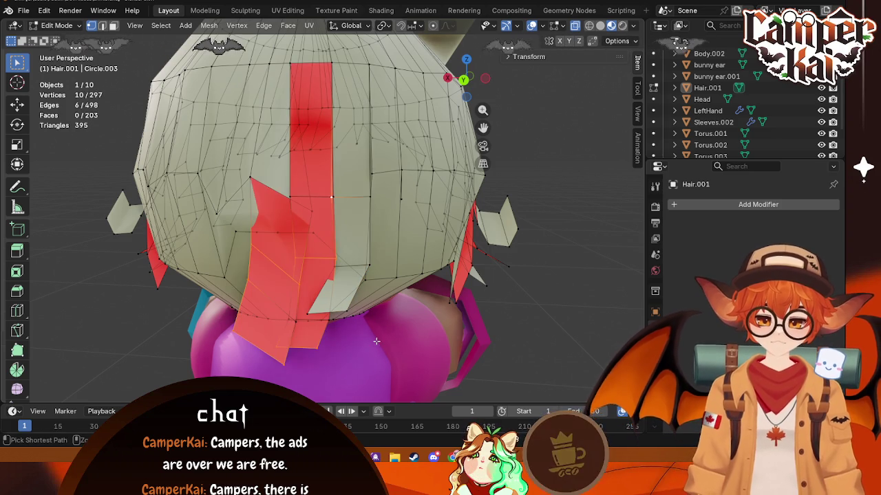
- Delete the lower red strip faces at the rear of the head
{"action": "mouse_move", "coordinate": [358, 327]}
{"action": "middle_mouse_down"}
{"action": "mouse_move", "coordinate": [303, 315]}
{"action": "mouse_move", "coordinate": [309, 289]}
{"action": "middle_mouse_up"}
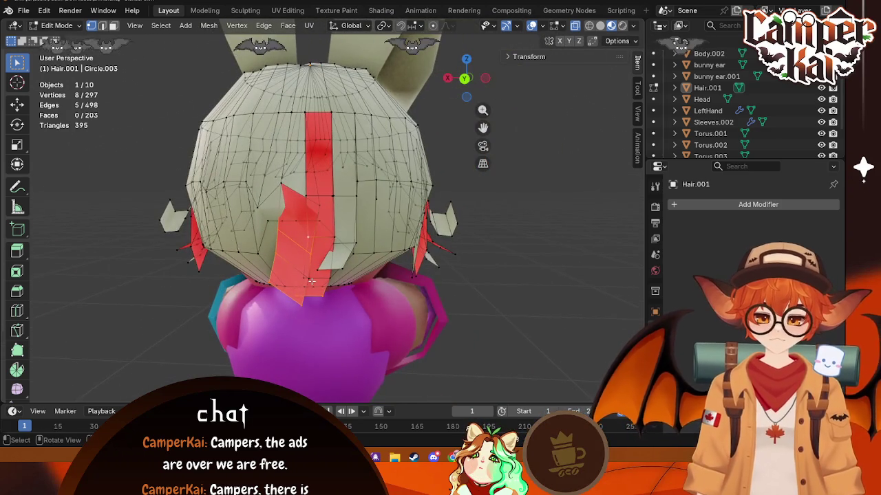
{"action": "scroll", "coordinate": [312, 281], "scroll_direction": "up", "scroll_amount": 1}
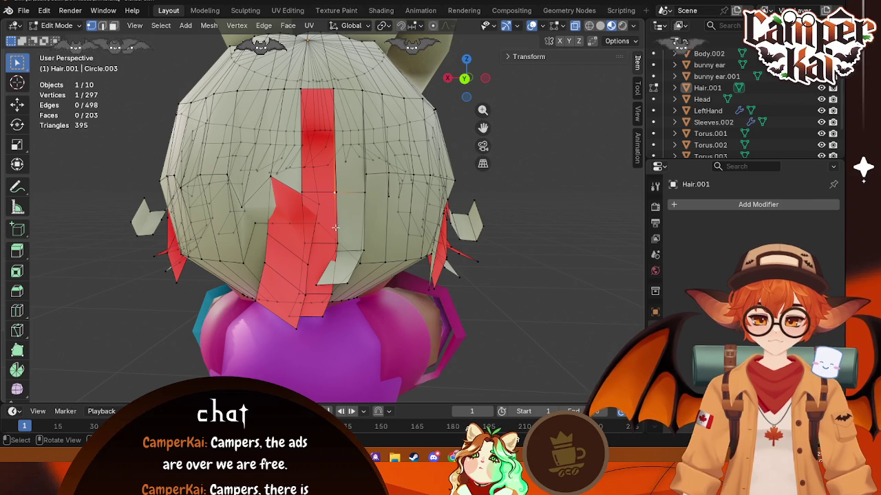
{"action": "left_click", "coordinate": [306, 263], "text": "shift"}
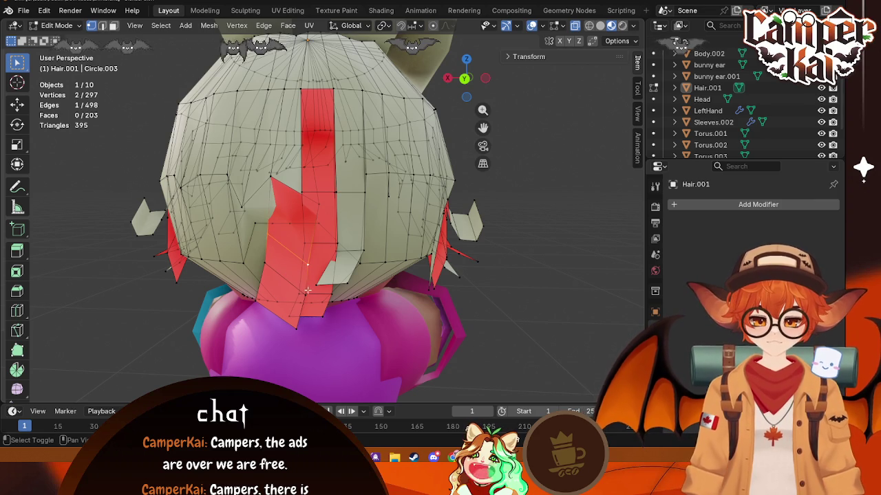
{"action": "left_click", "coordinate": [259, 300], "text": "shift"}
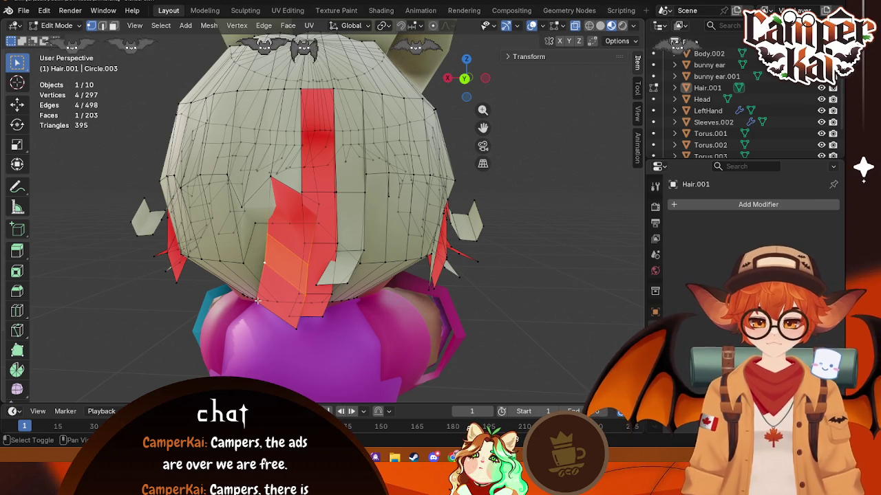
{"action": "left_click", "coordinate": [295, 326], "text": "shift"}
{"action": "key", "text": "x"}
{"action": "left_click", "coordinate": [331, 325]}
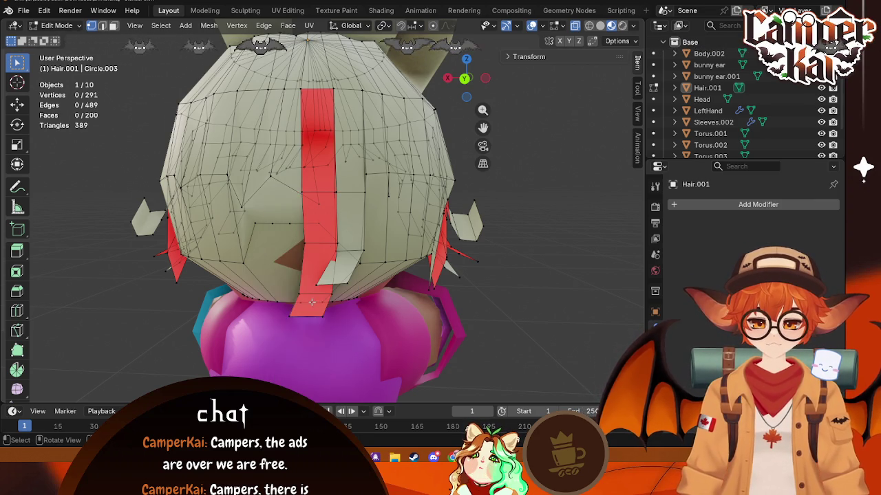
- Delete the vertices of another red strip face on the back
{"action": "middle_click_drag", "start_coordinate": [332, 324], "coordinate": [358, 244]}
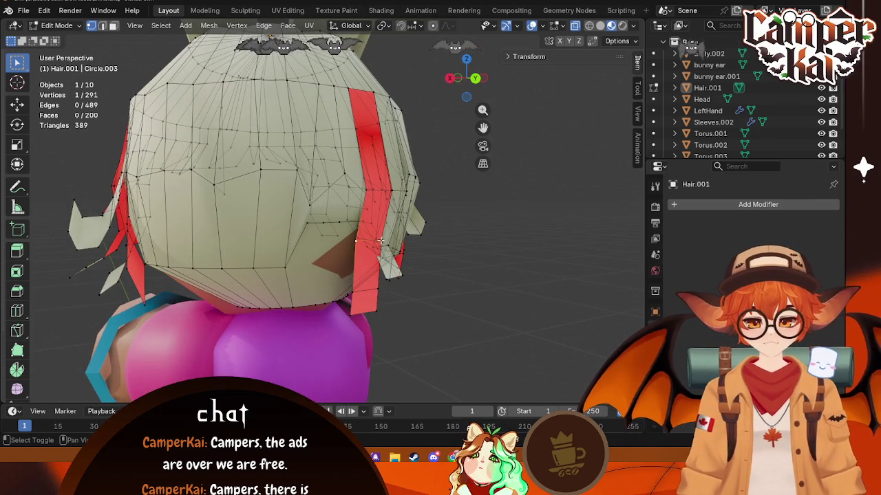
{"action": "left_click", "coordinate": [350, 317], "text": "shift"}
{"action": "left_click", "coordinate": [376, 310], "text": "shift"}
{"action": "key", "text": "x"}
{"action": "left_click", "coordinate": [381, 301]}
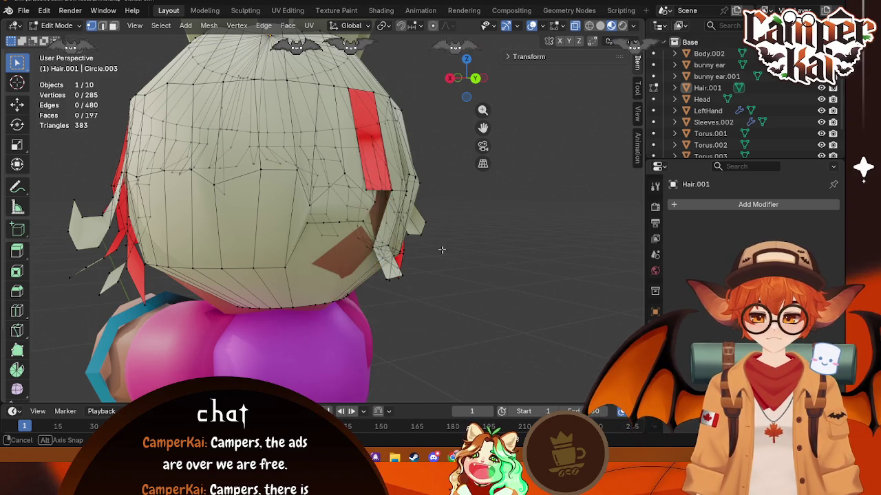
- Delete the vertices along a red strip's right edge, ending in front orthographic view
{"action": "middle_click_drag", "start_coordinate": [444, 250], "coordinate": [280, 227]}
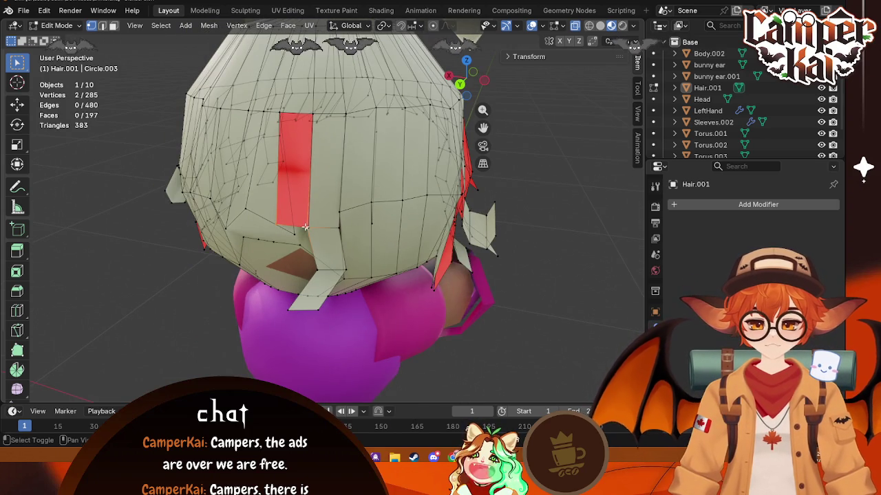
{"action": "scroll", "coordinate": [306, 260], "scroll_direction": "up", "scroll_amount": 4}
{"action": "left_click", "coordinate": [295, 269], "text": "shift"}
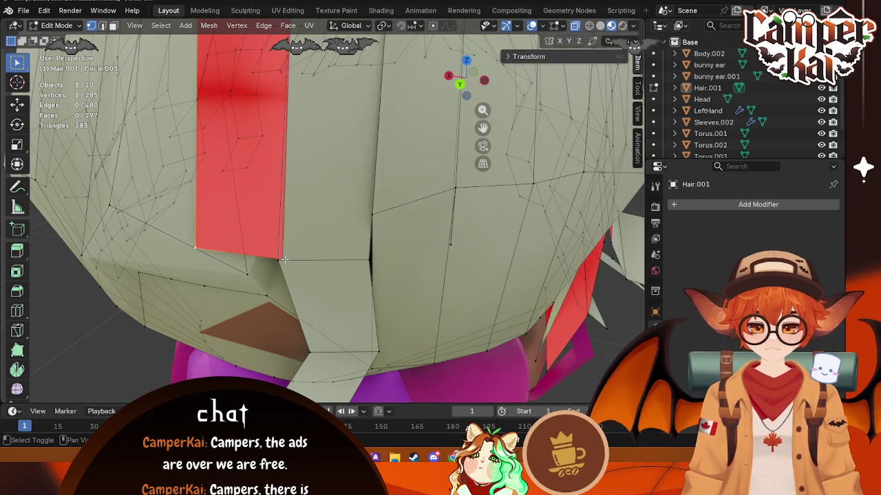
{"action": "key", "text": "x"}
{"action": "left_click", "coordinate": [295, 269]}
{"action": "scroll", "coordinate": [296, 269], "scroll_direction": "down", "scroll_amount": 5}
{"action": "middle_click_drag", "start_coordinate": [295, 269], "coordinate": [401, 218]}
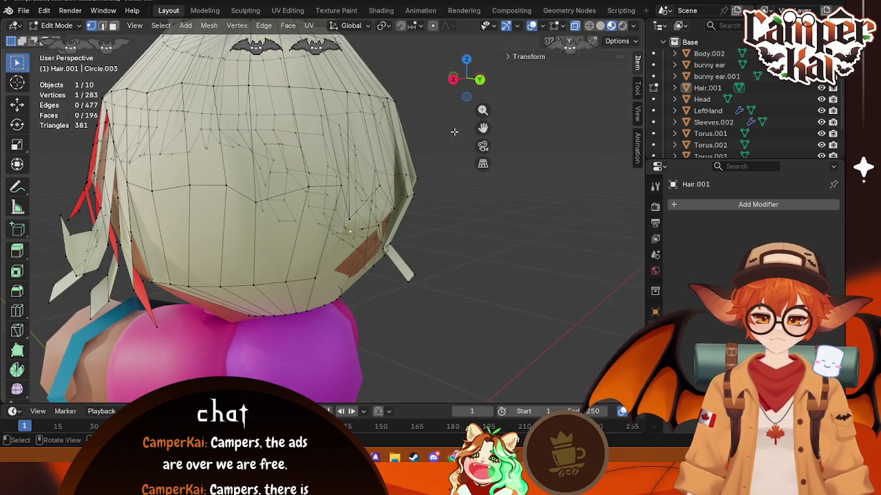
{"action": "left_click", "coordinate": [454, 79]}
- Move the stray vertex near the side strip into place from the right side view
{"action": "left_click_drag", "start_coordinate": [475, 77], "coordinate": [505, 72]}
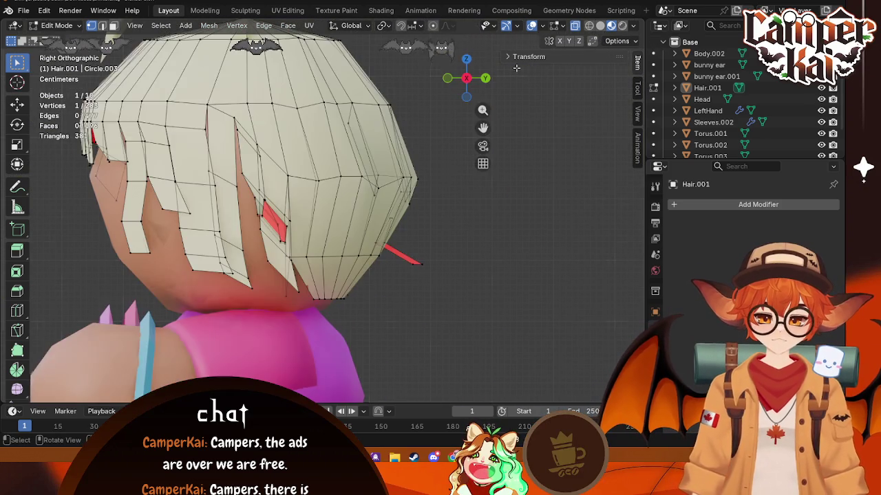
{"action": "left_click", "coordinate": [467, 78]}
{"action": "scroll", "coordinate": [419, 197], "scroll_direction": "up", "scroll_amount": 2}
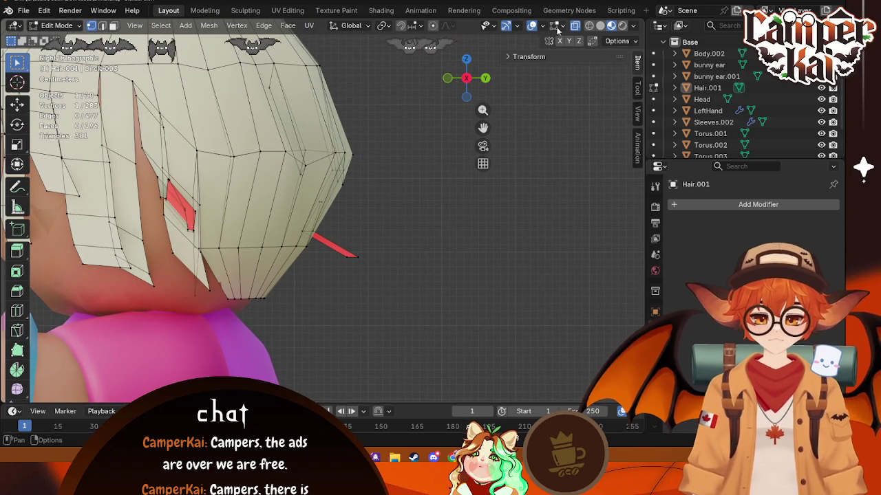
{"action": "middle_click_drag", "start_coordinate": [346, 231], "coordinate": [315, 157]}
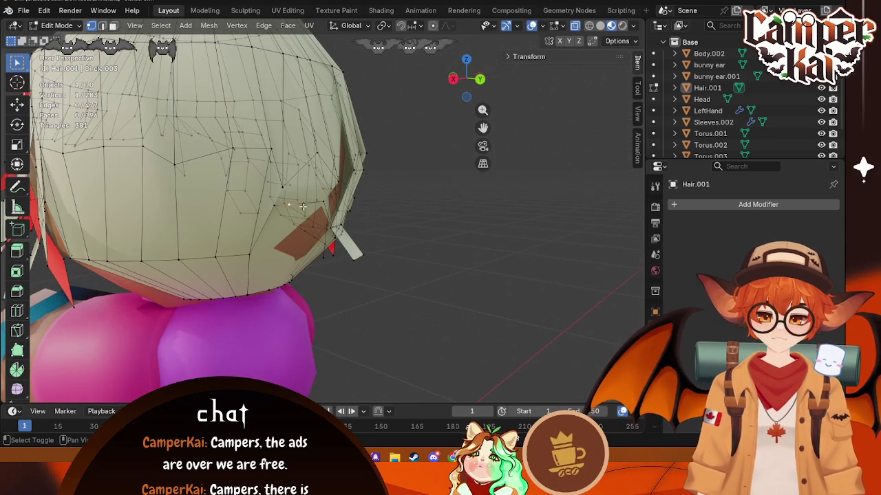
{"action": "left_click", "coordinate": [323, 202], "text": "ctrl"}
{"action": "left_click", "coordinate": [453, 79]}
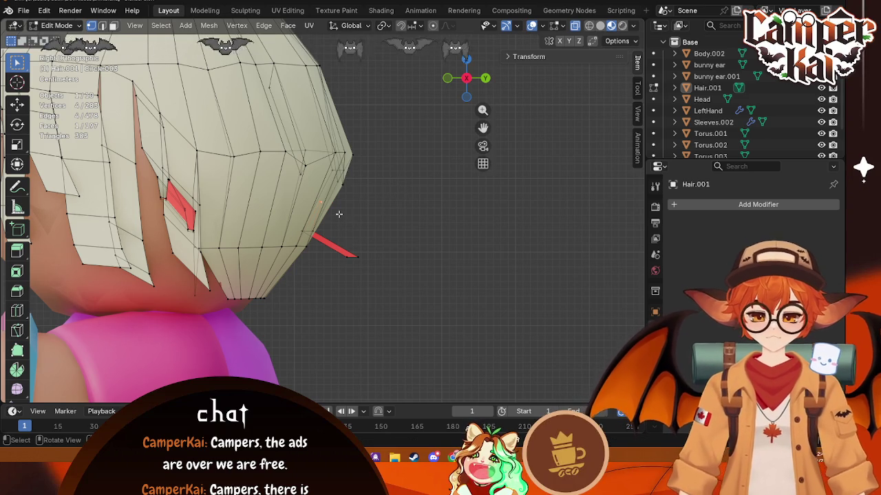
{"action": "left_click", "coordinate": [633, 41]}
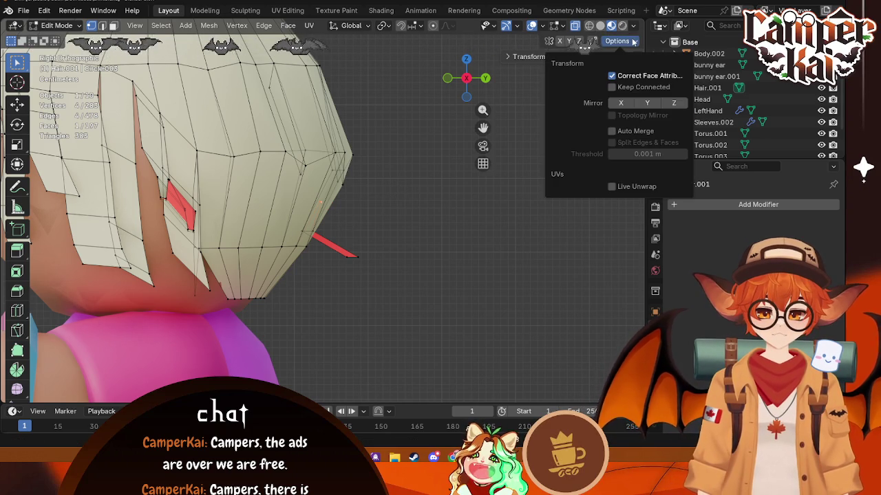
{"action": "key", "text": "g"}
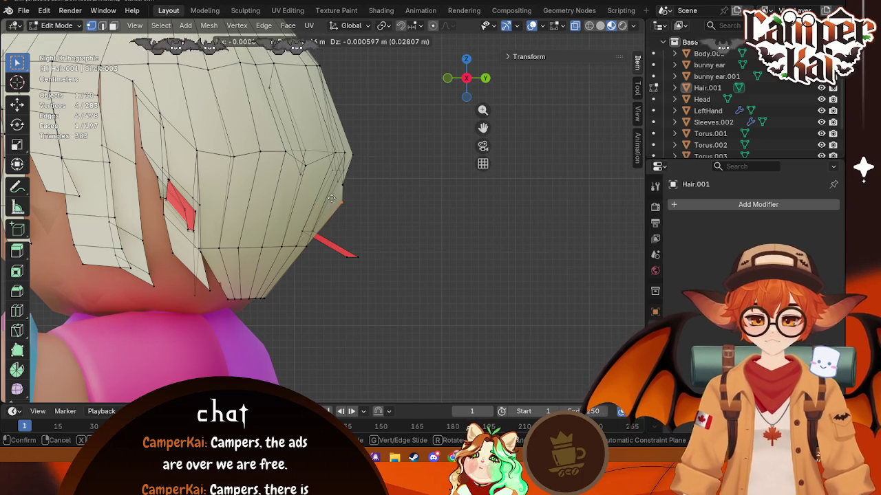
{"action": "left_click", "coordinate": [320, 198]}
- Grab the back-of-head hair vertices and shift them slightly downward
{"action": "middle_click_drag", "start_coordinate": [320, 199], "coordinate": [314, 202]}
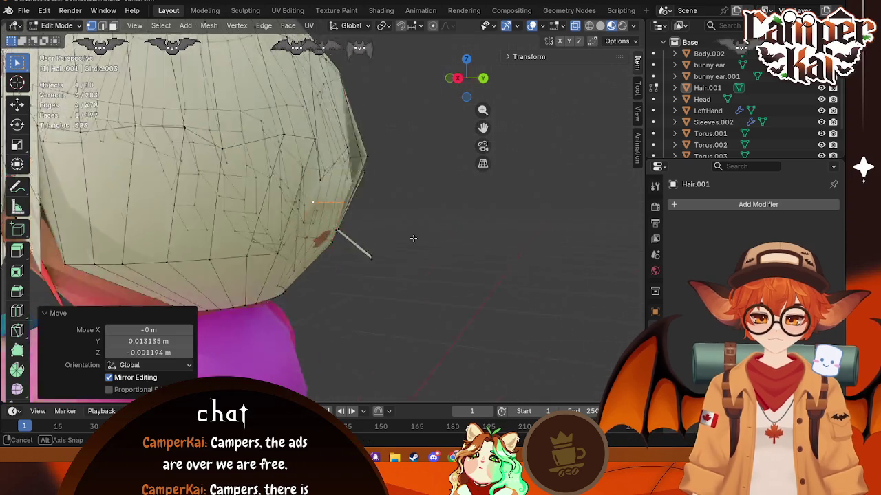
{"action": "key", "text": "g"}
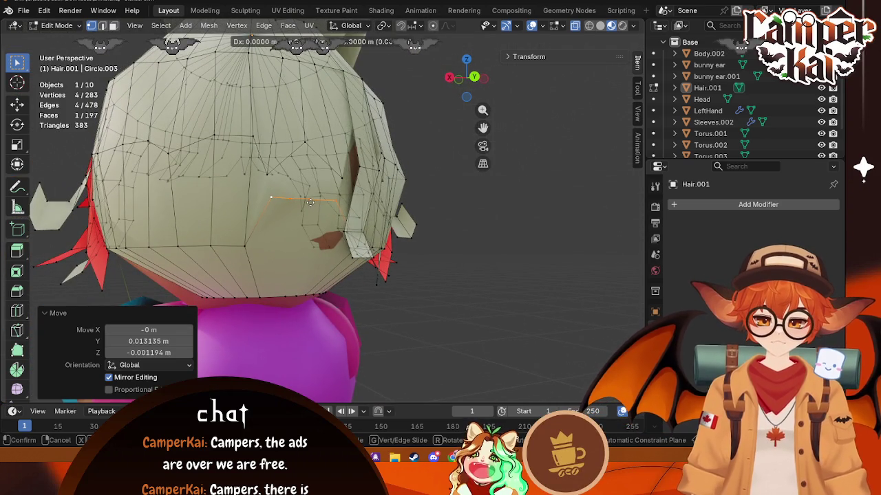
{"action": "left_click", "coordinate": [313, 248]}
{"action": "middle_click_drag", "start_coordinate": [313, 249], "coordinate": [248, 177]}
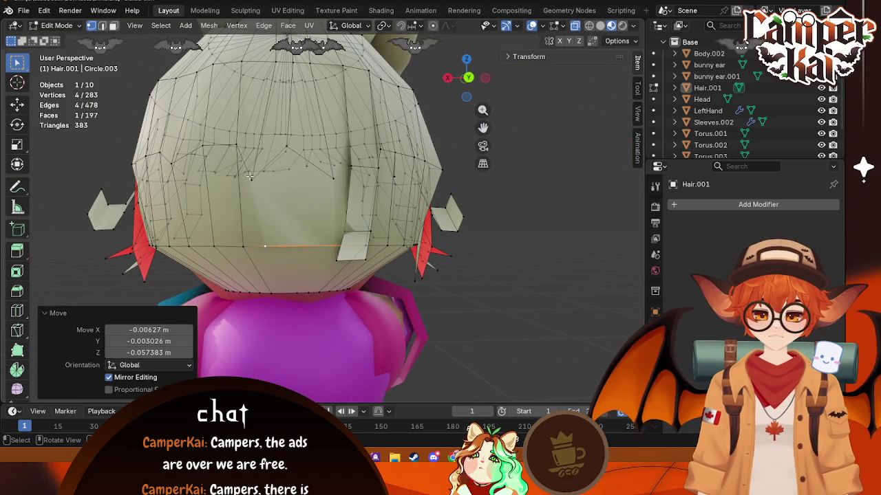
{"action": "left_click", "coordinate": [250, 176]}
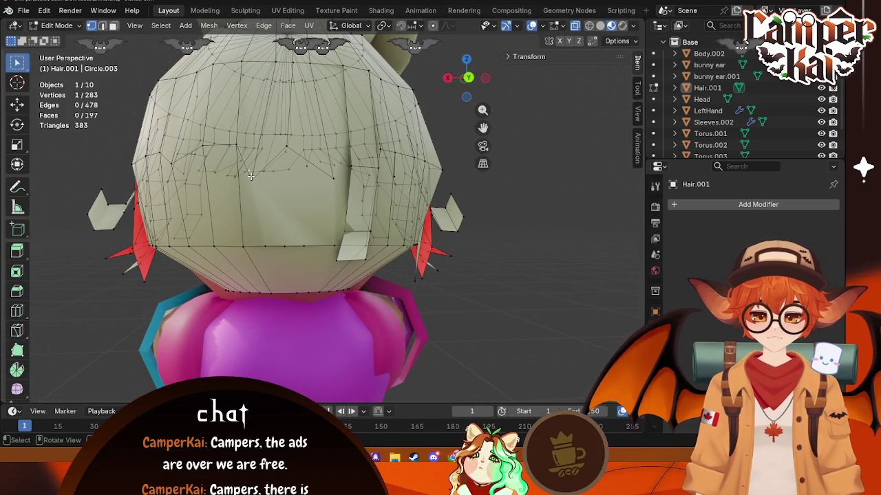
- Reposition several vertices on the back of the hair, checking from the straight back view
{"action": "left_click", "coordinate": [261, 146]}
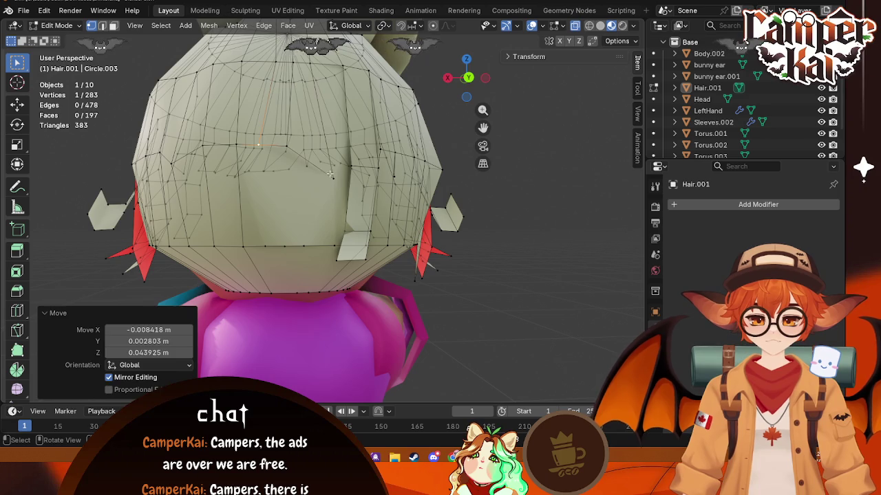
{"action": "key", "text": "g"}
{"action": "left_click", "coordinate": [314, 148]}
{"action": "mouse_move", "coordinate": [314, 149]}
{"action": "middle_mouse_down"}
{"action": "mouse_move", "coordinate": [379, 192]}
{"action": "mouse_move", "coordinate": [242, 204]}
{"action": "mouse_move", "coordinate": [365, 257]}
{"action": "mouse_move", "coordinate": [362, 191]}
{"action": "middle_mouse_up"}
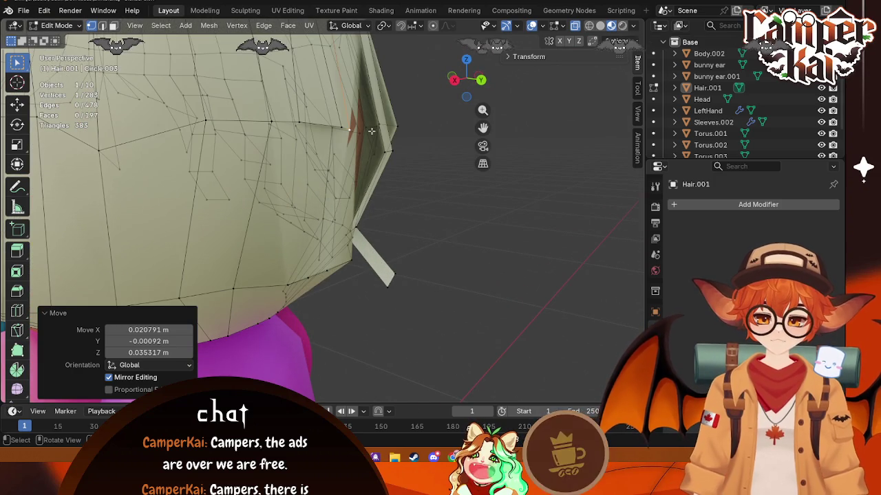
{"action": "mouse_move", "coordinate": [362, 191]}
{"action": "middle_mouse_down"}
{"action": "mouse_move", "coordinate": [431, 180]}
{"action": "mouse_move", "coordinate": [248, 135]}
{"action": "middle_mouse_up"}
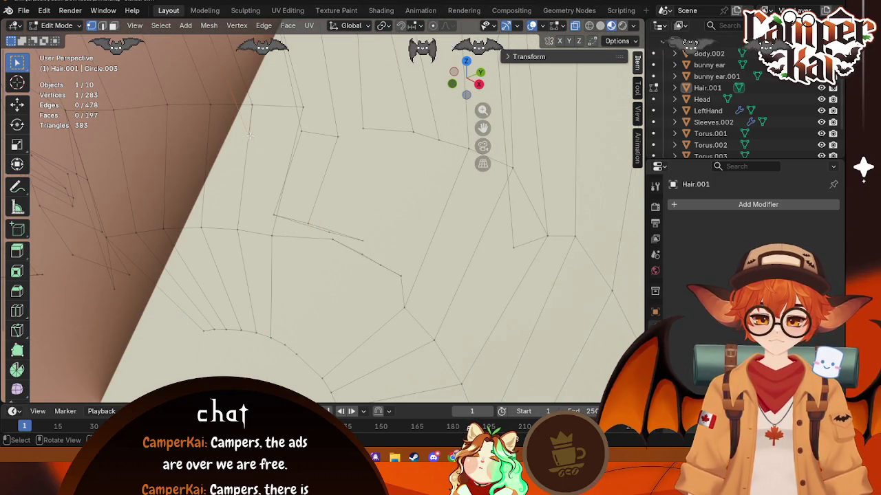
{"action": "key", "text": "g"}
{"action": "left_click", "coordinate": [248, 104]}
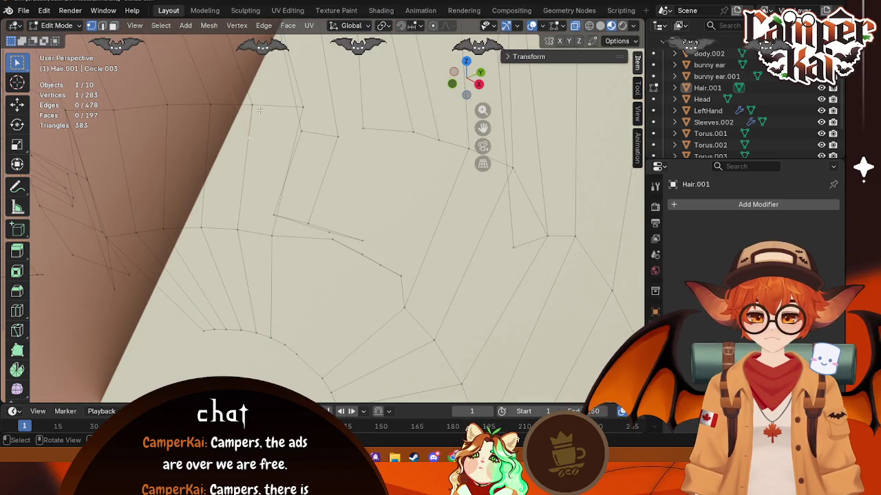
{"action": "middle_click_drag", "start_coordinate": [248, 104], "coordinate": [179, 136]}
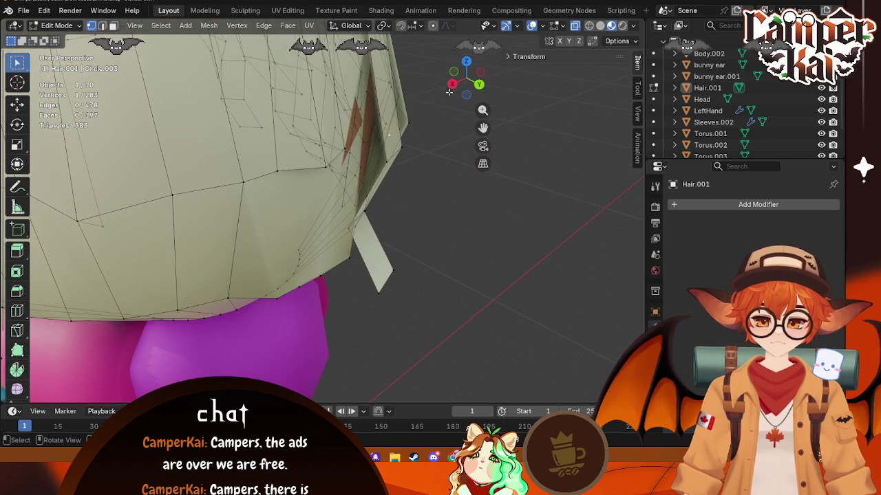
{"action": "left_click", "coordinate": [479, 84]}
{"action": "key", "text": "g"}
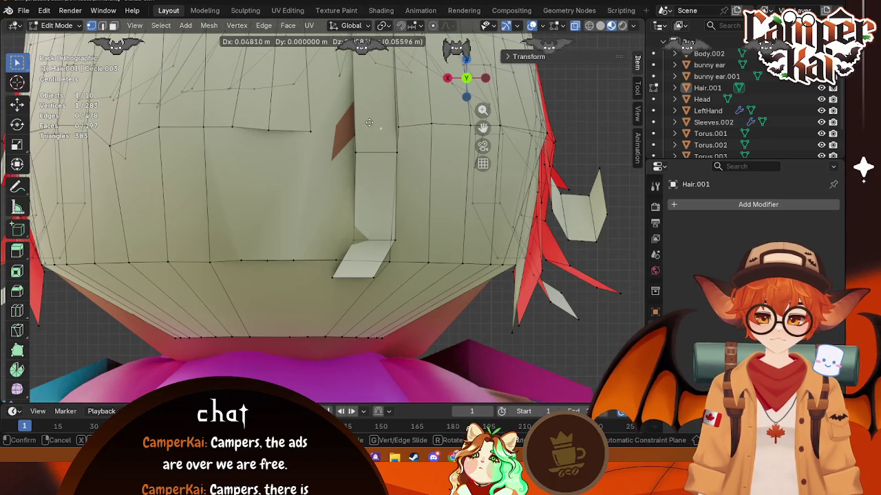
{"action": "left_click", "coordinate": [381, 120]}
{"action": "mouse_move", "coordinate": [381, 120]}
{"action": "middle_mouse_down"}
{"action": "mouse_move", "coordinate": [388, 166]}
{"action": "mouse_move", "coordinate": [344, 158]}
{"action": "middle_mouse_up"}
- Add a loop cut across the back of the hair mesh
{"action": "left_click", "coordinate": [297, 149], "text": "shift"}
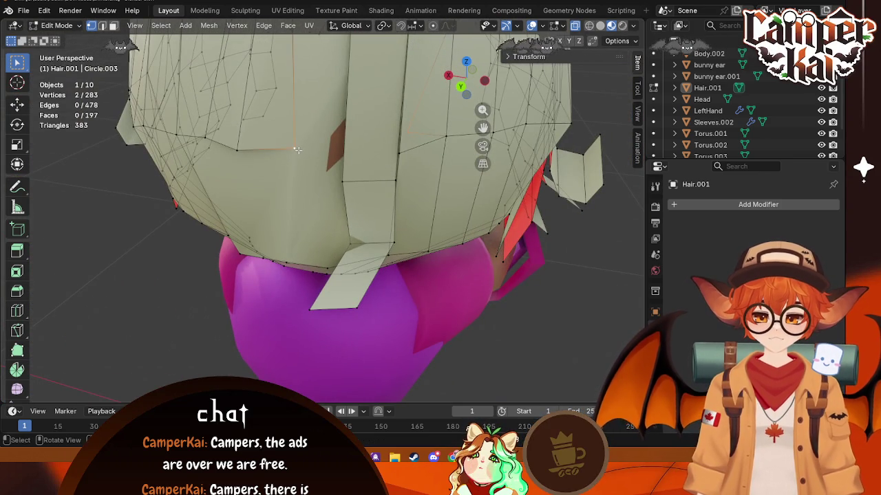
{"action": "scroll", "coordinate": [359, 117], "scroll_direction": "down", "scroll_amount": 2}
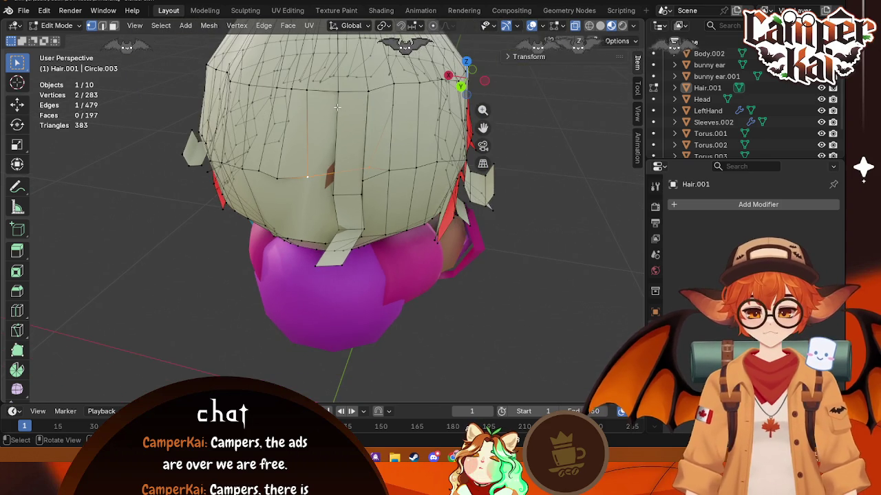
{"action": "middle_click_drag", "start_coordinate": [337, 107], "coordinate": [344, 159]}
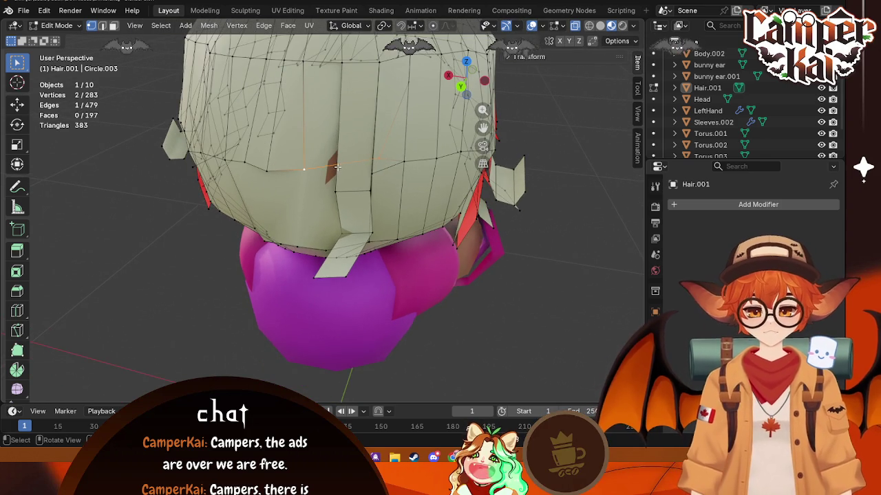
{"action": "left_click", "coordinate": [328, 166]}
{"action": "key", "text": "ctrl+r"}
{"action": "left_click", "coordinate": [328, 167]}
- Connect a top vertex and another back vertex with a new edge using J
{"action": "left_click", "coordinate": [337, 67]}
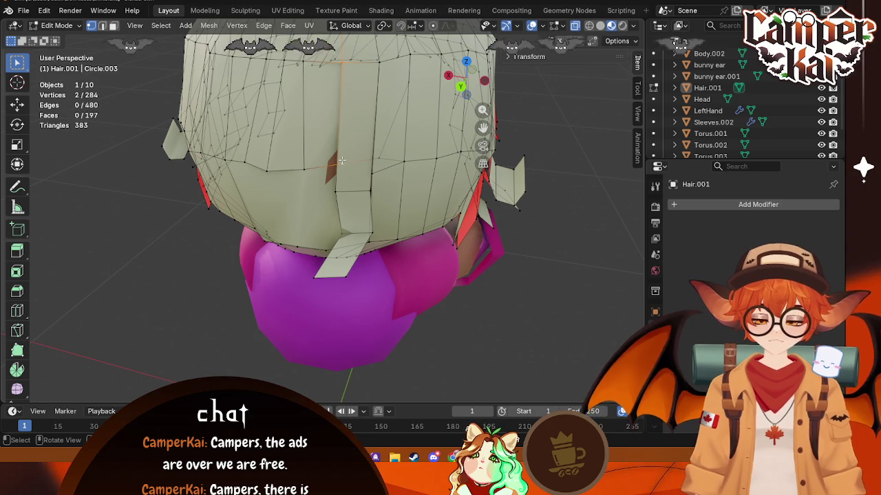
{"action": "left_click", "coordinate": [297, 122], "text": "shift"}
{"action": "key", "text": "j"}
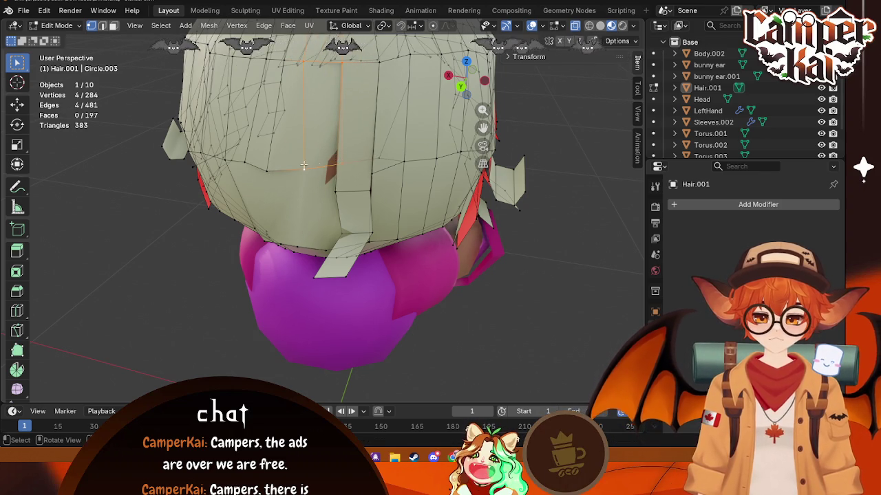
{"action": "scroll", "coordinate": [316, 163], "scroll_direction": "up", "scroll_amount": 3}
{"action": "middle_click_drag", "start_coordinate": [315, 163], "coordinate": [387, 193]}
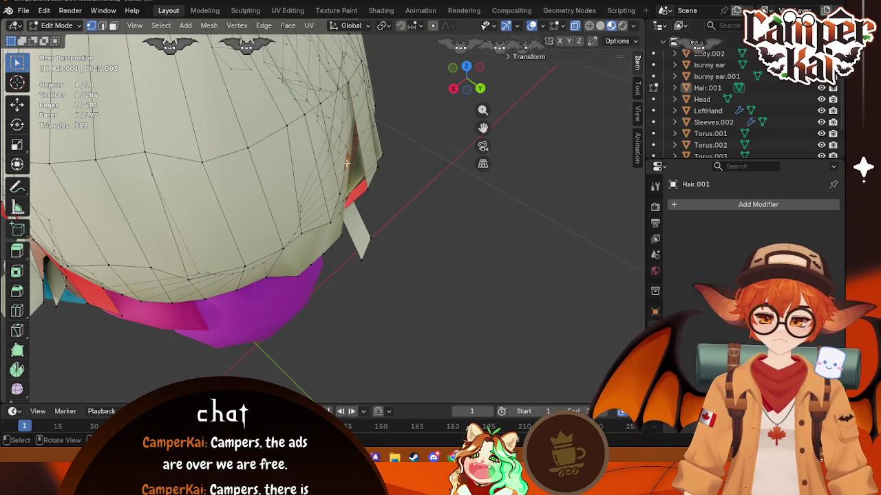
- Move a back vertex and select the vertex path to another point
{"action": "key", "text": "g"}
{"action": "left_click", "coordinate": [368, 171]}
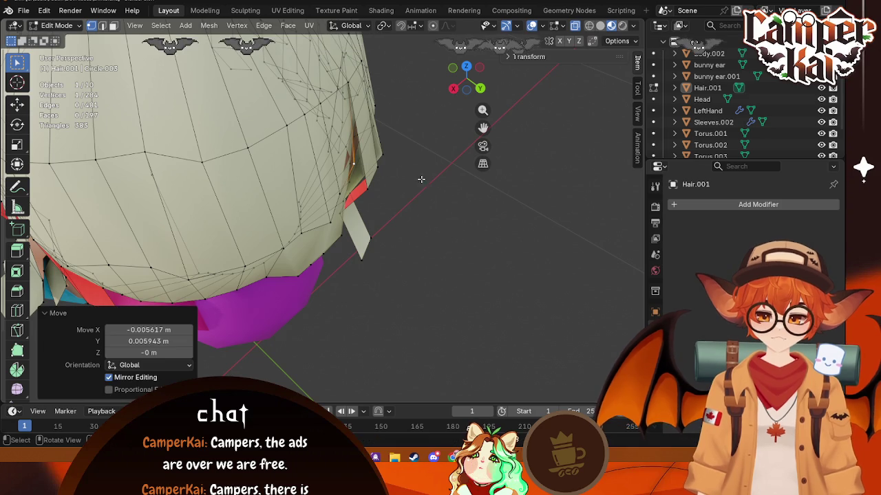
{"action": "left_click", "coordinate": [342, 93], "text": "ctrl"}
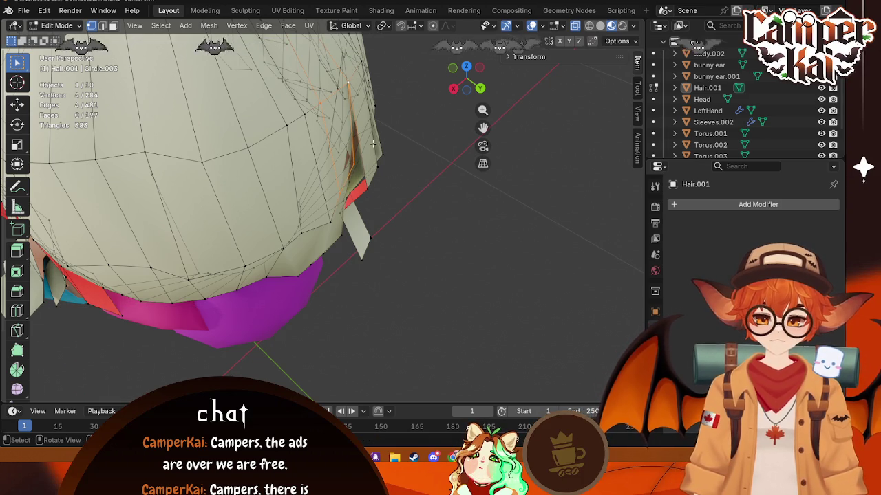
{"action": "right_click", "coordinate": [416, 171]}
{"action": "middle_click_drag", "start_coordinate": [414, 169], "coordinate": [451, 131]}
{"action": "middle_click_drag", "start_coordinate": [370, 150], "coordinate": [339, 211]}
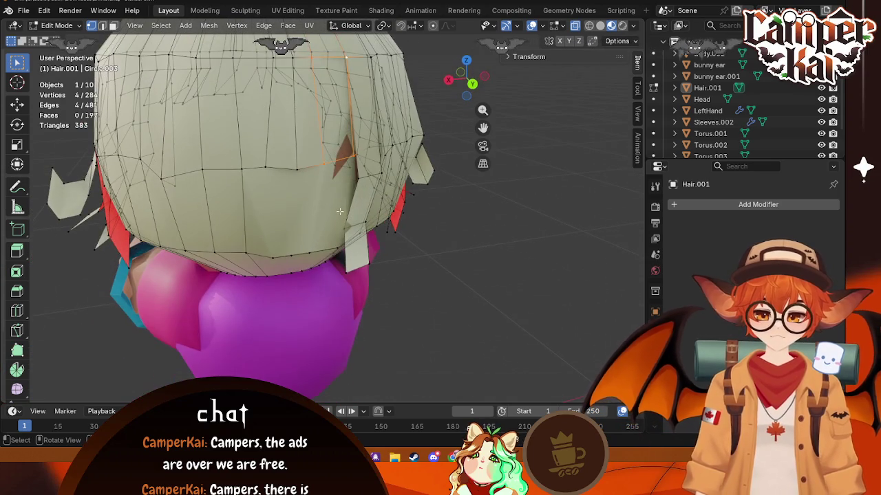
{"action": "right_click", "coordinate": [328, 149]}
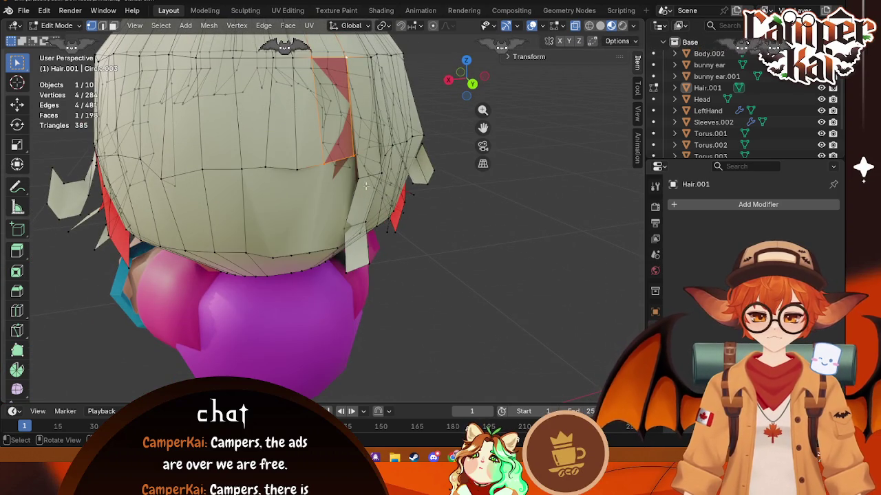
- Run Beautify Faces on the selected back faces and select the linked hair strip
{"action": "middle_click_drag", "start_coordinate": [397, 184], "coordinate": [265, 29]}
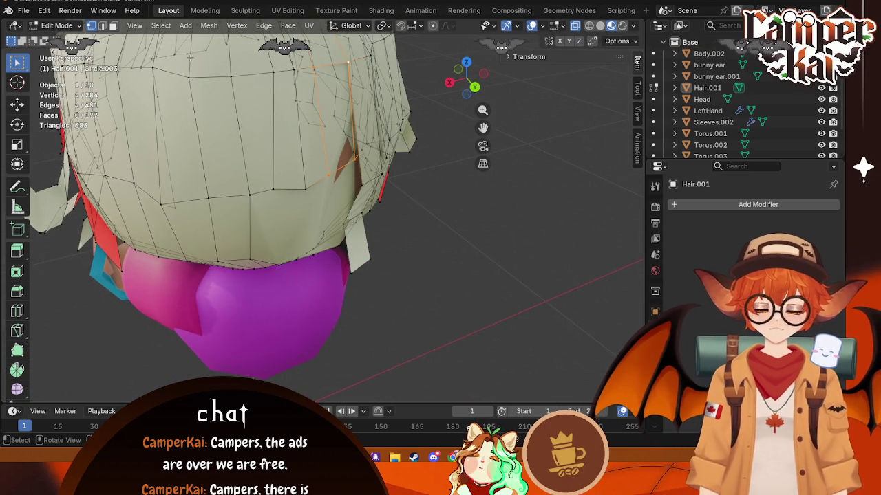
{"action": "left_click", "coordinate": [288, 26]}
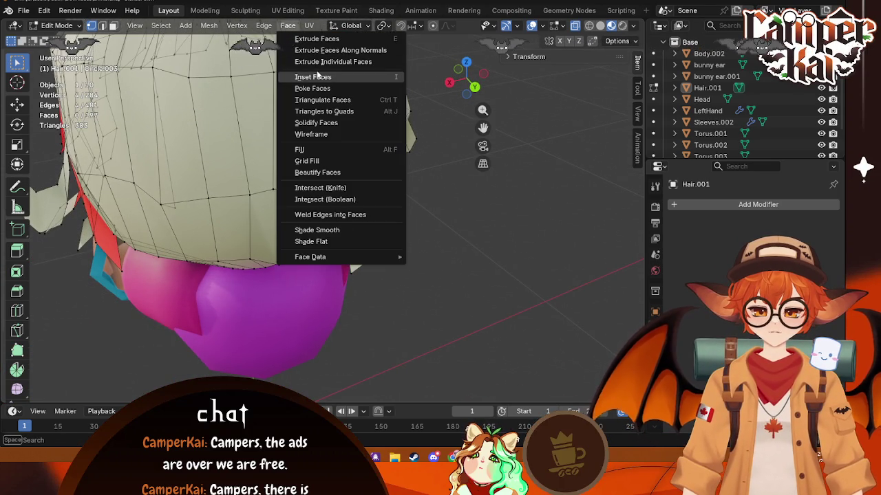
{"action": "left_click", "coordinate": [339, 172]}
{"action": "mouse_move", "coordinate": [339, 172]}
{"action": "middle_mouse_down"}
{"action": "mouse_move", "coordinate": [340, 141]}
{"action": "mouse_move", "coordinate": [337, 204]}
{"action": "middle_mouse_up"}
{"action": "key", "text": "ctrl+l"}
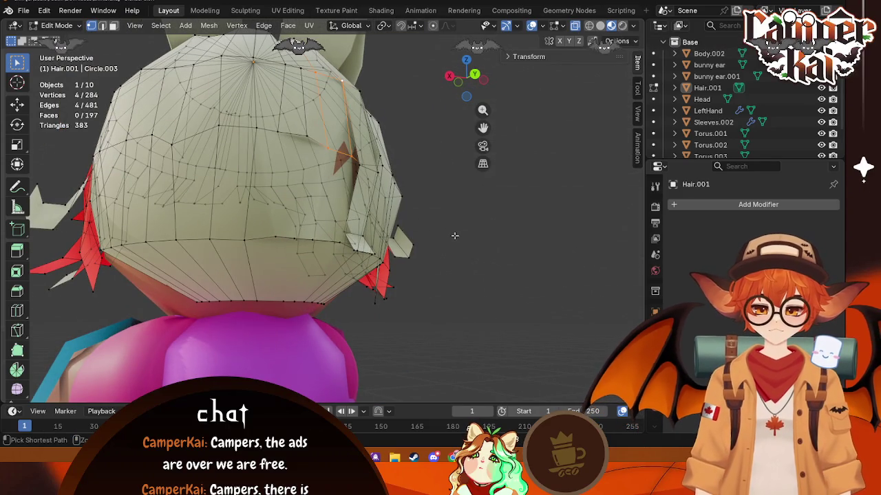
- Zoom out to the whole bunny character and quit with Ctrl+Q
{"action": "mouse_move", "coordinate": [429, 249]}
{"action": "middle_mouse_down"}
{"action": "mouse_move", "coordinate": [441, 227]}
{"action": "mouse_move", "coordinate": [514, 185]}
{"action": "middle_mouse_up"}
{"action": "scroll", "coordinate": [440, 227], "scroll_direction": "down", "scroll_amount": 5}
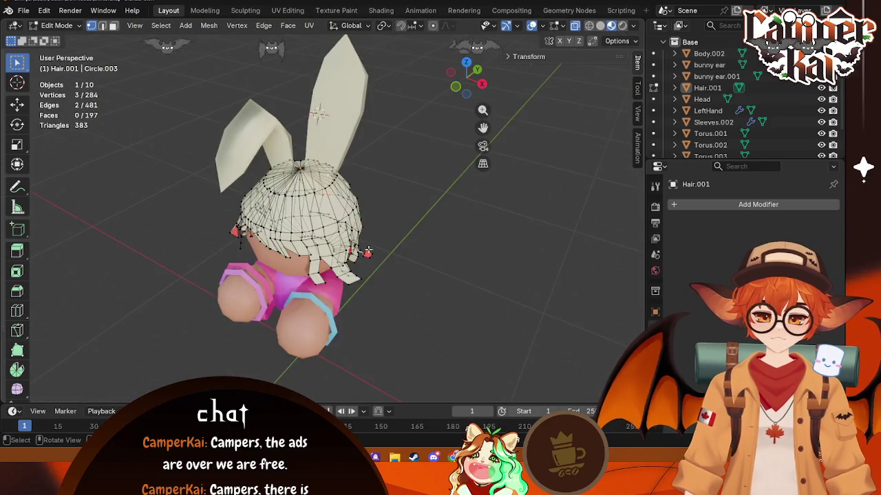
{"action": "key", "text": "ctrl+q"}
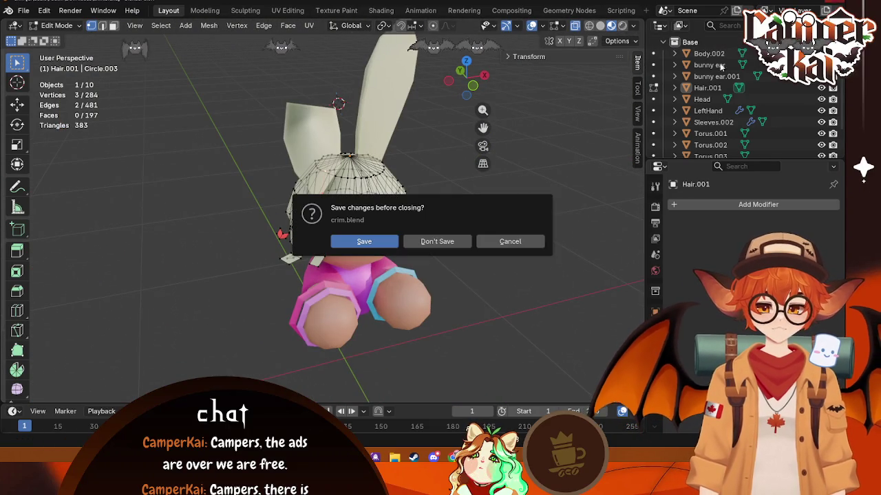
- Choose Don't Save for crim.blend, then orbit around the opened shrimp model
{"action": "left_click", "coordinate": [429, 240]}
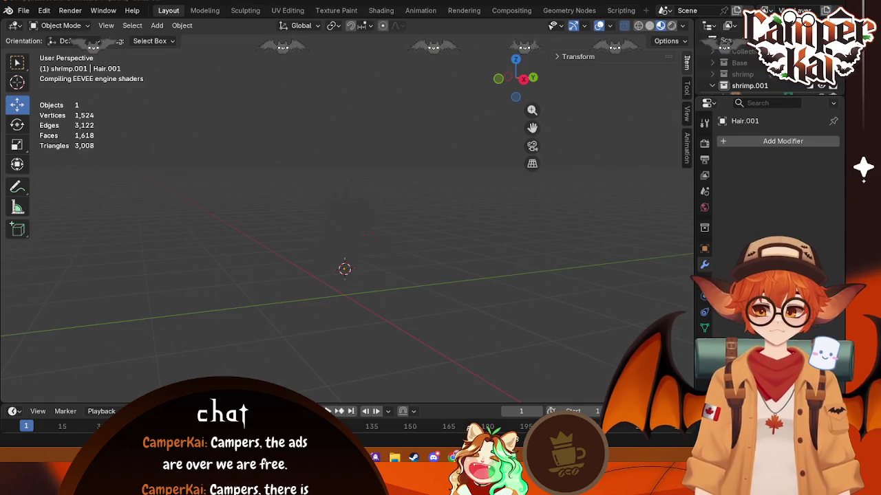
{"action": "mouse_move", "coordinate": [185, 185]}
{"action": "middle_mouse_down"}
{"action": "mouse_move", "coordinate": [218, 251]}
{"action": "mouse_move", "coordinate": [377, 456]}
{"action": "middle_mouse_up"}
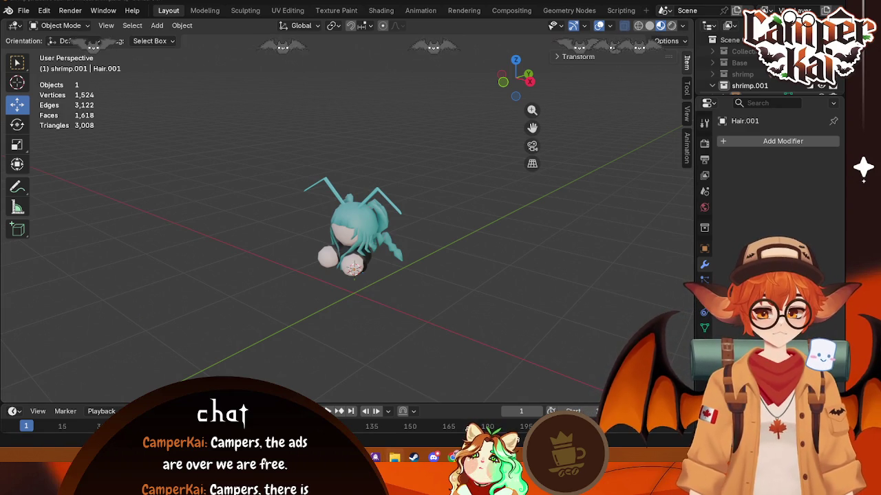
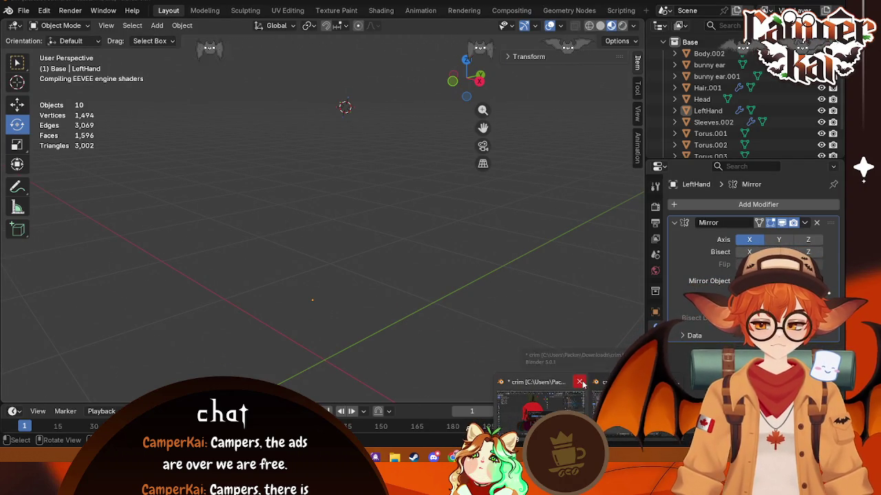
- Close the duplicate crim.blend window, answer its save prompt, and switch to Steam
{"action": "left_click", "coordinate": [531, 382]}
{"action": "left_click", "coordinate": [437, 241]}
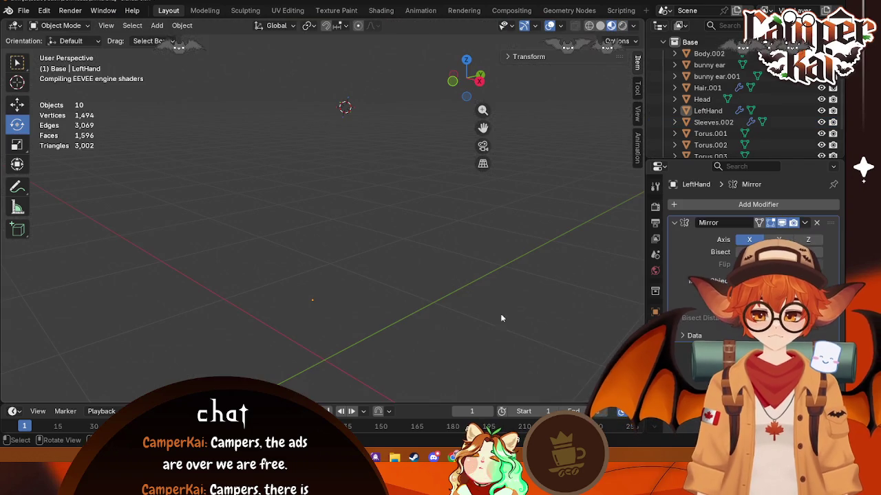
{"action": "scroll", "coordinate": [397, 249], "scroll_direction": "up", "scroll_amount": 2}
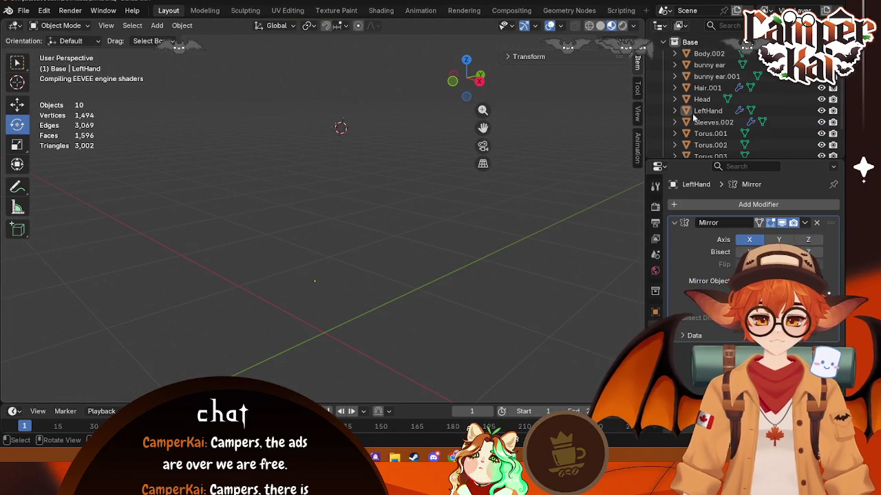
{"action": "scroll", "coordinate": [376, 206], "scroll_direction": "down", "scroll_amount": 2}
{"action": "scroll", "coordinate": [376, 214], "scroll_direction": "down", "scroll_amount": 1}
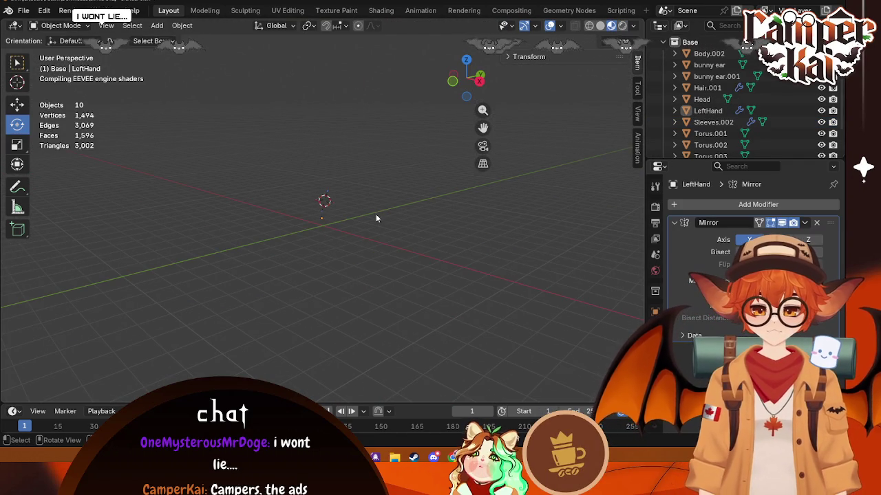
{"action": "scroll", "coordinate": [375, 219], "scroll_direction": "up", "scroll_amount": 5}
{"action": "scroll", "coordinate": [729, 103], "scroll_direction": "up", "scroll_amount": 2}
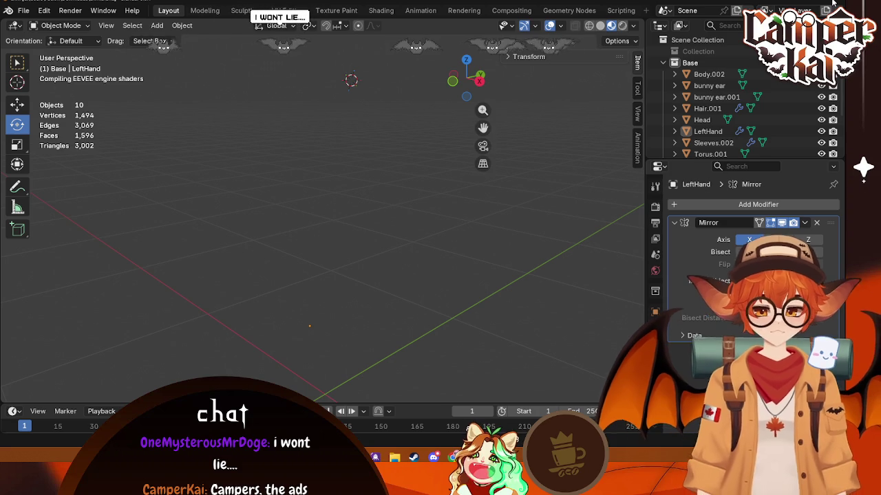
{"action": "key", "text": "alt+Tab"}
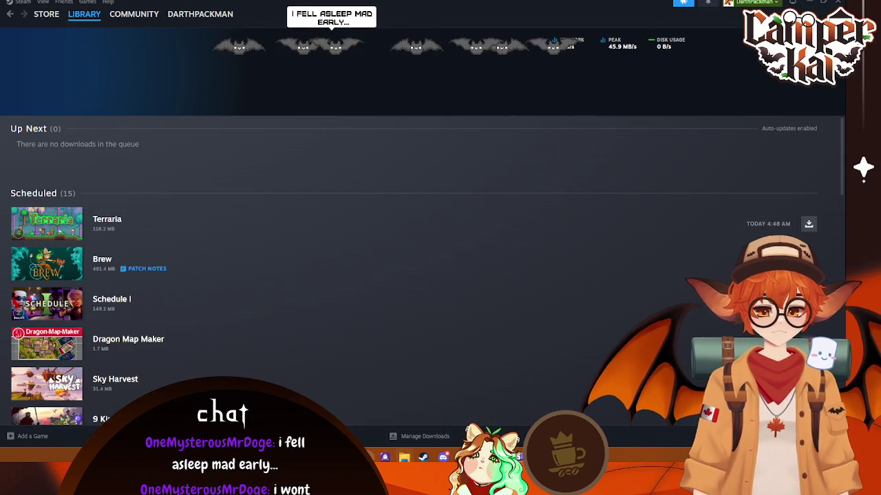
- Leave Steam's Downloads page and return to Blender's bunny-eared character scene
{"action": "key", "text": "alt+Tab"}
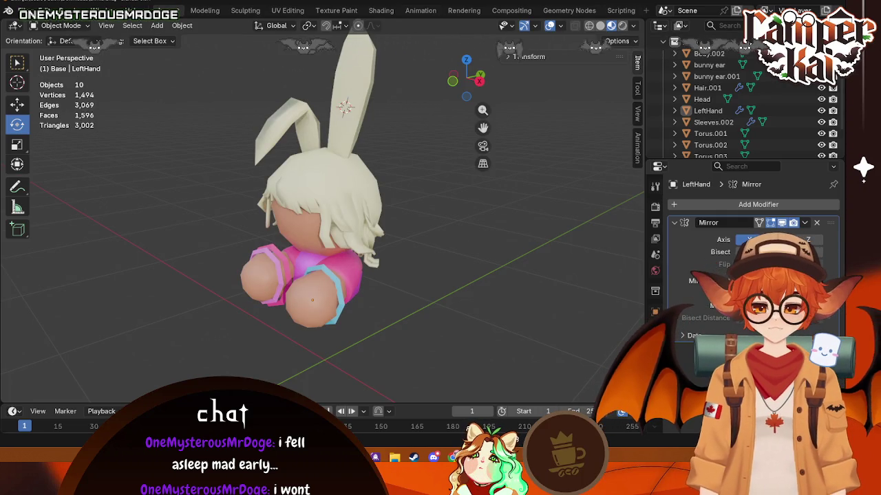
- Frame the whole character and enter Edit Mode on bunny ear.001
{"action": "mouse_move", "coordinate": [516, 343]}
{"action": "middle_mouse_down"}
{"action": "mouse_move", "coordinate": [606, 320]}
{"action": "mouse_move", "coordinate": [443, 219]}
{"action": "middle_mouse_up"}
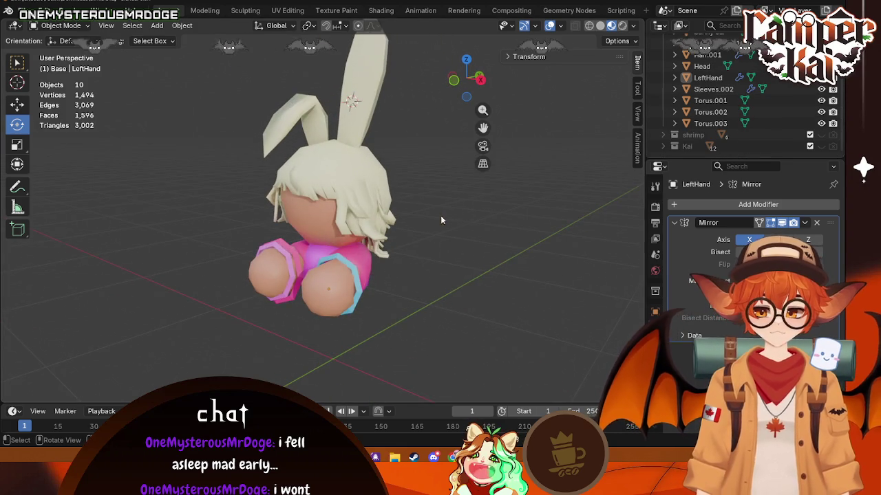
{"action": "scroll", "coordinate": [441, 220], "scroll_direction": "down", "scroll_amount": 2}
{"action": "key", "text": "a"}
{"action": "key", "text": "KP_Decimal"}
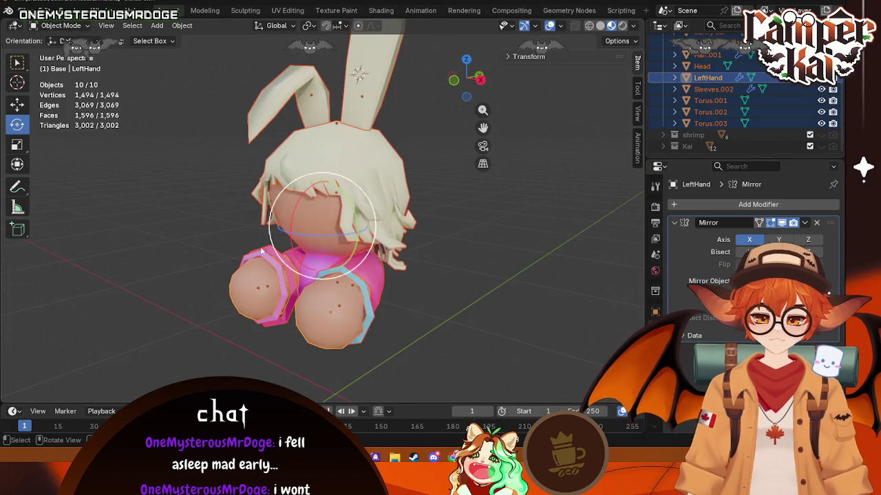
{"action": "left_click", "coordinate": [213, 260]}
{"action": "key", "text": "Tab"}
{"action": "mouse_move", "coordinate": [208, 252]}
{"action": "middle_mouse_down"}
{"action": "mouse_move", "coordinate": [410, 234]}
{"action": "mouse_move", "coordinate": [360, 194]}
{"action": "middle_mouse_up"}
{"action": "key", "text": "Tab"}
{"action": "left_click", "coordinate": [361, 184]}
{"action": "key", "text": "Tab"}
{"action": "scroll", "coordinate": [238, 96], "scroll_direction": "up", "scroll_amount": 3}
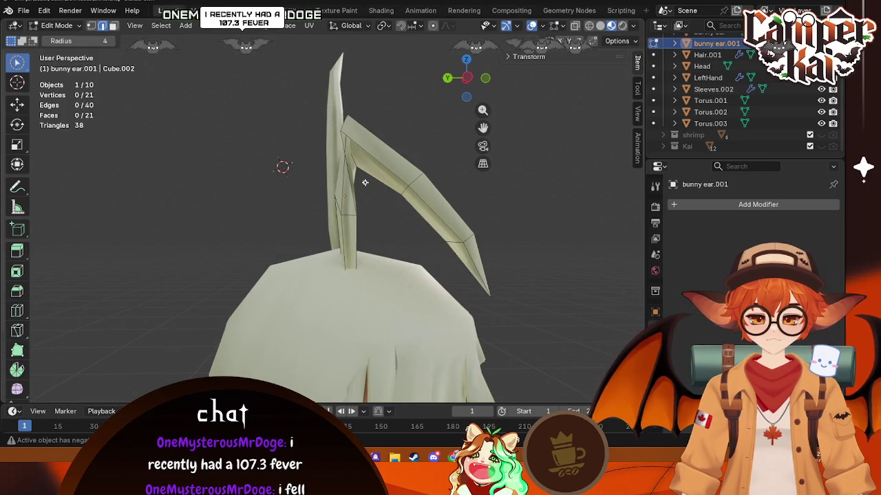
- Move the vertex at the ear's upper bend into place and save crim.blend
{"action": "left_click", "coordinate": [340, 128]}
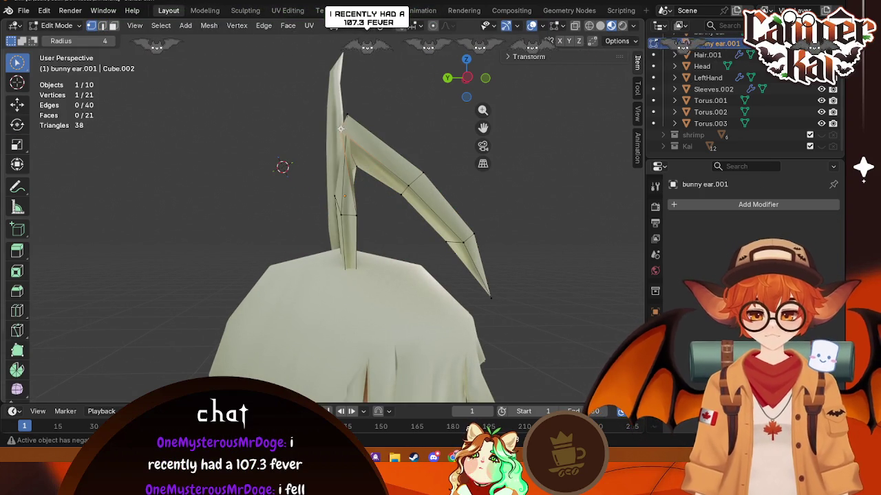
{"action": "key", "text": "g"}
{"action": "left_click", "coordinate": [347, 137]}
{"action": "key", "text": "g"}
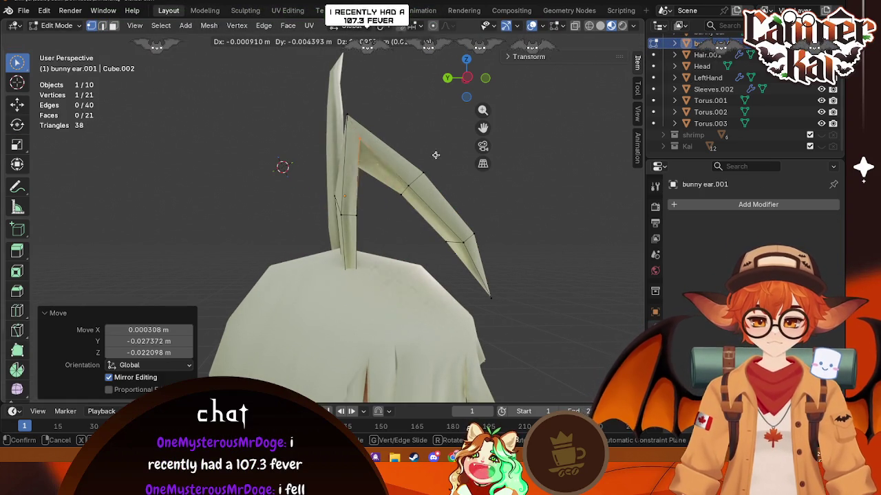
{"action": "left_click", "coordinate": [433, 155]}
{"action": "key", "text": "c"}
{"action": "mouse_move", "coordinate": [433, 155]}
{"action": "middle_mouse_down"}
{"action": "mouse_move", "coordinate": [471, 260]}
{"action": "mouse_move", "coordinate": [315, 259]}
{"action": "mouse_move", "coordinate": [299, 297]}
{"action": "mouse_move", "coordinate": [314, 277]}
{"action": "middle_mouse_up"}
{"action": "key", "text": "ctrl+s"}
{"action": "right_click", "coordinate": [343, 229]}
{"action": "left_click", "coordinate": [23, 10]}
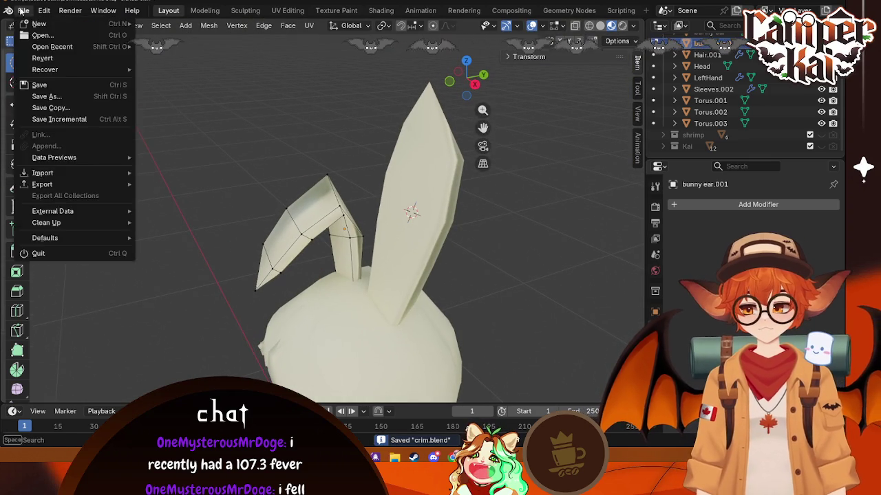
- Select all the character's parts, Hair.001 through Torus.003, back in Object Mode
{"action": "scroll", "coordinate": [285, 135], "scroll_direction": "down", "scroll_amount": 6}
{"action": "key", "text": "Tab"}
{"action": "left_click", "coordinate": [446, 311]}
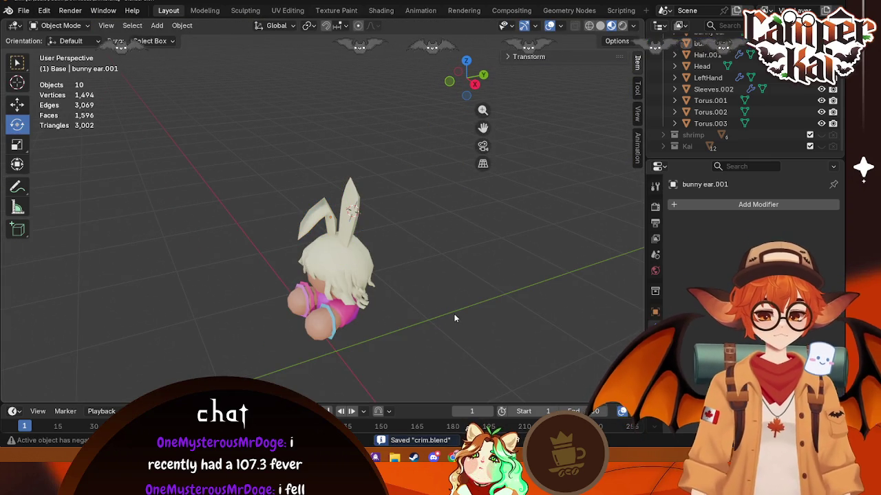
{"action": "key", "text": "Tab"}
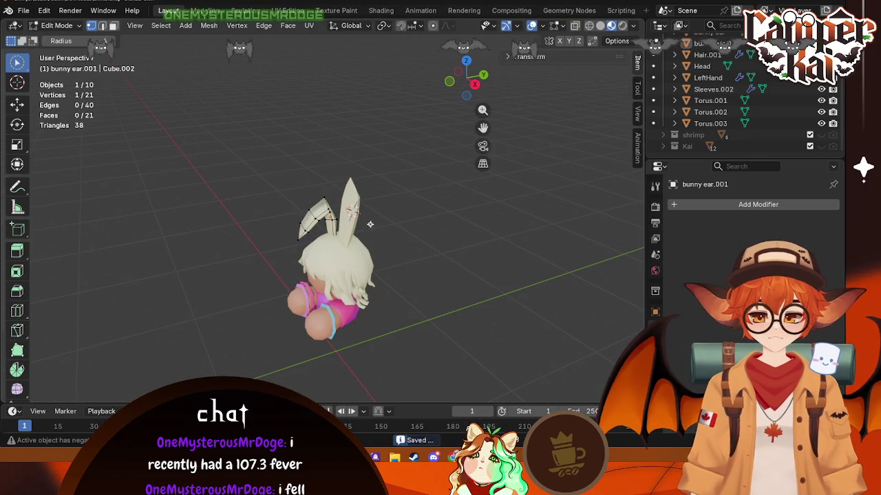
{"action": "scroll", "coordinate": [710, 76], "scroll_direction": "up", "scroll_amount": 3}
{"action": "scroll", "coordinate": [711, 75], "scroll_direction": "down", "scroll_amount": 3}
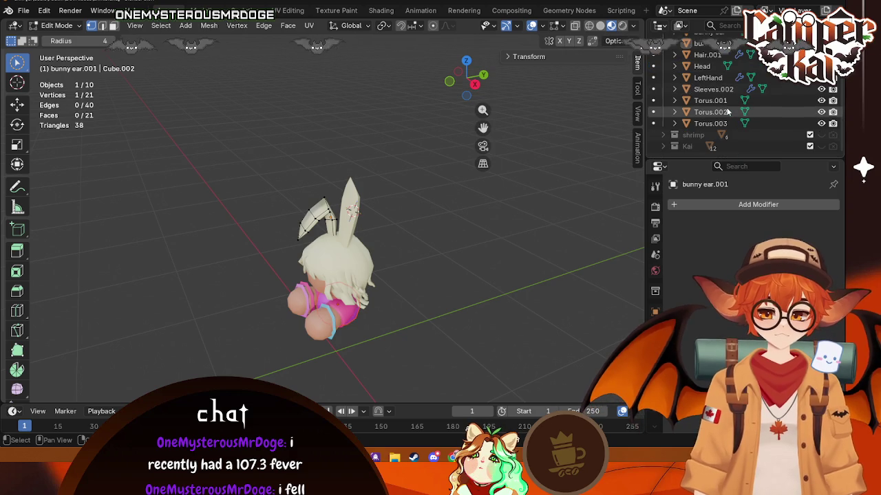
{"action": "left_click", "coordinate": [710, 124], "text": "shift"}
{"action": "middle_click_drag", "start_coordinate": [317, 275], "coordinate": [252, 291]}
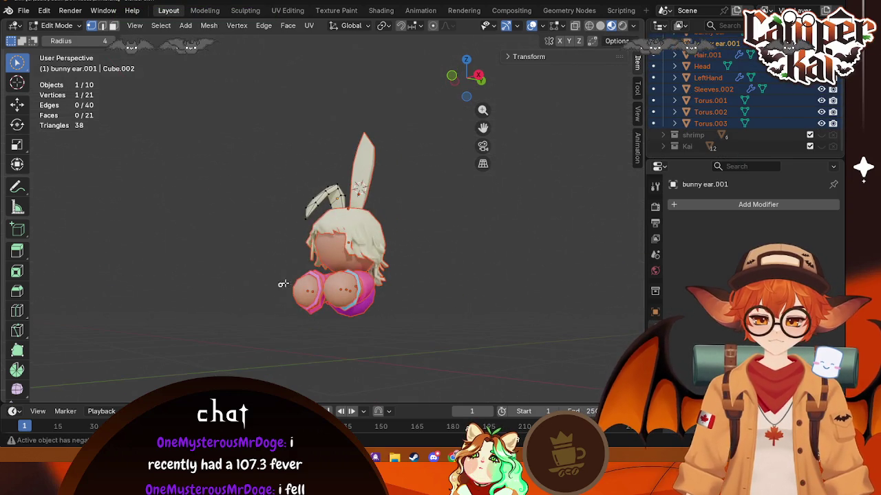
{"action": "right_click", "coordinate": [347, 260]}
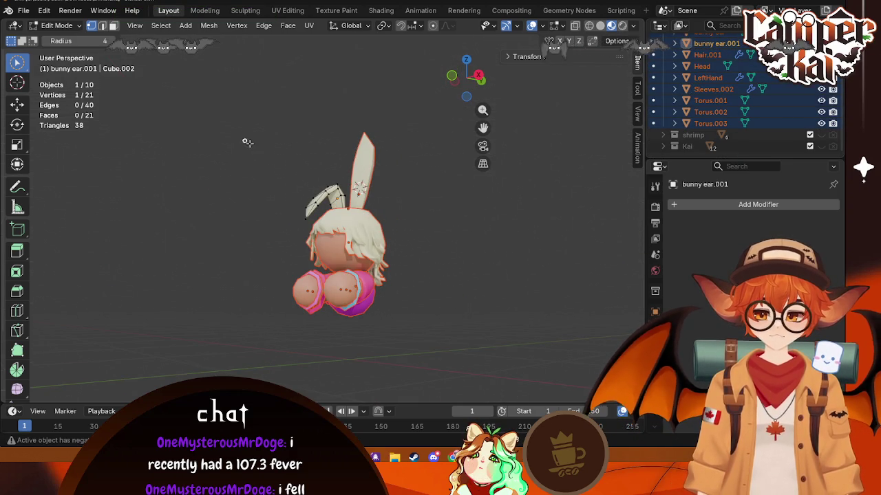
{"action": "key", "text": "Tab"}
- Convert the selected parts to meshes and join them into one object
{"action": "right_click", "coordinate": [453, 257]}
{"action": "mouse_move", "coordinate": [380, 262]}
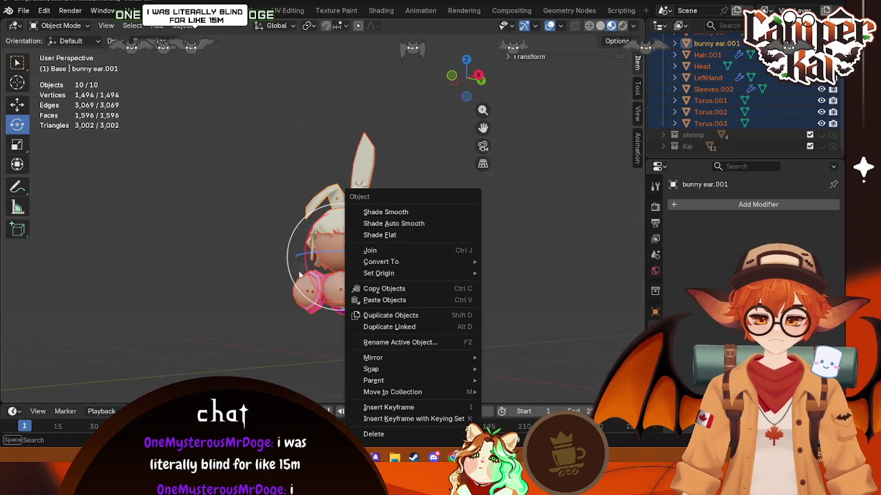
{"action": "right_click", "coordinate": [324, 262]}
{"action": "left_click", "coordinate": [385, 261]}
{"action": "mouse_move", "coordinate": [385, 262]}
{"action": "middle_mouse_down"}
{"action": "mouse_move", "coordinate": [420, 280]}
{"action": "mouse_move", "coordinate": [402, 157]}
{"action": "mouse_move", "coordinate": [250, 364]}
{"action": "middle_mouse_up"}
{"action": "right_click", "coordinate": [310, 262]}
{"action": "left_click", "coordinate": [335, 251]}
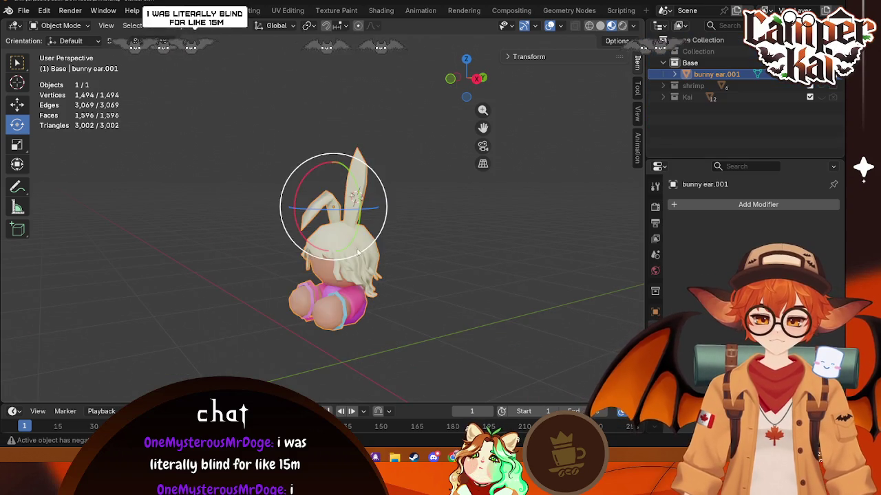
- From the right view, lower the merged character about 0.909 m along Z and save
{"action": "left_click", "coordinate": [473, 81]}
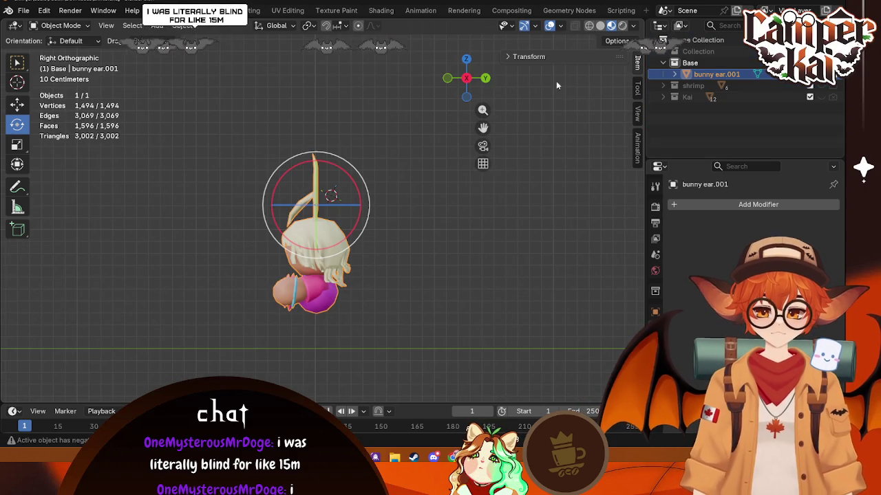
{"action": "left_click", "coordinate": [616, 40]}
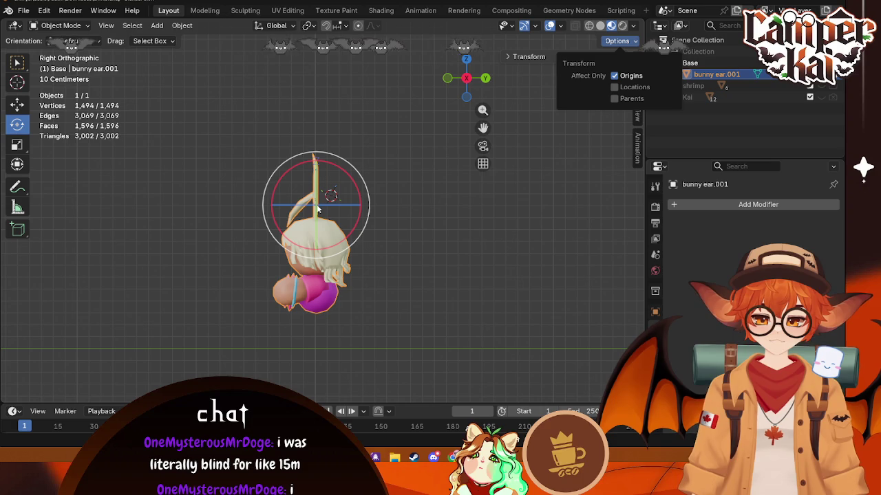
{"action": "left_click", "coordinate": [17, 103]}
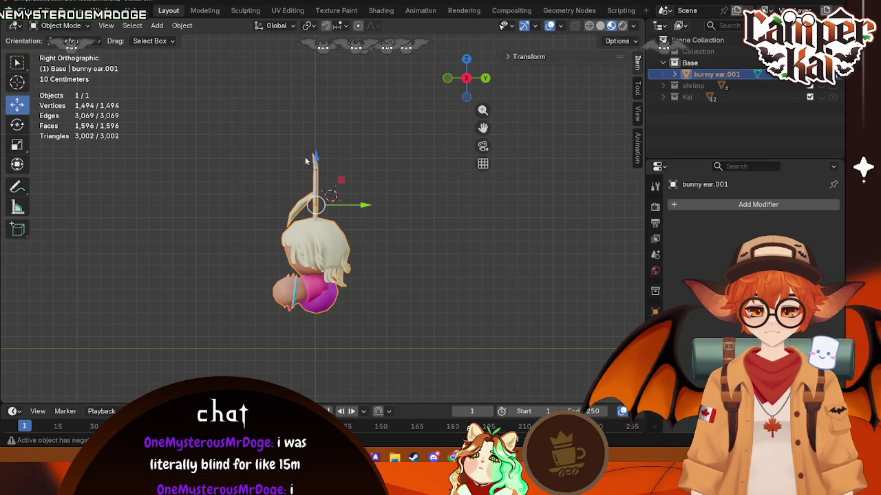
{"action": "left_click_drag", "start_coordinate": [313, 158], "coordinate": [314, 162]}
{"action": "left_click_drag", "start_coordinate": [320, 265], "coordinate": [321, 263]}
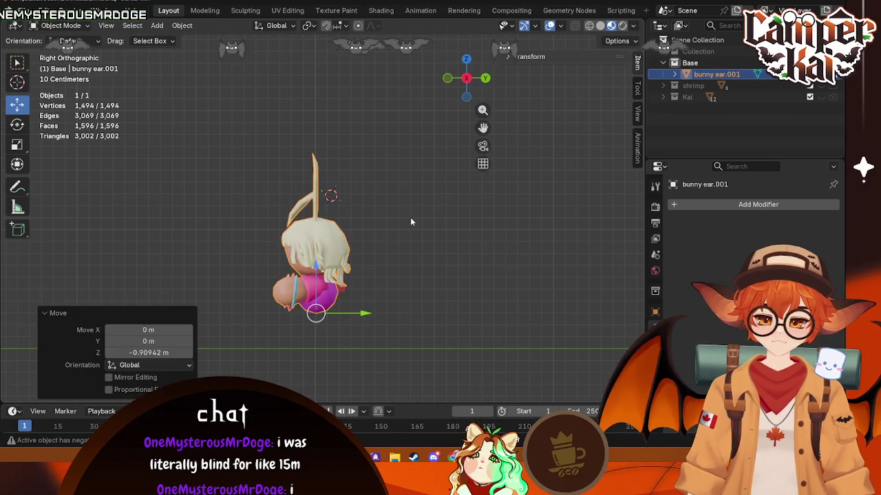
{"action": "key", "text": "ctrl+s"}
- From the back view, shift the character 0.13309 m along X and save
{"action": "mouse_move", "coordinate": [384, 225]}
{"action": "middle_mouse_down"}
{"action": "mouse_move", "coordinate": [225, 281]}
{"action": "mouse_move", "coordinate": [297, 249]}
{"action": "middle_mouse_up"}
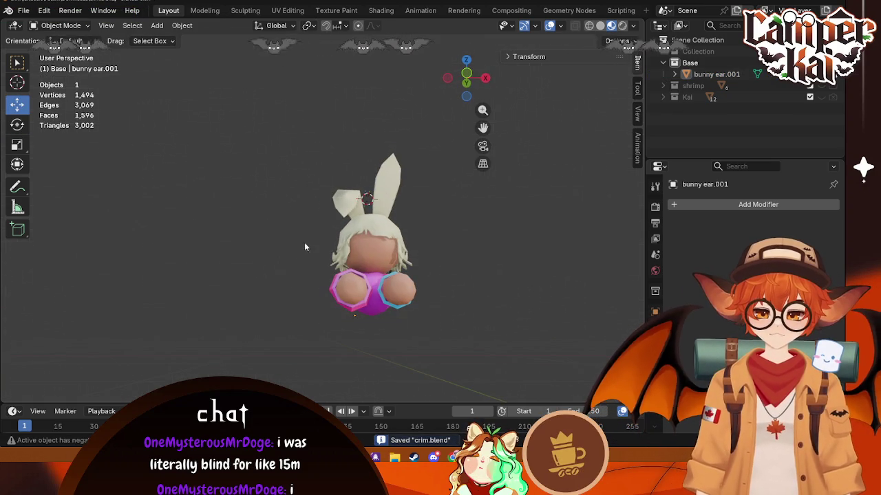
{"action": "left_click", "coordinate": [467, 80]}
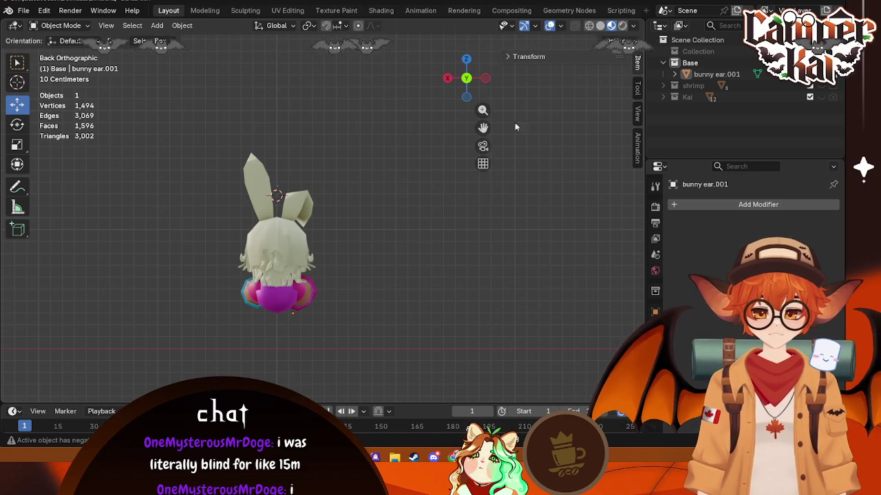
{"action": "left_click", "coordinate": [315, 295]}
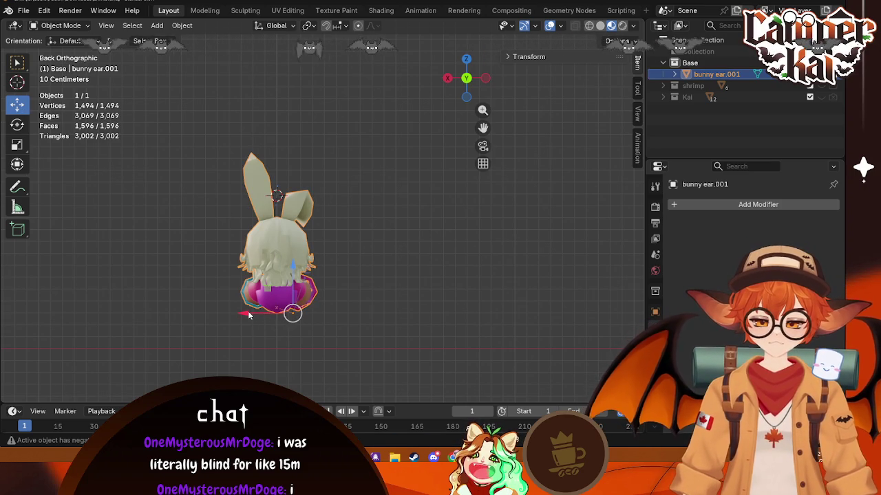
{"action": "left_click_drag", "start_coordinate": [249, 315], "coordinate": [355, 292]}
{"action": "key", "text": "ctrl+s"}
- Orbit around the bunny to inspect its side, front and head
{"action": "mouse_move", "coordinate": [358, 295]}
{"action": "middle_mouse_down"}
{"action": "mouse_move", "coordinate": [250, 309]}
{"action": "mouse_move", "coordinate": [149, 261]}
{"action": "middle_mouse_up"}
{"action": "scroll", "coordinate": [275, 296], "scroll_direction": "up", "scroll_amount": 3}
{"action": "mouse_move", "coordinate": [275, 296]}
{"action": "middle_mouse_down"}
{"action": "mouse_move", "coordinate": [383, 338]}
{"action": "mouse_move", "coordinate": [246, 309]}
{"action": "mouse_move", "coordinate": [250, 253]}
{"action": "mouse_move", "coordinate": [263, 305]}
{"action": "middle_mouse_up"}
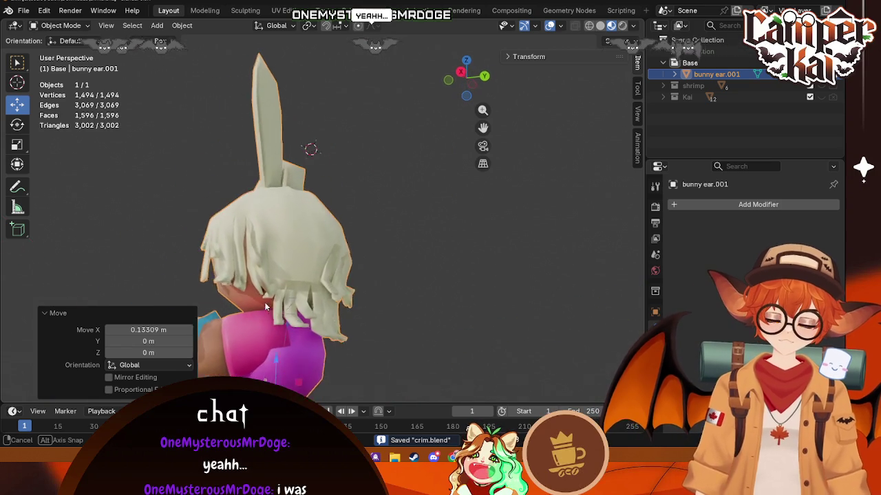
{"action": "scroll", "coordinate": [263, 305], "scroll_direction": "down", "scroll_amount": 3}
{"action": "middle_click_drag", "start_coordinate": [438, 313], "coordinate": [511, 342]}
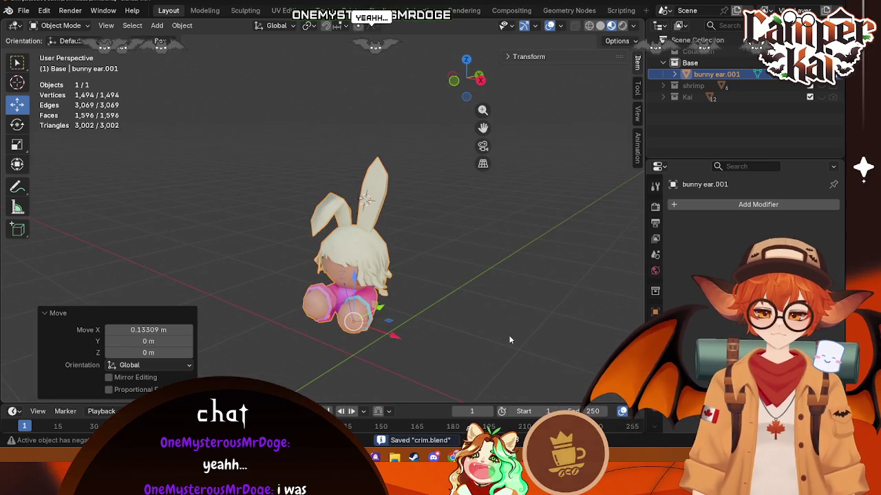
{"action": "left_click", "coordinate": [511, 342]}
{"action": "mouse_move", "coordinate": [385, 266]}
{"action": "middle_mouse_down"}
{"action": "mouse_move", "coordinate": [334, 197]}
{"action": "mouse_move", "coordinate": [378, 261]}
{"action": "middle_mouse_up"}
{"action": "scroll", "coordinate": [378, 261], "scroll_direction": "down", "scroll_amount": 6}
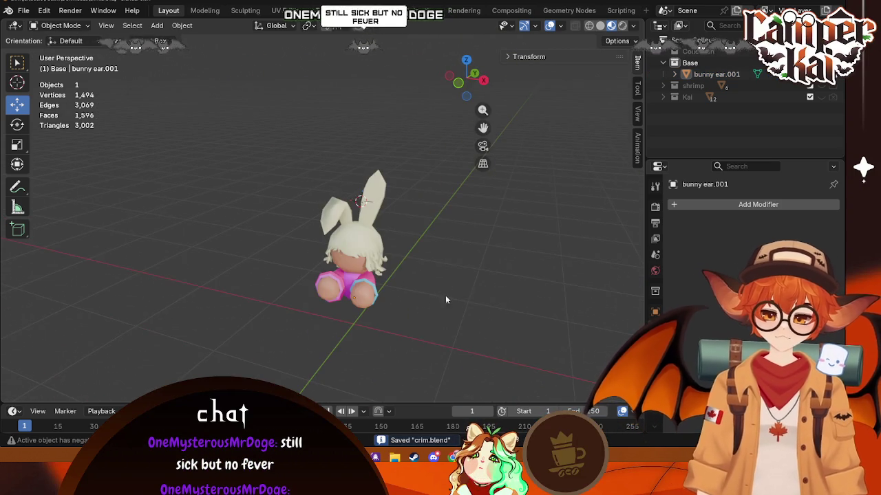
{"action": "mouse_move", "coordinate": [430, 291]}
{"action": "middle_mouse_down"}
{"action": "mouse_move", "coordinate": [390, 306]}
{"action": "mouse_move", "coordinate": [426, 283]}
{"action": "middle_mouse_up"}
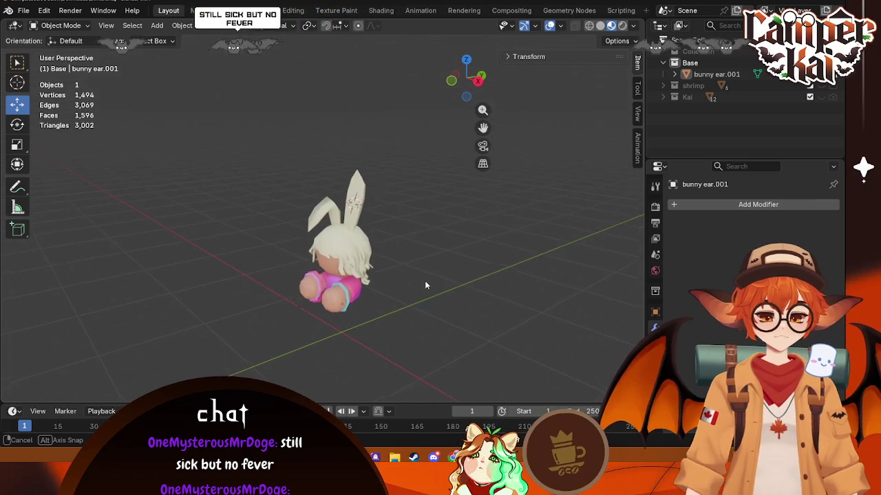
{"action": "left_click", "coordinate": [334, 275]}
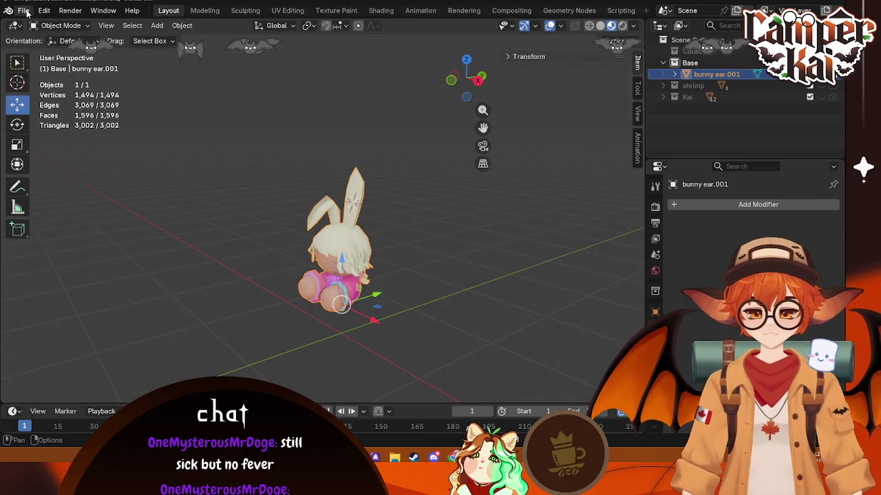
{"action": "left_click", "coordinate": [241, 215]}
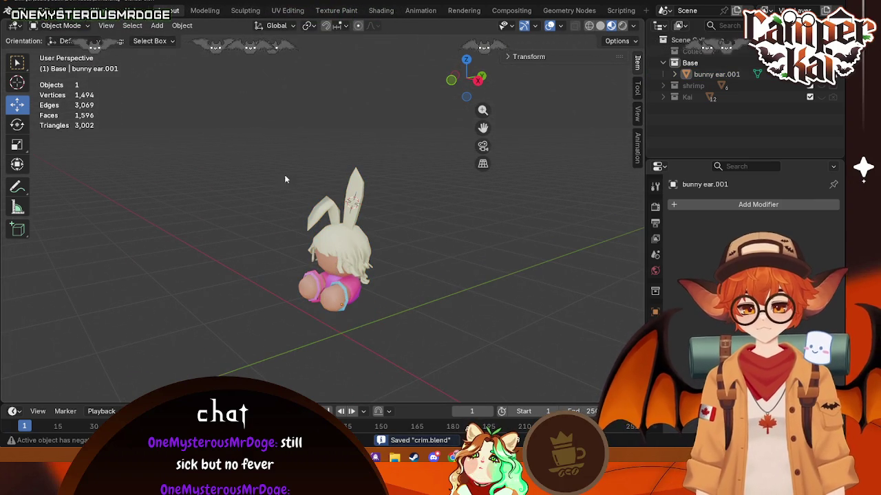
- Snap the selection to the 3D cursor and reselect the bunny-eared character
{"action": "key", "text": "shift+s"}
{"action": "left_click", "coordinate": [357, 177]}
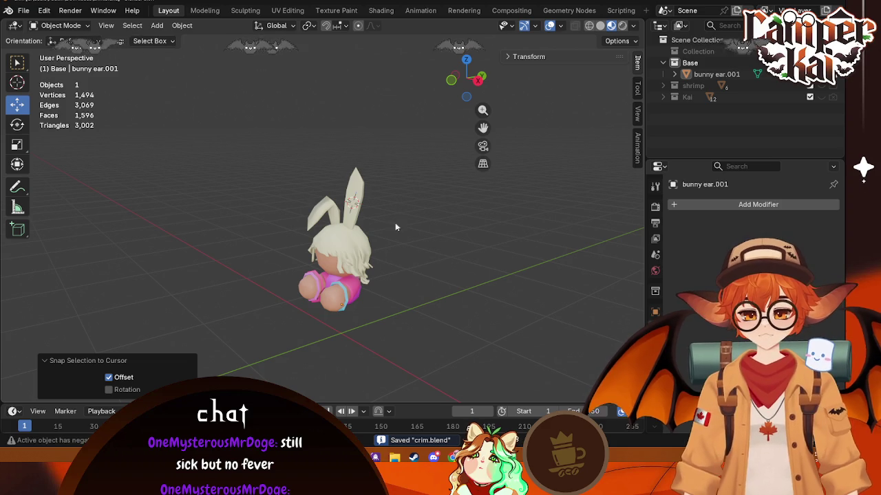
{"action": "left_click", "coordinate": [358, 177]}
{"action": "left_click", "coordinate": [23, 11]}
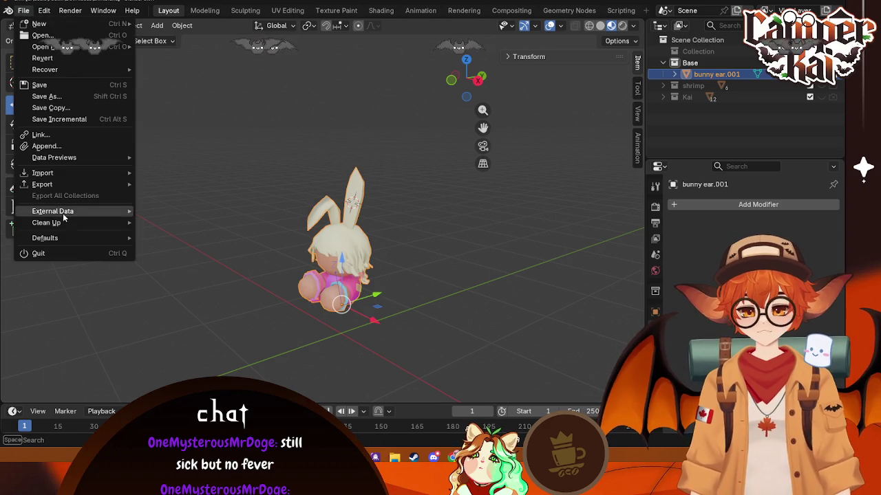
- Export the character as an FBX file into the BlenderModels folder
{"action": "mouse_move", "coordinate": [42, 184]}
{"action": "left_click", "coordinate": [201, 272]}
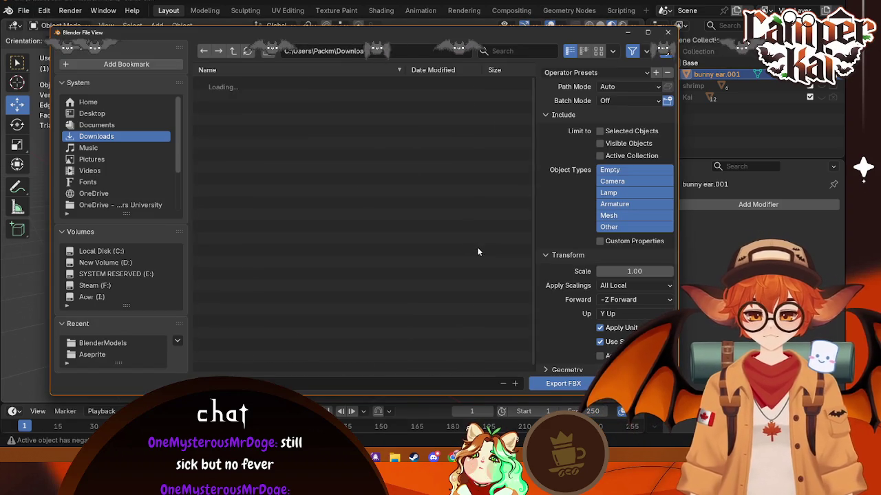
{"action": "left_click", "coordinate": [100, 343]}
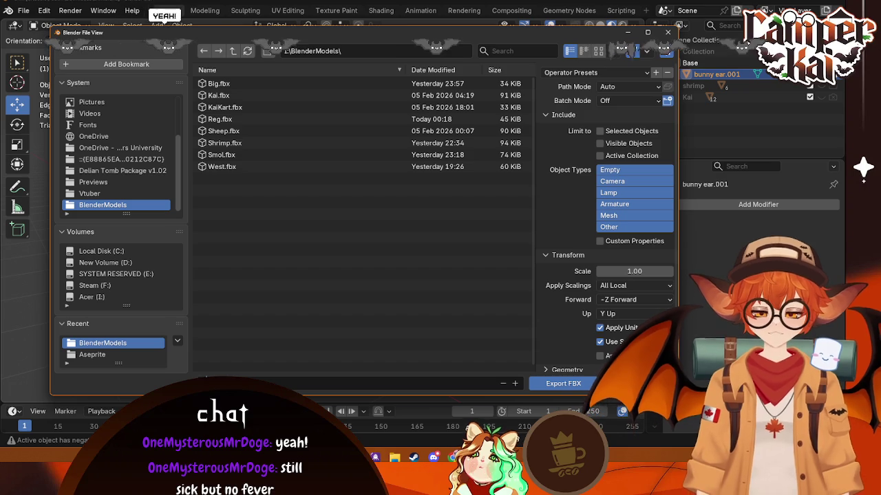
{"action": "left_click", "coordinate": [570, 388]}
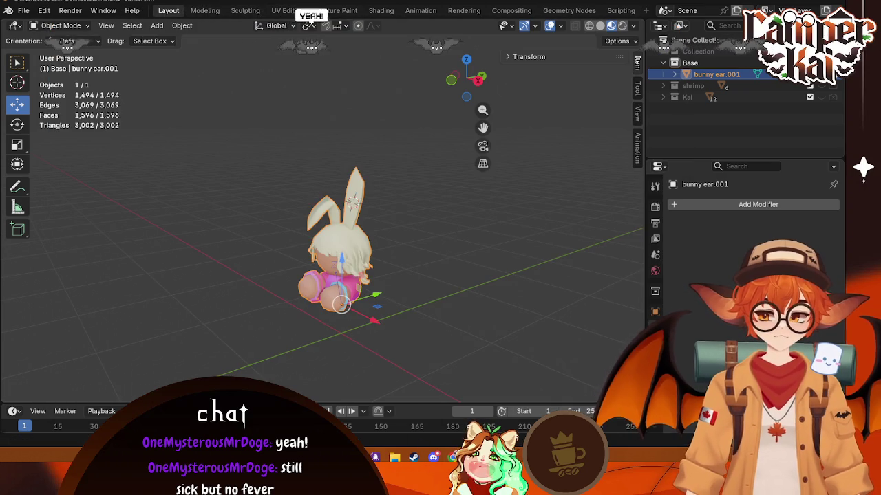
{"action": "left_click", "coordinate": [560, 405]}
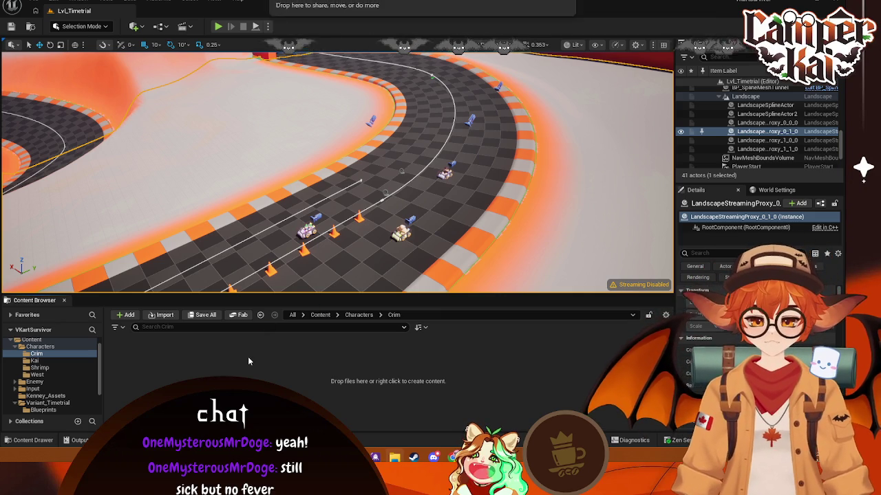
- Import Crim.fbx into Characters/Crim, creating the Crim static mesh, palette materials and textures
{"action": "left_click_drag", "start_coordinate": [247, 357], "coordinate": [248, 356]}
{"action": "left_click", "coordinate": [600, 384]}
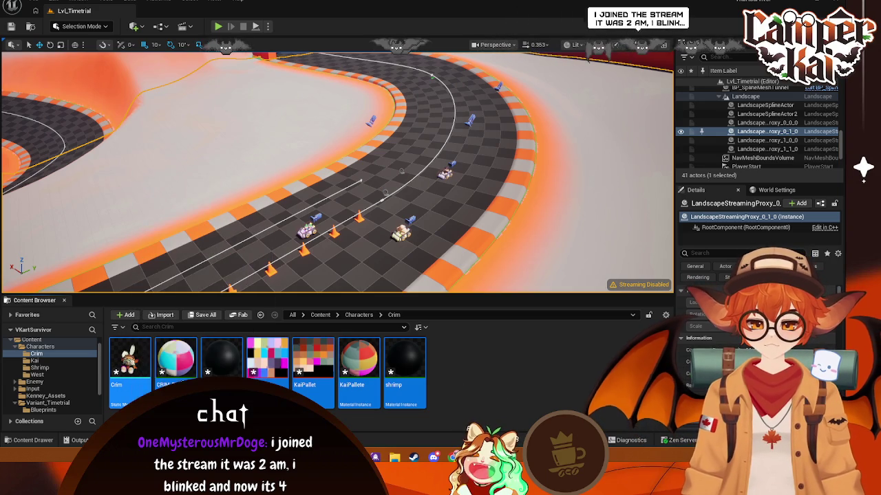
{"action": "key", "text": "alt+Tab"}
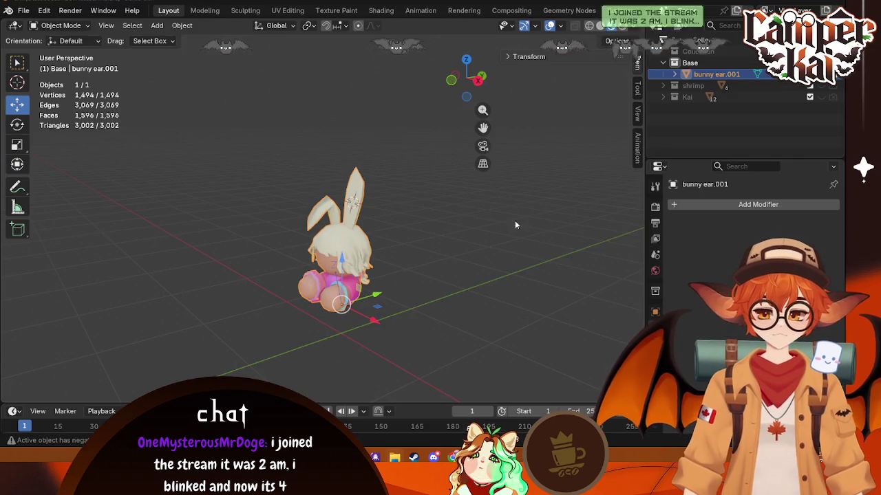
- Re-export Crim.fbx to BlenderModels with Limit to Selected Objects enabled
{"action": "left_click", "coordinate": [23, 10]}
{"action": "mouse_move", "coordinate": [42, 184]}
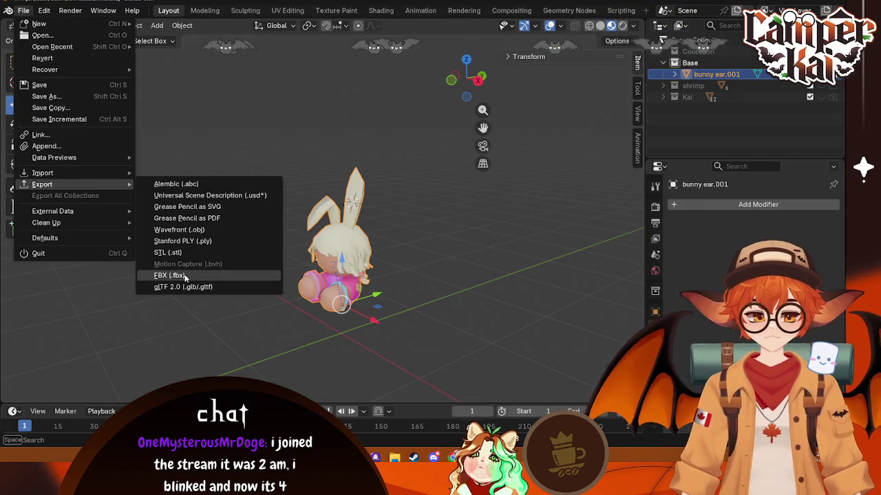
{"action": "left_click", "coordinate": [170, 275]}
{"action": "scroll", "coordinate": [623, 295], "scroll_direction": "down", "scroll_amount": 2}
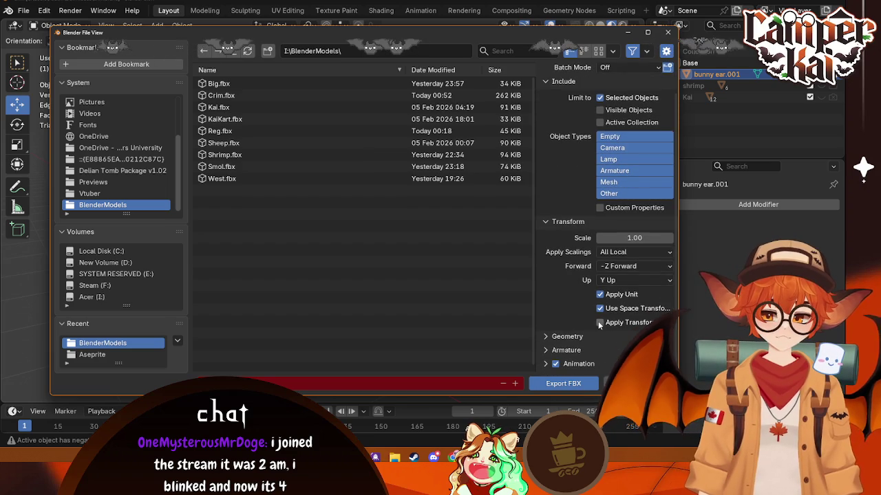
{"action": "left_click", "coordinate": [564, 383]}
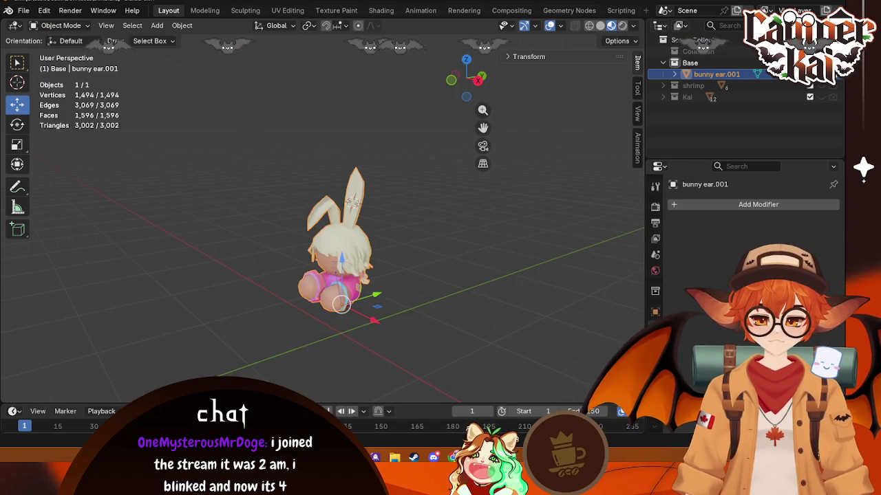
{"action": "key", "text": "alt+Tab"}
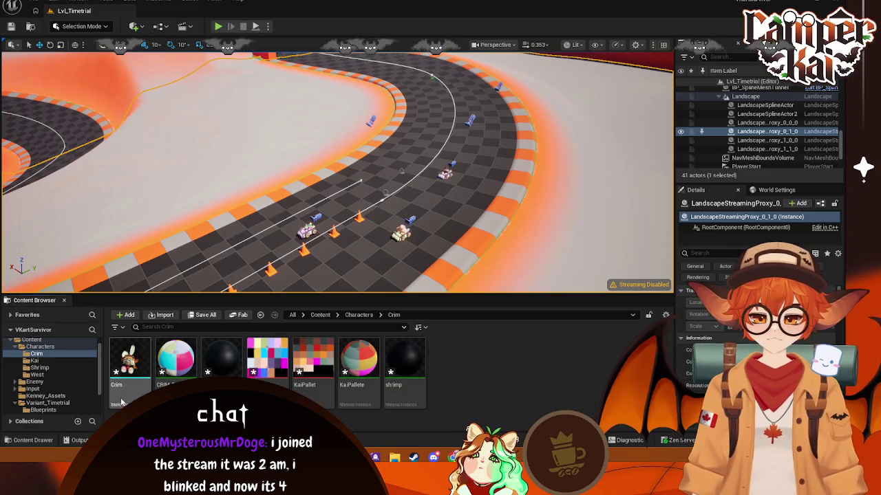
- Delete all the old assets in the Crim folder
{"action": "left_click", "coordinate": [313, 357]}
{"action": "left_click", "coordinate": [404, 358], "text": "shift"}
{"action": "right_click", "coordinate": [406, 382]}
{"action": "key", "text": "Delete"}
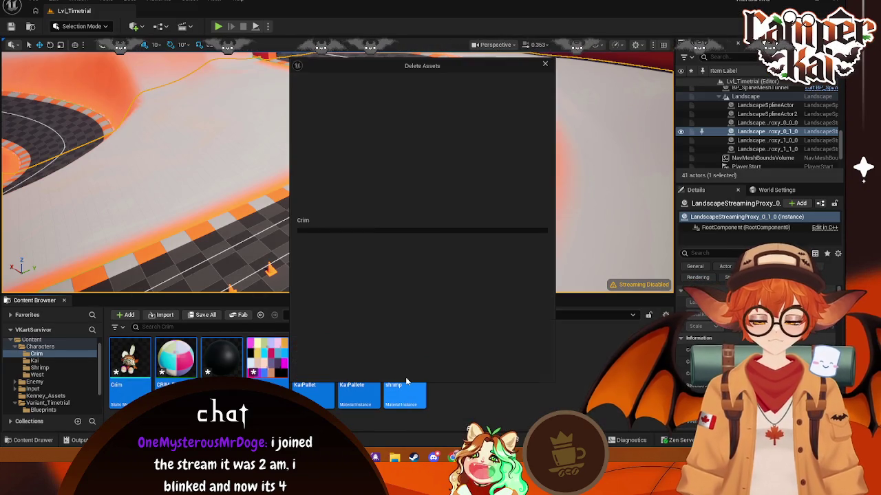
{"action": "left_click", "coordinate": [394, 367]}
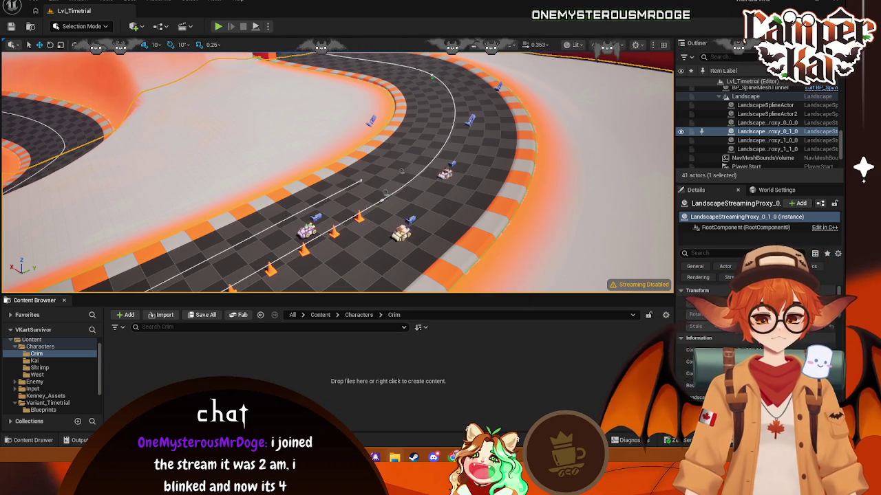
- Reimport the newly exported character FBX into the Crim folder
{"action": "left_click_drag", "start_coordinate": [440, 248], "coordinate": [546, 364]}
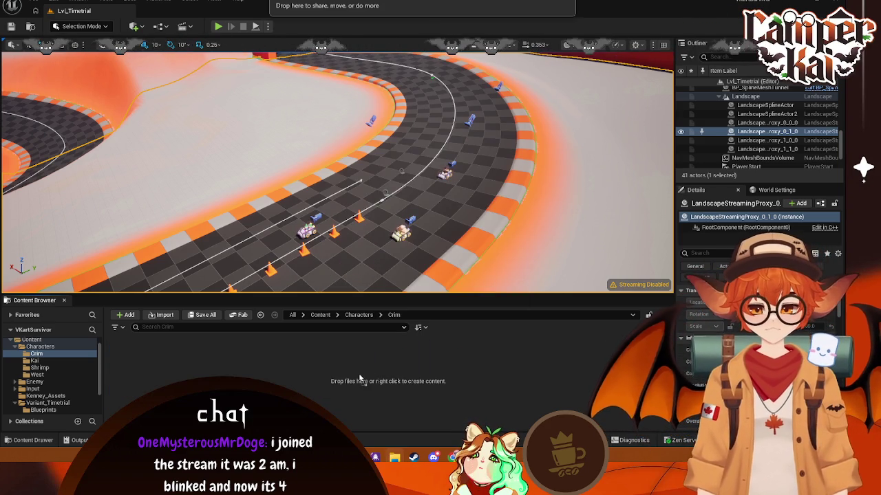
{"action": "left_click_drag", "start_coordinate": [359, 377], "coordinate": [361, 364]}
{"action": "left_click", "coordinate": [619, 372]}
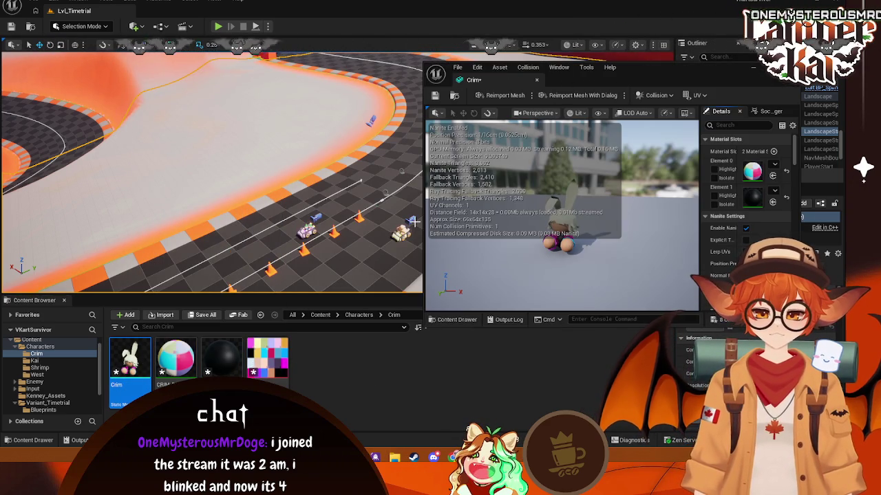
- Zoom and turn the Crim mesh preview to check the bunny ears, then close it
{"action": "scroll", "coordinate": [577, 250], "scroll_direction": "up", "scroll_amount": 3}
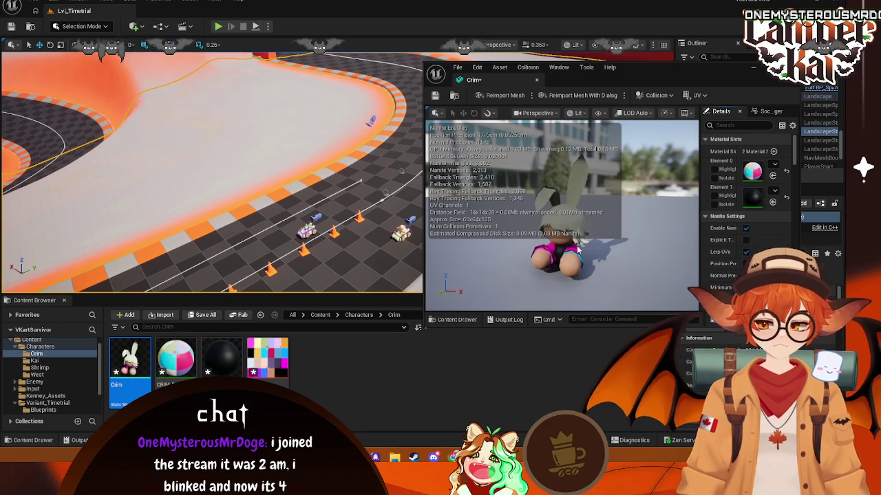
{"action": "scroll", "coordinate": [578, 249], "scroll_direction": "up", "scroll_amount": 5}
{"action": "scroll", "coordinate": [561, 216], "scroll_direction": "down", "scroll_amount": 3}
{"action": "scroll", "coordinate": [562, 216], "scroll_direction": "down", "scroll_amount": 2}
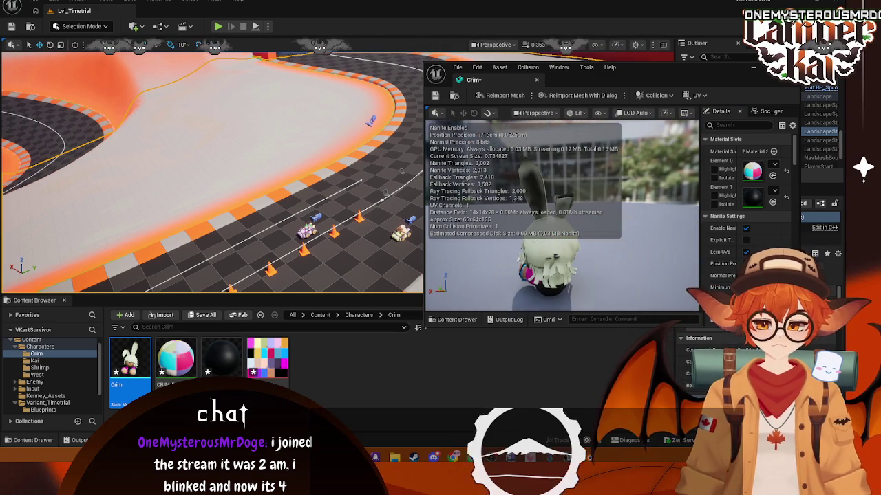
{"action": "scroll", "coordinate": [562, 216], "scroll_direction": "up", "scroll_amount": 2}
{"action": "mouse_move", "coordinate": [561, 216]}
{"action": "left_mouse_down"}
{"action": "mouse_move", "coordinate": [561, 227]}
{"action": "mouse_move", "coordinate": [591, 227]}
{"action": "left_mouse_up"}
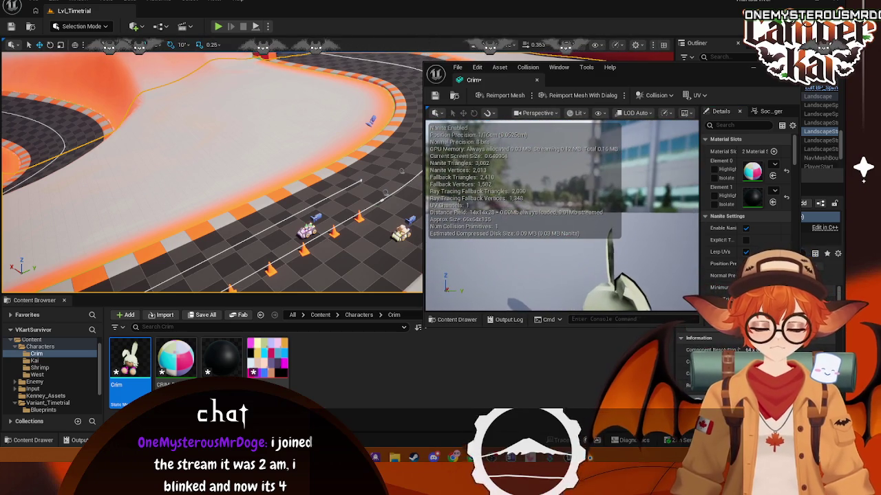
{"action": "left_click", "coordinate": [791, 88]}
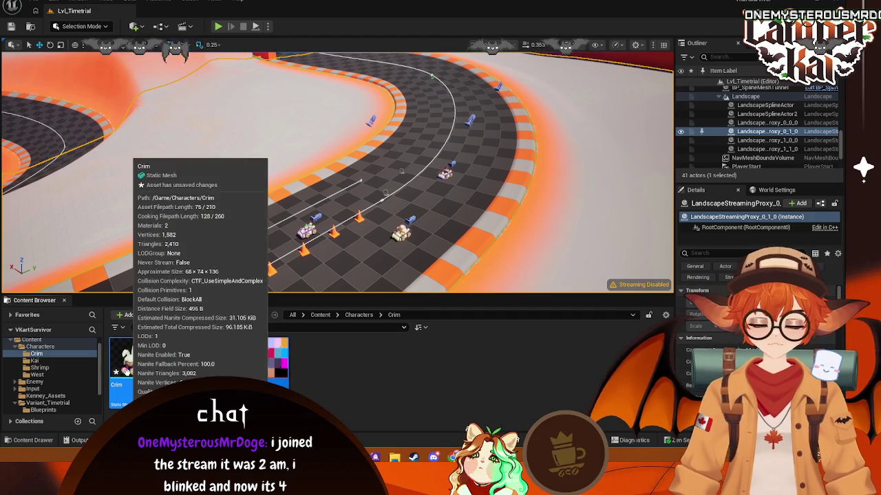
- Delete the re-imported Crim assets, leaving the folder empty
{"action": "key", "text": "Delete"}
{"action": "left_click", "coordinate": [371, 366]}
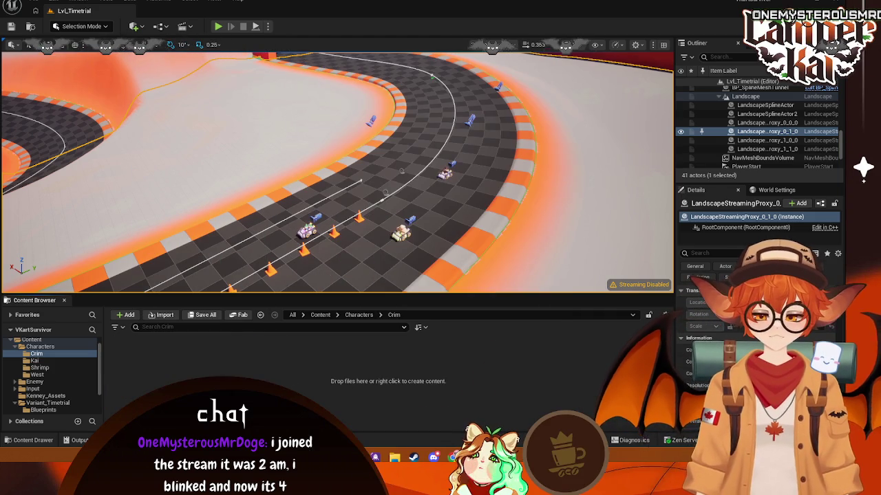
{"action": "key", "text": "alt+Tab"}
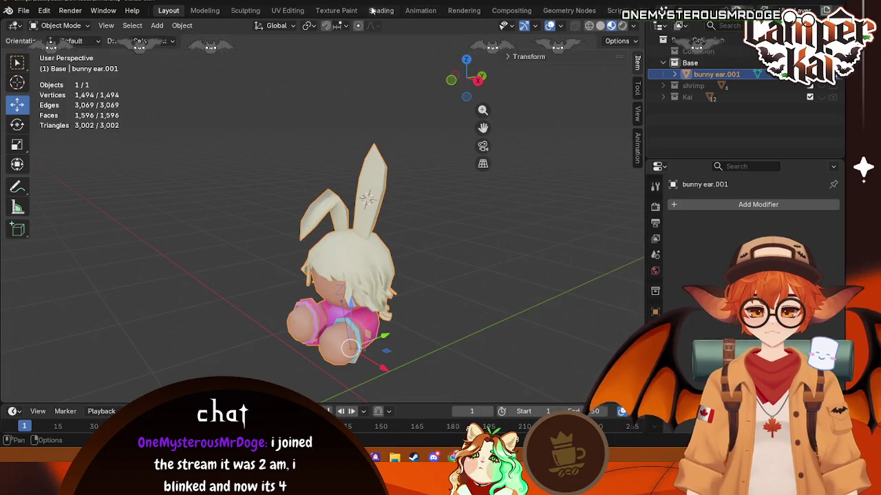
- In the Shading workspace, put the bunny ear.001 mesh in Edit Mode with face select and nothing selected
{"action": "left_click", "coordinate": [381, 10]}
{"action": "middle_click_drag", "start_coordinate": [496, 150], "coordinate": [474, 154]}
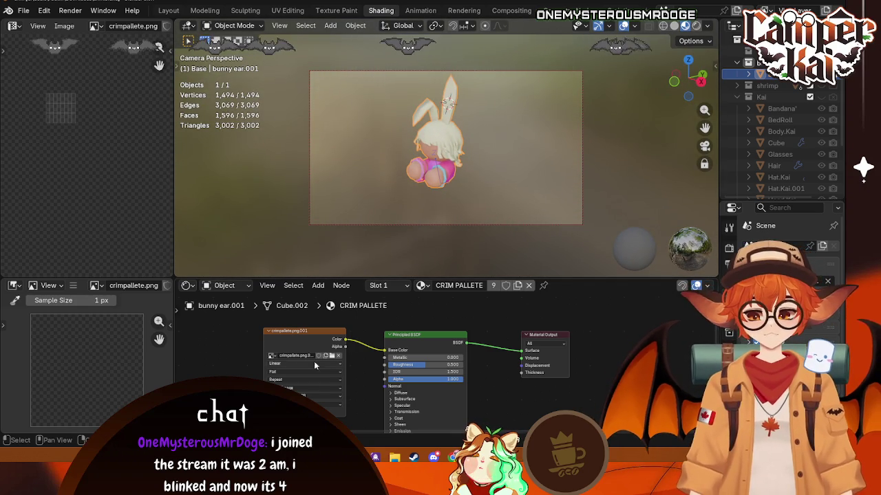
{"action": "left_click", "coordinate": [513, 127]}
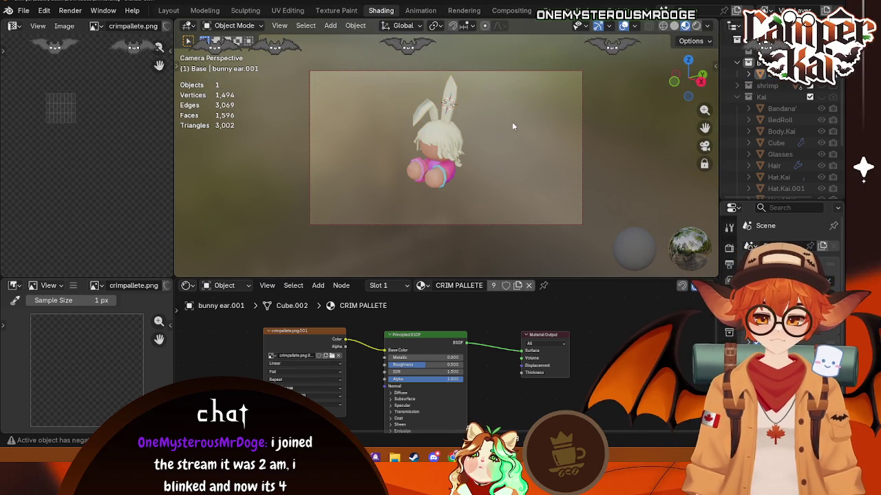
{"action": "left_click", "coordinate": [428, 287]}
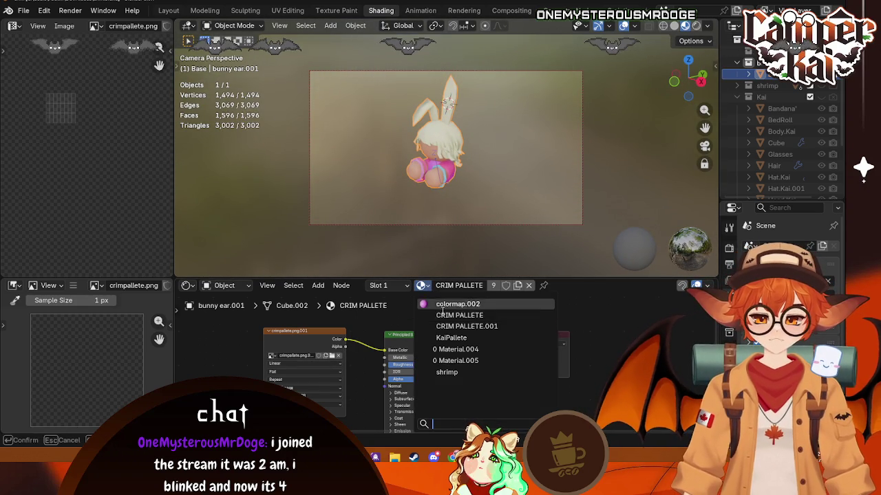
{"action": "key", "text": "Tab"}
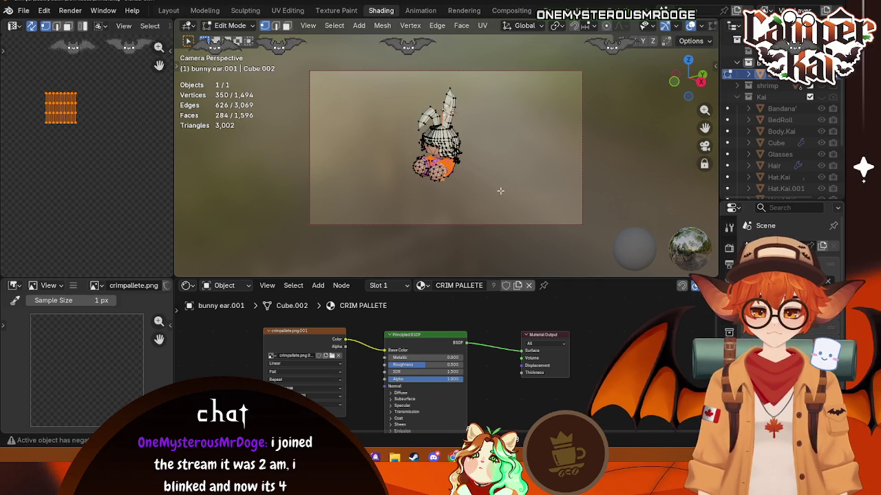
{"action": "scroll", "coordinate": [519, 165], "scroll_direction": "down", "scroll_amount": 1}
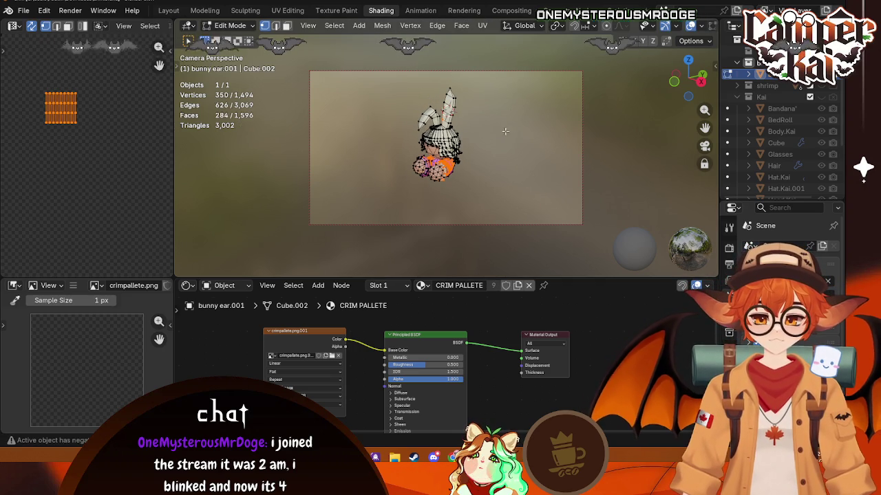
{"action": "key", "text": "3"}
{"action": "key", "text": "alt+a"}
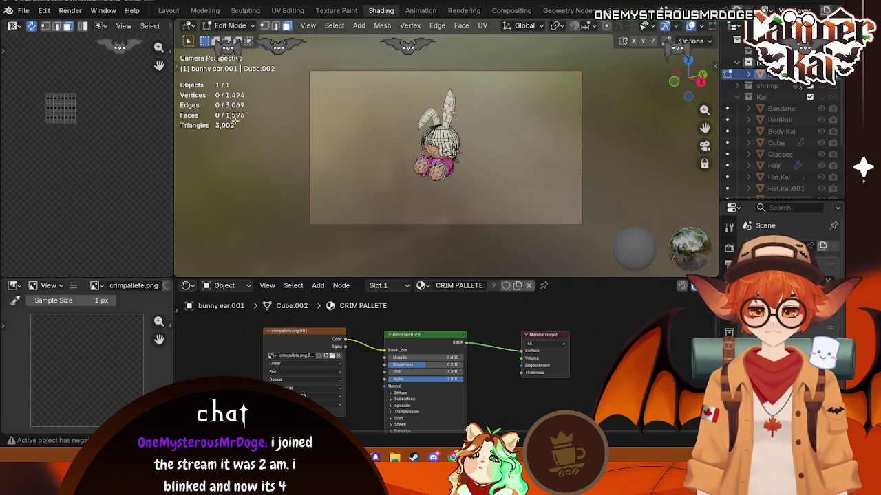
{"action": "left_click", "coordinate": [14, 27]}
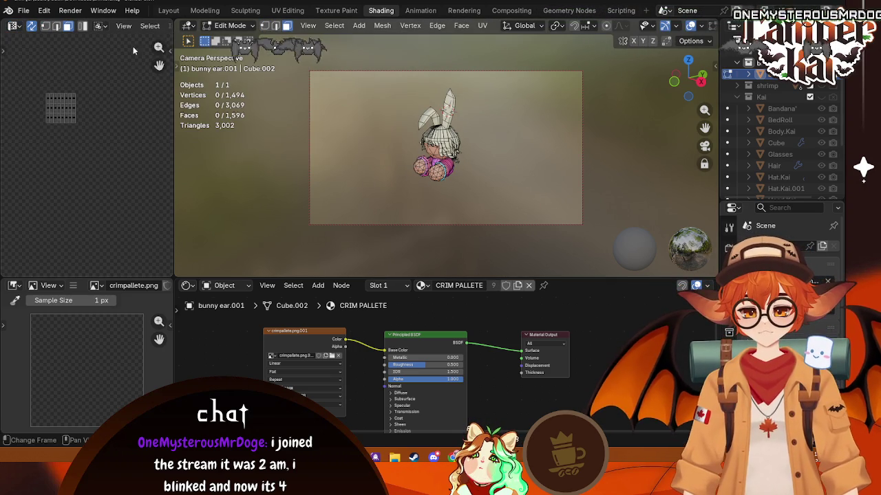
- Load crimpallete.png from the BlenderModels folder into the image view
{"action": "left_click", "coordinate": [169, 27]}
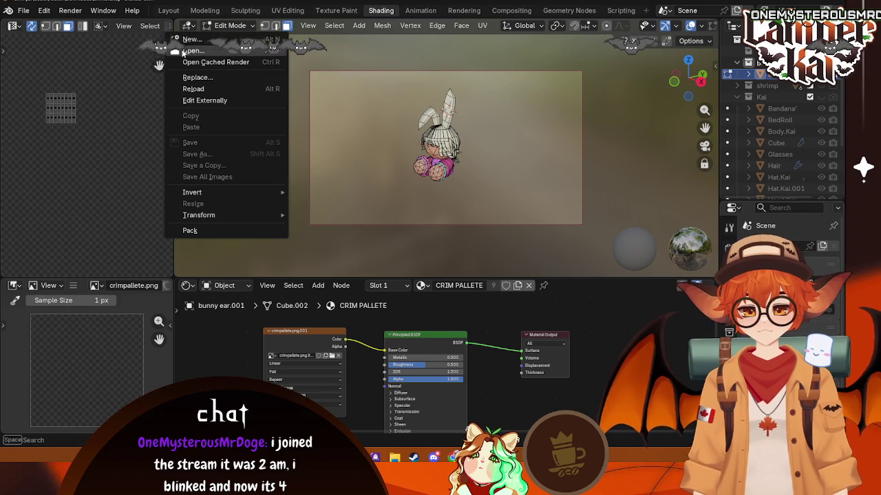
{"action": "left_click", "coordinate": [191, 51]}
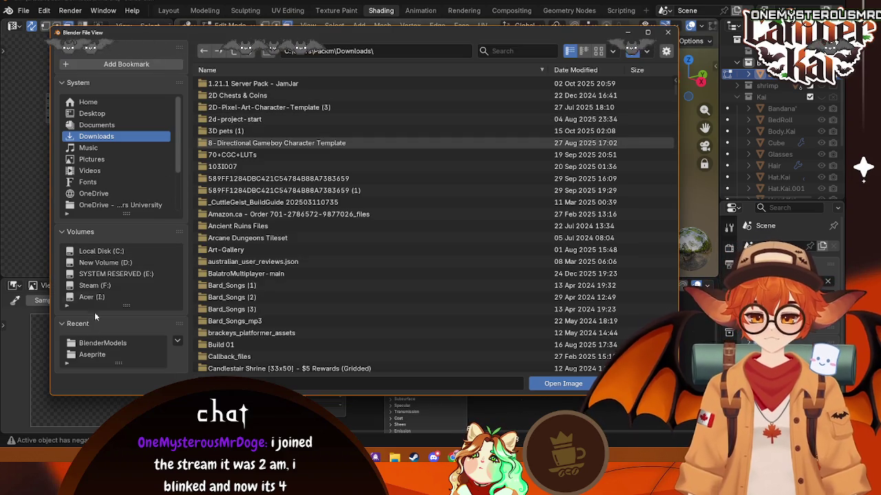
{"action": "left_click", "coordinate": [102, 342]}
{"action": "left_click", "coordinate": [289, 107]}
{"action": "left_click", "coordinate": [562, 384]}
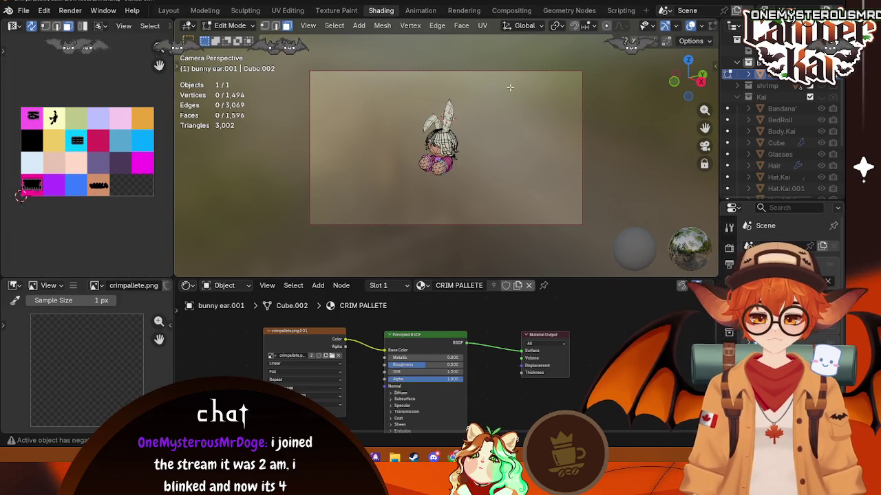
- Enter Edit Mode on the bunny and select its entire mesh
{"action": "key", "text": "Tab"}
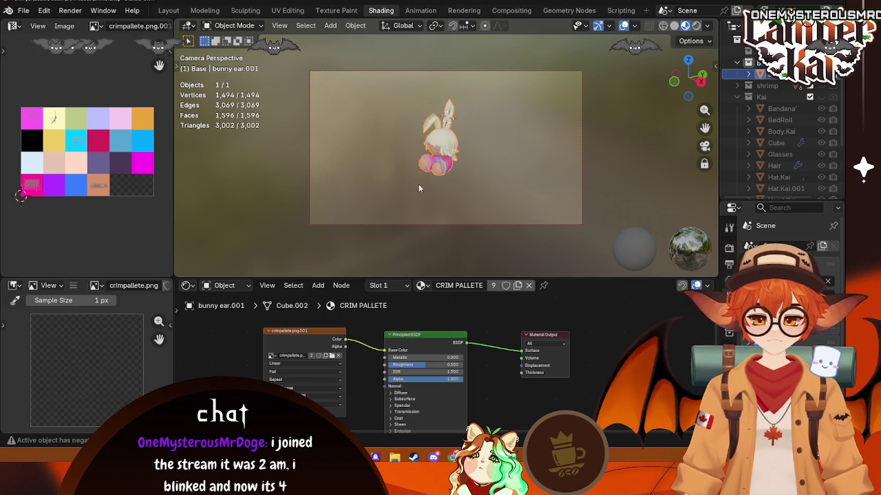
{"action": "key", "text": "Tab"}
{"action": "left_click_drag", "start_coordinate": [494, 92], "coordinate": [378, 212]}
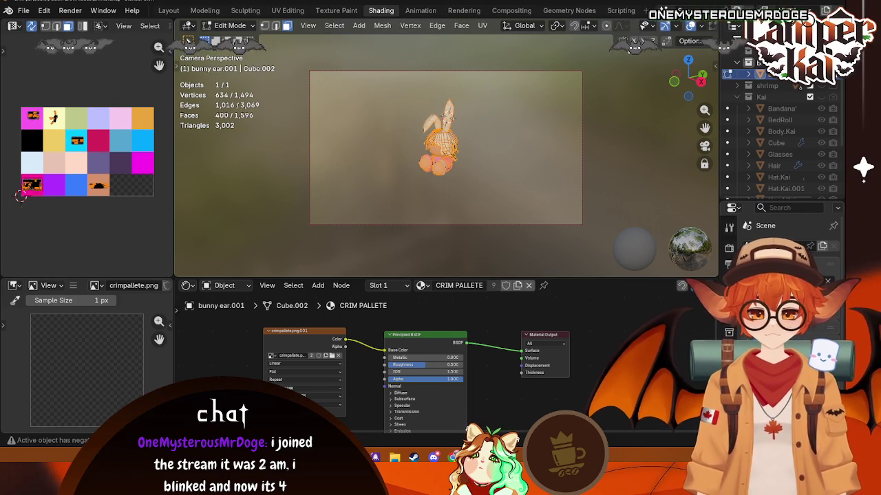
{"action": "mouse_move", "coordinate": [724, 75]}
{"action": "left_mouse_down"}
{"action": "mouse_move", "coordinate": [815, 120]}
{"action": "mouse_move", "coordinate": [697, 154]}
{"action": "left_mouse_up"}
{"action": "key", "text": "alt+a"}
{"action": "key", "text": "a"}
{"action": "key", "text": "alt+a"}
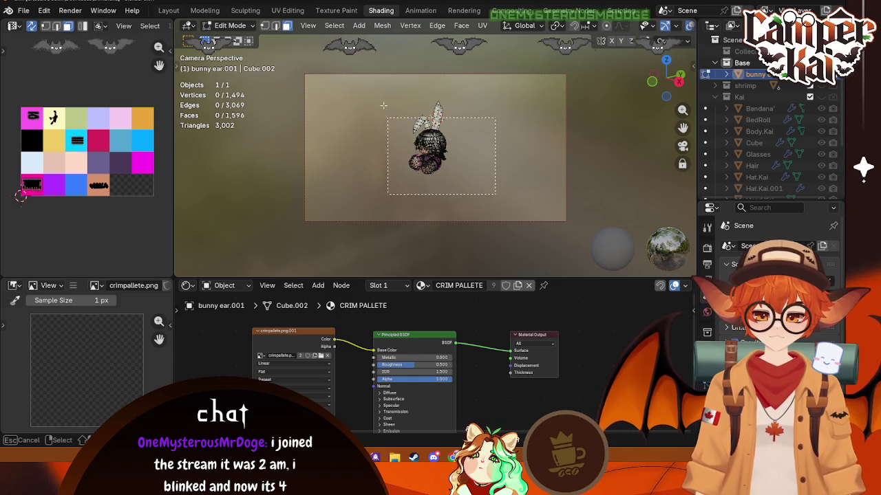
{"action": "key", "text": "l"}
- Keep CRIM PALLETE as the mesh material and view the textured bunny in Object Mode
{"action": "left_click", "coordinate": [422, 285]}
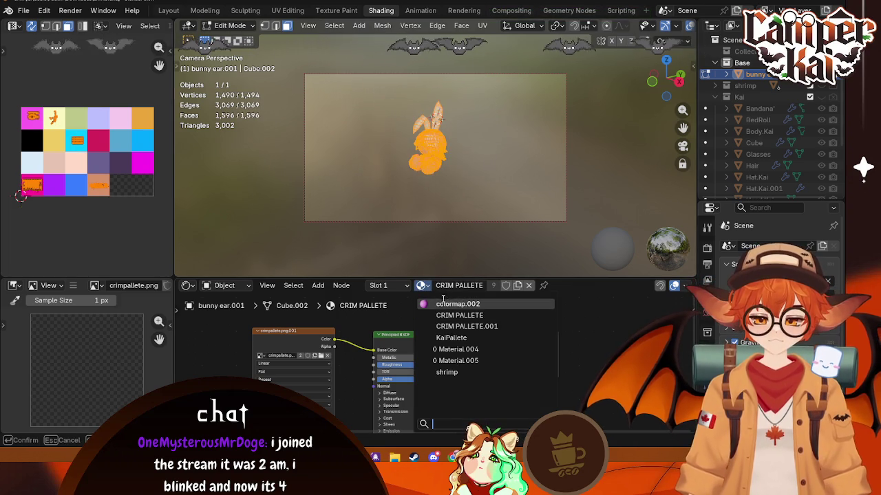
{"action": "left_click", "coordinate": [459, 315]}
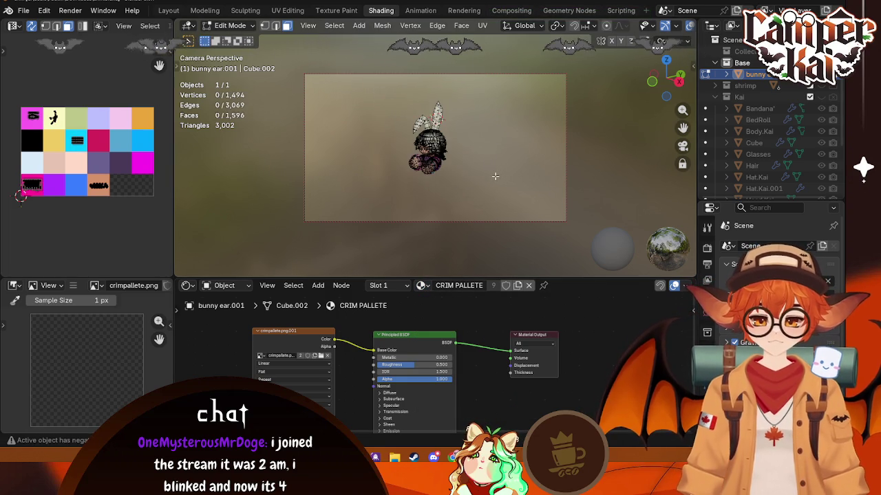
{"action": "key", "text": "Tab"}
{"action": "scroll", "coordinate": [423, 133], "scroll_direction": "up", "scroll_amount": 3}
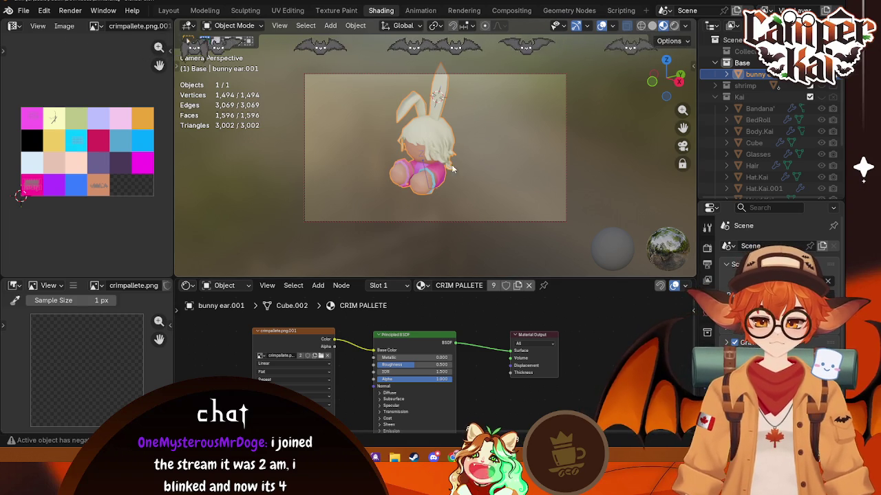
- Remove the extra CRIM PALLETE.001 material slot from the bunny
{"action": "left_click", "coordinate": [403, 285]}
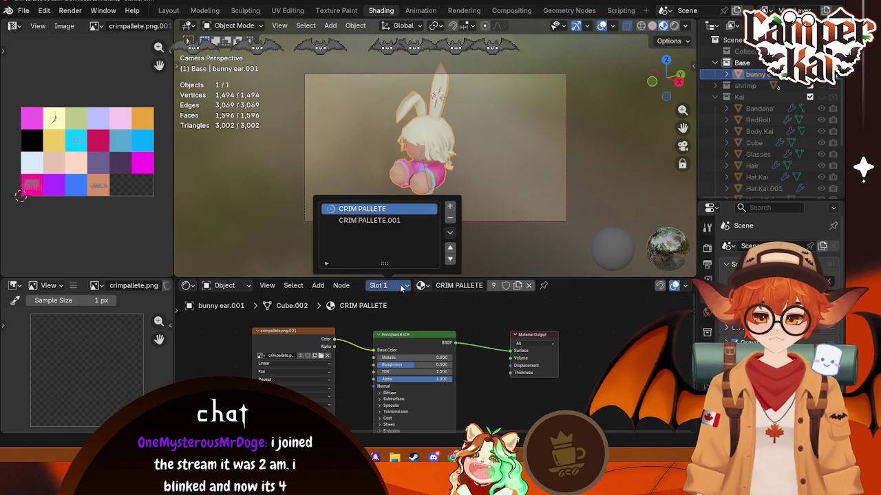
{"action": "left_click", "coordinate": [411, 222]}
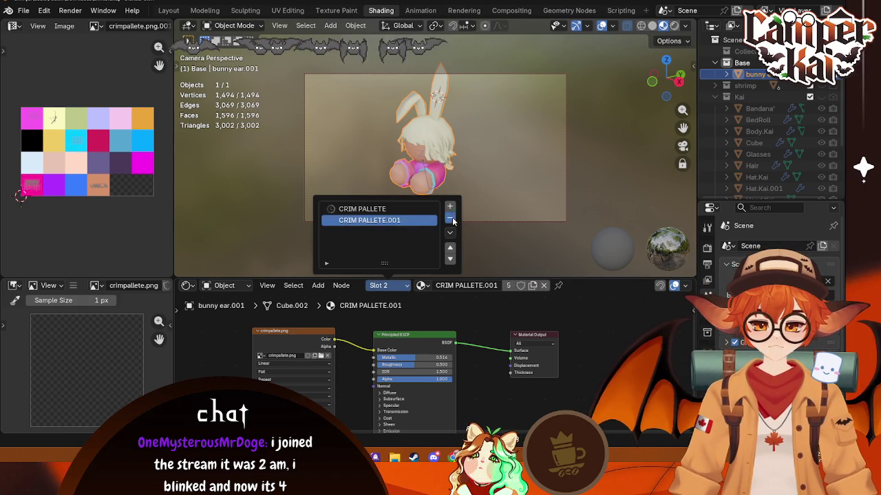
{"action": "left_click", "coordinate": [451, 219]}
{"action": "key", "text": "ctrl+z"}
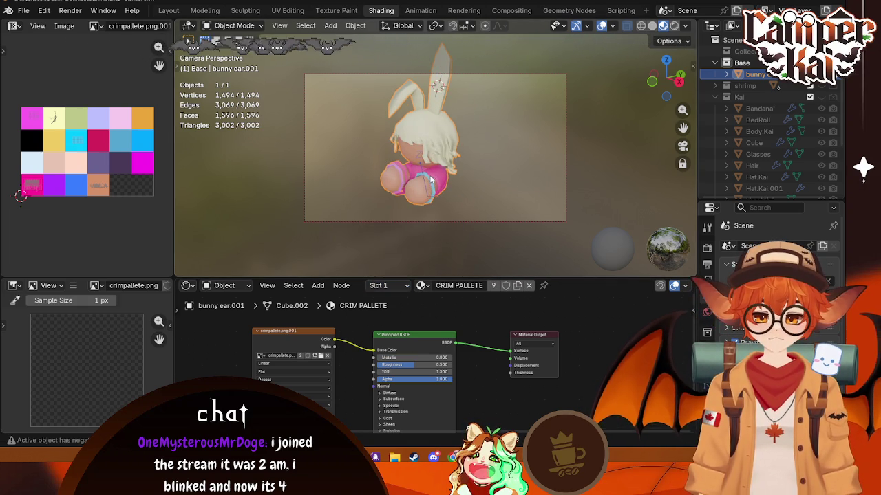
{"action": "key", "text": "ctrl+z"}
{"action": "key", "text": "ctrl+z"}
{"action": "key", "text": "ctrl+z"}
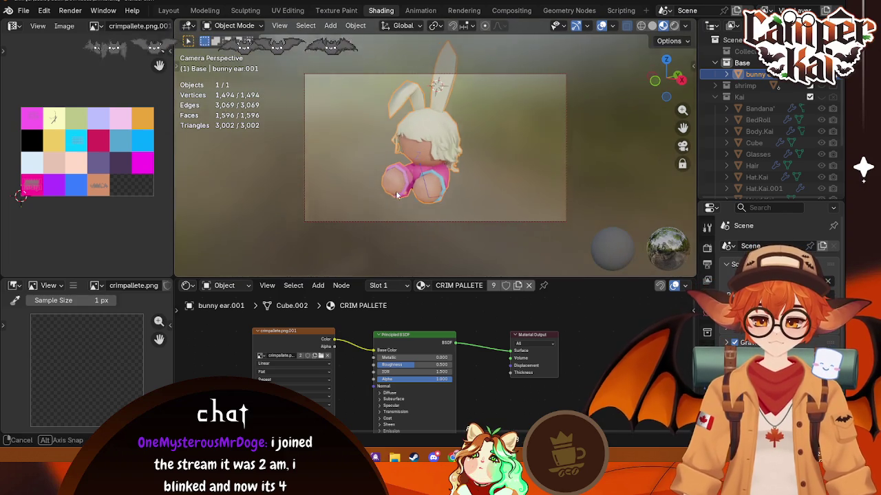
{"action": "mouse_move", "coordinate": [502, 191]}
{"action": "middle_mouse_down"}
{"action": "mouse_move", "coordinate": [356, 191]}
{"action": "mouse_move", "coordinate": [313, 271]}
{"action": "mouse_move", "coordinate": [437, 177]}
{"action": "middle_mouse_up"}
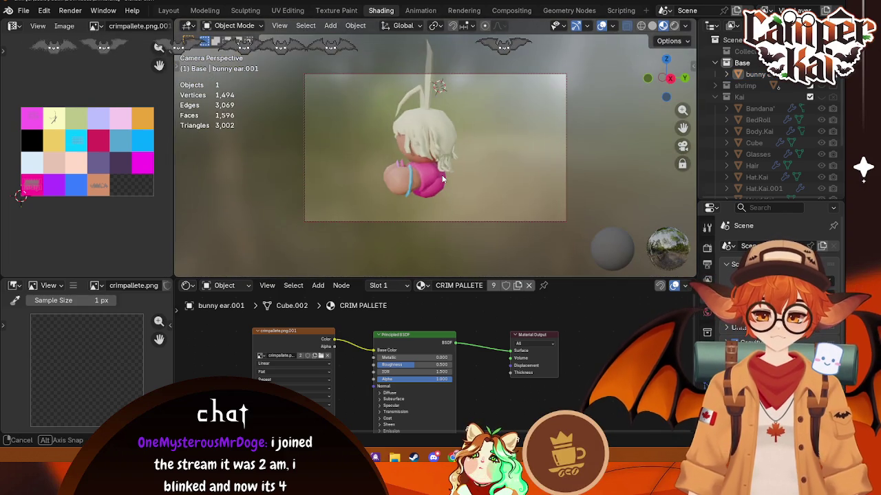
- Select the whole mesh in Edit Mode and reload crimpallete.png into the texture
{"action": "key", "text": "Tab"}
{"action": "key", "text": "a"}
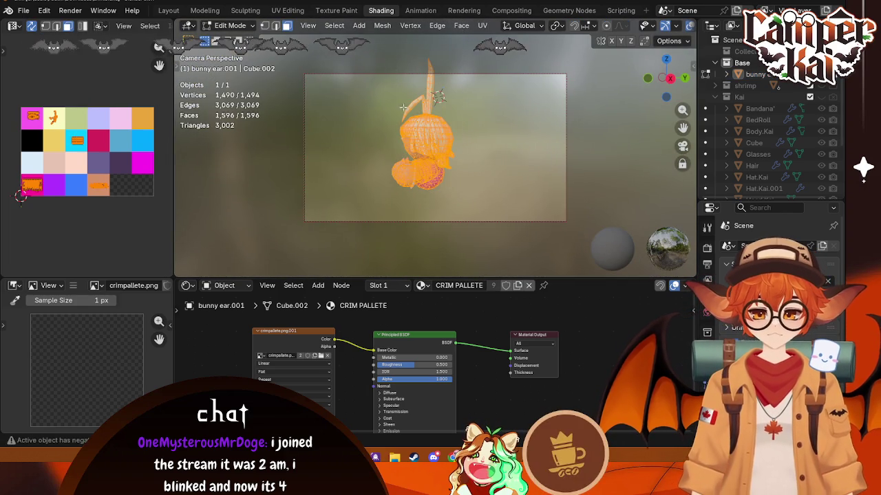
{"action": "left_click", "coordinate": [321, 356]}
{"action": "left_click", "coordinate": [254, 111]}
{"action": "left_click", "coordinate": [562, 383]}
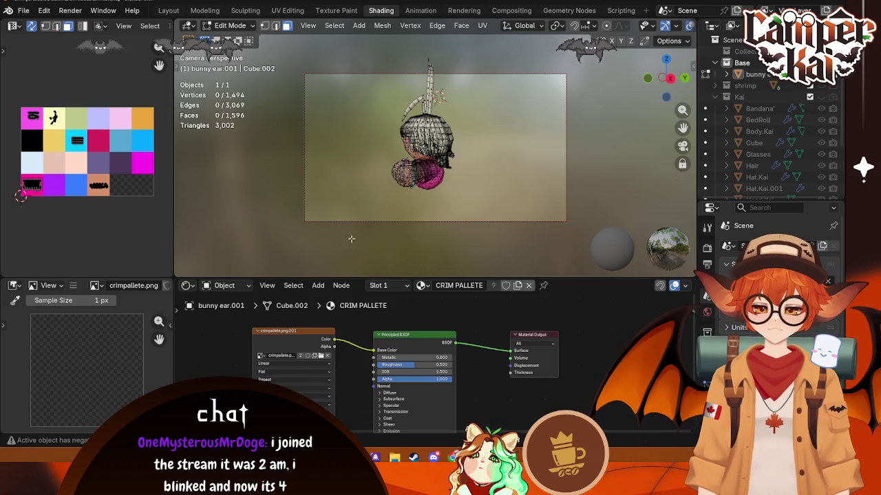
- Assign the CRIM PALLETE material to the entire bunny mesh
{"action": "left_click", "coordinate": [401, 286]}
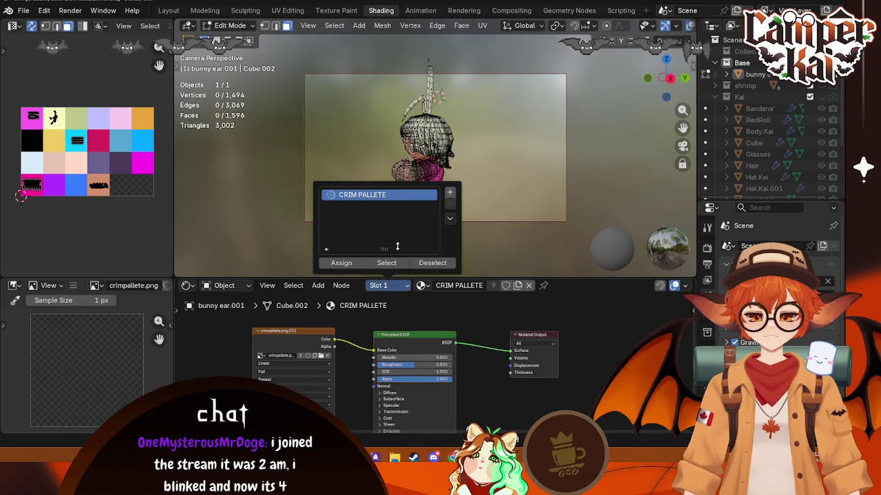
{"action": "left_click", "coordinate": [349, 264]}
{"action": "key", "text": "Tab"}
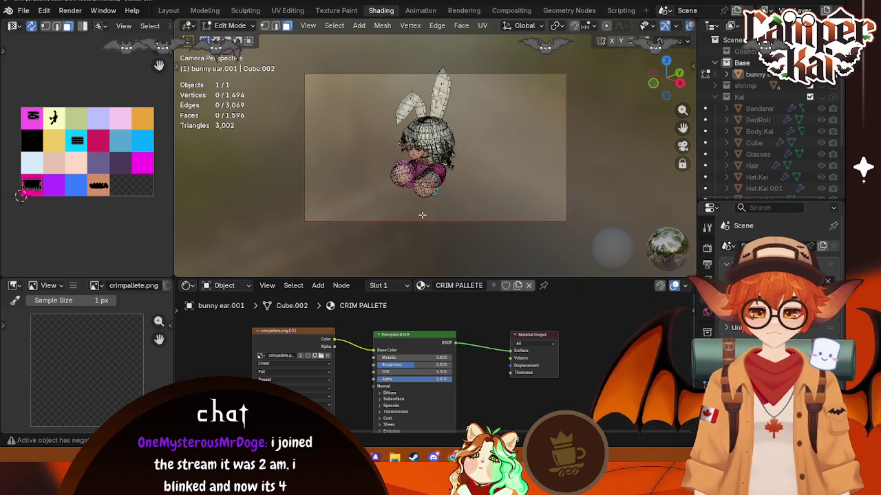
{"action": "key", "text": "Tab"}
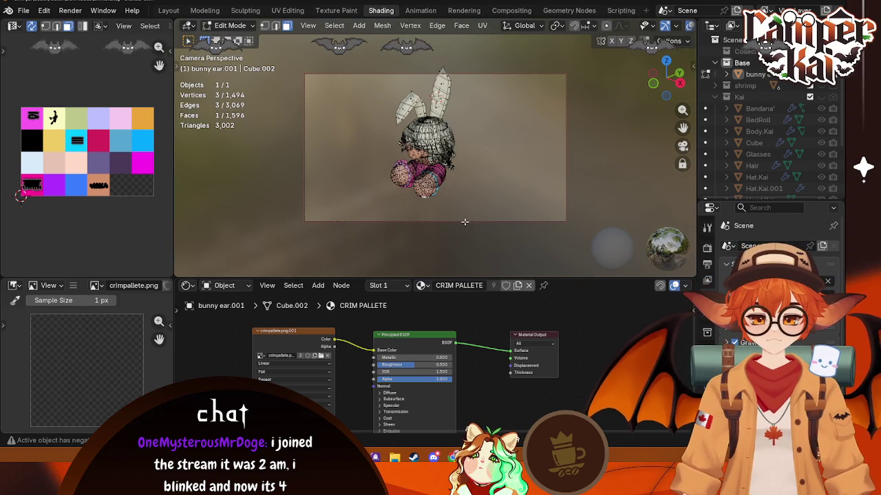
{"action": "key", "text": "ctrl+l"}
- Check the textured bunny in Object Mode and save crim.blend
{"action": "left_click", "coordinate": [386, 285]}
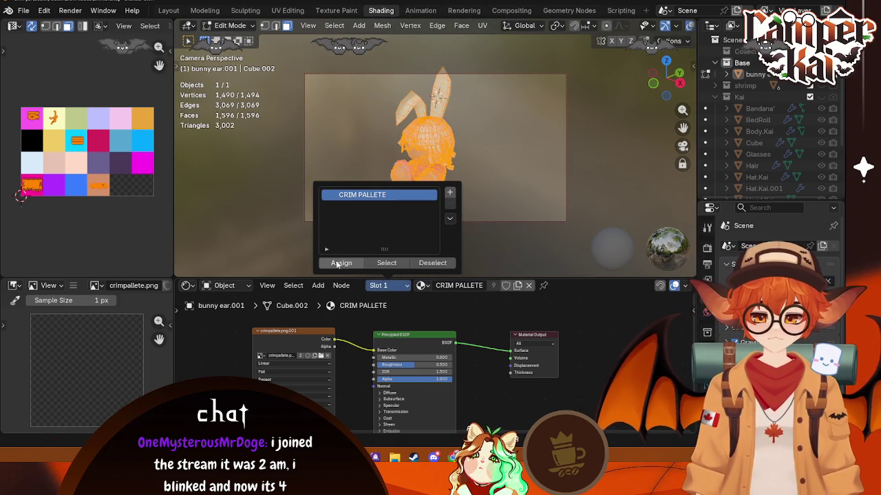
{"action": "key", "text": "Tab"}
{"action": "mouse_move", "coordinate": [464, 204]}
{"action": "middle_mouse_down"}
{"action": "mouse_move", "coordinate": [374, 201]}
{"action": "mouse_move", "coordinate": [441, 163]}
{"action": "mouse_move", "coordinate": [294, 201]}
{"action": "mouse_move", "coordinate": [373, 194]}
{"action": "middle_mouse_up"}
{"action": "scroll", "coordinate": [441, 184], "scroll_direction": "up", "scroll_amount": 3}
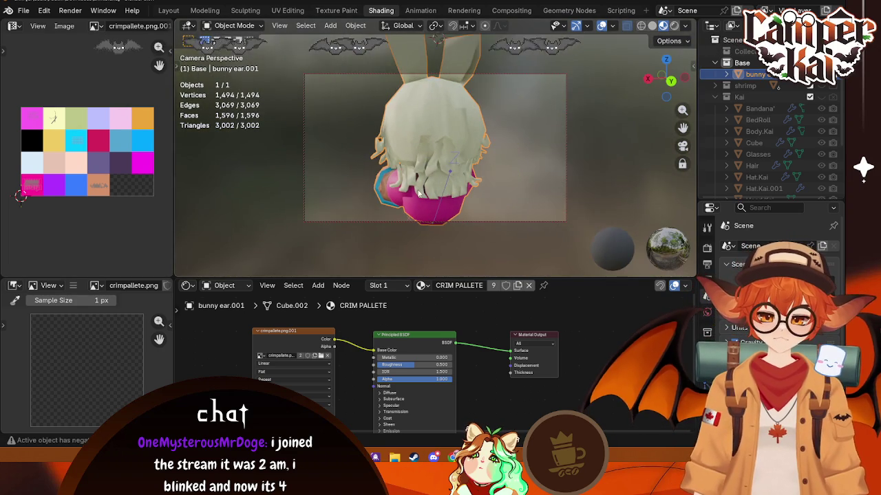
{"action": "key", "text": "ctrl+s"}
{"action": "left_click", "coordinate": [479, 220]}
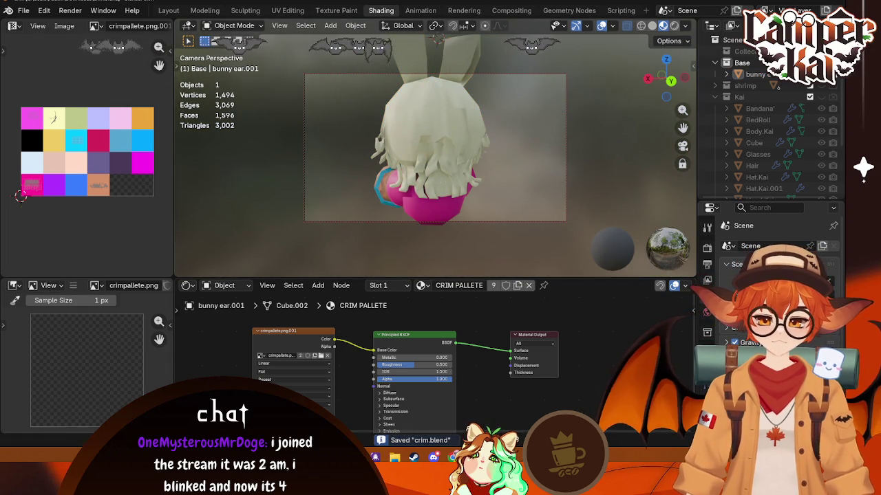
- Select the bunny body and save crim.blend again
{"action": "left_click", "coordinate": [397, 206]}
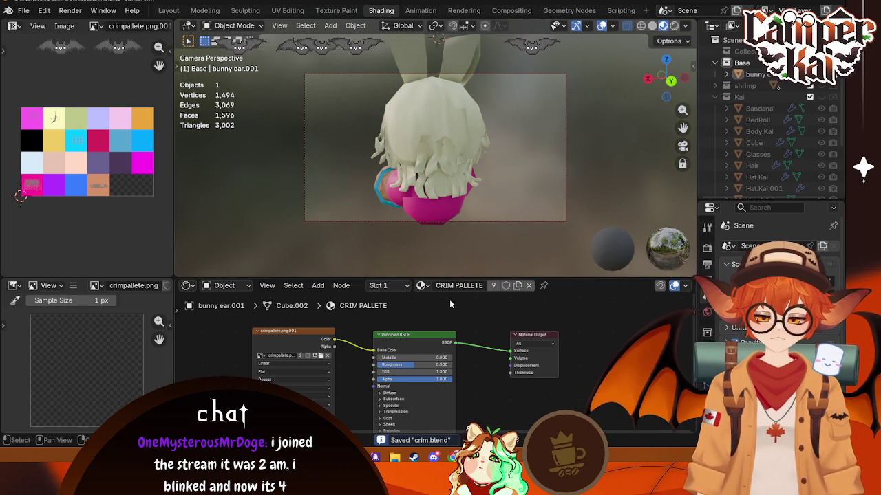
{"action": "left_click", "coordinate": [24, 10]}
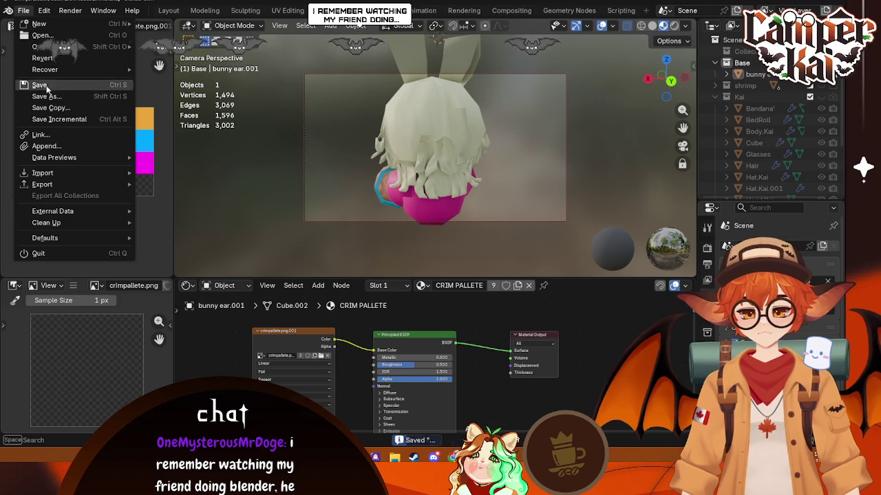
{"action": "left_click", "coordinate": [97, 86]}
- Export the character as an FBX into the BlenderModels folder and switch to Unreal Engine
{"action": "left_click", "coordinate": [23, 10]}
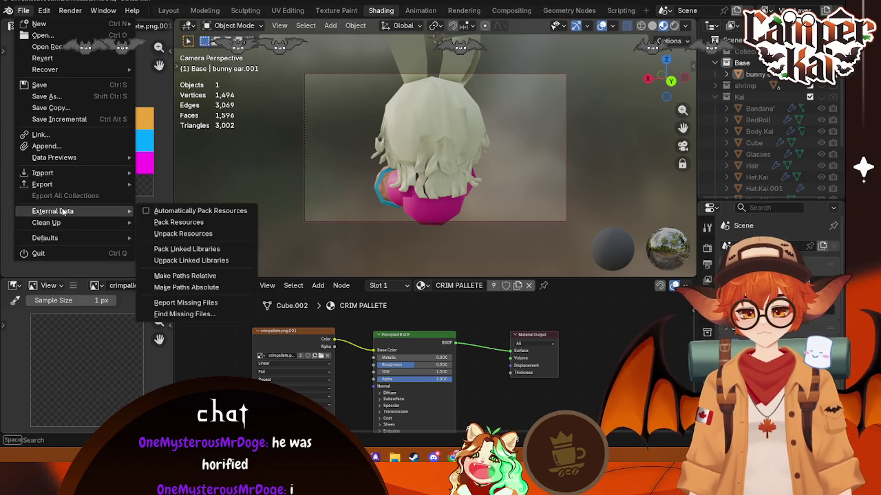
{"action": "mouse_move", "coordinate": [42, 185]}
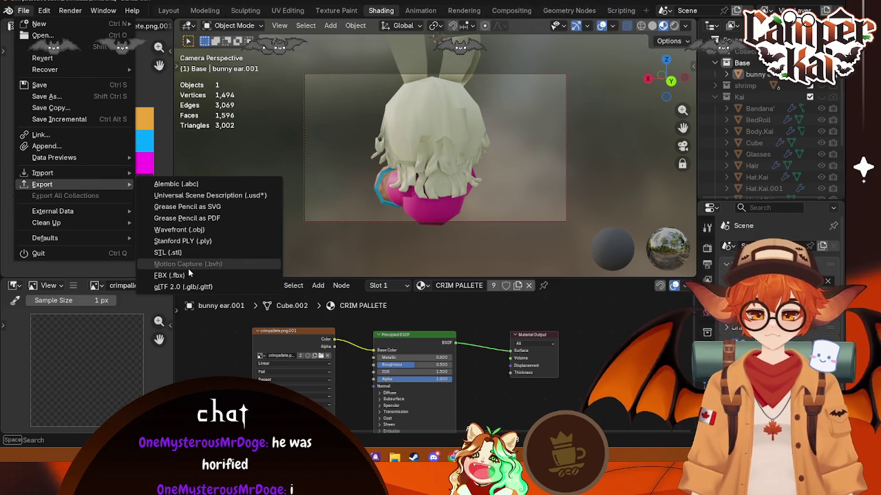
{"action": "left_click", "coordinate": [187, 275]}
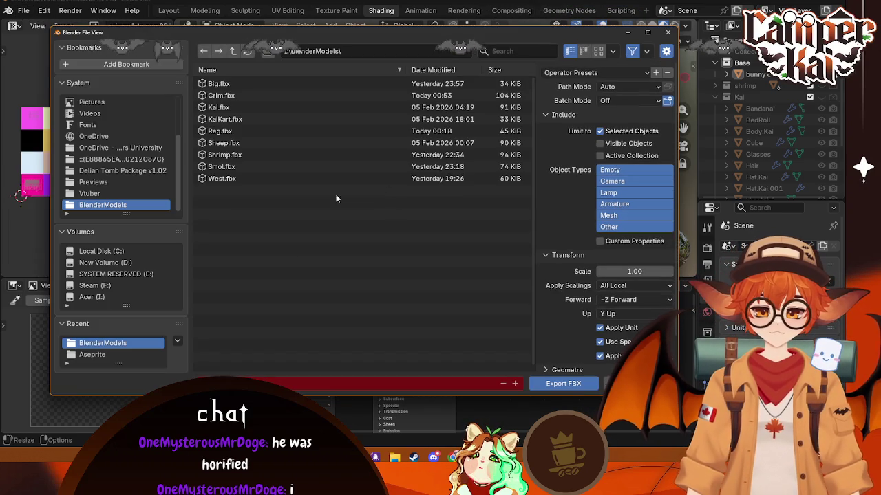
{"action": "left_click", "coordinate": [560, 387]}
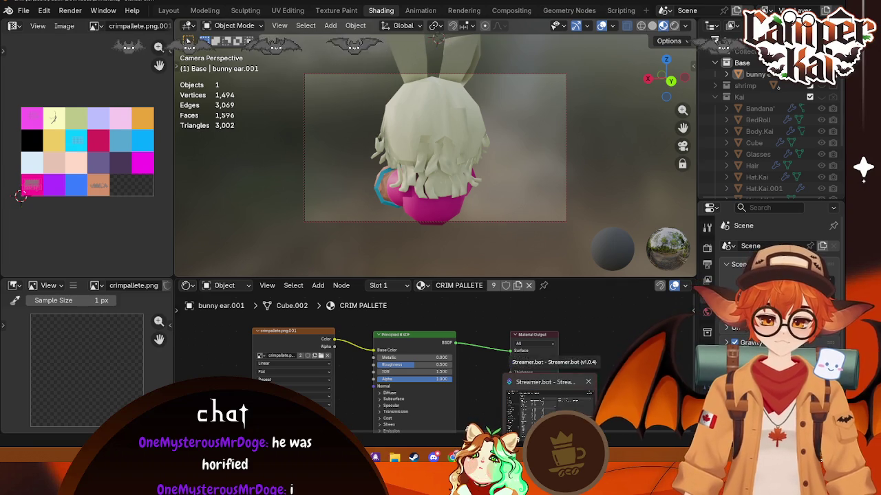
{"action": "left_click", "coordinate": [561, 403]}
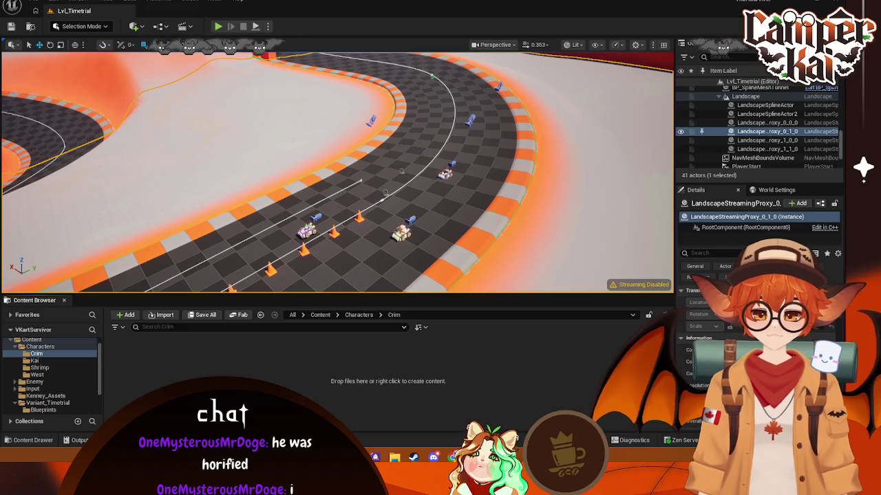
- Drag Crim.fbx into Unreal's Characters/Crim folder, run the import, then return to Blender
{"action": "left_click_drag", "start_coordinate": [561, 402], "coordinate": [359, 338]}
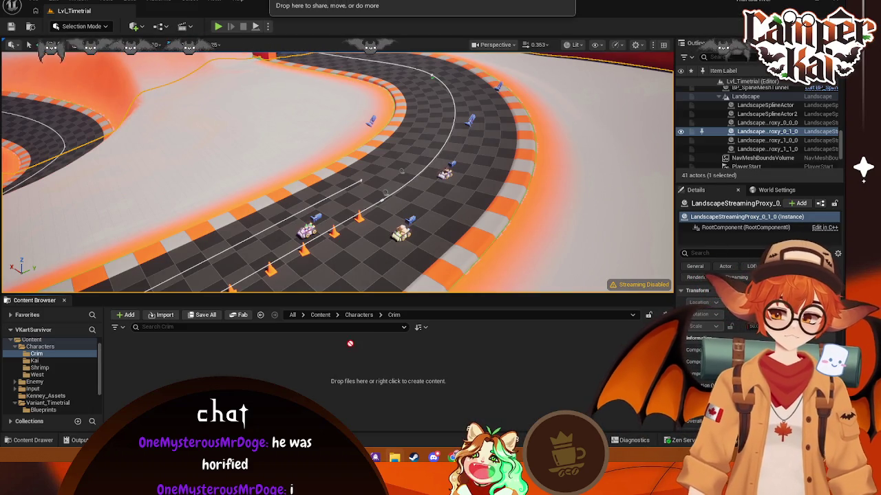
{"action": "left_click_drag", "start_coordinate": [329, 369], "coordinate": [330, 365]}
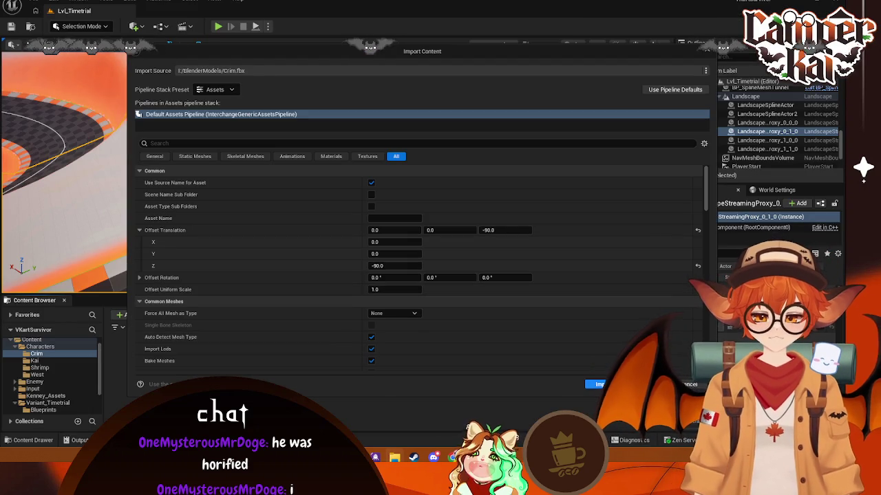
{"action": "left_click", "coordinate": [595, 384]}
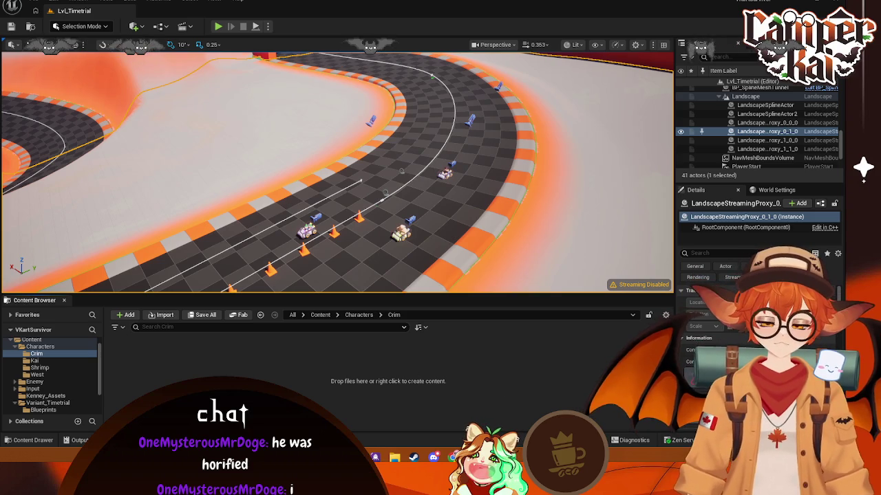
{"action": "key", "text": "alt+Tab"}
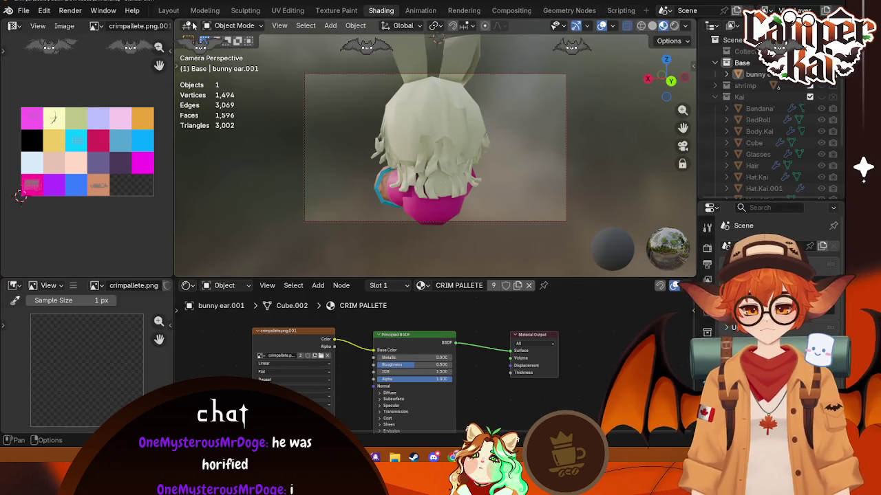
- Export the character again as FBX from the Layout workspace, then return to Unreal Engine
{"action": "left_click", "coordinate": [169, 10]}
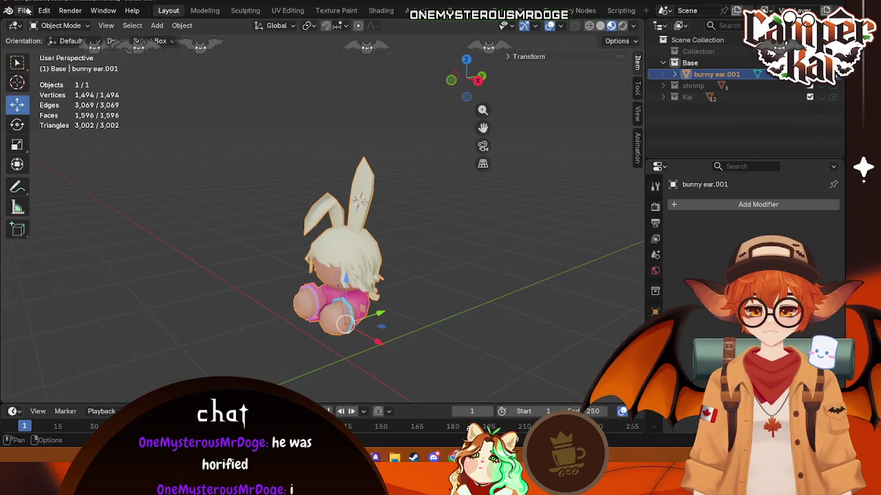
{"action": "left_click", "coordinate": [24, 11]}
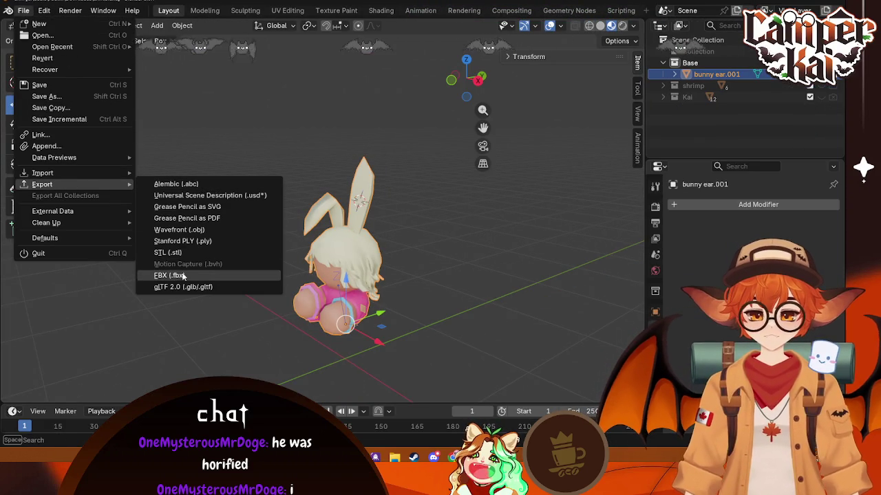
{"action": "left_click", "coordinate": [172, 275]}
{"action": "left_click", "coordinate": [576, 383]}
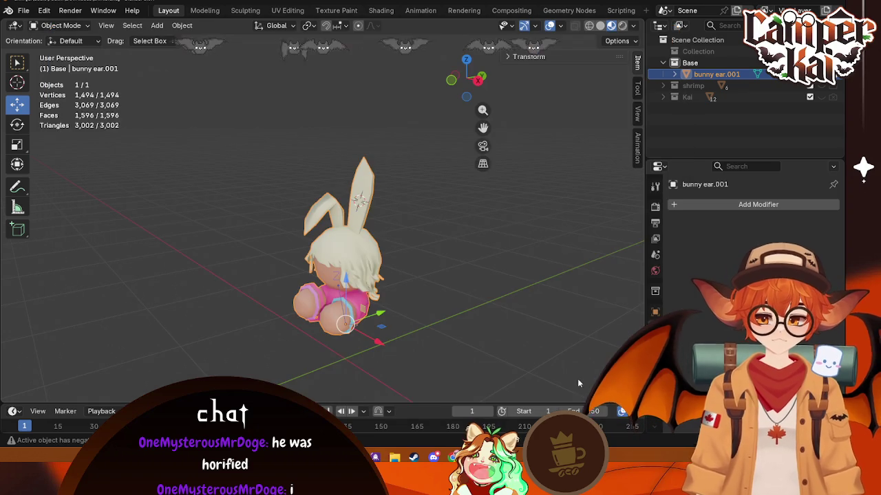
{"action": "left_click", "coordinate": [495, 380]}
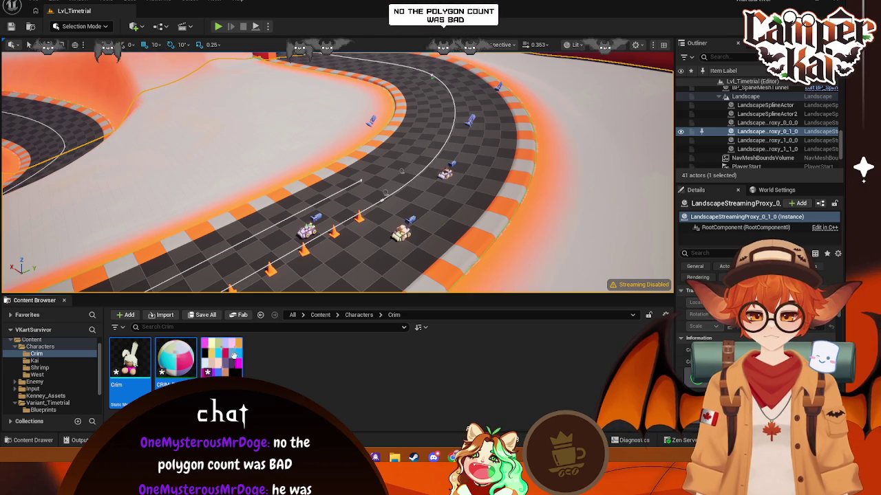
- Open the Crim static mesh in a maximized editor, orbit behind the character, and screen-capture it
{"action": "double_click", "coordinate": [130, 357]}
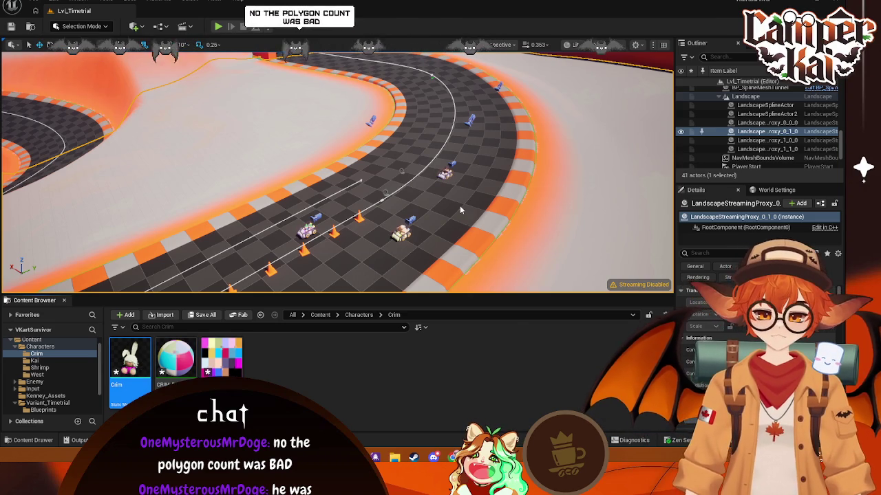
{"action": "mouse_move", "coordinate": [495, 75]}
{"action": "left_mouse_down"}
{"action": "mouse_move", "coordinate": [353, 13]}
{"action": "mouse_move", "coordinate": [158, 11]}
{"action": "left_mouse_up"}
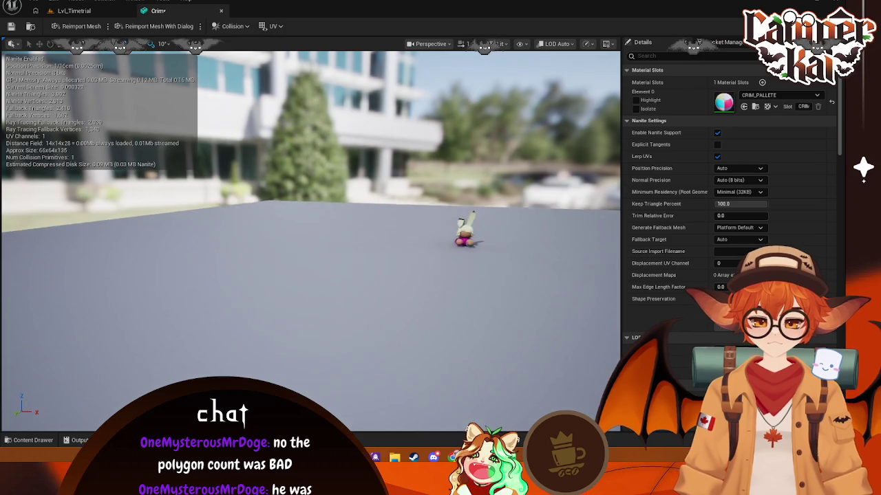
{"action": "left_click_drag", "start_coordinate": [379, 254], "coordinate": [379, 255]}
{"action": "left_click_drag", "start_coordinate": [257, 247], "coordinate": [258, 248]}
{"action": "left_click_drag", "start_coordinate": [329, 272], "coordinate": [310, 262]}
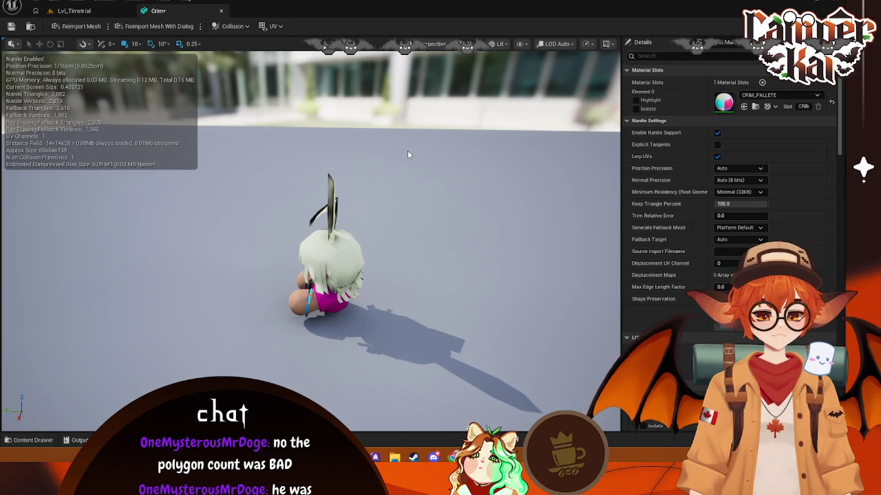
{"action": "key", "text": "super+shift+s"}
{"action": "left_click_drag", "start_coordinate": [404, 135], "coordinate": [188, 379]}
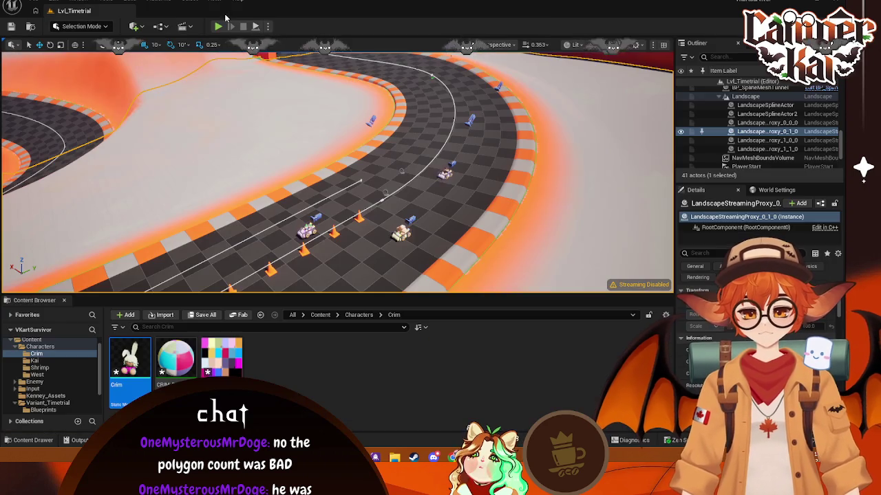
- Close the Crim editor, delete the Crim mesh with its material and texture, and return to Blender
{"action": "left_click", "coordinate": [221, 11]}
{"action": "left_click", "coordinate": [117, 388]}
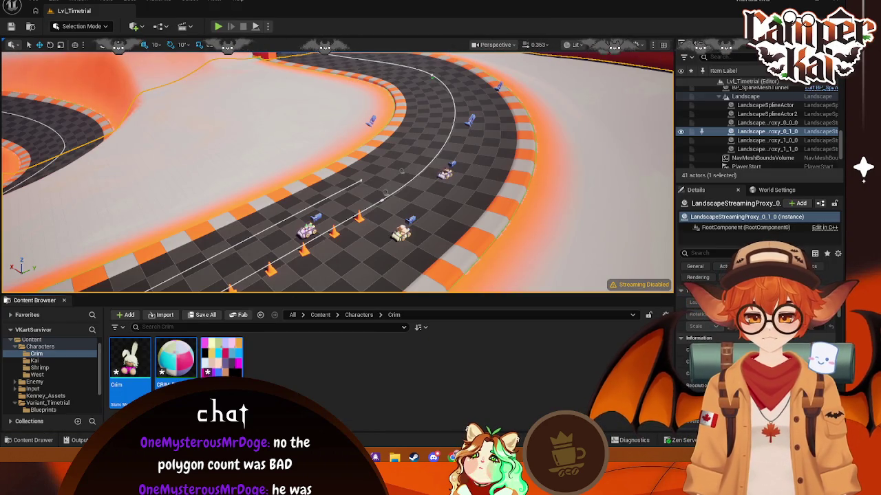
{"action": "key", "text": "Delete"}
{"action": "left_click", "coordinate": [401, 371]}
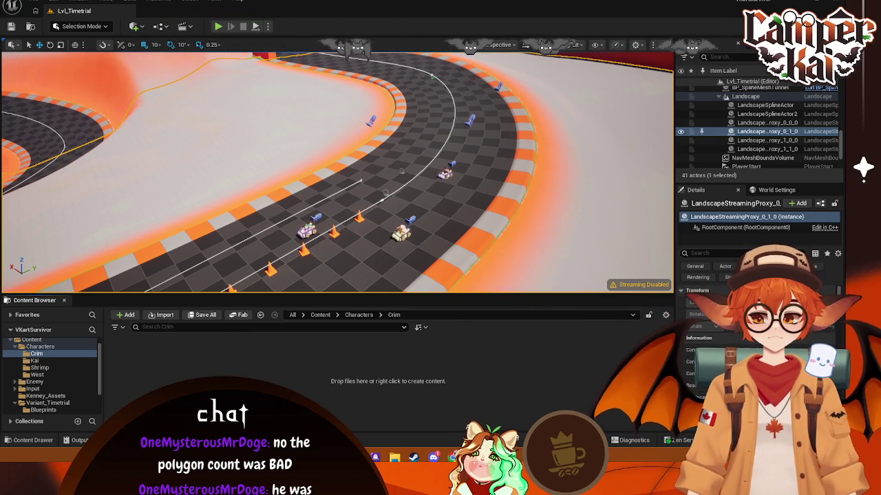
{"action": "key", "text": "alt+Tab"}
{"action": "middle_click_drag", "start_coordinate": [457, 234], "coordinate": [368, 257]}
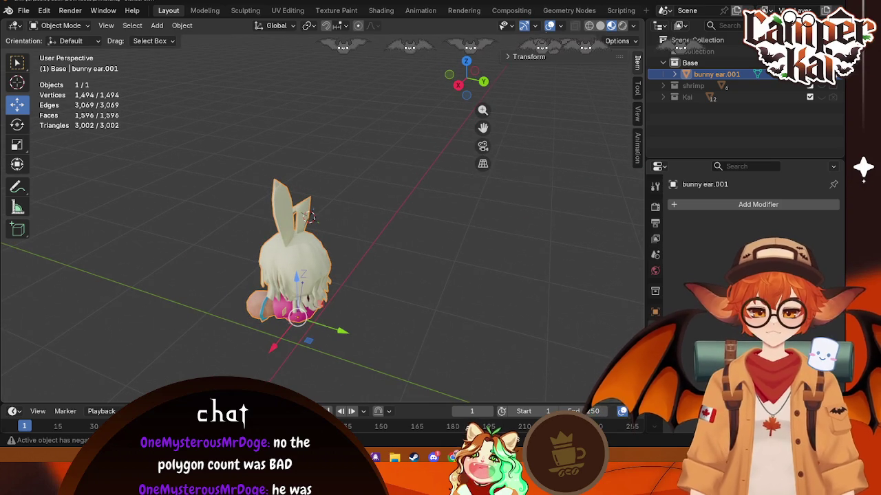
- Turn on the Face Orientation overlay and orbit the bunny to spot inward-facing faces
{"action": "left_click", "coordinate": [559, 26]}
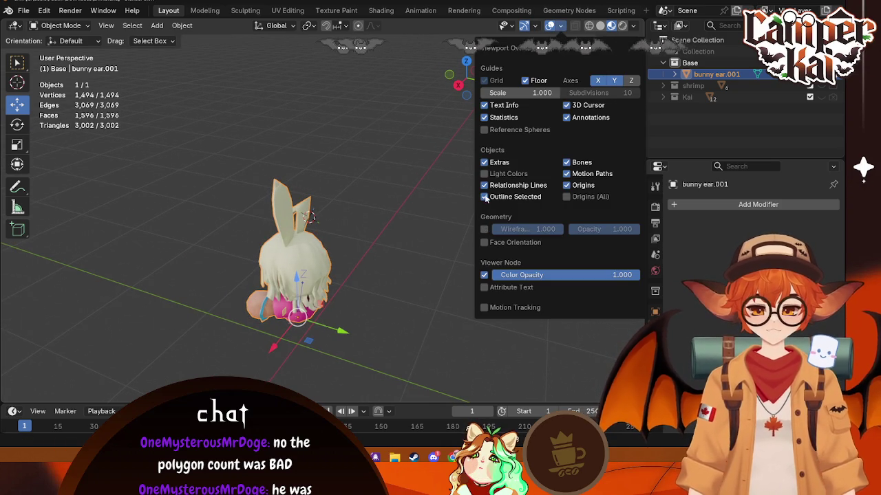
{"action": "left_click", "coordinate": [484, 243]}
{"action": "mouse_move", "coordinate": [375, 268]}
{"action": "middle_mouse_down"}
{"action": "mouse_move", "coordinate": [428, 251]}
{"action": "mouse_move", "coordinate": [434, 264]}
{"action": "mouse_move", "coordinate": [454, 254]}
{"action": "mouse_move", "coordinate": [439, 239]}
{"action": "middle_mouse_up"}
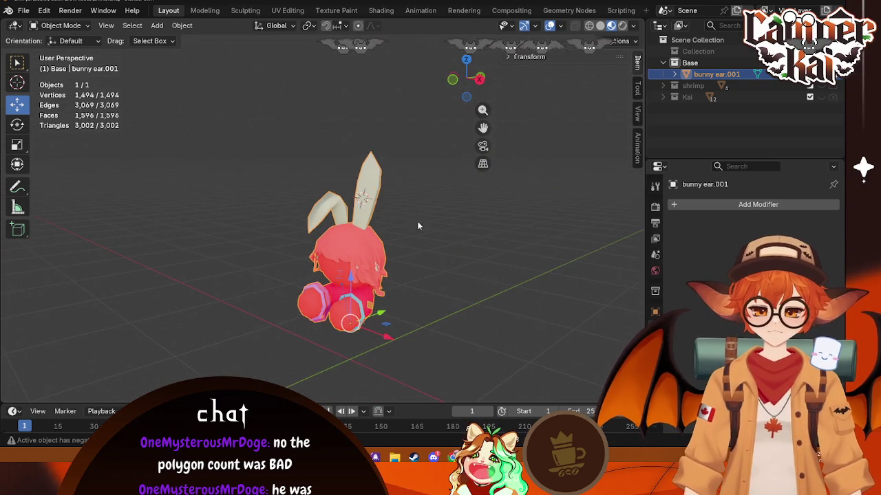
{"action": "left_click", "coordinate": [411, 247]}
{"action": "left_click", "coordinate": [375, 206]}
{"action": "left_click", "coordinate": [424, 245]}
{"action": "left_click", "coordinate": [344, 303]}
{"action": "left_click", "coordinate": [501, 325]}
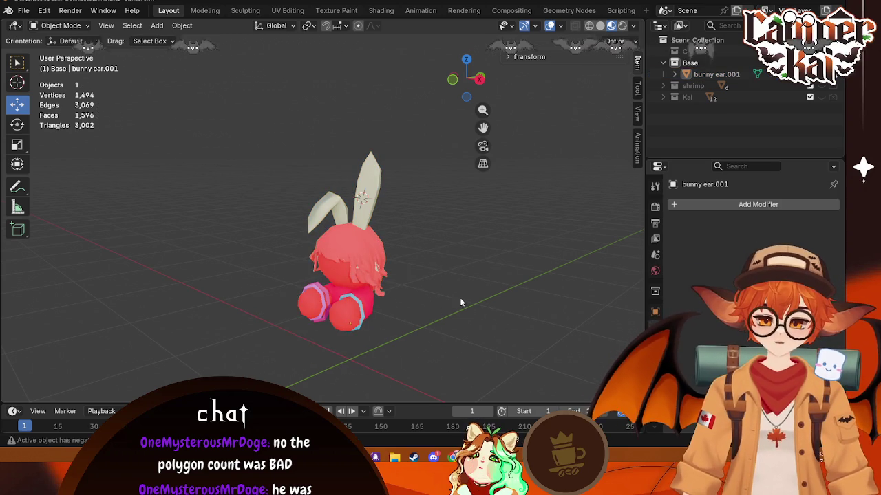
- Select the whole mesh in Edit Mode, recalculate normals outward, and return to Object Mode
{"action": "key", "text": "Tab"}
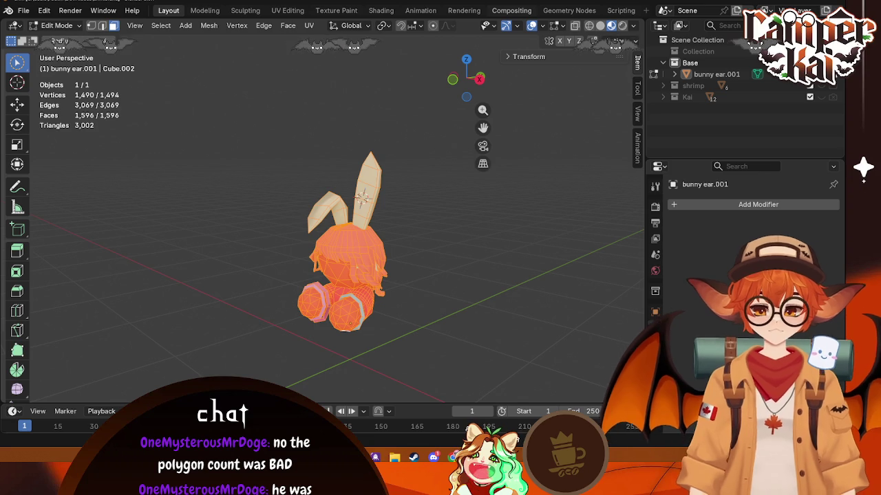
{"action": "key", "text": "alt+a"}
{"action": "key", "text": "shift+n"}
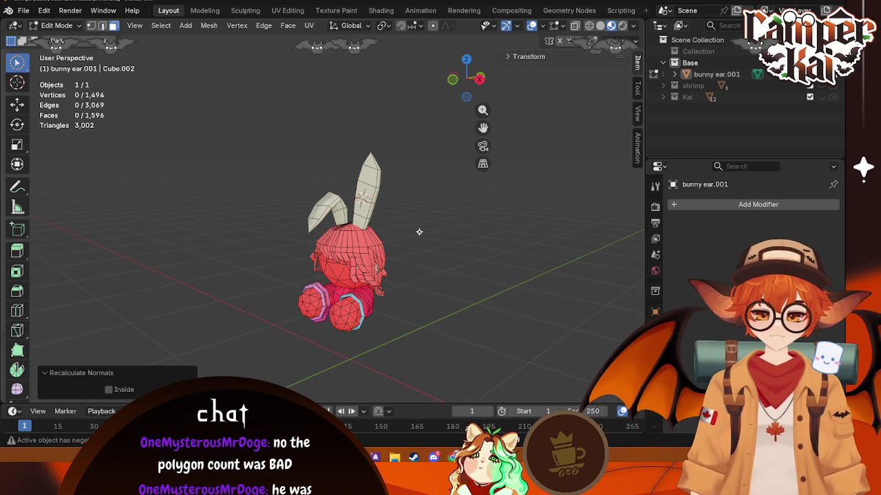
{"action": "key", "text": "Escape"}
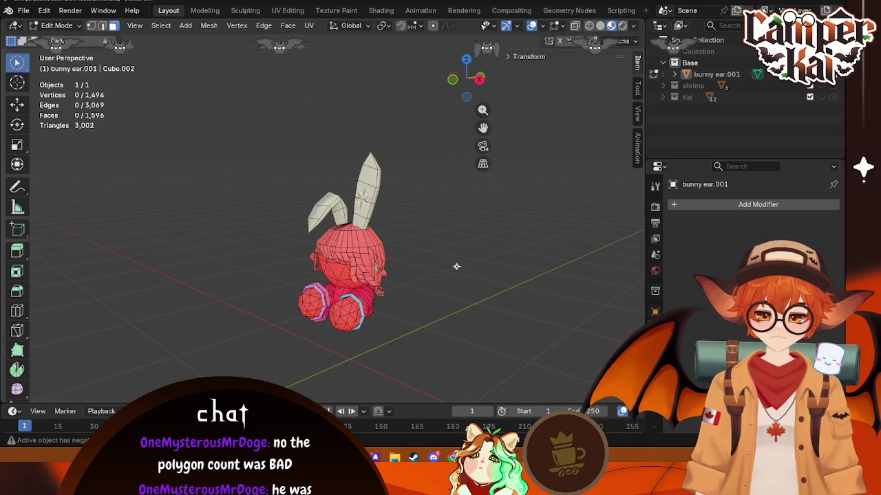
{"action": "key", "text": "a"}
{"action": "key", "text": "shift+n"}
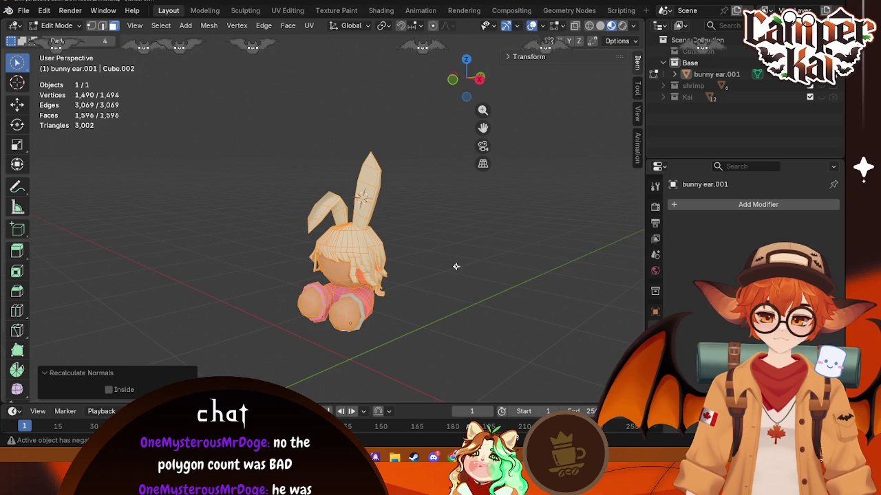
{"action": "key", "text": "grave"}
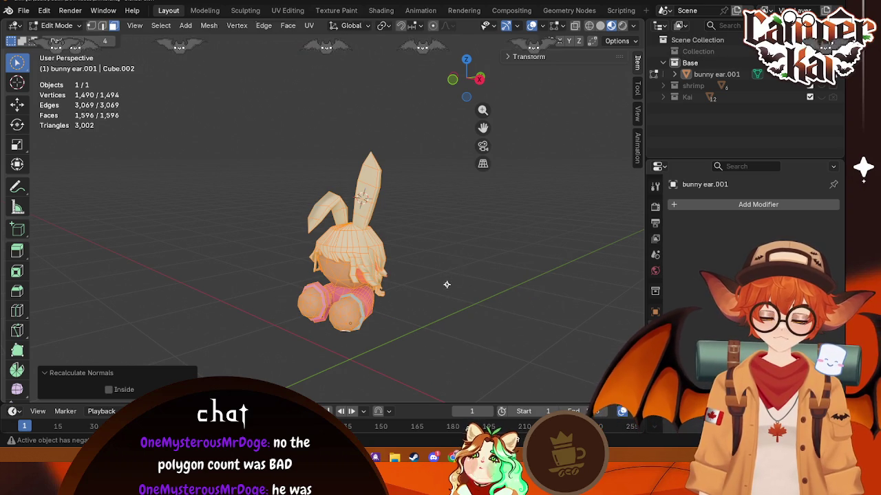
{"action": "key", "text": "Tab"}
{"action": "mouse_move", "coordinate": [444, 276]}
{"action": "middle_mouse_down"}
{"action": "mouse_move", "coordinate": [316, 259]}
{"action": "mouse_move", "coordinate": [358, 271]}
{"action": "mouse_move", "coordinate": [352, 282]}
{"action": "middle_mouse_up"}
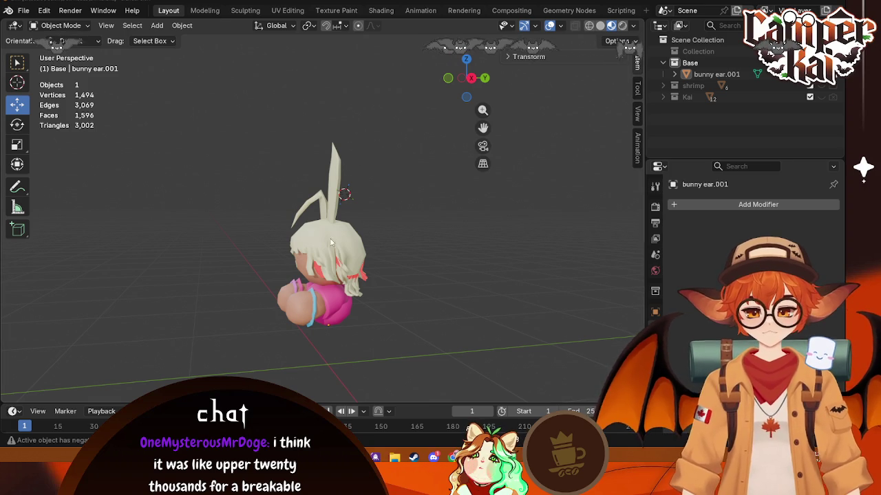
- Select the bunny character from a low side view and enter Edit Mode
{"action": "scroll", "coordinate": [330, 241], "scroll_direction": "up", "scroll_amount": 4}
{"action": "scroll", "coordinate": [330, 240], "scroll_direction": "up", "scroll_amount": 3}
{"action": "mouse_move", "coordinate": [330, 240]}
{"action": "middle_mouse_down"}
{"action": "mouse_move", "coordinate": [339, 170]}
{"action": "mouse_move", "coordinate": [393, 139]}
{"action": "mouse_move", "coordinate": [406, 199]}
{"action": "mouse_move", "coordinate": [410, 122]}
{"action": "mouse_move", "coordinate": [388, 153]}
{"action": "middle_mouse_up"}
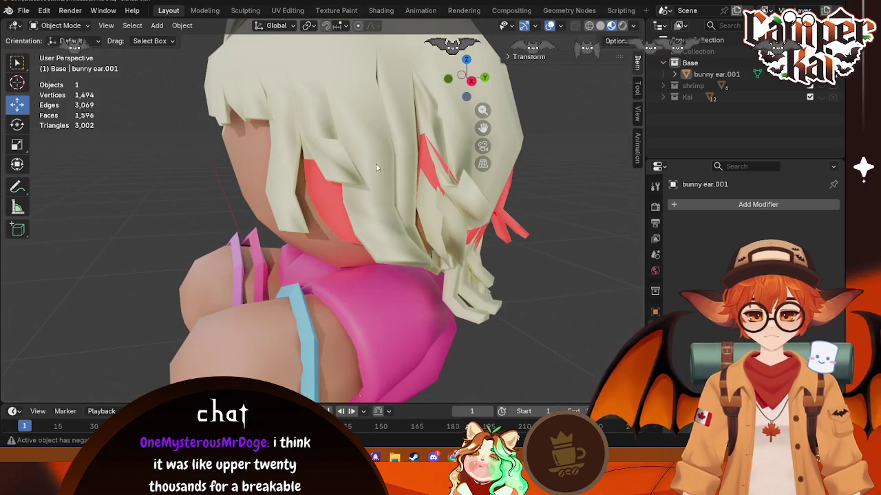
{"action": "left_click", "coordinate": [328, 198]}
{"action": "key", "text": "Tab"}
- Select the red inward faces under the hair and flip their normals
{"action": "left_click", "coordinate": [345, 217]}
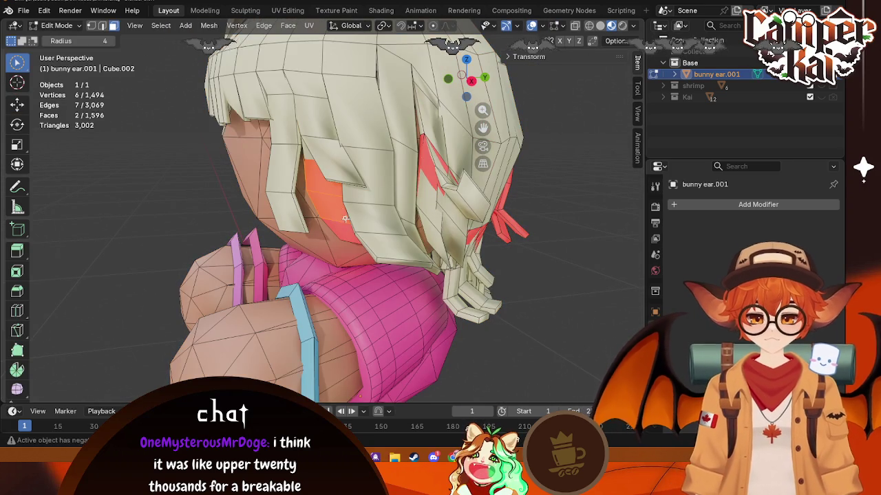
{"action": "left_click_drag", "start_coordinate": [343, 235], "coordinate": [392, 256]}
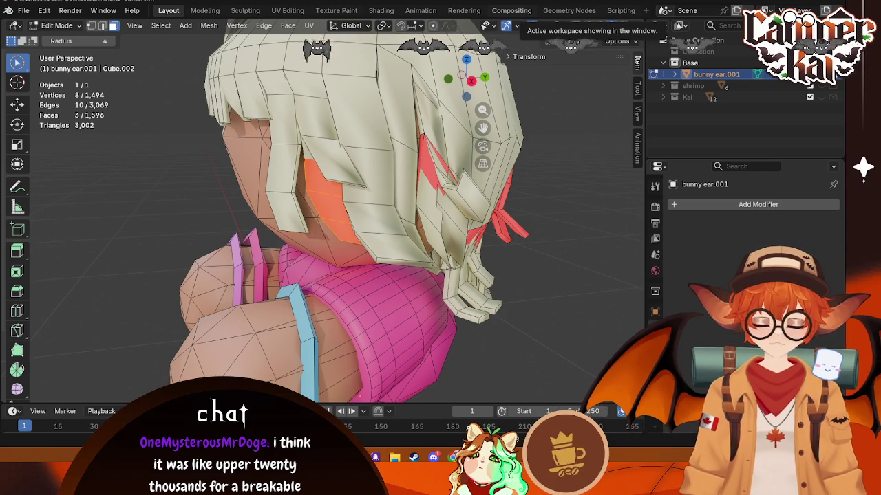
{"action": "left_click", "coordinate": [318, 180]}
{"action": "key", "text": "g"}
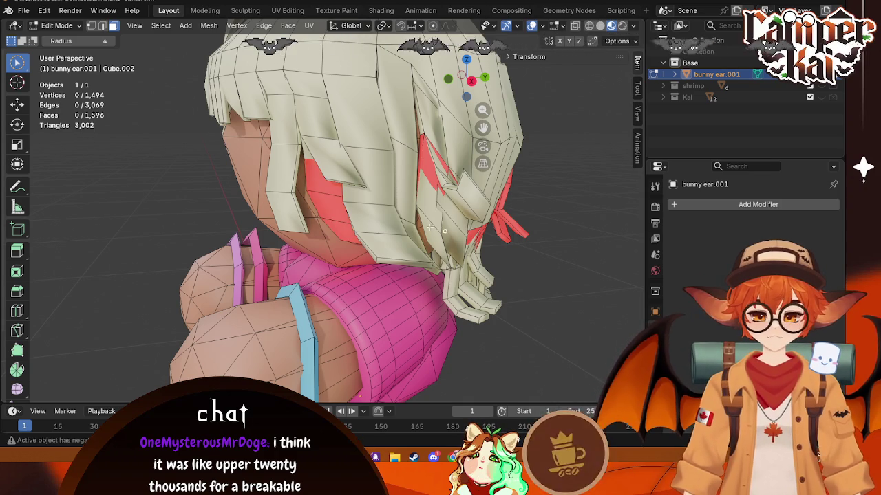
{"action": "left_click", "coordinate": [340, 222], "text": "shift"}
{"action": "key", "text": "g"}
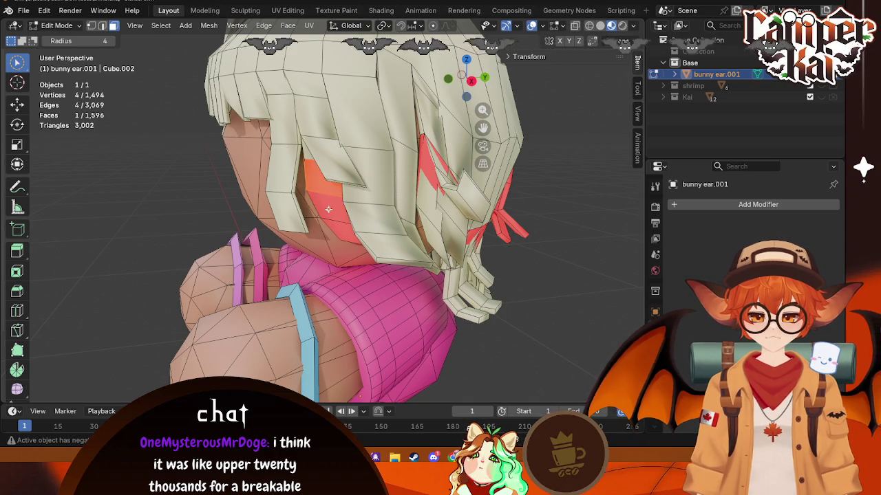
{"action": "key", "text": "alt+n"}
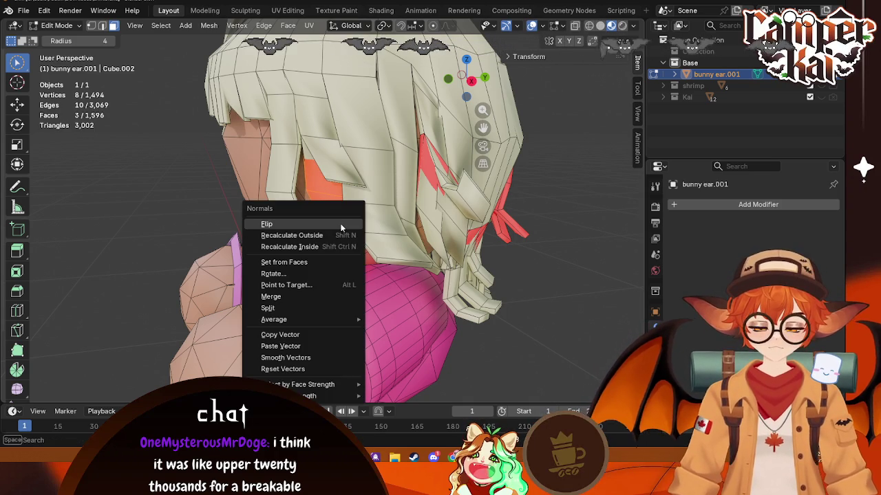
{"action": "left_click", "coordinate": [341, 223]}
{"action": "key", "text": "alt+a"}
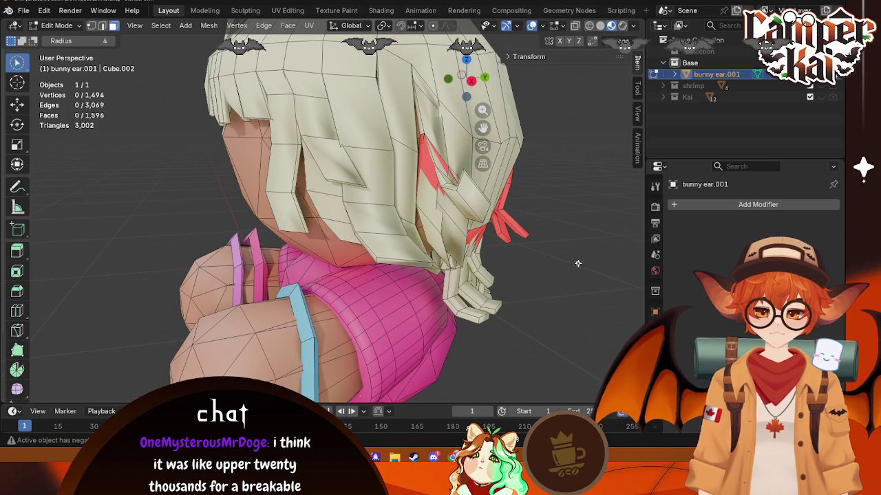
- Isolate a single red hair strand face and flip its normal
{"action": "middle_click_drag", "start_coordinate": [636, 266], "coordinate": [390, 230]}
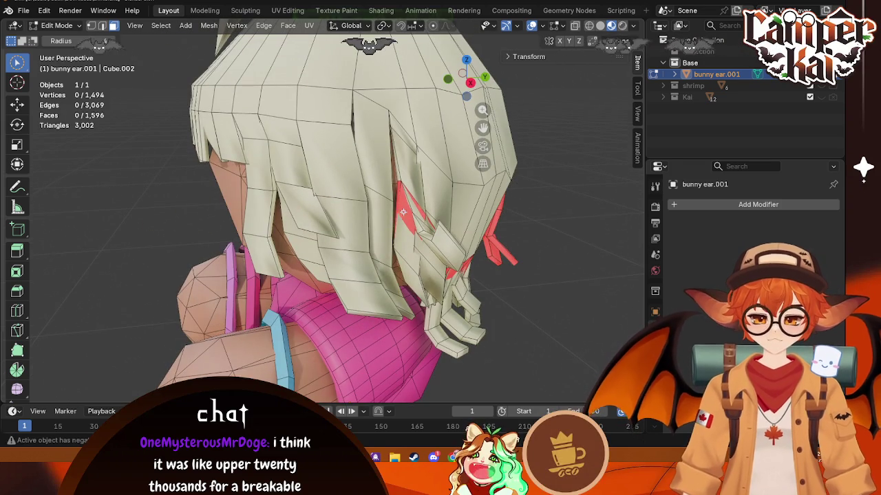
{"action": "left_click", "coordinate": [403, 212]}
{"action": "key", "text": "g"}
{"action": "left_click", "coordinate": [461, 225]}
{"action": "left_click", "coordinate": [441, 213], "text": "shift"}
{"action": "key", "text": "KP_Decimal"}
{"action": "scroll", "coordinate": [394, 205], "scroll_direction": "down", "scroll_amount": 6}
{"action": "middle_click_drag", "start_coordinate": [394, 205], "coordinate": [498, 218]}
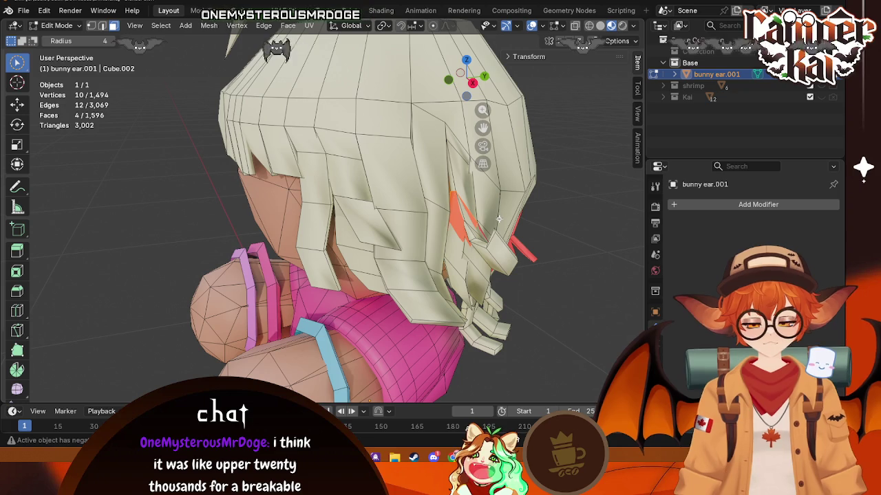
{"action": "left_click", "coordinate": [451, 217]}
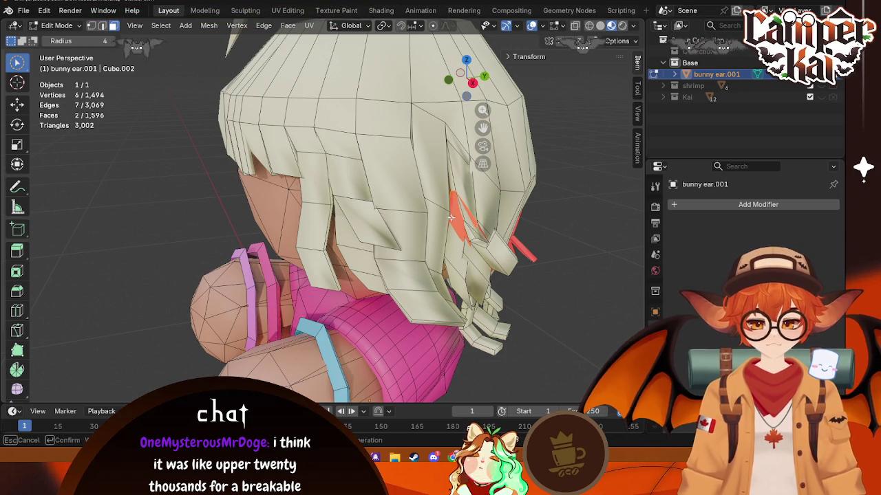
{"action": "middle_click_drag", "start_coordinate": [547, 219], "coordinate": [527, 217]}
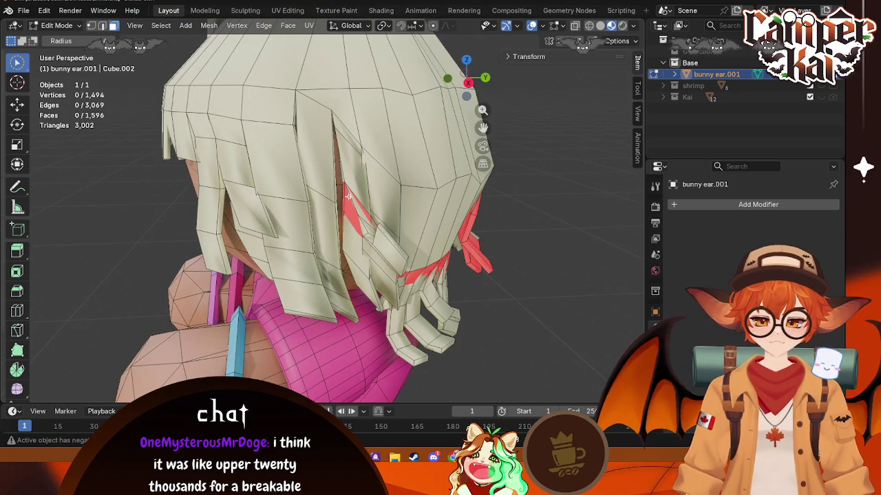
{"action": "key", "text": "alt+n"}
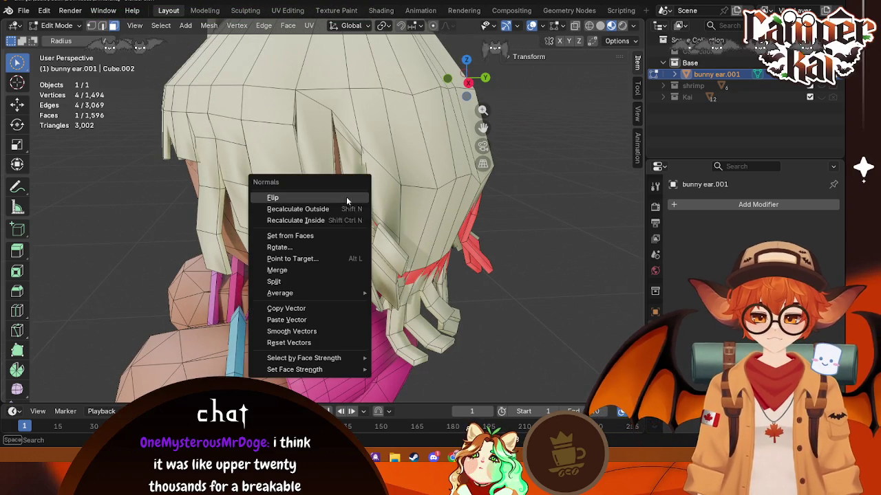
{"action": "left_click", "coordinate": [347, 198]}
- Circle-select a strip of hair faces, flip its normals, and select the connected strip
{"action": "scroll", "coordinate": [343, 184], "scroll_direction": "up", "scroll_amount": 5}
{"action": "key", "text": "c"}
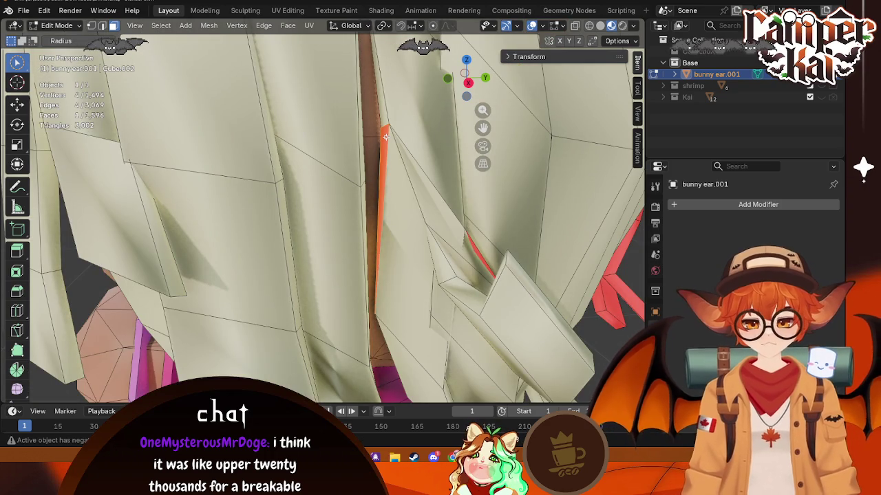
{"action": "key", "text": "alt+n"}
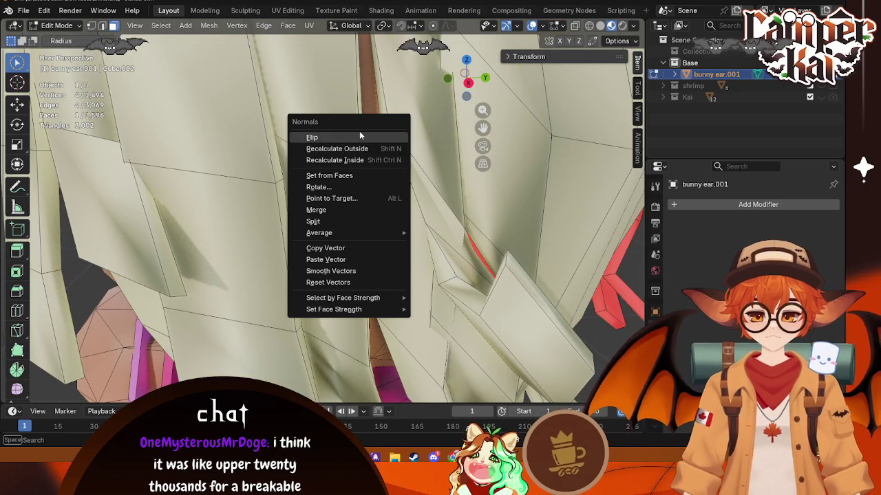
{"action": "left_click", "coordinate": [359, 132]}
{"action": "scroll", "coordinate": [487, 189], "scroll_direction": "down", "scroll_amount": 4}
{"action": "scroll", "coordinate": [481, 186], "scroll_direction": "down", "scroll_amount": 3}
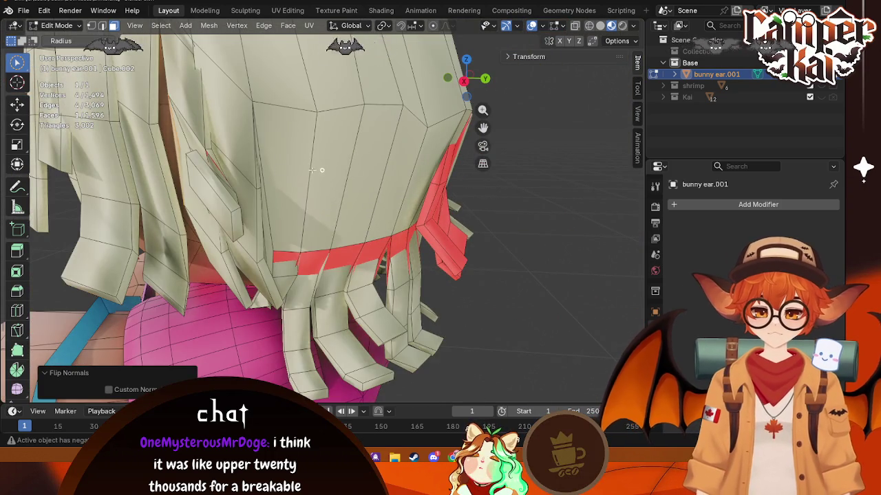
{"action": "scroll", "coordinate": [336, 170], "scroll_direction": "up", "scroll_amount": 2}
{"action": "scroll", "coordinate": [364, 179], "scroll_direction": "up", "scroll_amount": 2}
{"action": "scroll", "coordinate": [392, 189], "scroll_direction": "up", "scroll_amount": 3}
{"action": "scroll", "coordinate": [421, 199], "scroll_direction": "up", "scroll_amount": 2}
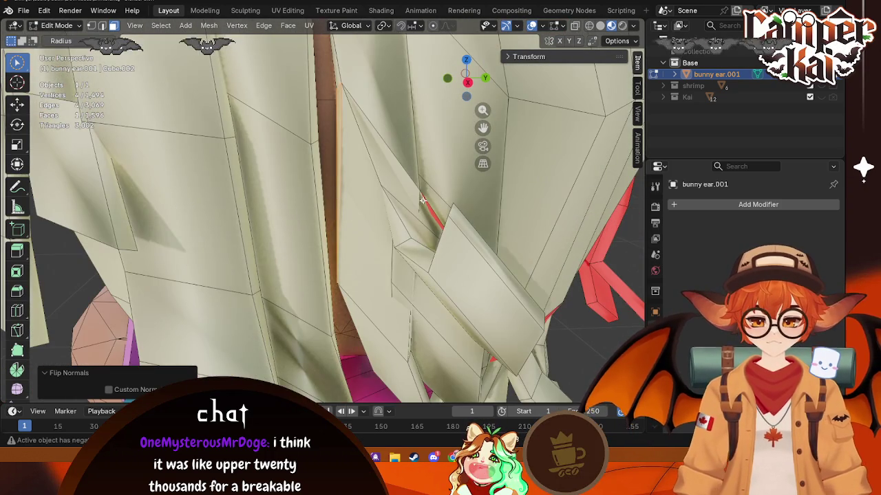
{"action": "key", "text": "l"}
{"action": "key", "text": "g"}
- Flip the normals of the thin reversed strip above and its lower faces
{"action": "left_click", "coordinate": [432, 213]}
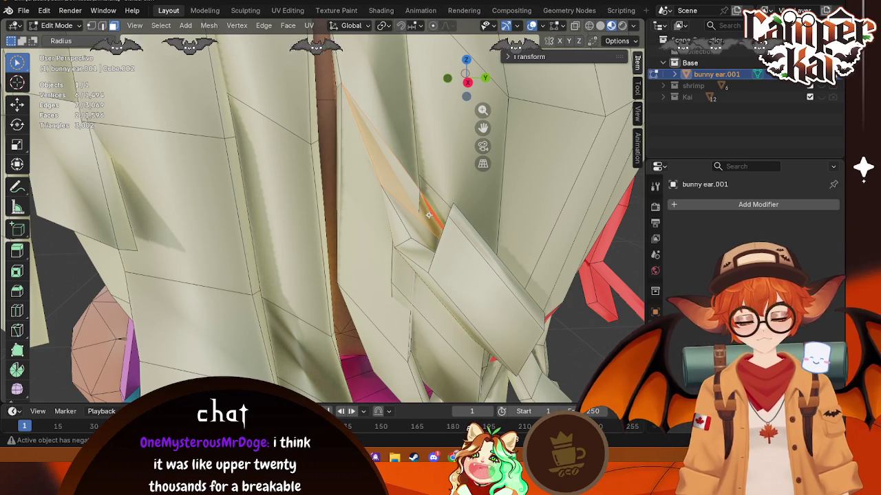
{"action": "key", "text": "alt+n"}
{"action": "left_click", "coordinate": [427, 213]}
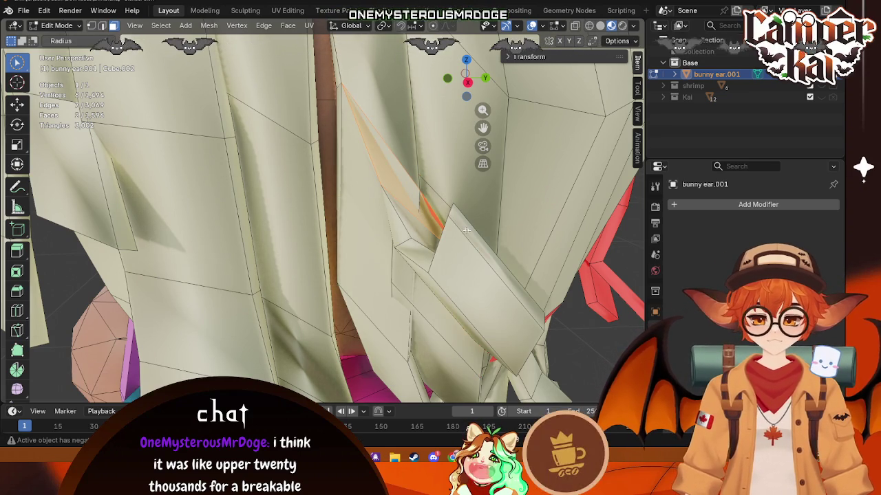
{"action": "left_click", "coordinate": [435, 215]}
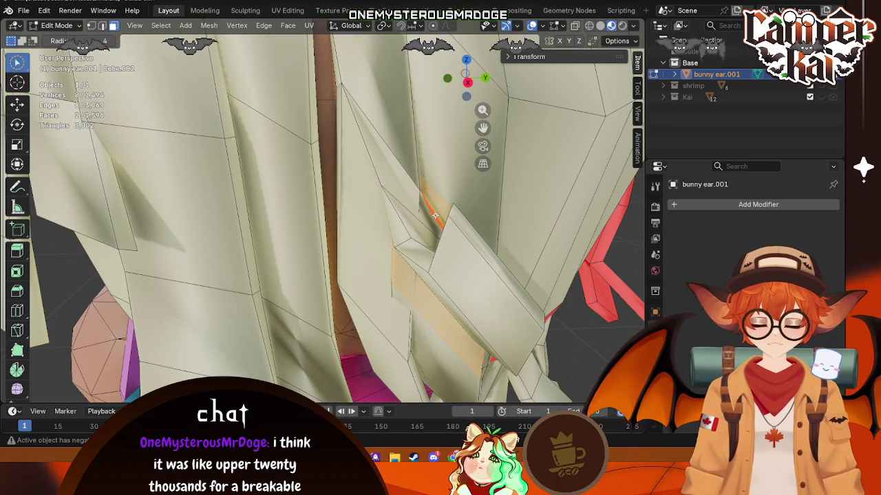
{"action": "key", "text": "alt+n"}
{"action": "left_click", "coordinate": [435, 214]}
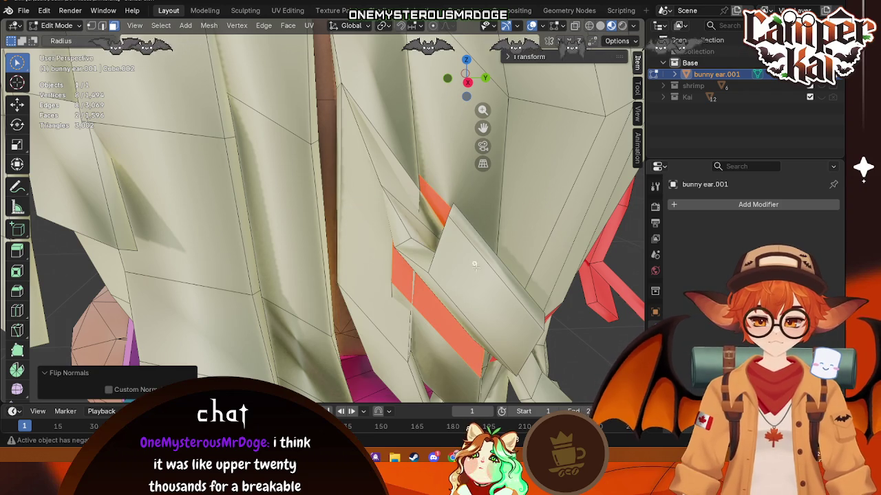
- Flip the normals of the faces along the red reversed band one at a time
{"action": "key", "text": "c"}
{"action": "middle_click_drag", "start_coordinate": [528, 278], "coordinate": [154, 316]}
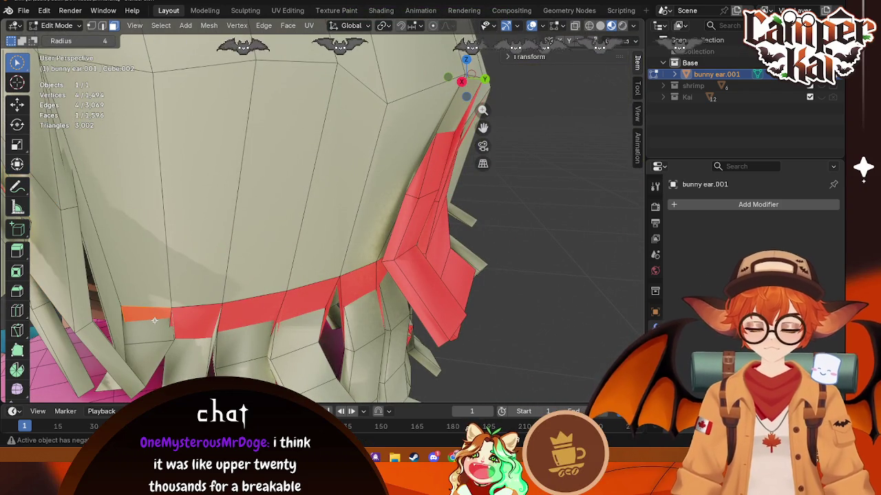
{"action": "key", "text": "alt+n"}
{"action": "left_click", "coordinate": [124, 263]}
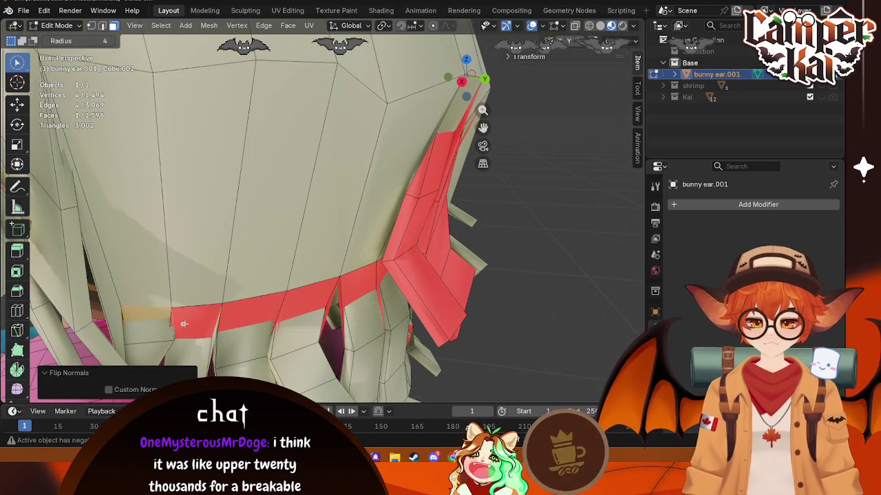
{"action": "key", "text": "alt+n"}
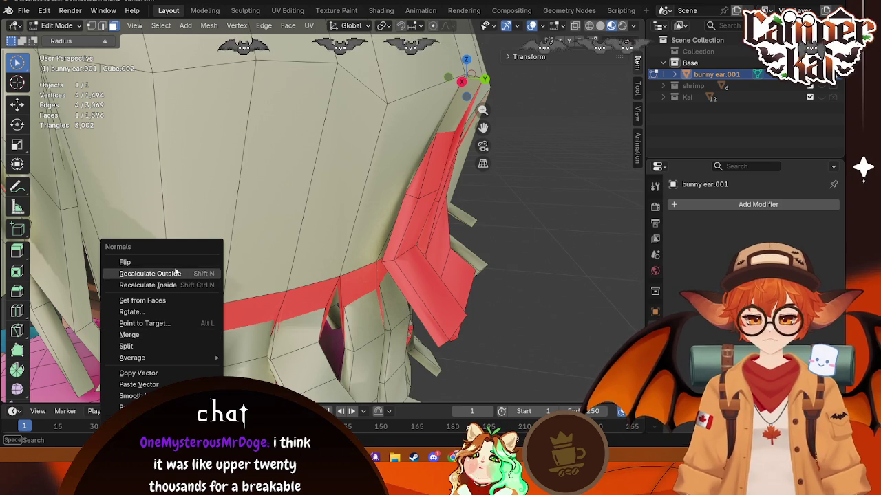
{"action": "left_click", "coordinate": [127, 263]}
{"action": "key", "text": "alt+n"}
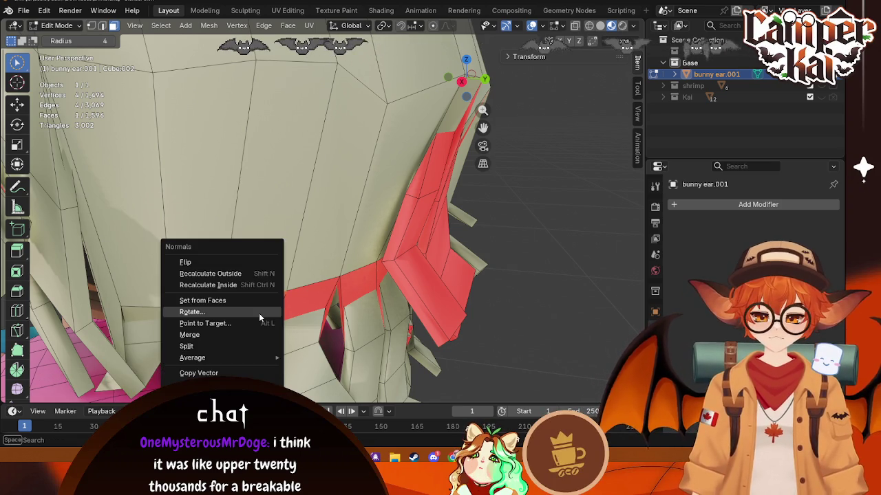
{"action": "left_click", "coordinate": [184, 262]}
{"action": "left_click", "coordinate": [303, 304]}
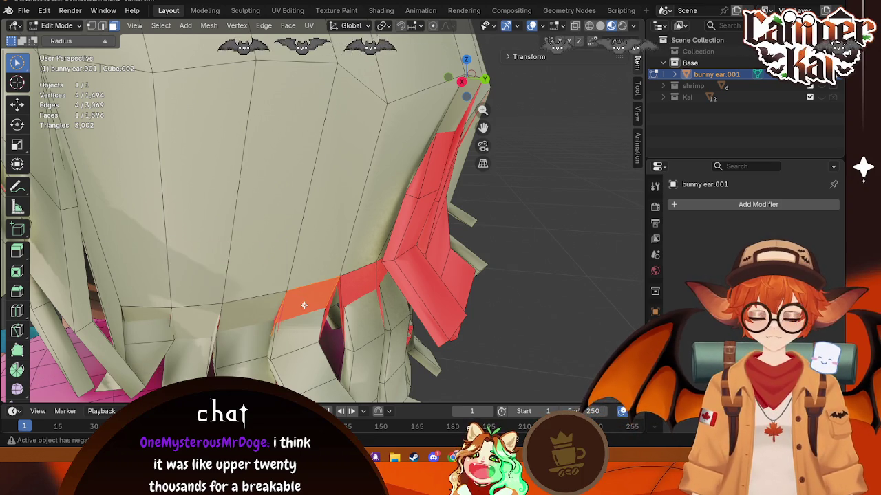
{"action": "key", "text": "alt+n"}
{"action": "left_click", "coordinate": [229, 260]}
- Flip another reversed face in the band and restore the two-face selection
{"action": "left_click", "coordinate": [353, 286]}
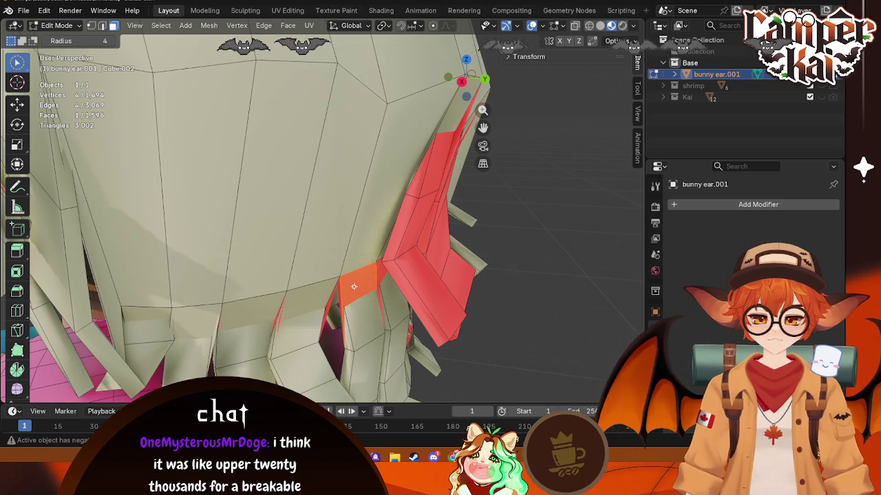
{"action": "key", "text": "alt+n"}
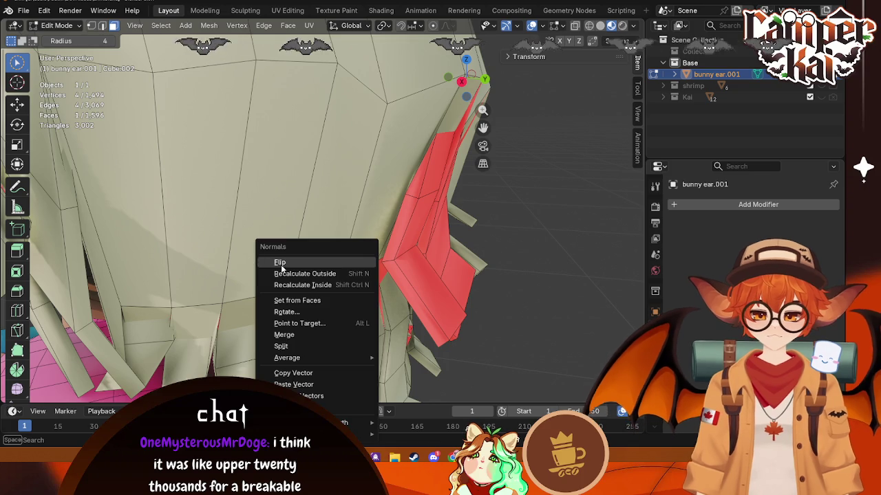
{"action": "left_click", "coordinate": [280, 264]}
{"action": "left_click", "coordinate": [337, 291], "text": "shift"}
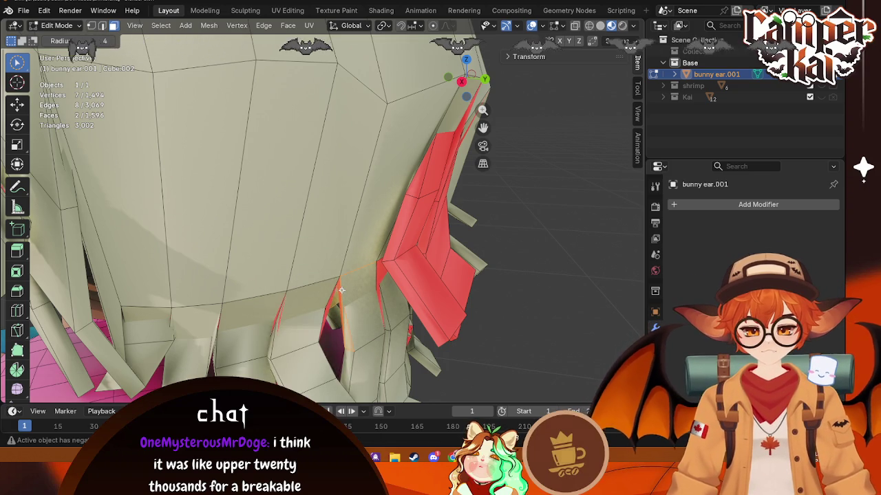
{"action": "key", "text": "alt+a"}
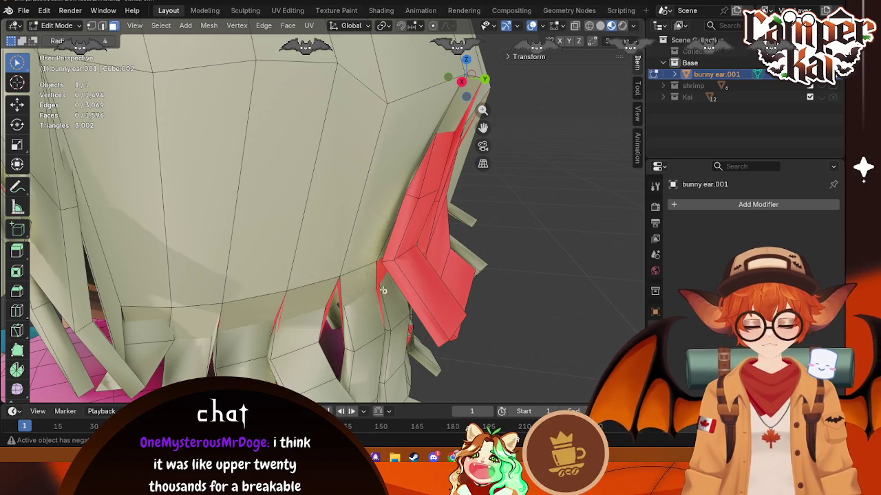
{"action": "key", "text": "ctrl+z"}
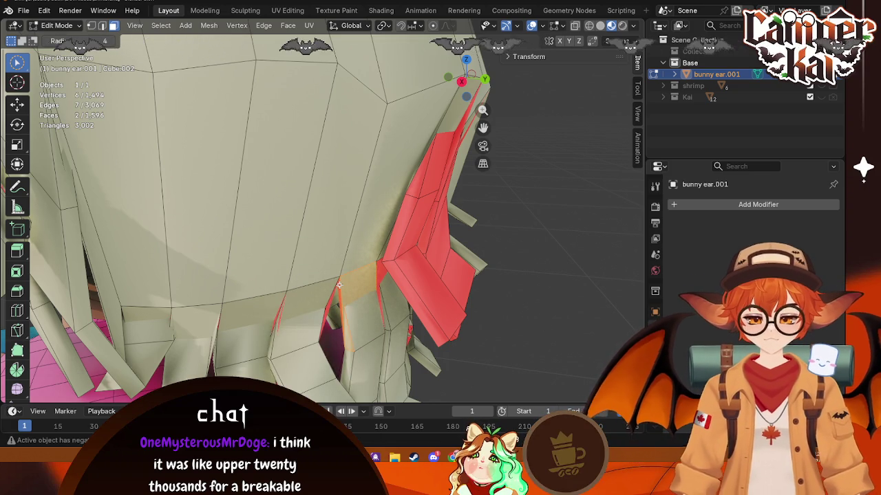
- Flip the normals of the faces beside the gap and the thin reversed face
{"action": "scroll", "coordinate": [339, 284], "scroll_direction": "up", "scroll_amount": 3}
{"action": "mouse_move", "coordinate": [339, 284]}
{"action": "middle_mouse_down"}
{"action": "mouse_move", "coordinate": [423, 279]}
{"action": "mouse_move", "coordinate": [531, 295]}
{"action": "middle_mouse_up"}
{"action": "left_click", "coordinate": [532, 295]}
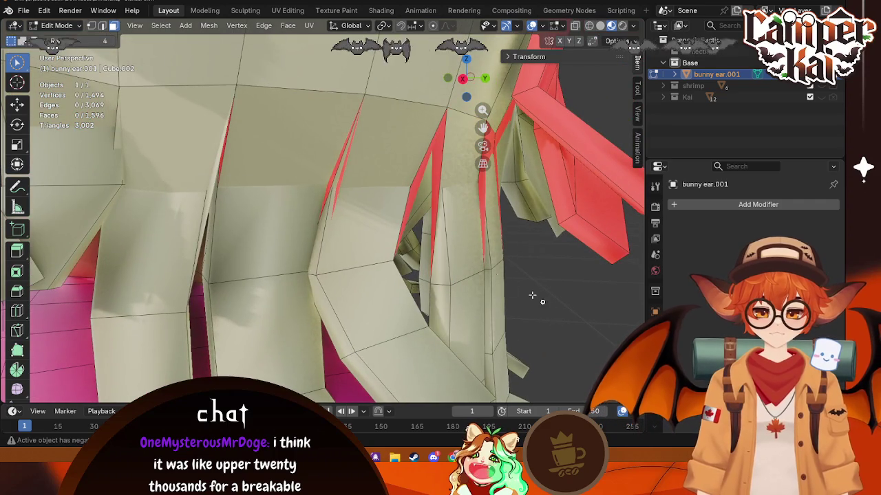
{"action": "left_click", "coordinate": [341, 184]}
{"action": "key", "text": "alt+a"}
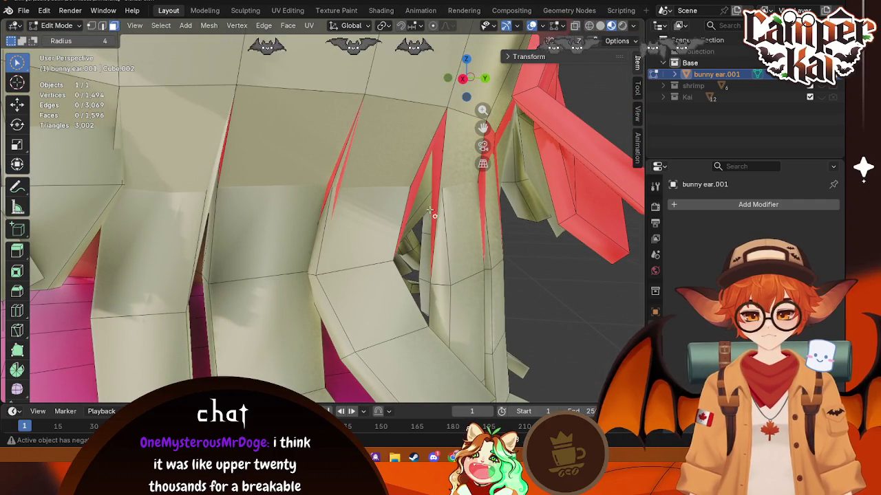
{"action": "key", "text": "alt+n"}
{"action": "left_click", "coordinate": [361, 217]}
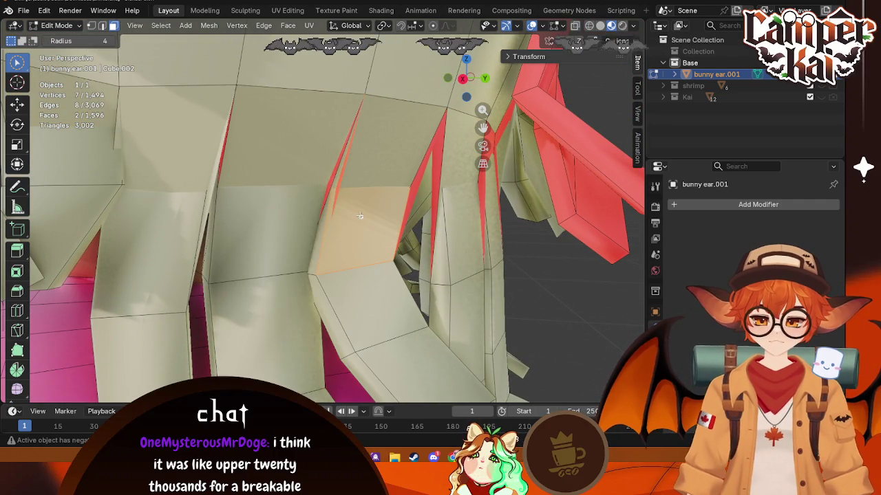
{"action": "left_click", "coordinate": [332, 172]}
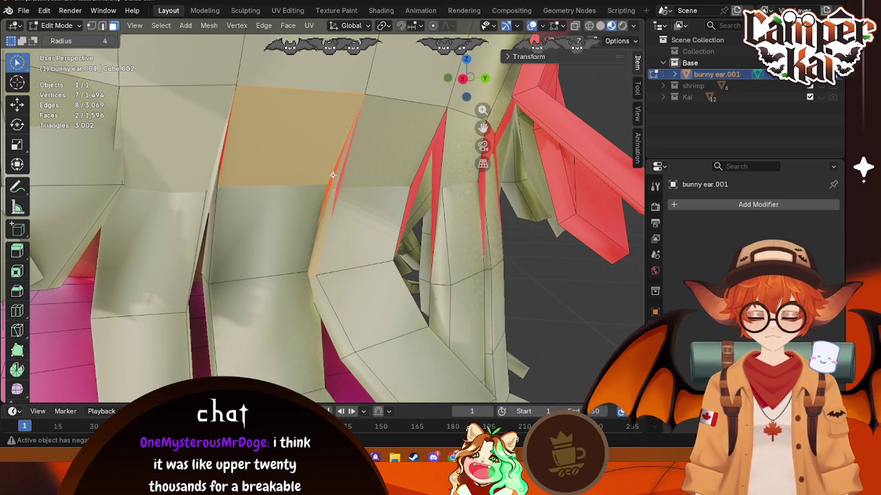
{"action": "left_click", "coordinate": [438, 147]}
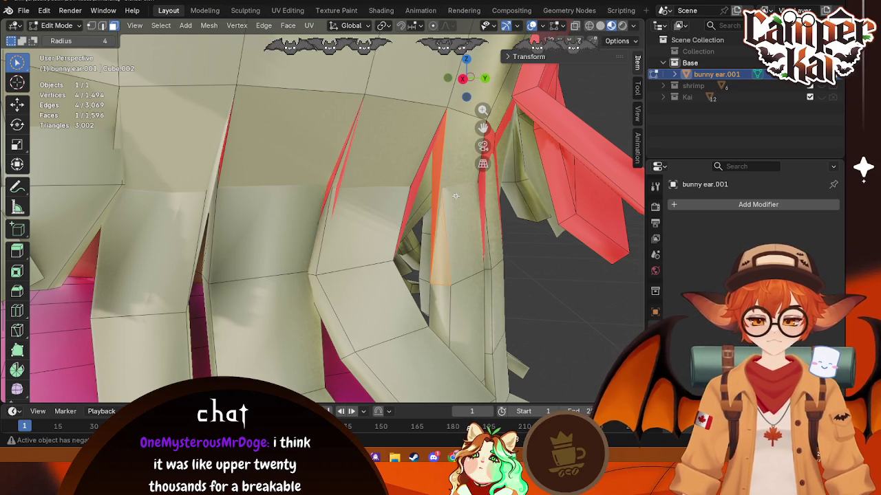
{"action": "key", "text": "alt+n"}
{"action": "left_click", "coordinate": [454, 196]}
- Flip the normal of the reversed face under the ear
{"action": "middle_click_drag", "start_coordinate": [511, 238], "coordinate": [501, 237]}
{"action": "left_click", "coordinate": [342, 145]}
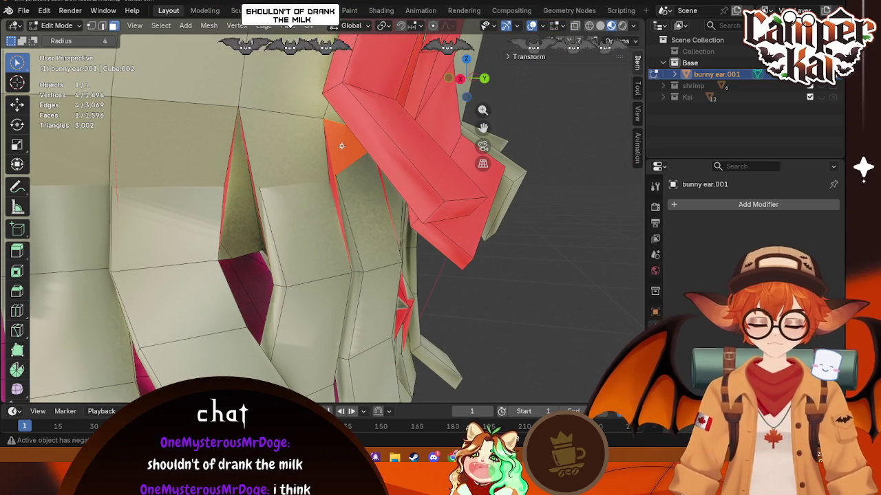
{"action": "key", "text": "alt+n"}
{"action": "left_click", "coordinate": [341, 145]}
{"action": "left_click", "coordinate": [550, 322]}
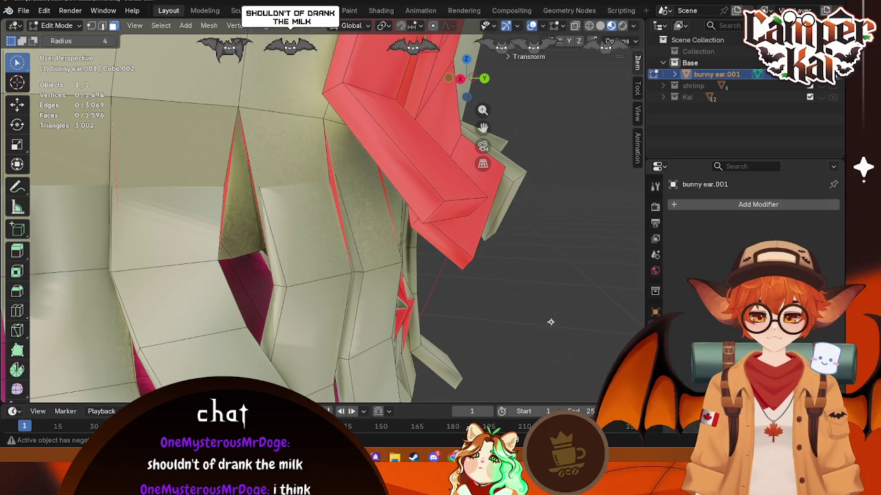
{"action": "middle_click_drag", "start_coordinate": [550, 321], "coordinate": [404, 282]}
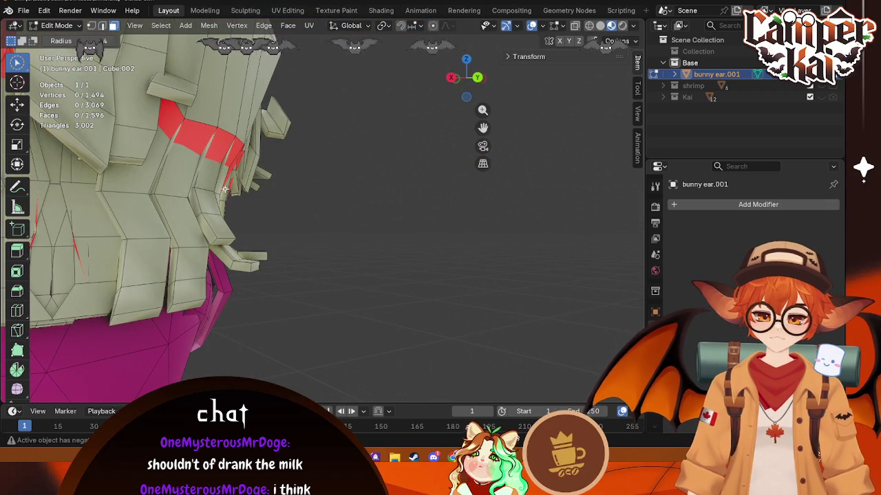
- Correct the top and lower faces of the red strip by recalculating and flipping normals
{"action": "middle_click_drag", "start_coordinate": [225, 189], "coordinate": [278, 204], "text": "ctrl"}
{"action": "left_click", "coordinate": [331, 153]}
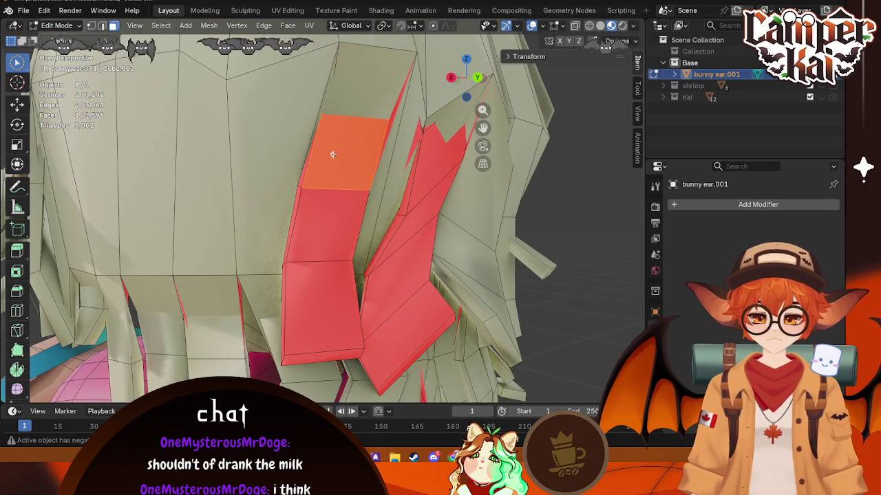
{"action": "key", "text": "shift+n"}
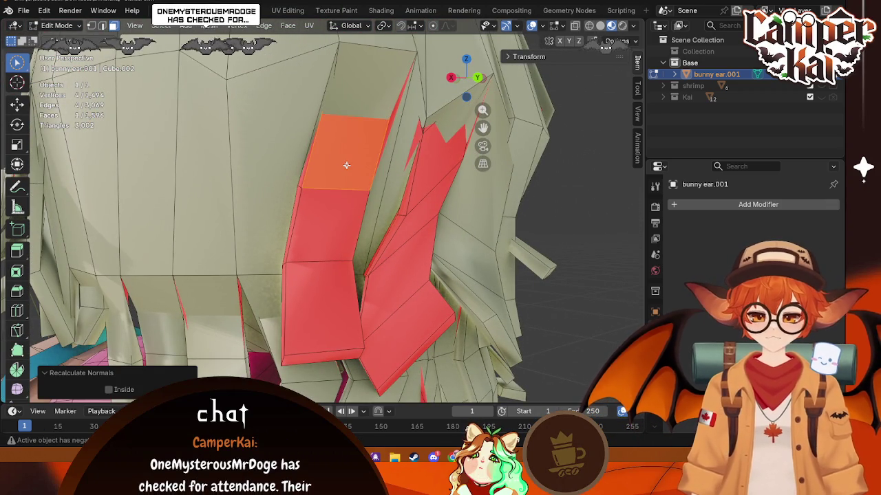
{"action": "key", "text": "ctrl+n"}
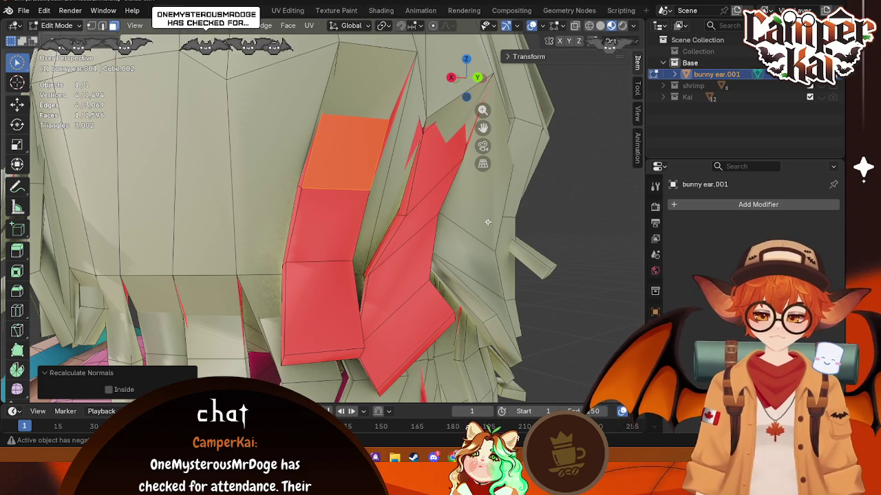
{"action": "key", "text": "alt+n"}
{"action": "left_click", "coordinate": [454, 210]}
{"action": "left_click", "coordinate": [336, 206]}
{"action": "key", "text": "alt+n"}
{"action": "left_click", "coordinate": [336, 206]}
{"action": "key", "text": "alt+n"}
{"action": "left_click", "coordinate": [303, 258]}
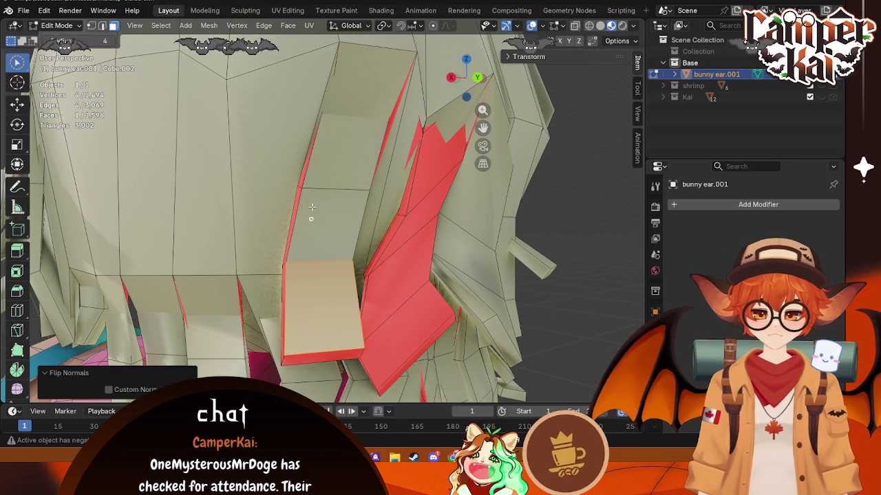
{"action": "key", "text": "ctrl+r"}
{"action": "key", "text": "Escape"}
- Flip the remaining reversed faces, returning to plain click selection for the last red face
{"action": "key", "text": "alt+n"}
{"action": "left_click", "coordinate": [291, 179]}
{"action": "left_click", "coordinate": [295, 207], "text": "shift"}
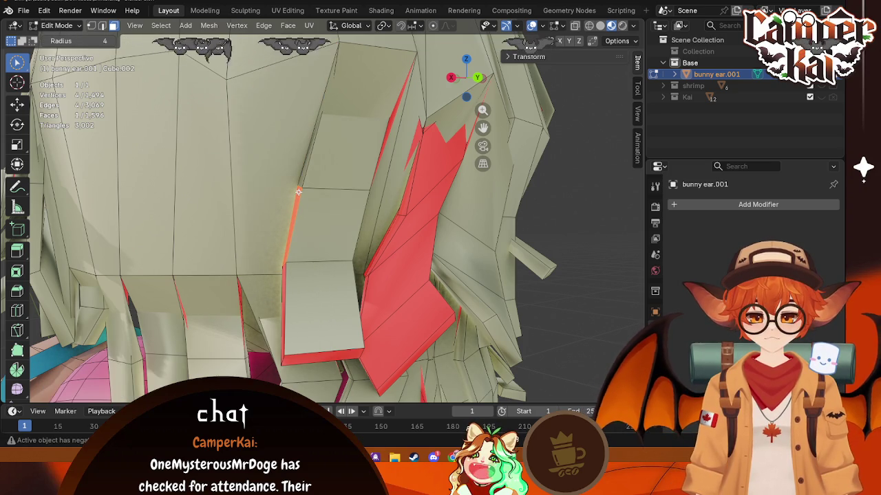
{"action": "key", "text": "alt+n"}
{"action": "left_click", "coordinate": [295, 193]}
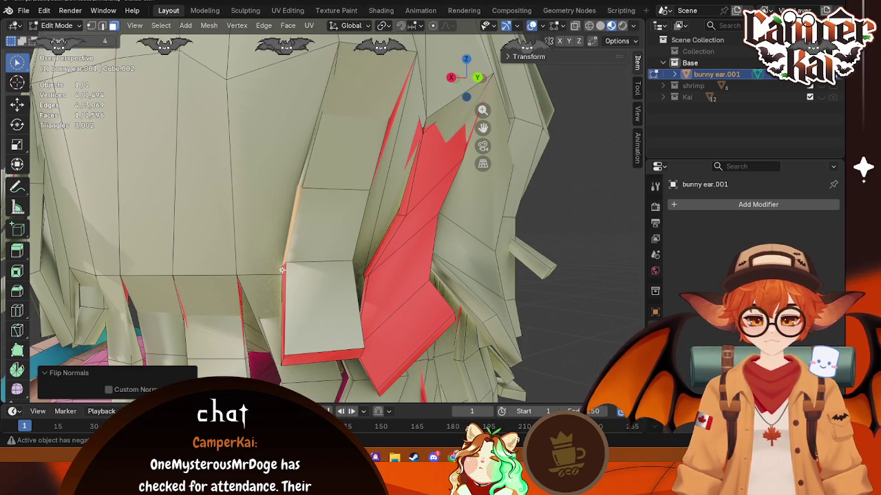
{"action": "left_click", "coordinate": [282, 270], "text": "shift"}
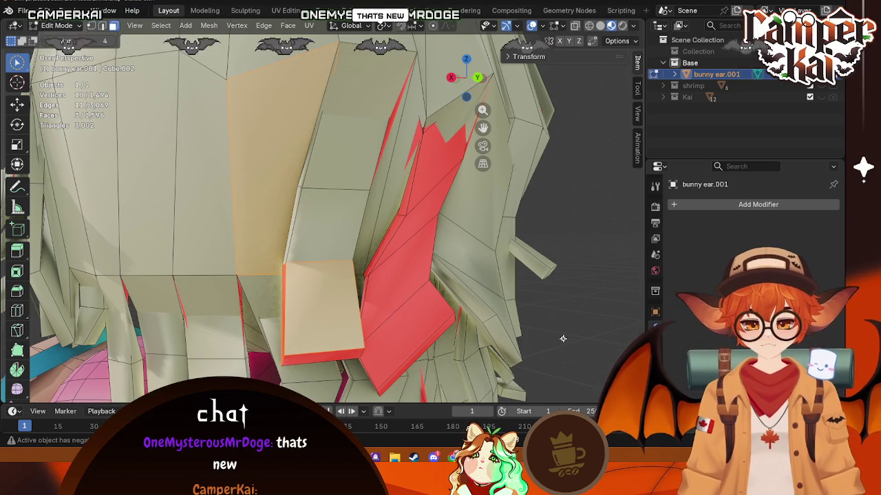
{"action": "key", "text": "alt+a"}
{"action": "left_click", "coordinate": [27, 71]}
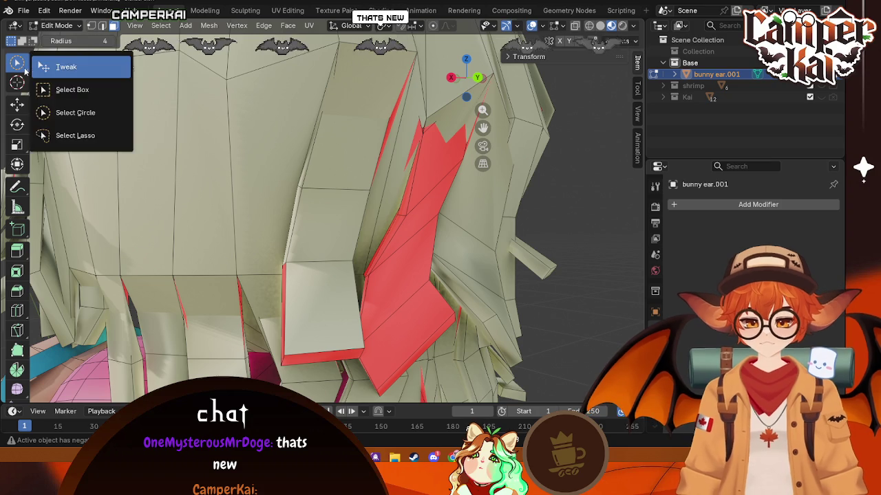
{"action": "left_click", "coordinate": [41, 63]}
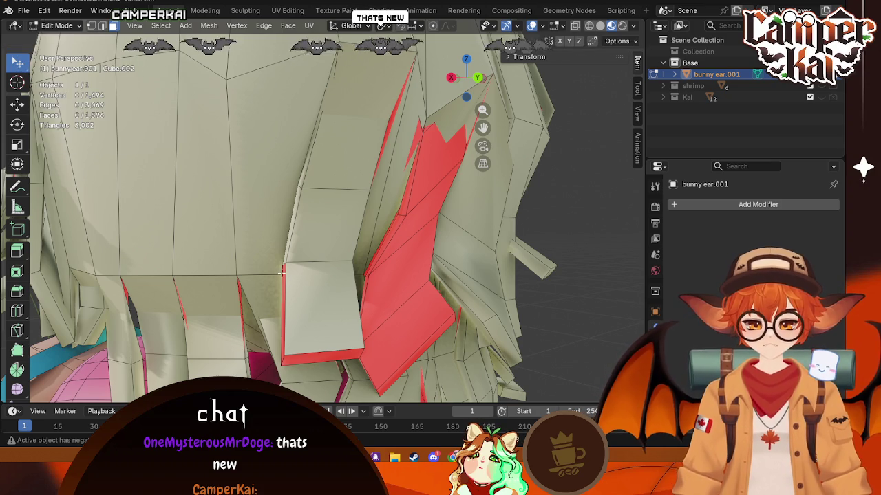
{"action": "key", "text": "alt+n"}
{"action": "left_click", "coordinate": [255, 261]}
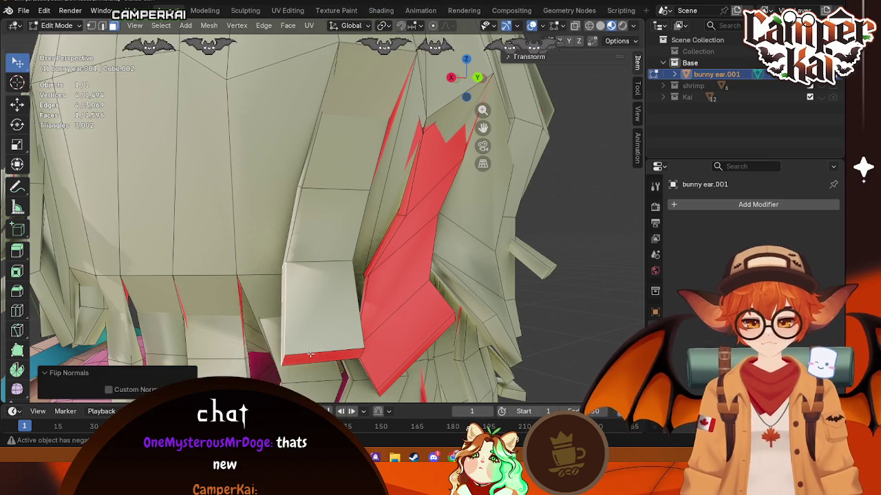
{"action": "key", "text": "alt+n"}
- Flip the thin red hair strips on the newly visible side of the head
{"action": "left_click", "coordinate": [269, 263]}
{"action": "middle_click_drag", "start_coordinate": [269, 263], "coordinate": [382, 282]}
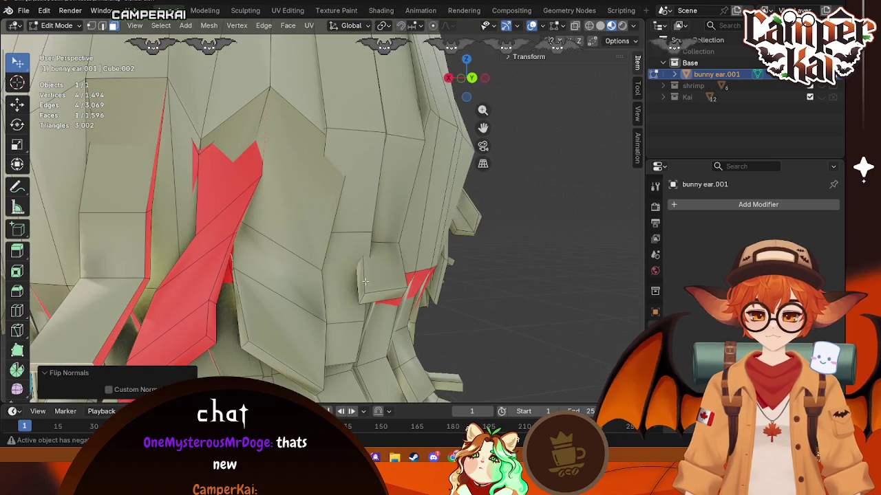
{"action": "key", "text": "alt+n"}
{"action": "left_click", "coordinate": [153, 197]}
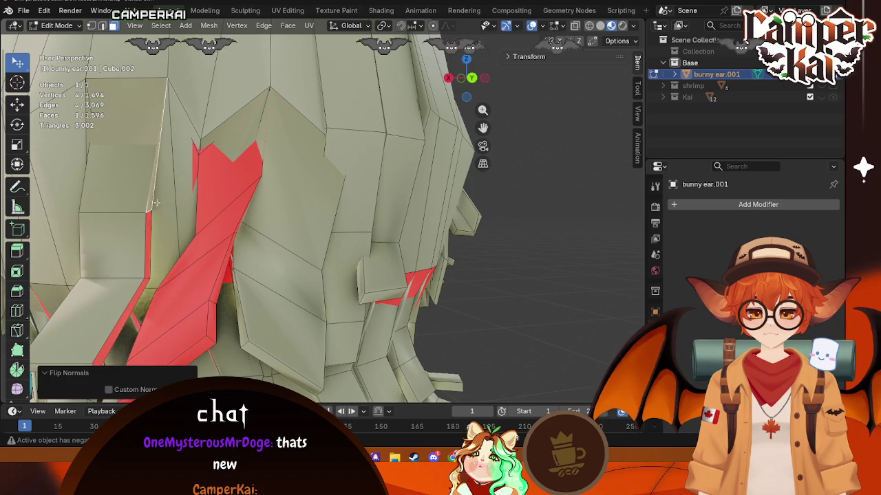
{"action": "key", "text": "alt+n"}
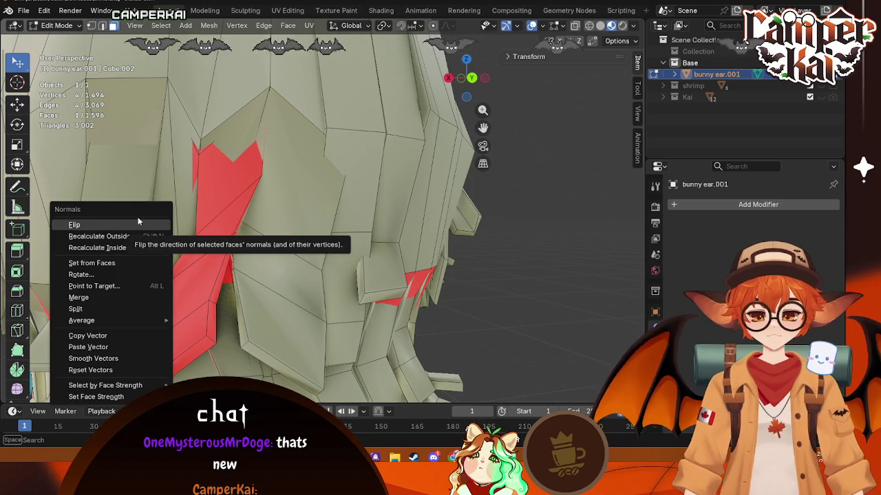
{"action": "left_click", "coordinate": [138, 219]}
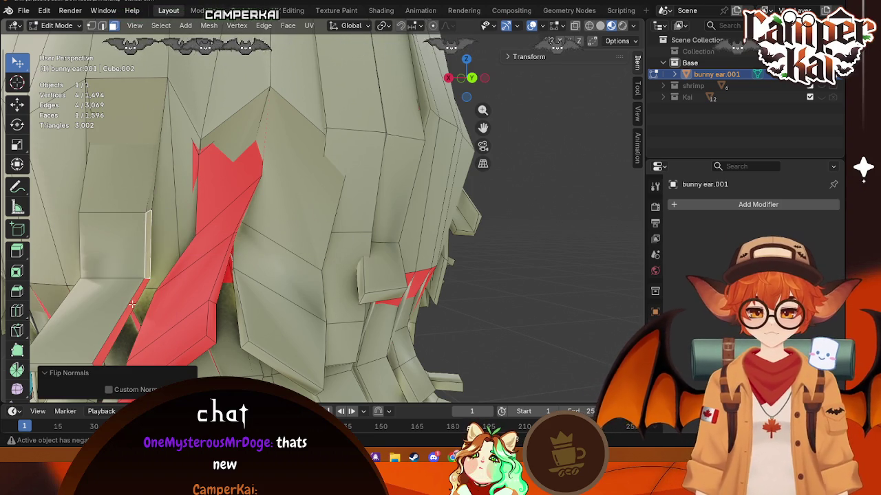
{"action": "key", "text": "alt+n"}
{"action": "left_click", "coordinate": [109, 257]}
- Flip the upper red hair faces one by one so they shade normally
{"action": "left_click", "coordinate": [212, 197]}
{"action": "key", "text": "alt+n"}
{"action": "left_click", "coordinate": [196, 192]}
{"action": "left_click", "coordinate": [229, 220]}
{"action": "key", "text": "alt+n"}
{"action": "left_click", "coordinate": [207, 221]}
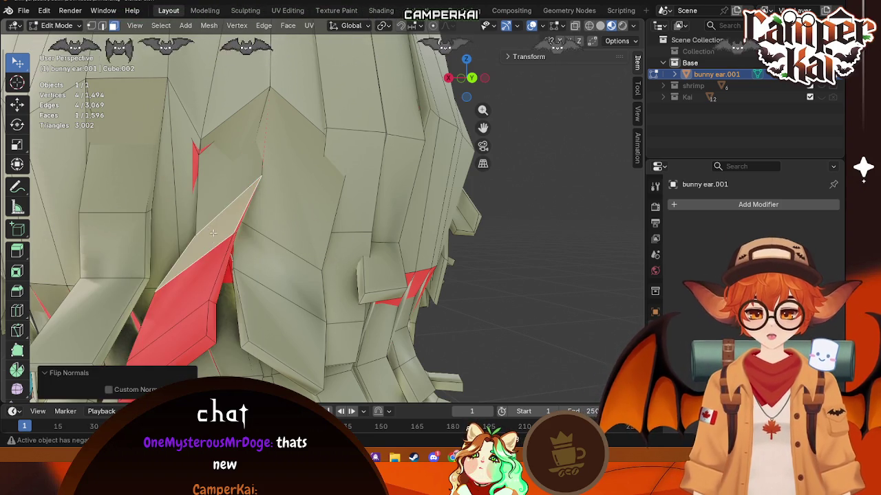
{"action": "left_click", "coordinate": [175, 260]}
{"action": "key", "text": "alt+n"}
{"action": "left_click", "coordinate": [173, 261]}
- Re-flip the lower hair face several times until its shading looks right
{"action": "key", "text": "alt+n"}
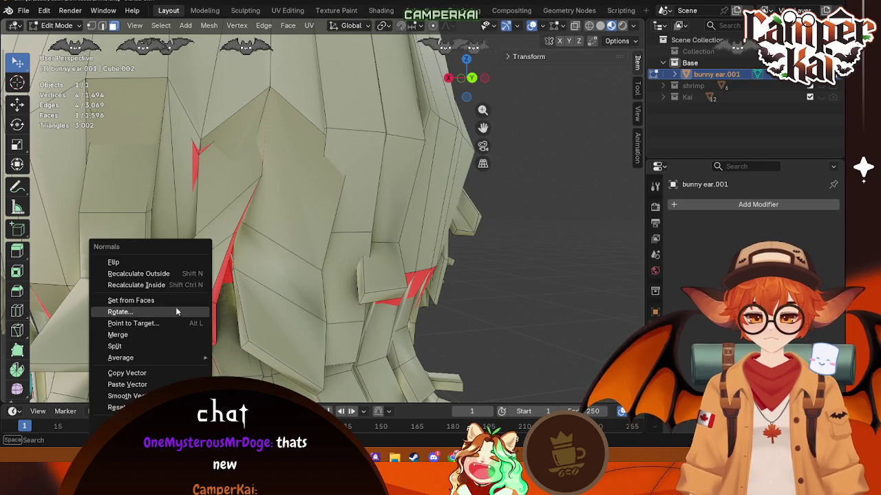
{"action": "left_click", "coordinate": [155, 262]}
{"action": "key", "text": "alt+n"}
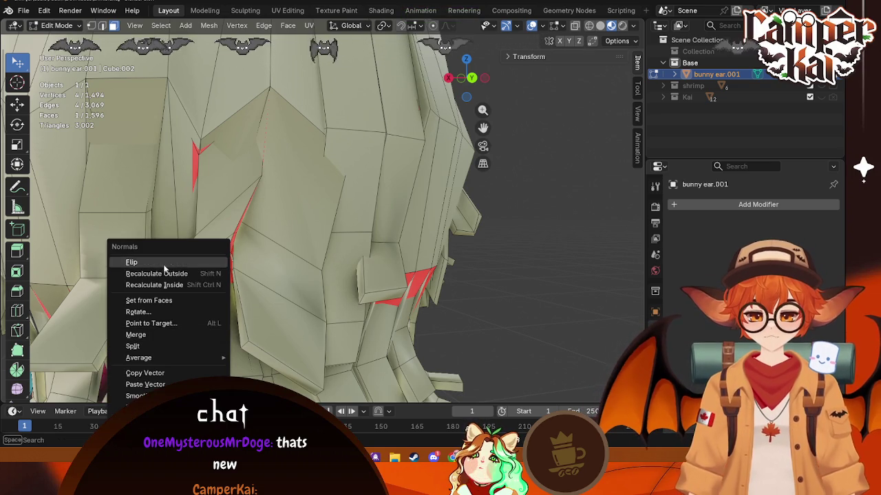
{"action": "left_click", "coordinate": [165, 267]}
{"action": "key", "text": "alt+n"}
{"action": "left_click", "coordinate": [172, 262]}
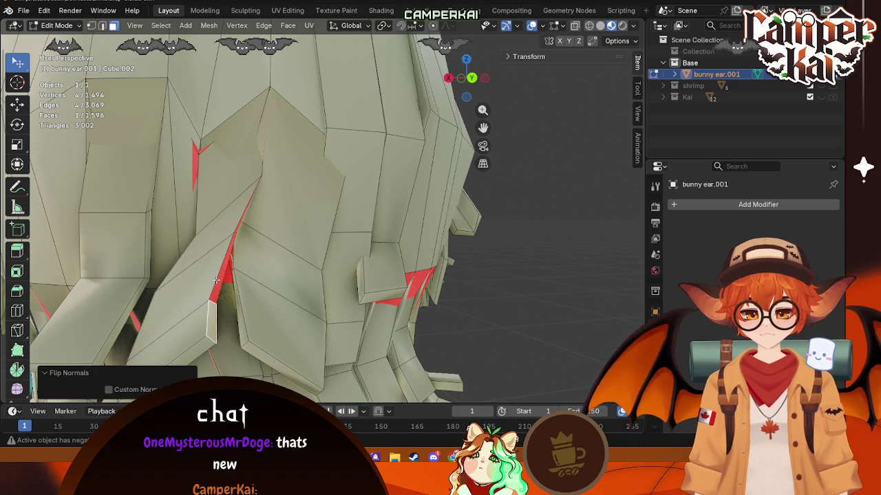
- Flip the red patches along the top hair strand, narrowing from a loop to single faces
{"action": "left_click", "coordinate": [216, 280]}
{"action": "key", "text": "alt+n"}
{"action": "left_click", "coordinate": [165, 258]}
{"action": "left_click", "coordinate": [192, 160], "text": "alt"}
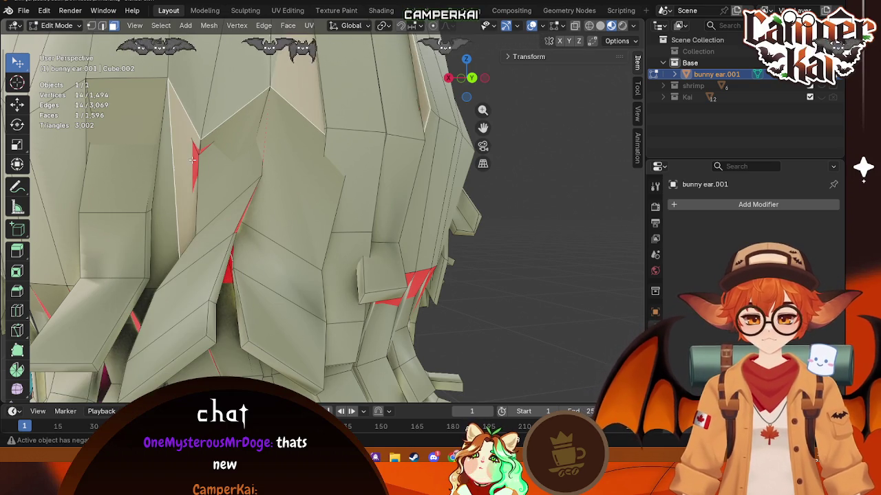
{"action": "key", "text": "alt+n"}
{"action": "left_click", "coordinate": [196, 165]}
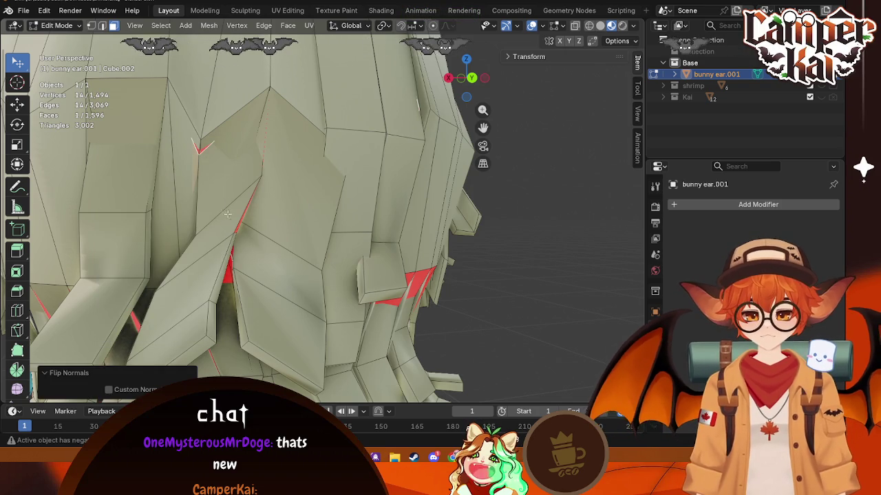
{"action": "left_click", "coordinate": [199, 152]}
{"action": "key", "text": "alt+n"}
{"action": "left_click", "coordinate": [201, 158]}
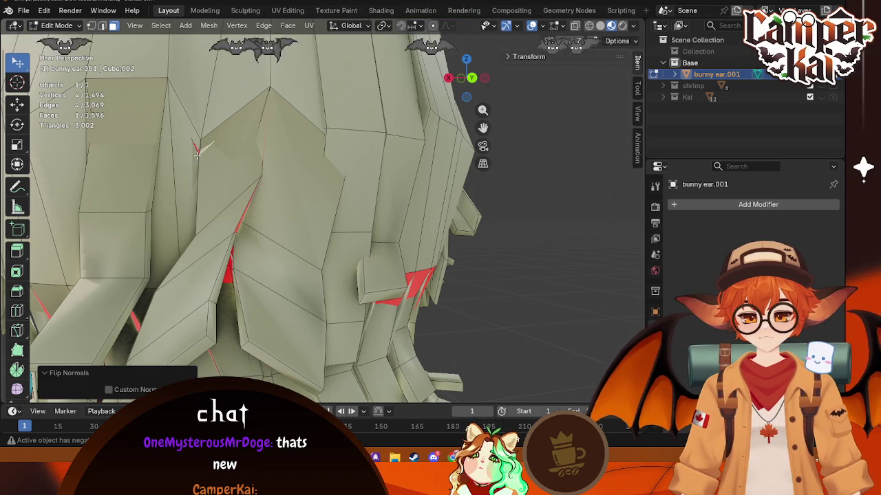
{"action": "key", "text": "alt+n"}
{"action": "left_click", "coordinate": [199, 168]}
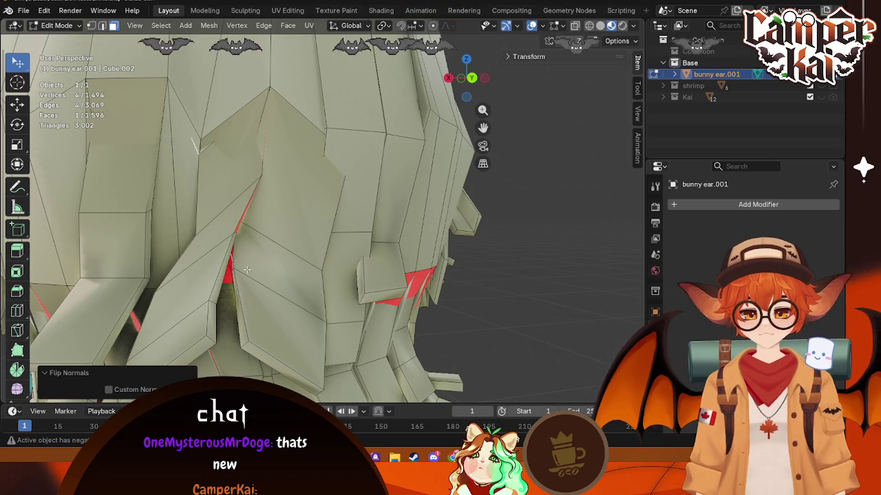
- Flip the remaining red-edged faces on the lower hair
{"action": "key", "text": "alt+n"}
{"action": "left_click", "coordinate": [236, 225]}
{"action": "key", "text": "alt+n"}
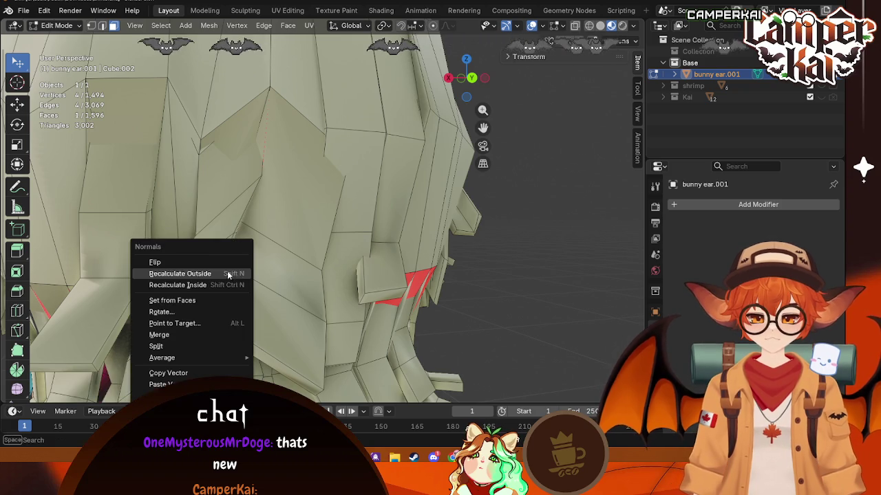
{"action": "left_click", "coordinate": [231, 260]}
{"action": "key", "text": "alt+n"}
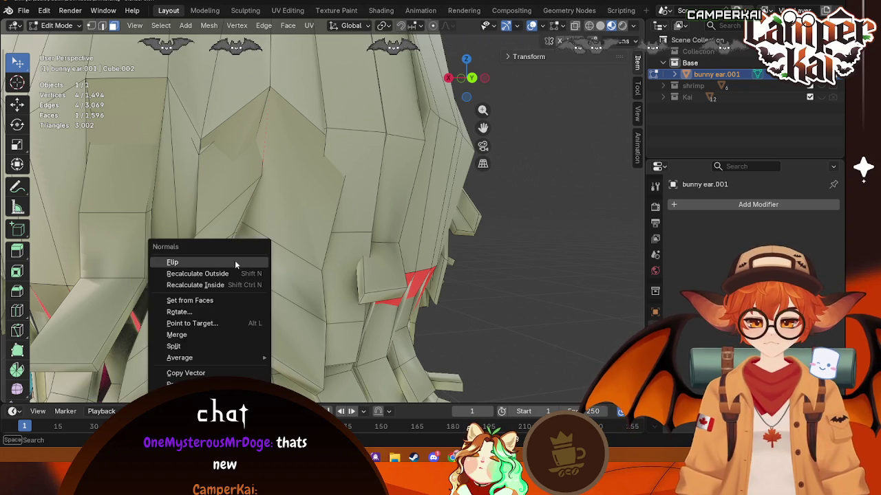
{"action": "left_click", "coordinate": [231, 261]}
- Flip the red hair face on the side of the head
{"action": "mouse_move", "coordinate": [231, 262]}
{"action": "middle_mouse_down"}
{"action": "mouse_move", "coordinate": [260, 295]}
{"action": "mouse_move", "coordinate": [345, 243]}
{"action": "middle_mouse_up"}
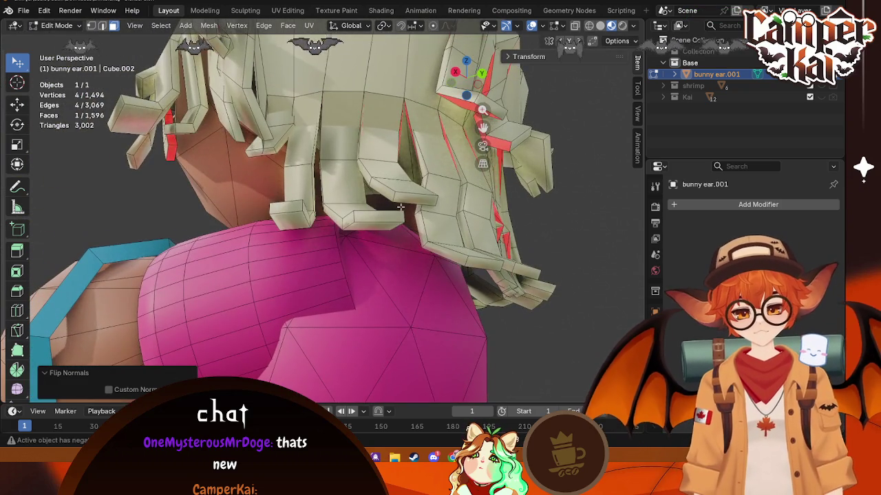
{"action": "middle_click_drag", "start_coordinate": [400, 207], "coordinate": [359, 258]}
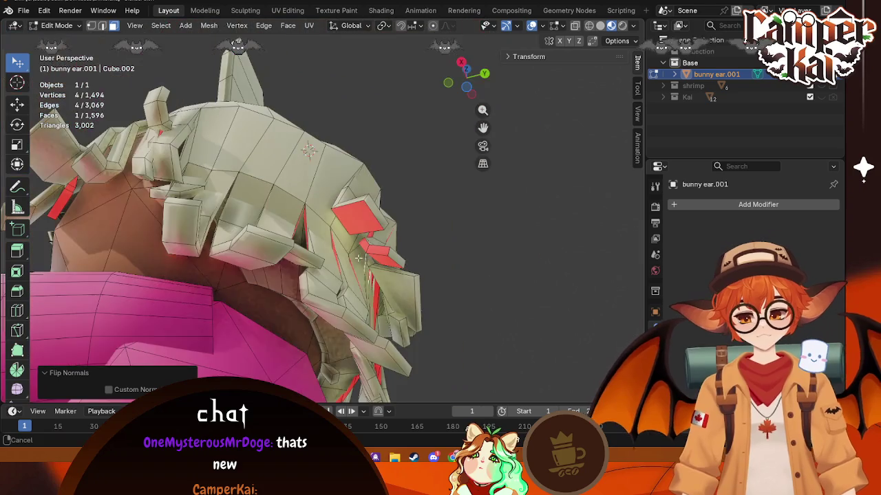
{"action": "left_click", "coordinate": [367, 218]}
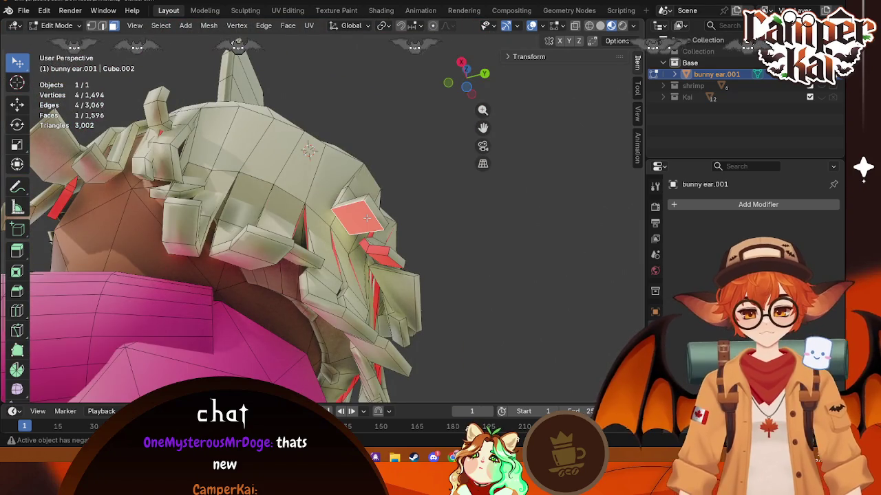
{"action": "key", "text": "alt+n"}
{"action": "left_click", "coordinate": [327, 217]}
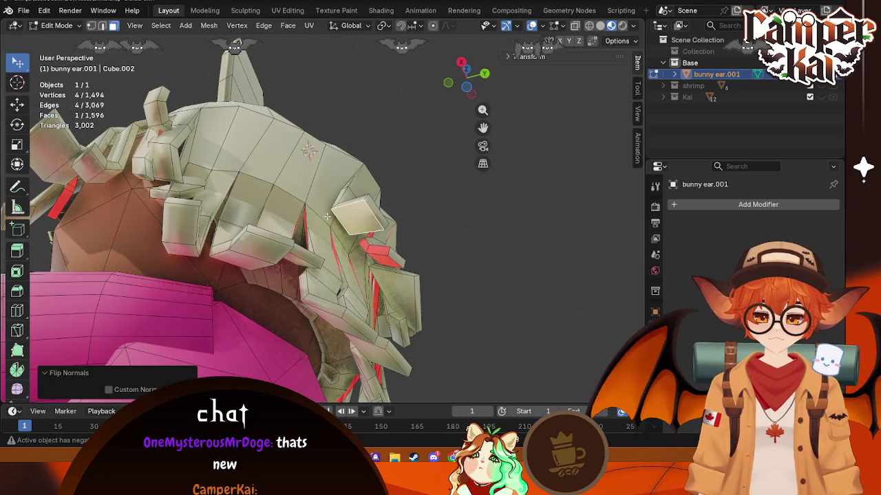
- Toggle the side face's flip with repeated undos to find the correct orientation
{"action": "key", "text": "ctrl+z"}
{"action": "key", "text": "alt+n"}
{"action": "left_click", "coordinate": [372, 255]}
{"action": "key", "text": "ctrl+z"}
{"action": "key", "text": "alt+n"}
{"action": "left_click", "coordinate": [375, 258]}
{"action": "key", "text": "ctrl+z"}
{"action": "key", "text": "alt+n"}
{"action": "left_click", "coordinate": [371, 256]}
{"action": "key", "text": "ctrl+z"}
- Retry flipping the left-edge hair face with undos, then flip a lower face
{"action": "key", "text": "alt+n"}
{"action": "left_click", "coordinate": [68, 187]}
{"action": "key", "text": "ctrl+z"}
{"action": "key", "text": "alt+n"}
{"action": "left_click", "coordinate": [68, 187]}
{"action": "key", "text": "ctrl+z"}
{"action": "key", "text": "alt+n"}
{"action": "left_click", "coordinate": [70, 185]}
{"action": "mouse_move", "coordinate": [69, 186]}
{"action": "middle_mouse_down"}
{"action": "mouse_move", "coordinate": [107, 227]}
{"action": "mouse_move", "coordinate": [62, 277]}
{"action": "middle_mouse_up"}
{"action": "key", "text": "alt+n"}
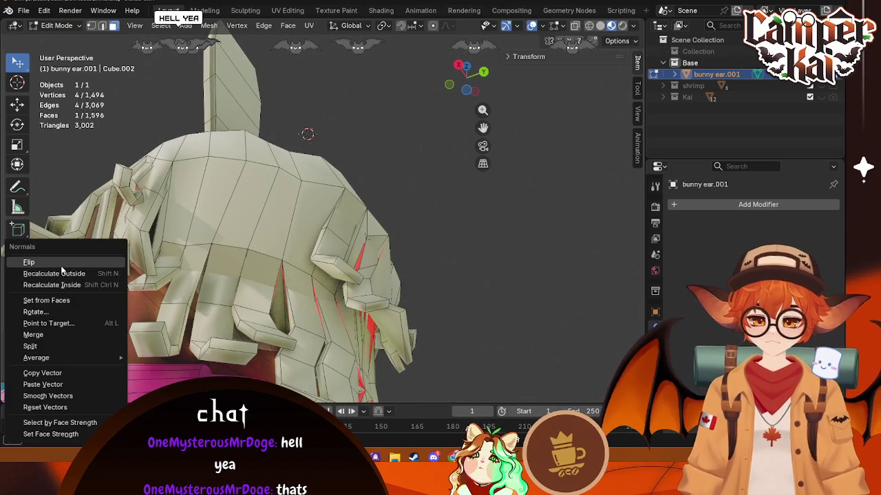
{"action": "left_click", "coordinate": [62, 268]}
- Flip the red hair faces on the underside of the head
{"action": "mouse_move", "coordinate": [62, 270]}
{"action": "middle_mouse_down"}
{"action": "mouse_move", "coordinate": [272, 258]}
{"action": "mouse_move", "coordinate": [512, 213]}
{"action": "mouse_move", "coordinate": [509, 225]}
{"action": "middle_mouse_up"}
{"action": "key", "text": "alt+n"}
{"action": "left_click", "coordinate": [511, 213]}
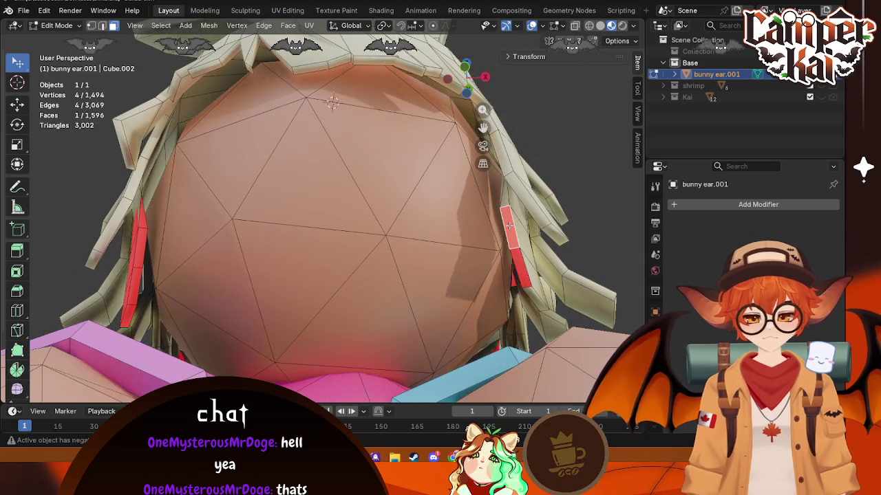
{"action": "key", "text": "alt+n"}
{"action": "left_click", "coordinate": [509, 225]}
{"action": "left_click", "coordinate": [516, 260]}
{"action": "key", "text": "alt+n"}
{"action": "left_click", "coordinate": [512, 256]}
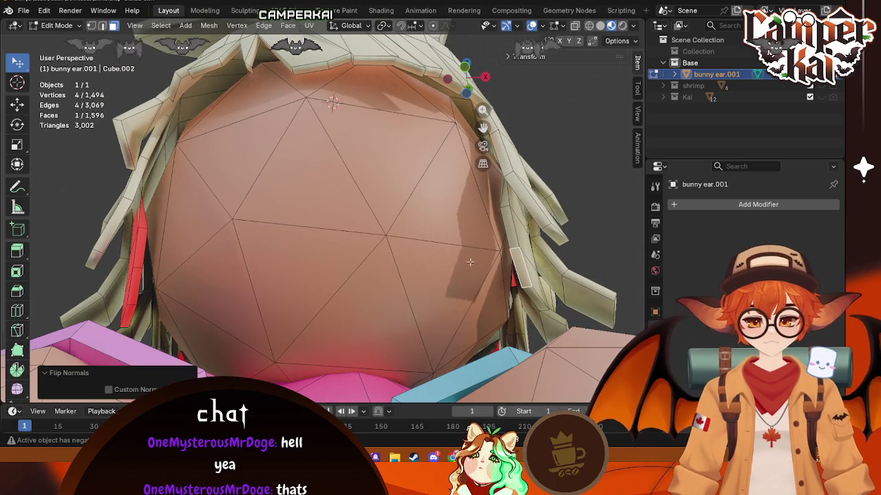
- From the side, flip the red faces beside the sphere and on the nearby hair
{"action": "key", "text": "alt+n"}
{"action": "left_click", "coordinate": [142, 230]}
{"action": "mouse_move", "coordinate": [143, 230]}
{"action": "middle_mouse_down"}
{"action": "mouse_move", "coordinate": [235, 270]}
{"action": "mouse_move", "coordinate": [268, 229]}
{"action": "middle_mouse_up"}
{"action": "left_click", "coordinate": [267, 229]}
{"action": "key", "text": "alt+n"}
{"action": "left_click", "coordinate": [268, 229]}
{"action": "left_click", "coordinate": [250, 273]}
{"action": "key", "text": "alt+n"}
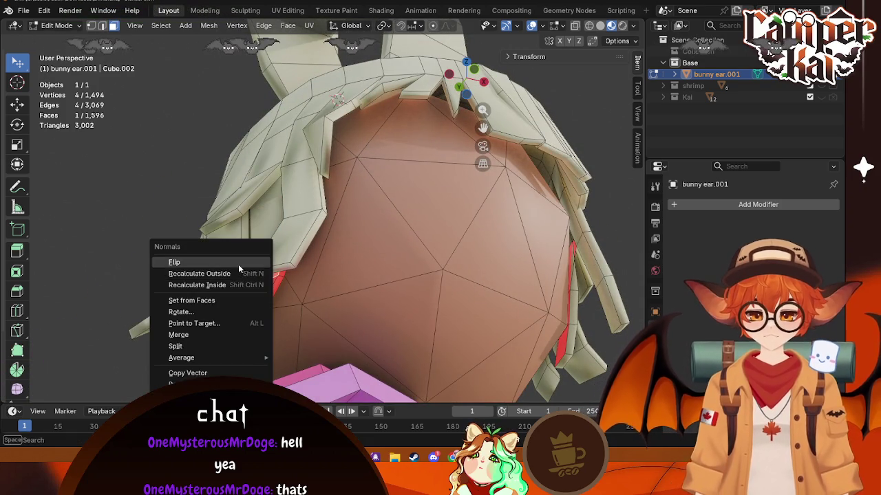
{"action": "left_click", "coordinate": [238, 264]}
{"action": "key", "text": "alt+n"}
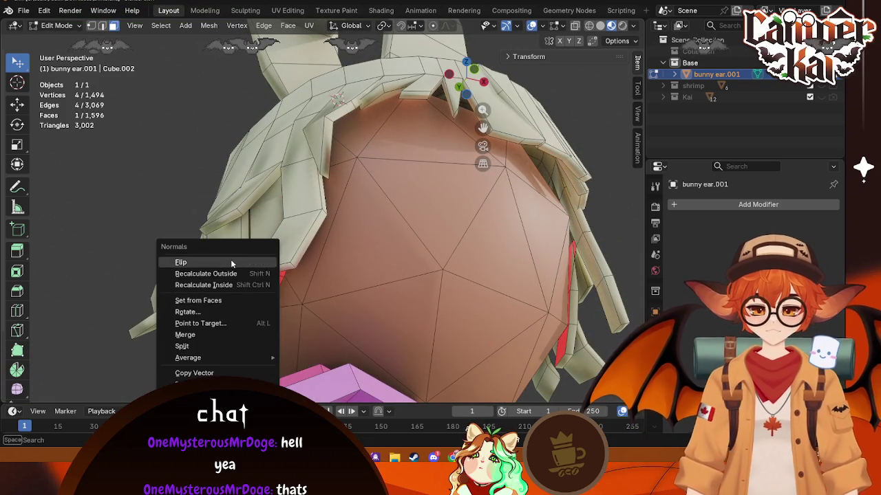
{"action": "left_click", "coordinate": [232, 261]}
- Flip the long red hair strand face and the small red face on it
{"action": "middle_click_drag", "start_coordinate": [232, 261], "coordinate": [165, 304]}
{"action": "left_click", "coordinate": [134, 278]}
{"action": "key", "text": "alt+n"}
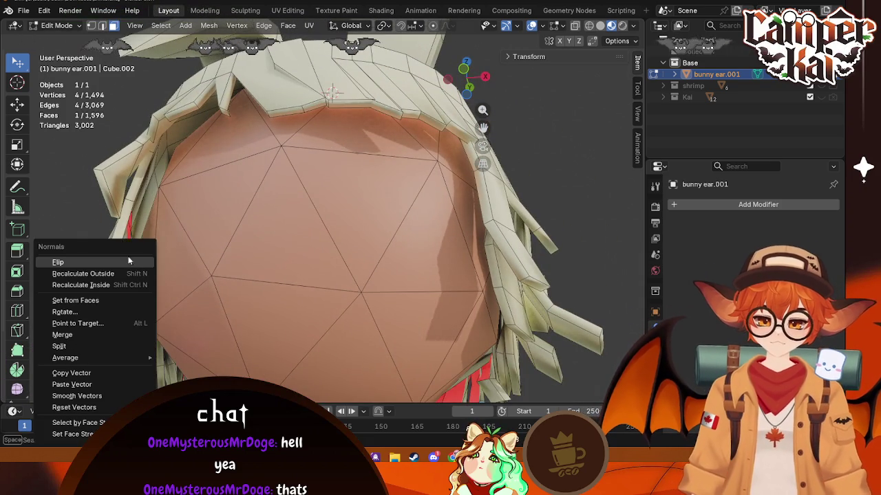
{"action": "left_click", "coordinate": [119, 262]}
{"action": "left_click", "coordinate": [133, 230]}
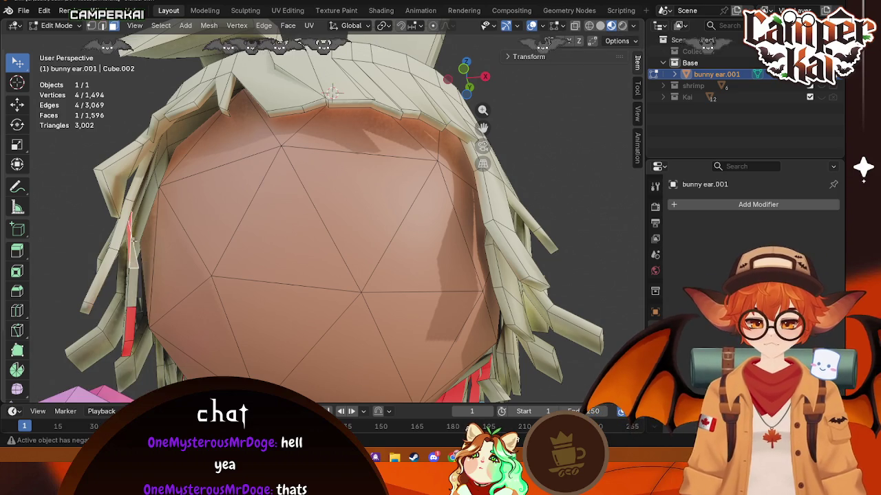
{"action": "key", "text": "alt+n"}
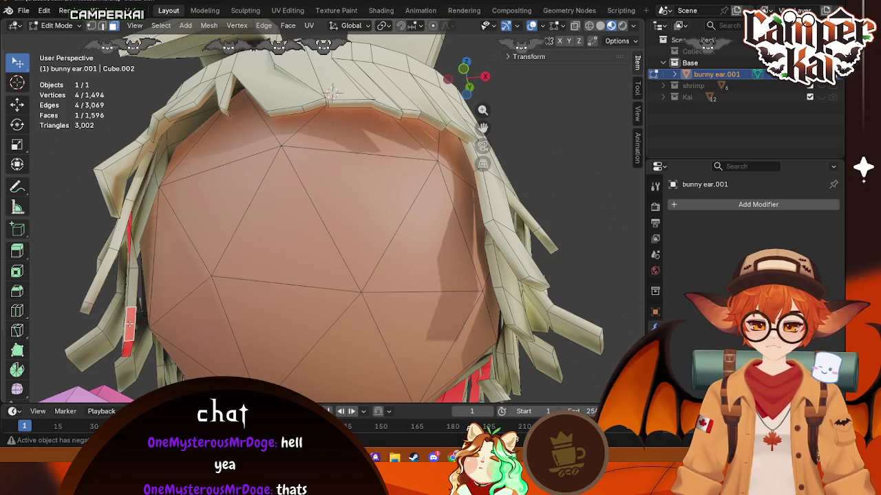
{"action": "key", "text": "alt+n"}
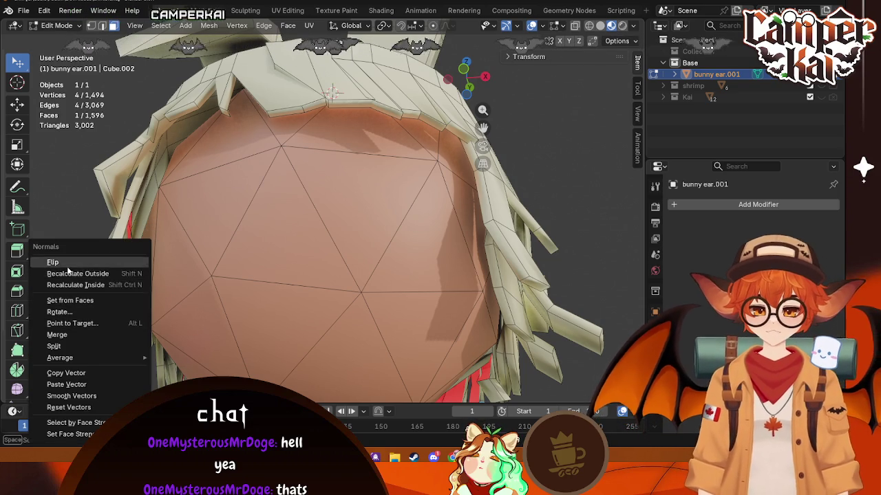
{"action": "left_click", "coordinate": [68, 259]}
{"action": "left_click", "coordinate": [127, 348]}
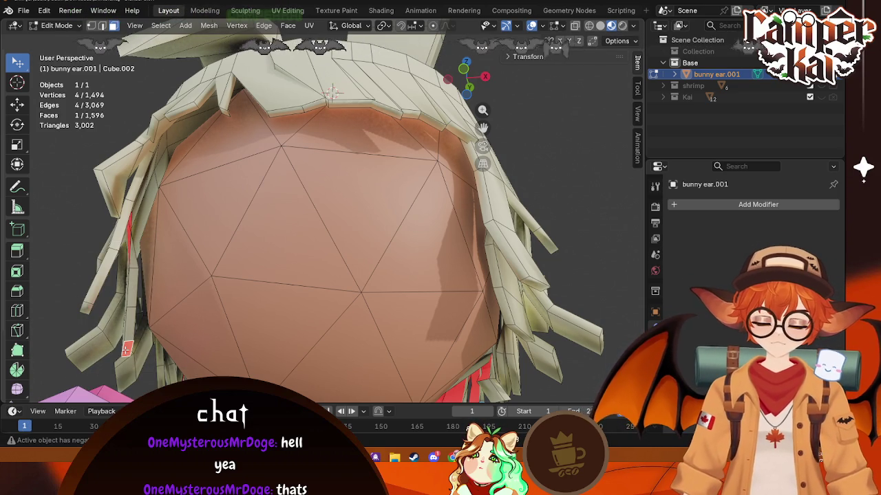
{"action": "key", "text": "alt+n"}
{"action": "left_click", "coordinate": [68, 261]}
- At the back of the hair, test-flip the chosen faces and flip an inverted one outward
{"action": "middle_click_drag", "start_coordinate": [69, 262], "coordinate": [315, 253]}
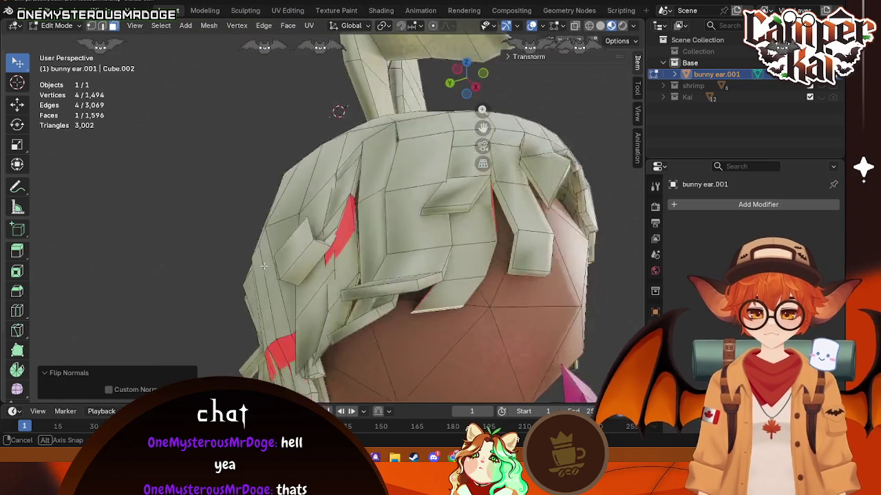
{"action": "mouse_move", "coordinate": [562, 251]}
{"action": "middle_mouse_down"}
{"action": "mouse_move", "coordinate": [594, 239]}
{"action": "mouse_move", "coordinate": [570, 237]}
{"action": "middle_mouse_up"}
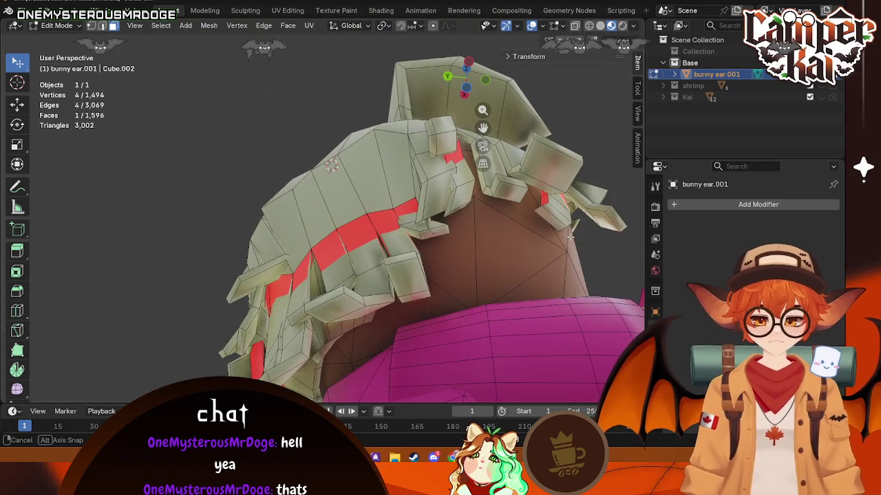
{"action": "key", "text": "alt+n"}
{"action": "left_click", "coordinate": [513, 192]}
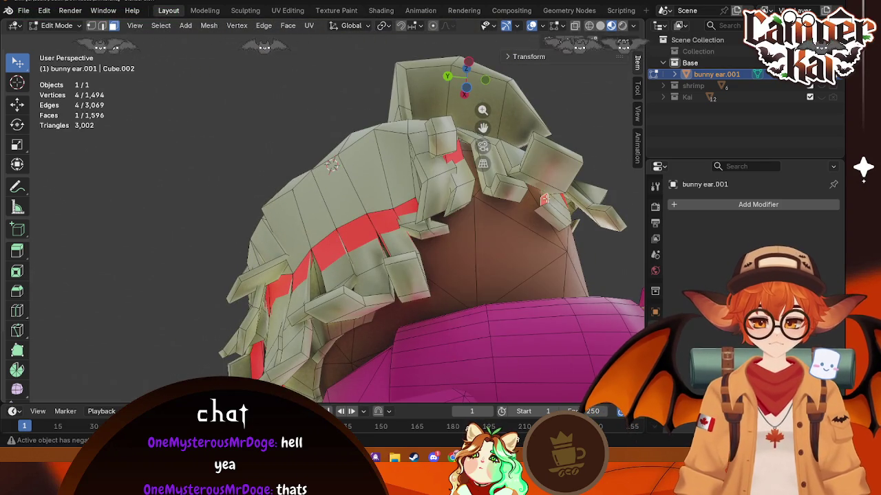
{"action": "key", "text": "alt+n"}
{"action": "left_click", "coordinate": [513, 192]}
{"action": "mouse_move", "coordinate": [512, 192]}
{"action": "middle_mouse_down"}
{"action": "mouse_move", "coordinate": [555, 243]}
{"action": "mouse_move", "coordinate": [538, 311]}
{"action": "middle_mouse_up"}
{"action": "key", "text": "alt+n"}
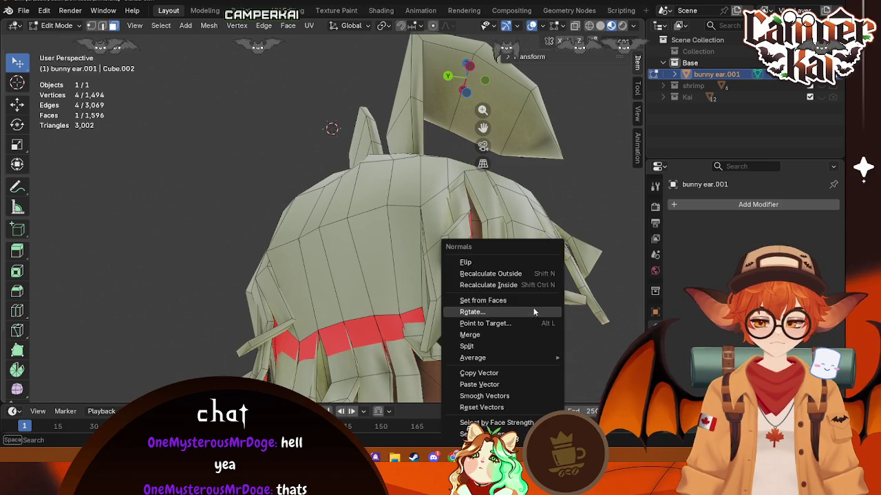
{"action": "left_click", "coordinate": [482, 265]}
- Flip the next inverted hair faces found while circling the back of the head
{"action": "mouse_move", "coordinate": [482, 265]}
{"action": "middle_mouse_down"}
{"action": "mouse_move", "coordinate": [380, 237]}
{"action": "mouse_move", "coordinate": [384, 267]}
{"action": "middle_mouse_up"}
{"action": "key", "text": "alt+n"}
{"action": "left_click", "coordinate": [380, 240]}
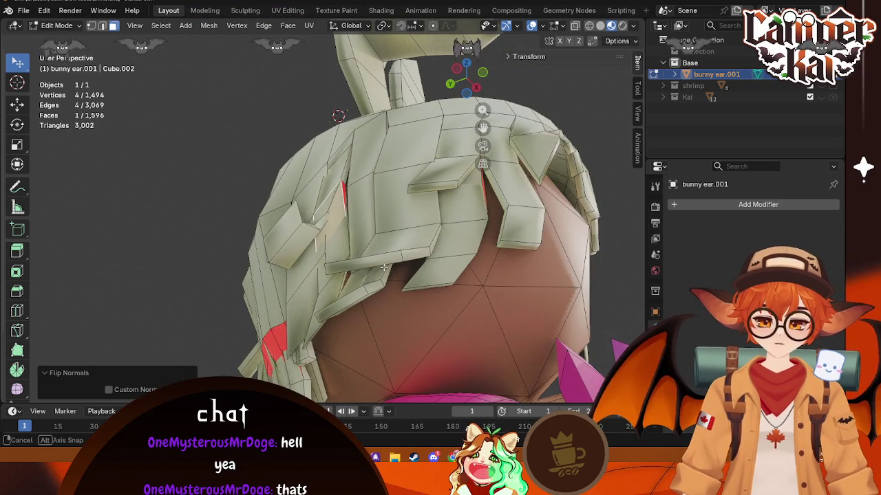
{"action": "left_click", "coordinate": [342, 183]}
{"action": "key", "text": "alt+n"}
{"action": "left_click", "coordinate": [346, 196]}
{"action": "mouse_move", "coordinate": [346, 197]}
{"action": "middle_mouse_down"}
{"action": "mouse_move", "coordinate": [431, 246]}
{"action": "mouse_move", "coordinate": [437, 224]}
{"action": "middle_mouse_up"}
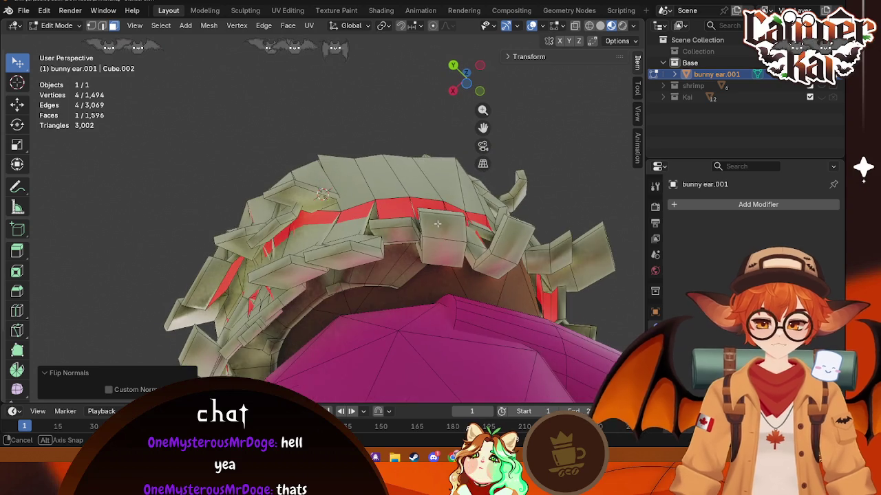
{"action": "left_click", "coordinate": [542, 289]}
{"action": "key", "text": "alt+n"}
{"action": "left_click", "coordinate": [547, 260]}
- Flip further red faces on the rear hair seen from behind
{"action": "left_click", "coordinate": [545, 297]}
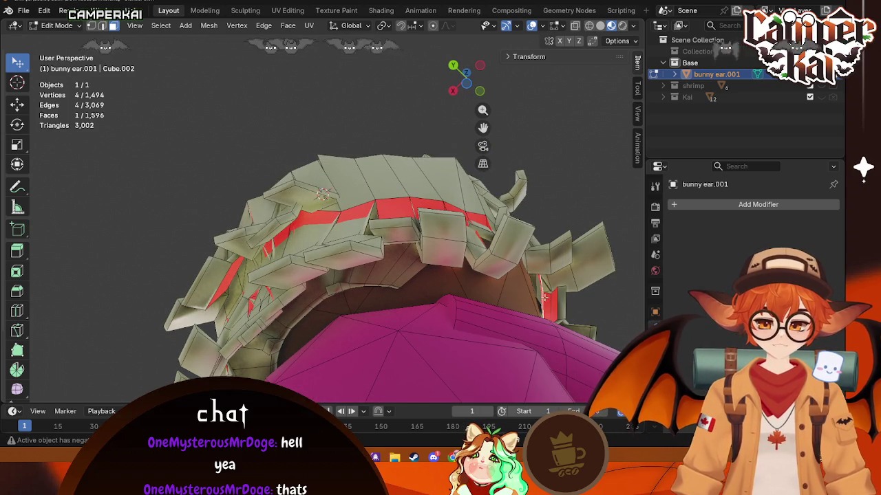
{"action": "key", "text": "alt+n"}
{"action": "left_click", "coordinate": [512, 264]}
{"action": "mouse_move", "coordinate": [513, 269]}
{"action": "middle_mouse_down"}
{"action": "mouse_move", "coordinate": [447, 348]}
{"action": "mouse_move", "coordinate": [517, 308]}
{"action": "mouse_move", "coordinate": [557, 259]}
{"action": "middle_mouse_up"}
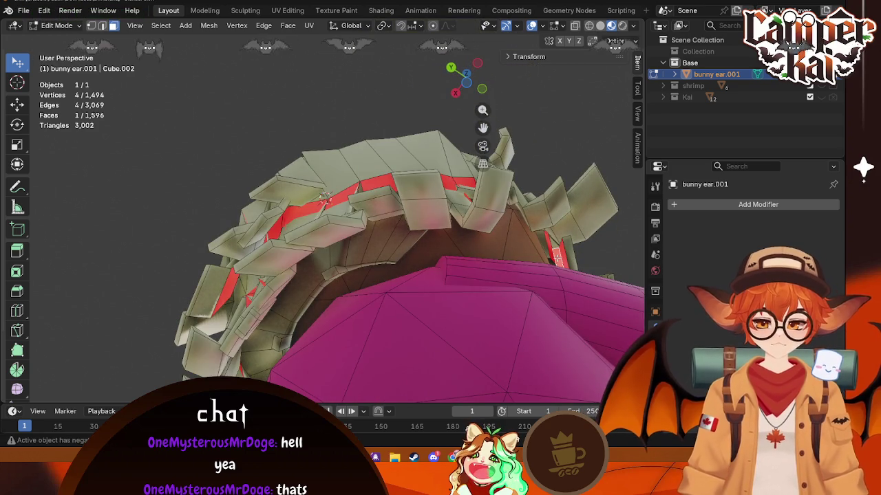
{"action": "key", "text": "alt+n"}
{"action": "left_click", "coordinate": [540, 256]}
{"action": "key", "text": "alt+n"}
{"action": "left_click", "coordinate": [549, 255]}
- Flip the red faces along the lower side of the hair outward
{"action": "middle_click_drag", "start_coordinate": [549, 255], "coordinate": [454, 265]}
{"action": "key", "text": "alt+n"}
{"action": "left_click", "coordinate": [435, 264]}
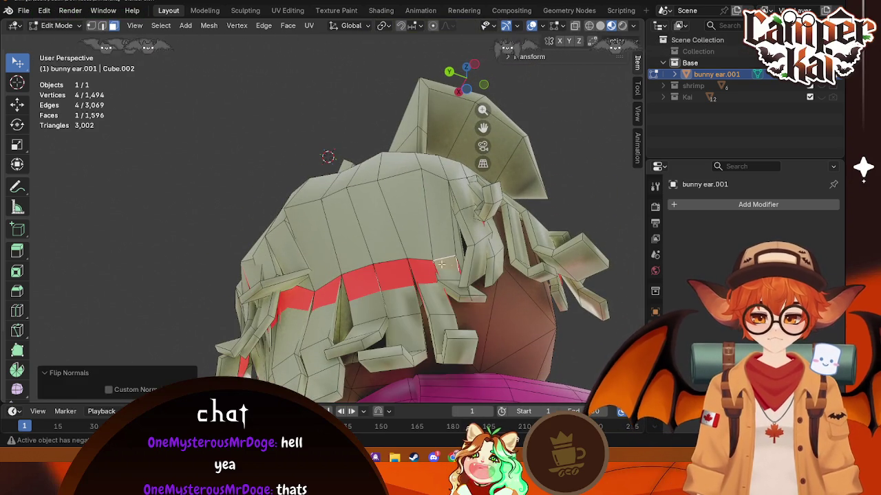
{"action": "left_click", "coordinate": [412, 260]}
{"action": "key", "text": "alt+n"}
{"action": "left_click", "coordinate": [413, 284]}
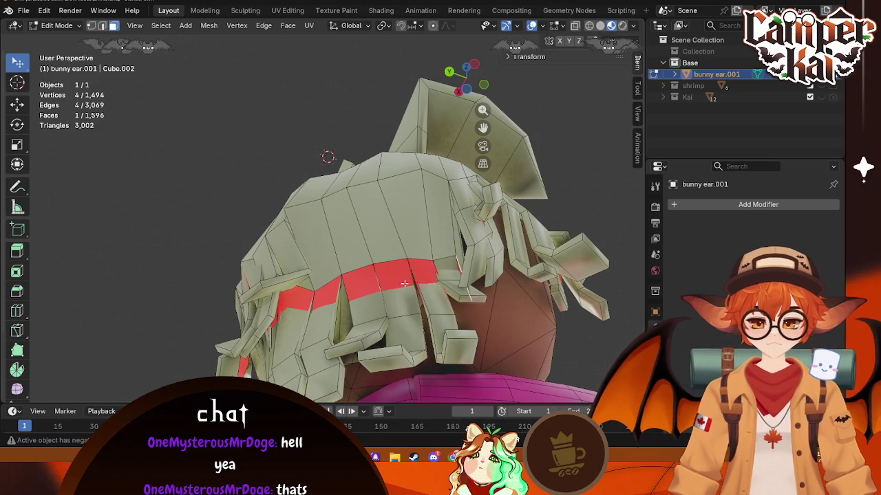
{"action": "key", "text": "alt+n"}
{"action": "left_click", "coordinate": [406, 274]}
- Flip the last nearby hair faces, leaving only thin red slivers between strands
{"action": "key", "text": "alt+n"}
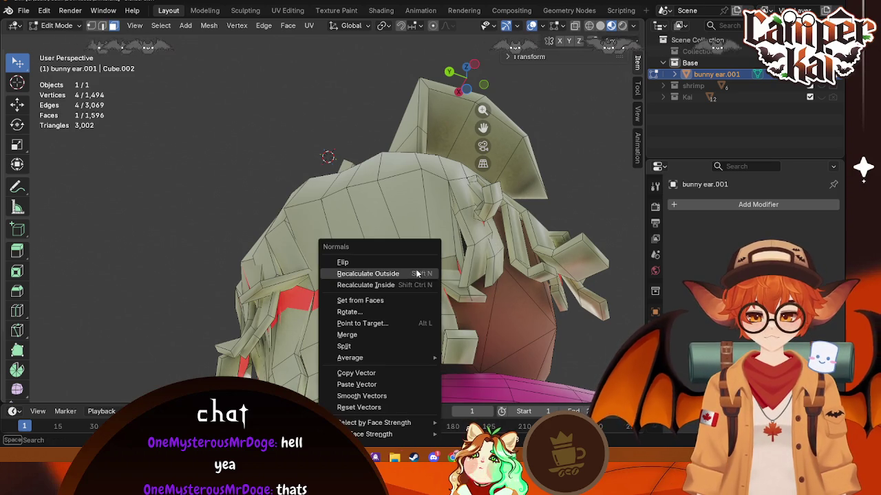
{"action": "left_click", "coordinate": [380, 263]}
{"action": "key", "text": "alt+n"}
{"action": "left_click", "coordinate": [323, 262]}
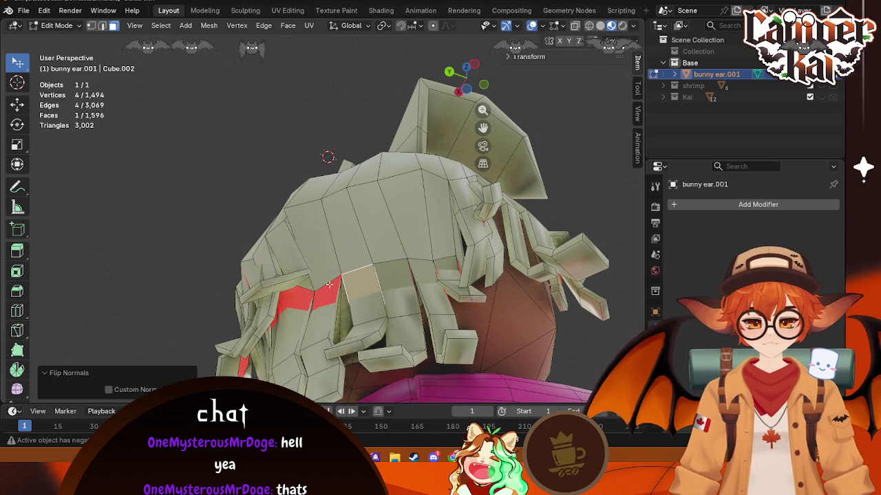
{"action": "key", "text": "alt+n"}
{"action": "left_click", "coordinate": [268, 256]}
{"action": "mouse_move", "coordinate": [269, 255]}
{"action": "middle_mouse_down"}
{"action": "mouse_move", "coordinate": [350, 275]}
{"action": "mouse_move", "coordinate": [491, 268]}
{"action": "middle_mouse_up"}
{"action": "key", "text": "alt+n"}
- Flip the normals of the red faces under and inside the hair with Alt+N > Flip
{"action": "left_click", "coordinate": [344, 260]}
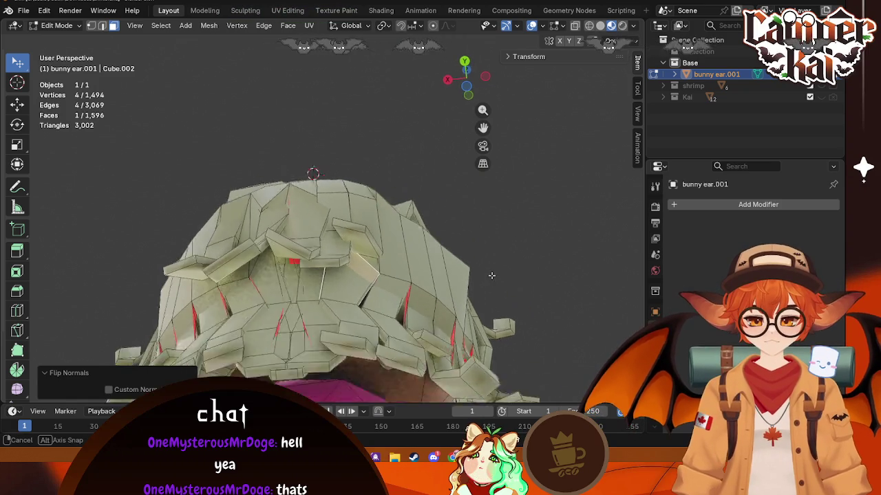
{"action": "middle_click_drag", "start_coordinate": [330, 242], "coordinate": [300, 194]}
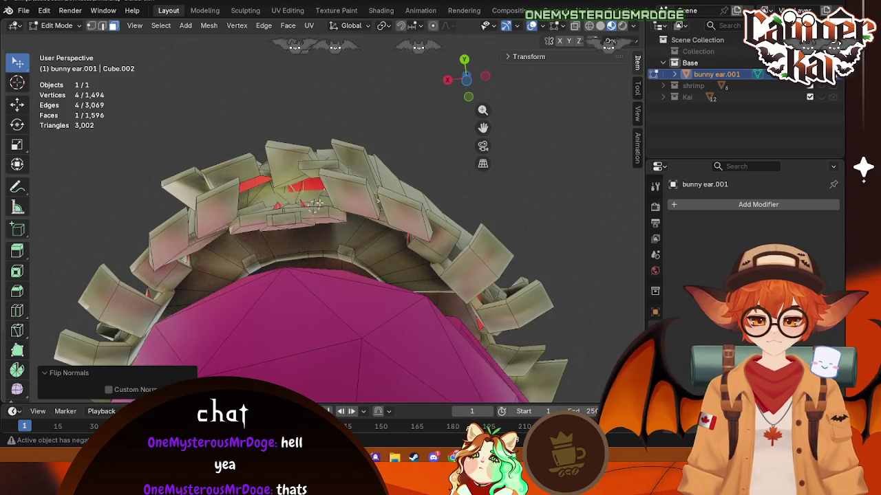
{"action": "key", "text": "alt+n"}
{"action": "left_click", "coordinate": [300, 193]}
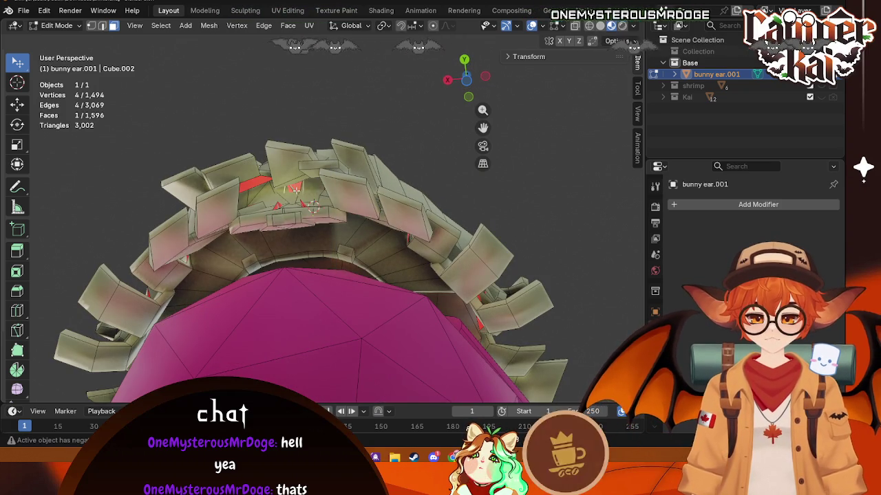
{"action": "key", "text": "alt+n"}
{"action": "left_click", "coordinate": [295, 190]}
{"action": "mouse_move", "coordinate": [295, 190]}
{"action": "middle_mouse_down"}
{"action": "mouse_move", "coordinate": [361, 250]}
{"action": "mouse_move", "coordinate": [249, 181]}
{"action": "mouse_move", "coordinate": [362, 289]}
{"action": "middle_mouse_up"}
{"action": "key", "text": "alt+n"}
{"action": "left_click", "coordinate": [249, 180]}
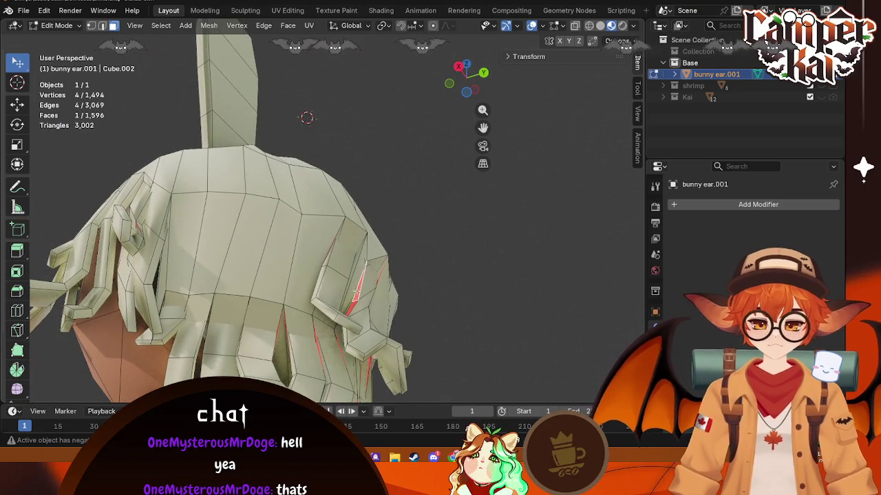
{"action": "key", "text": "alt+n"}
{"action": "left_click", "coordinate": [338, 261]}
- Undo wrong flips and flip the remaining inverted inner hair faces outward
{"action": "key", "text": "ctrl+z"}
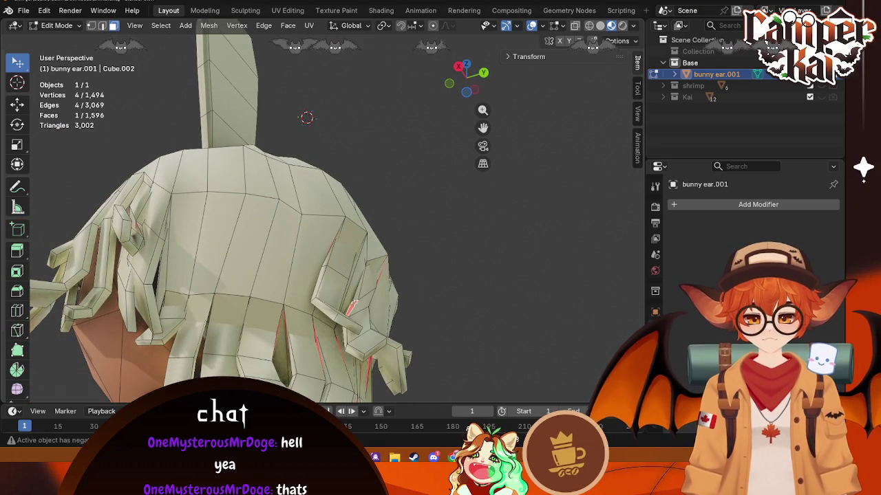
{"action": "key", "text": "alt+n"}
{"action": "left_click", "coordinate": [335, 263]}
{"action": "middle_click_drag", "start_coordinate": [335, 264], "coordinate": [201, 253]}
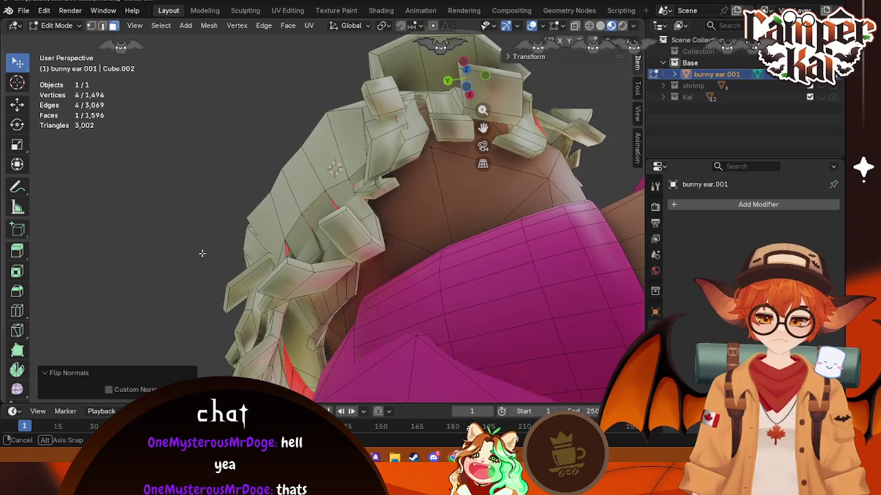
{"action": "key", "text": "ctrl+z"}
{"action": "key", "text": "alt+n"}
{"action": "left_click", "coordinate": [284, 250]}
{"action": "middle_click_drag", "start_coordinate": [283, 249], "coordinate": [335, 276]}
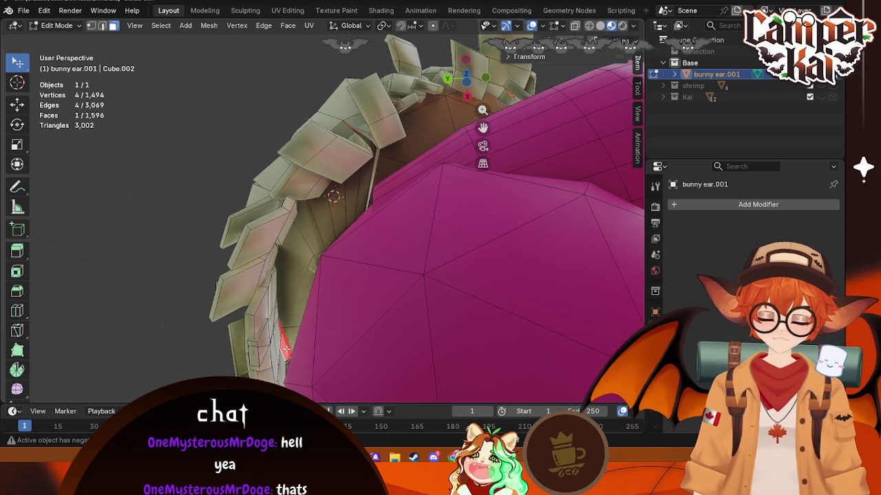
{"action": "key", "text": "alt+n"}
{"action": "left_click", "coordinate": [211, 262]}
{"action": "mouse_move", "coordinate": [211, 262]}
{"action": "middle_mouse_down"}
{"action": "mouse_move", "coordinate": [380, 318]}
{"action": "mouse_move", "coordinate": [464, 333]}
{"action": "mouse_move", "coordinate": [249, 351]}
{"action": "mouse_move", "coordinate": [214, 275]}
{"action": "mouse_move", "coordinate": [252, 350]}
{"action": "middle_mouse_up"}
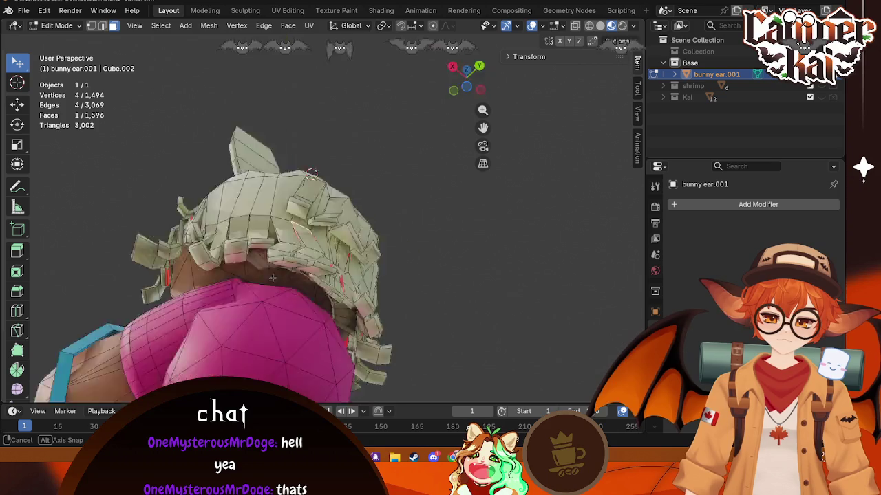
- Try flipping a hair strand's top face, revert it, and deselect all
{"action": "mouse_move", "coordinate": [403, 263]}
{"action": "middle_mouse_down"}
{"action": "mouse_move", "coordinate": [236, 262]}
{"action": "mouse_move", "coordinate": [385, 183]}
{"action": "middle_mouse_up"}
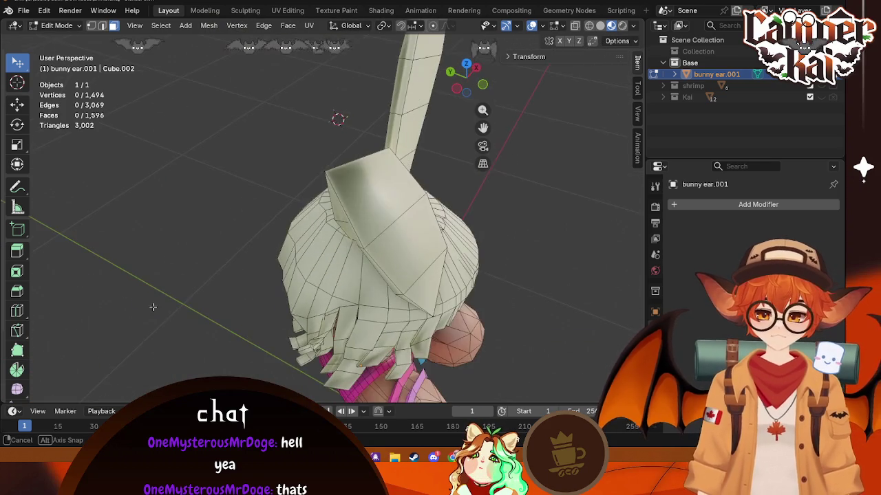
{"action": "left_click", "coordinate": [384, 182]}
{"action": "key", "text": "alt+n"}
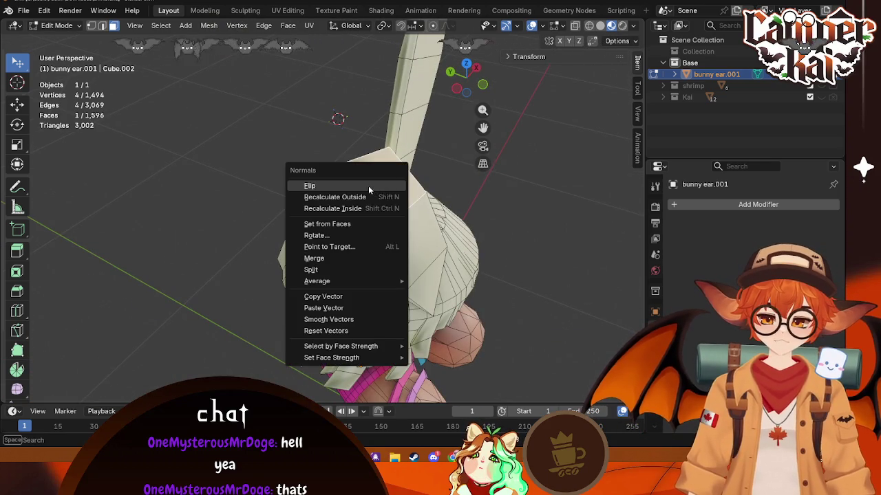
{"action": "left_click", "coordinate": [368, 186]}
{"action": "key", "text": "alt+n"}
{"action": "left_click", "coordinate": [344, 225]}
{"action": "key", "text": "alt+a"}
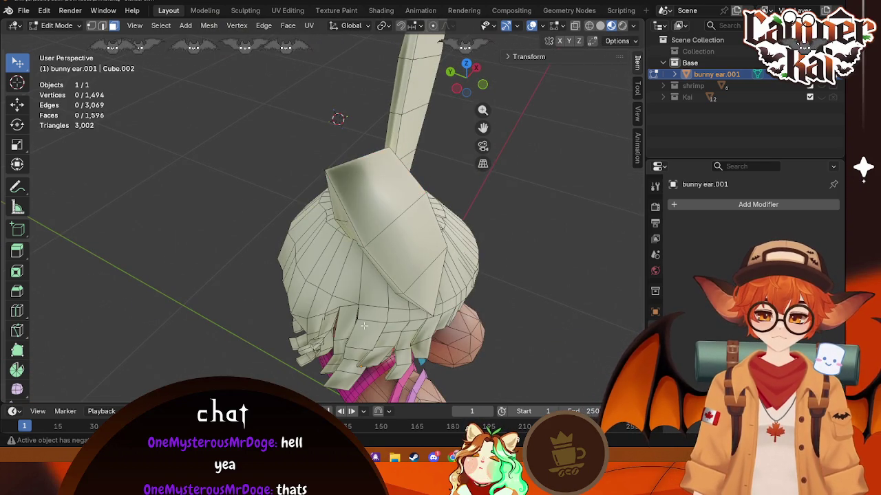
- View both bunny ears from behind and begin an edge loop across the ear
{"action": "middle_click_drag", "start_coordinate": [380, 219], "coordinate": [394, 284]}
{"action": "middle_click_drag", "start_coordinate": [457, 191], "coordinate": [204, 268]}
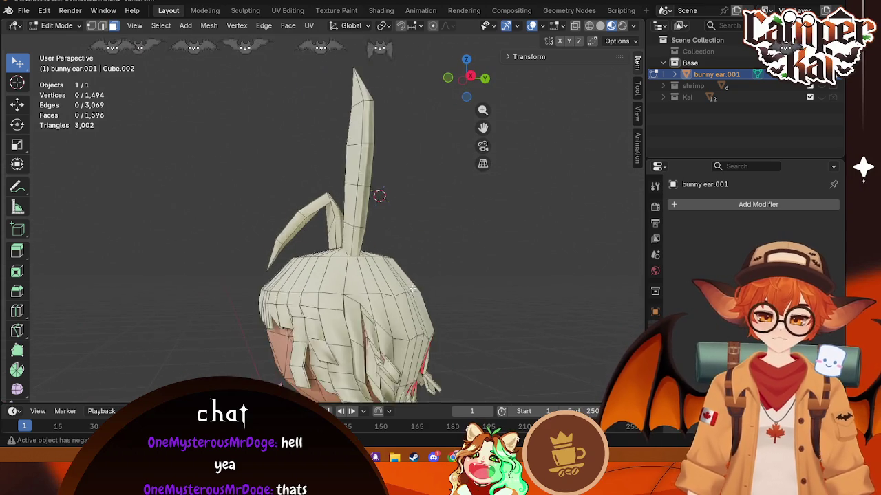
{"action": "middle_click_drag", "start_coordinate": [205, 268], "coordinate": [344, 196]}
{"action": "key", "text": "ctrl+r"}
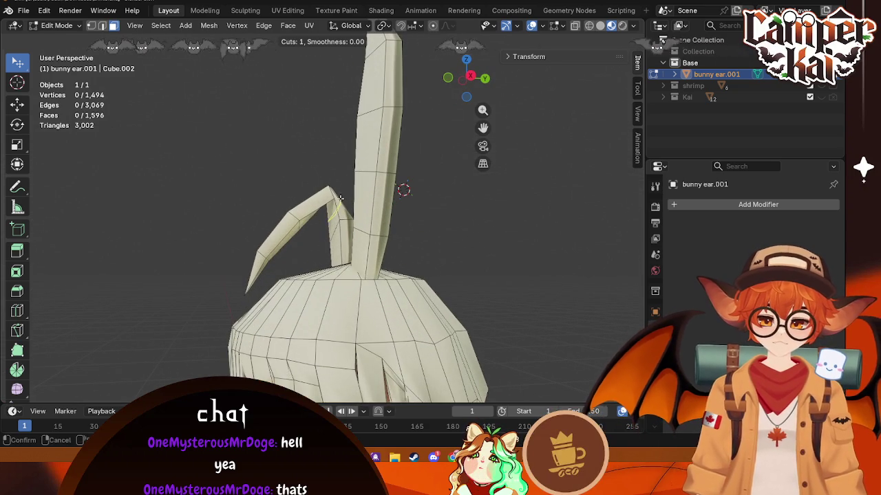
- Place an ear edge loop scaled to 1.706 and shrink the ear tip to 0.573
{"action": "left_click", "coordinate": [342, 187]}
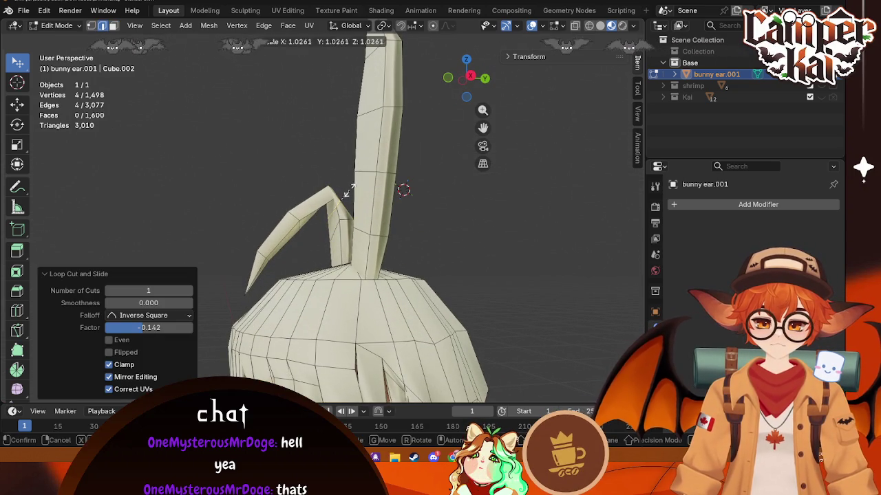
{"action": "left_click", "coordinate": [364, 186]}
{"action": "left_click", "coordinate": [471, 77]}
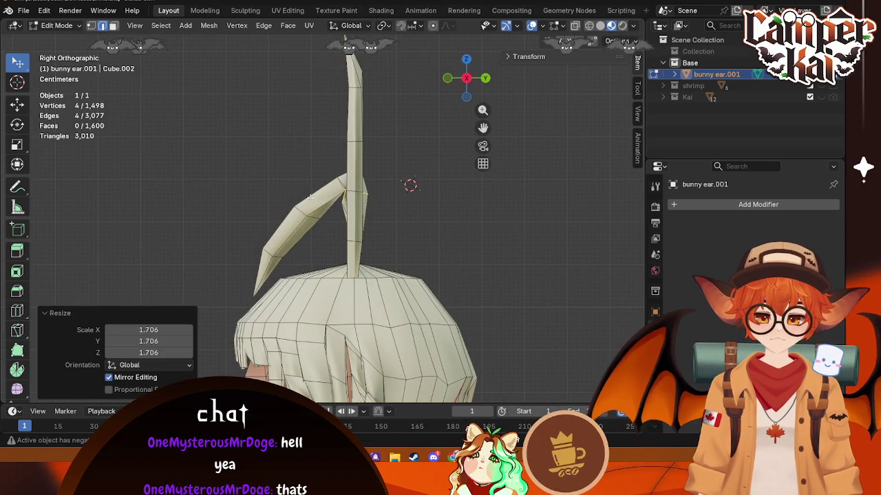
{"action": "left_click_drag", "start_coordinate": [379, 200], "coordinate": [381, 200]}
{"action": "mouse_move", "coordinate": [380, 200]}
{"action": "middle_mouse_down"}
{"action": "mouse_move", "coordinate": [326, 215]}
{"action": "mouse_move", "coordinate": [358, 215]}
{"action": "middle_mouse_up"}
{"action": "key", "text": "s"}
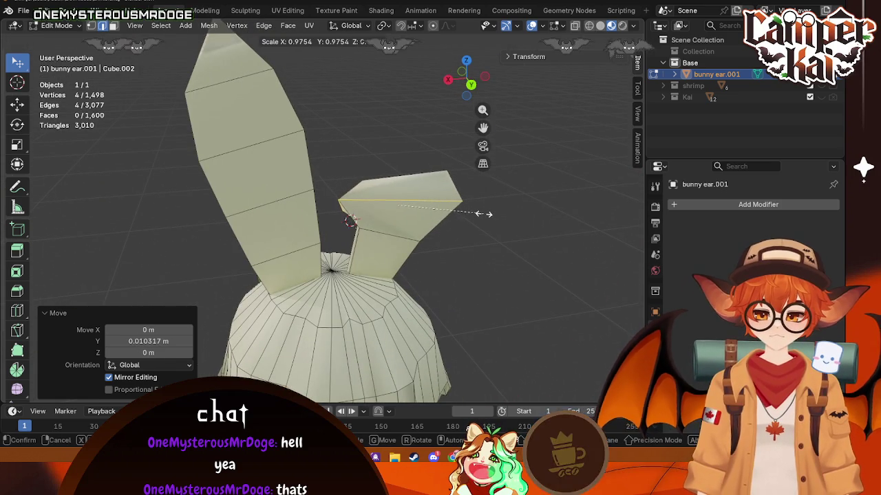
{"action": "left_click", "coordinate": [447, 216]}
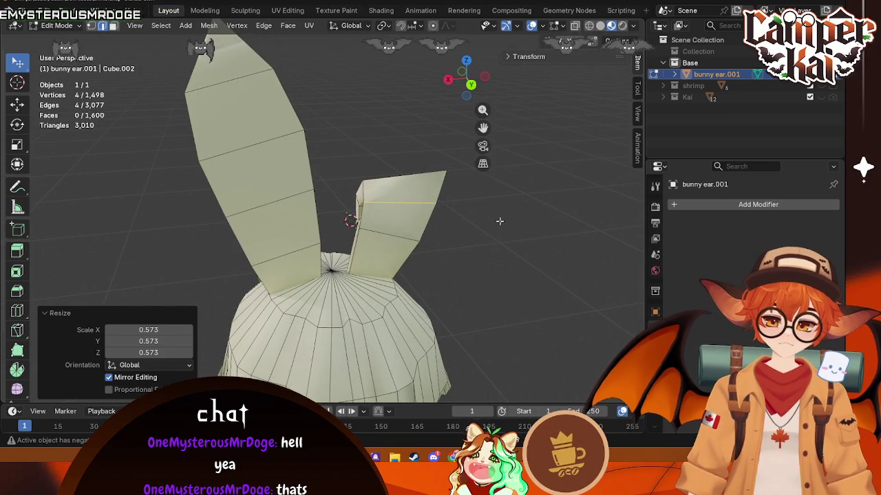
- In side view, move the ear vertices up, then lower one and shift it along Y
{"action": "middle_click_drag", "start_coordinate": [447, 215], "coordinate": [371, 202]}
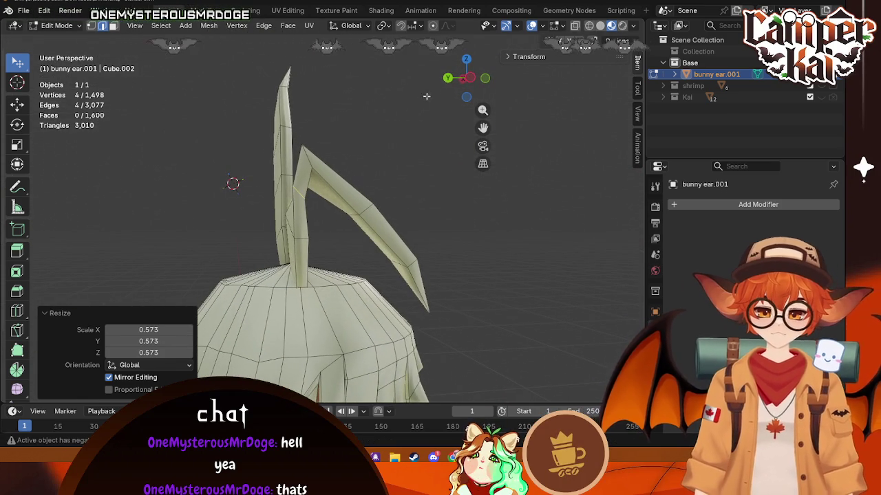
{"action": "left_click", "coordinate": [468, 77]}
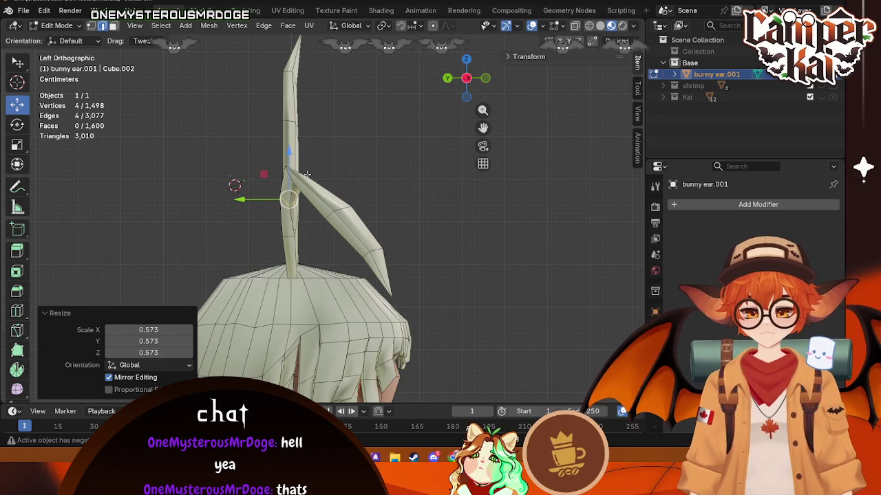
{"action": "key", "text": "g"}
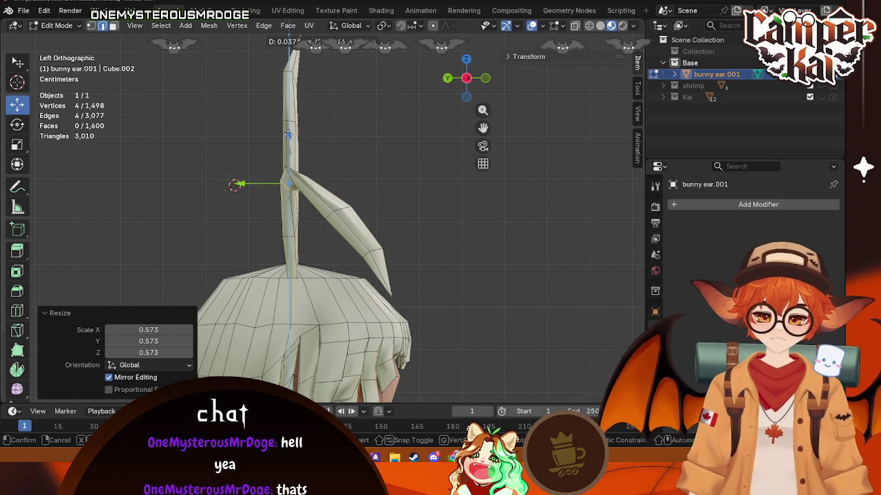
{"action": "left_click", "coordinate": [287, 137]}
{"action": "middle_click_drag", "start_coordinate": [288, 138], "coordinate": [291, 176]}
{"action": "key", "text": "Tab"}
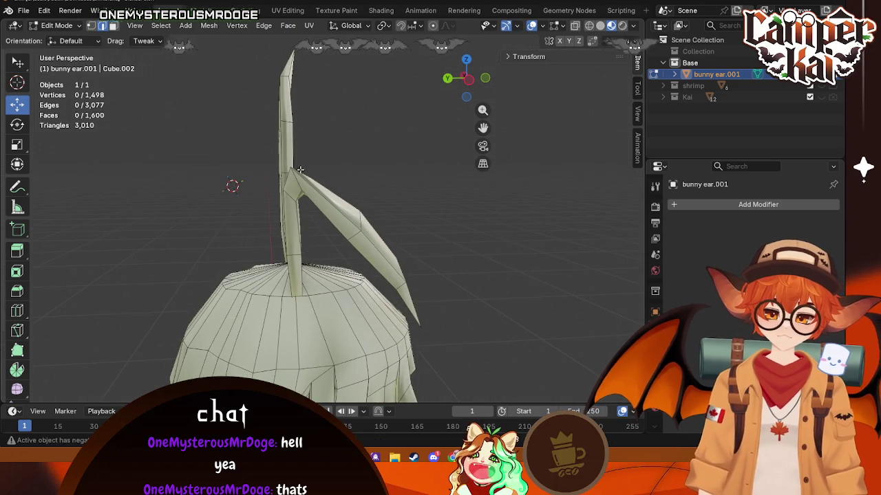
{"action": "key", "text": "Tab"}
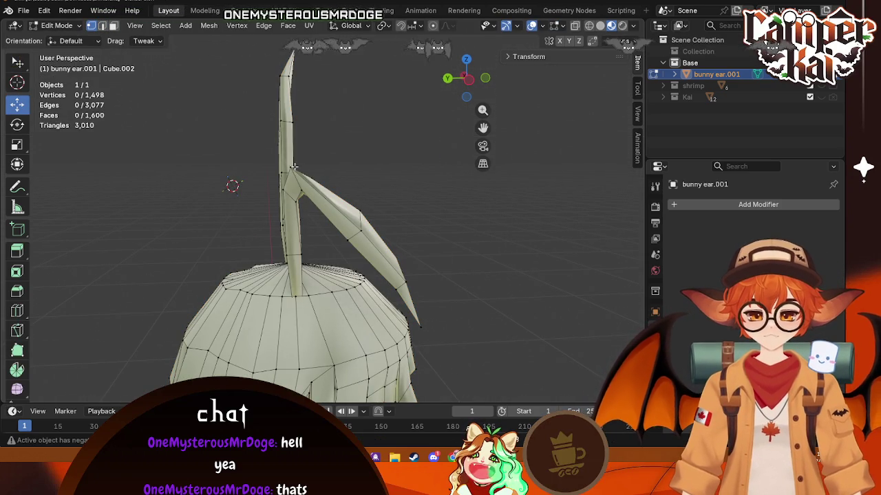
{"action": "key", "text": "g"}
{"action": "key", "text": "z"}
{"action": "left_click", "coordinate": [262, 176]}
{"action": "key", "text": "g"}
{"action": "key", "text": "y"}
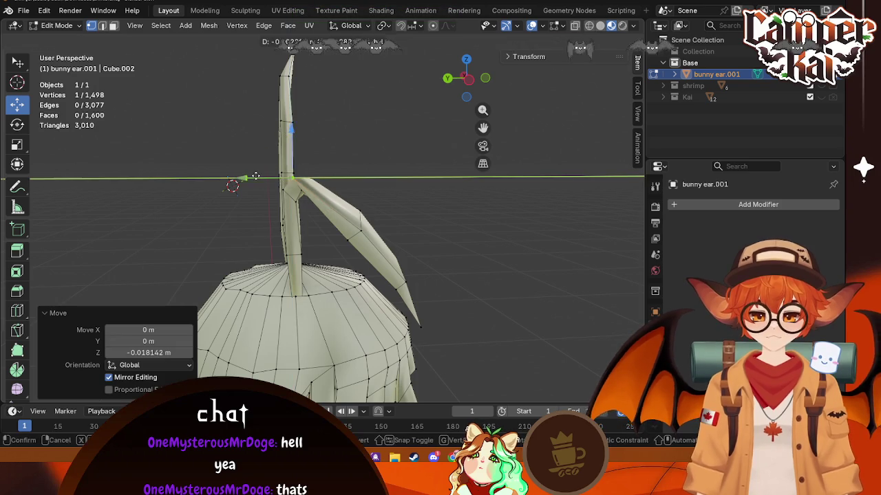
{"action": "left_click", "coordinate": [258, 174]}
- Switch the active tool to Box Select
{"action": "mouse_move", "coordinate": [258, 174]}
{"action": "middle_mouse_down"}
{"action": "mouse_move", "coordinate": [367, 225]}
{"action": "mouse_move", "coordinate": [444, 214]}
{"action": "middle_mouse_up"}
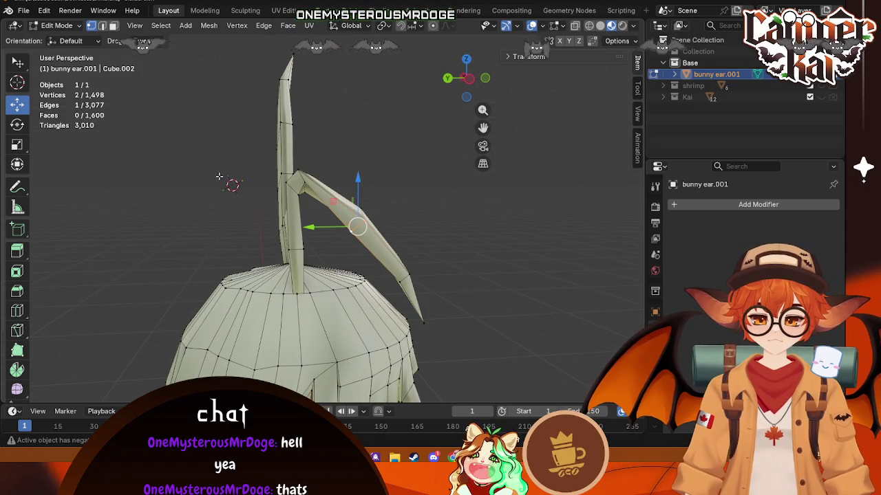
{"action": "left_click", "coordinate": [19, 64]}
{"action": "right_click", "coordinate": [13, 61]}
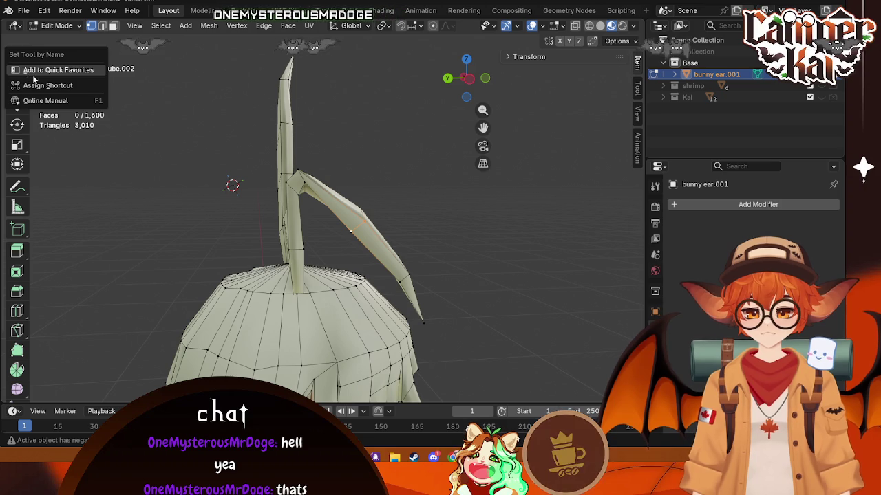
{"action": "left_click", "coordinate": [17, 63]}
{"action": "left_click", "coordinate": [17, 63]}
{"action": "left_click", "coordinate": [48, 90]}
- Box-select the vertices midway along the bent ear and move them to straighten it
{"action": "left_click", "coordinate": [339, 221], "text": "shift"}
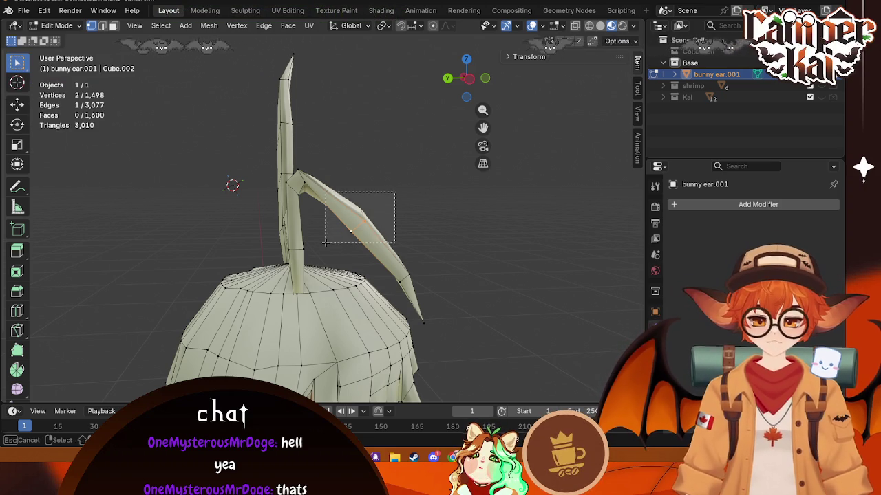
{"action": "mouse_move", "coordinate": [339, 221]}
{"action": "middle_mouse_down"}
{"action": "mouse_move", "coordinate": [266, 223]}
{"action": "mouse_move", "coordinate": [254, 202]}
{"action": "mouse_move", "coordinate": [325, 194]}
{"action": "middle_mouse_up"}
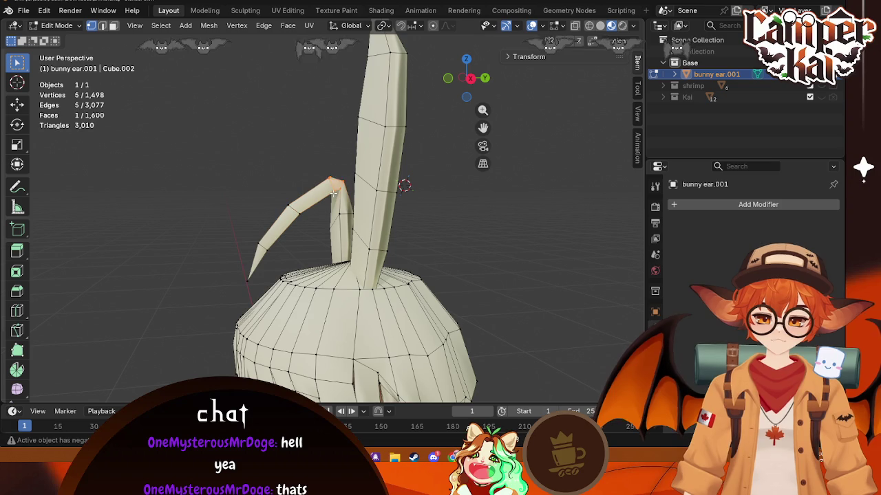
{"action": "key", "text": "g"}
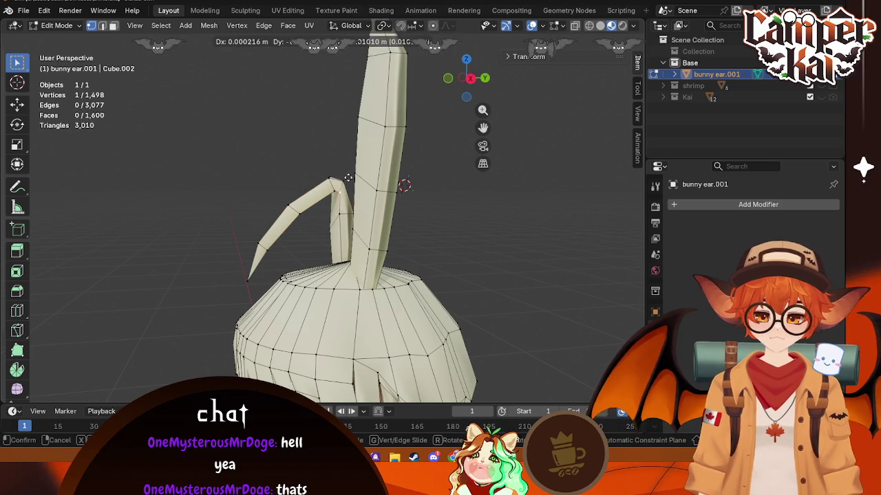
{"action": "left_click", "coordinate": [347, 179]}
{"action": "key", "text": "alt+a"}
{"action": "mouse_move", "coordinate": [403, 184]}
{"action": "middle_mouse_down"}
{"action": "mouse_move", "coordinate": [463, 169]}
{"action": "mouse_move", "coordinate": [324, 165]}
{"action": "middle_mouse_up"}
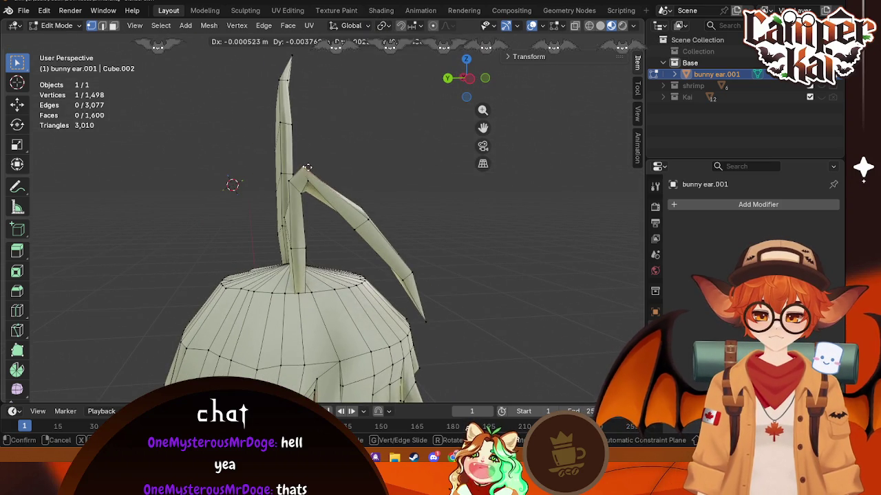
{"action": "left_click", "coordinate": [314, 168]}
{"action": "key", "text": "alt+a"}
{"action": "mouse_move", "coordinate": [397, 153]}
{"action": "middle_mouse_down"}
{"action": "mouse_move", "coordinate": [286, 181]}
{"action": "mouse_move", "coordinate": [396, 223]}
{"action": "middle_mouse_up"}
- Save crim.blend in Object Mode and switch over to Unreal Engine
{"action": "key", "text": "ctrl+s"}
{"action": "scroll", "coordinate": [396, 223], "scroll_direction": "down", "scroll_amount": 4}
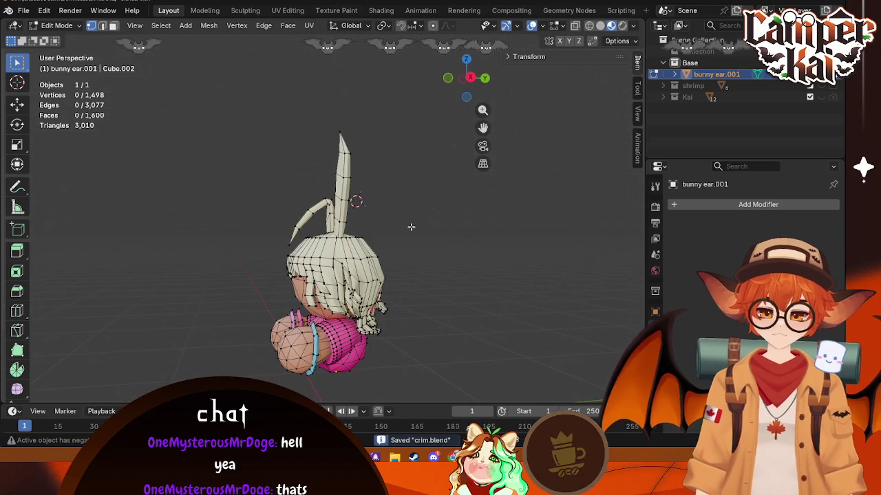
{"action": "mouse_move", "coordinate": [428, 278]}
{"action": "middle_mouse_down"}
{"action": "mouse_move", "coordinate": [106, 310]}
{"action": "mouse_move", "coordinate": [393, 319]}
{"action": "middle_mouse_up"}
{"action": "key", "text": "Tab"}
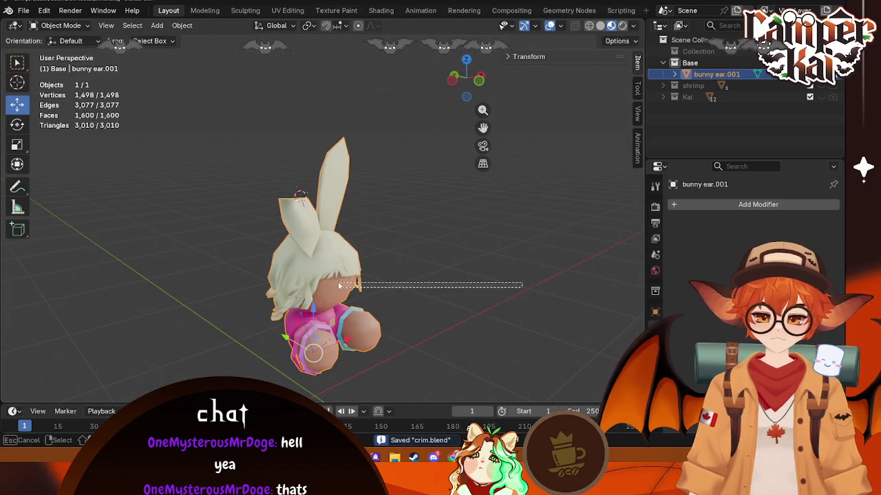
{"action": "middle_click_drag", "start_coordinate": [339, 286], "coordinate": [427, 284]}
{"action": "mouse_move", "coordinate": [527, 82]}
{"action": "middle_mouse_down"}
{"action": "mouse_move", "coordinate": [231, 258]}
{"action": "mouse_move", "coordinate": [289, 236]}
{"action": "middle_mouse_up"}
{"action": "key", "text": "ctrl+s"}
{"action": "left_click", "coordinate": [24, 11]}
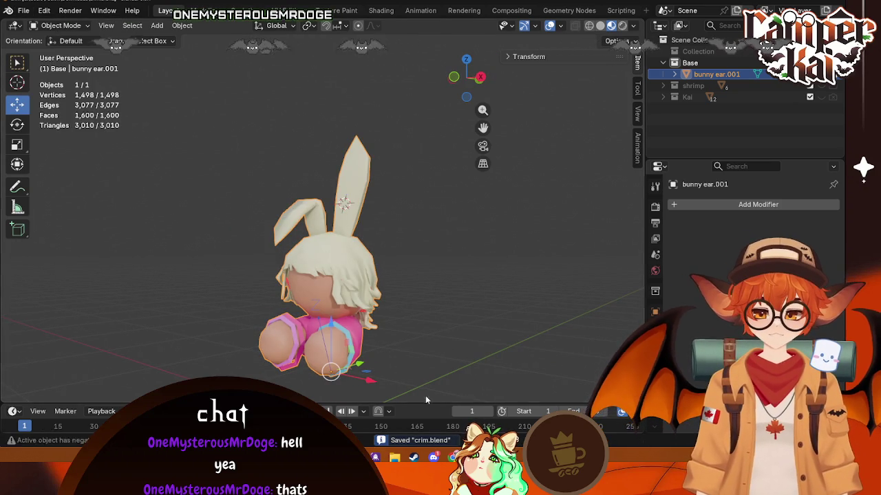
{"action": "left_click", "coordinate": [564, 368]}
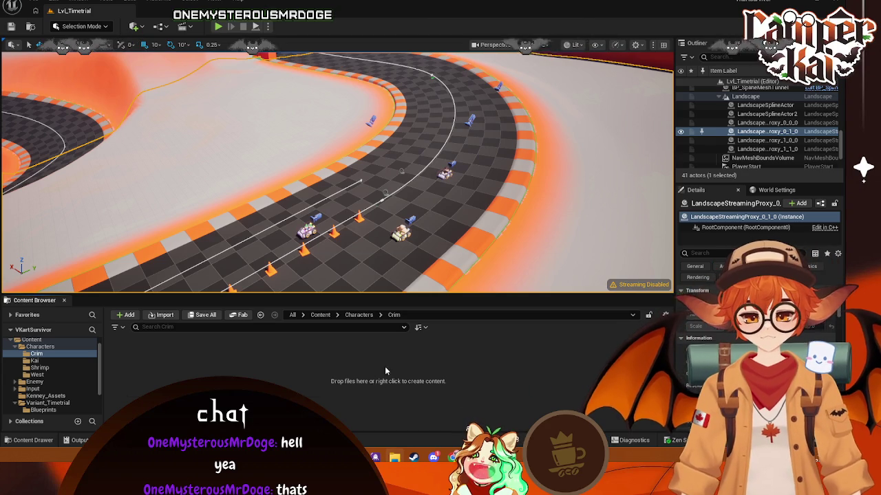
- Import Crim.fbx into the Crim folder and open the Crim mesh preview
{"action": "left_click_drag", "start_coordinate": [403, 379], "coordinate": [382, 369]}
{"action": "left_click", "coordinate": [595, 384]}
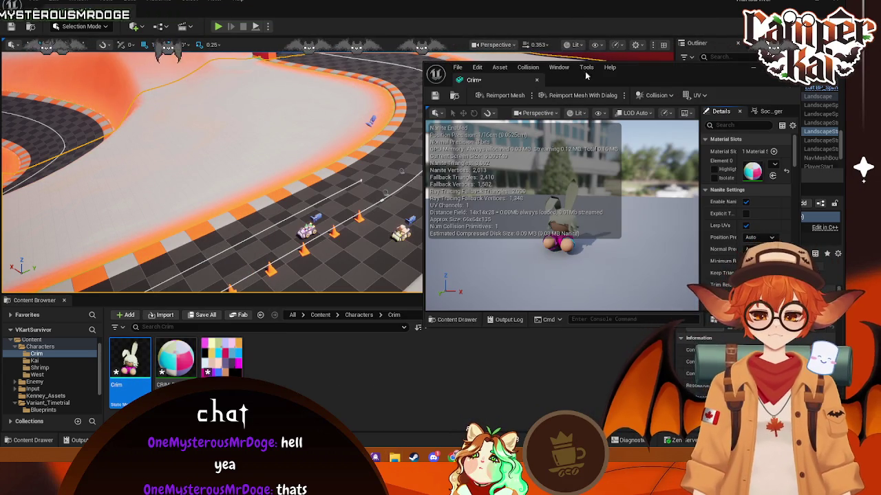
{"action": "double_click", "coordinate": [130, 358]}
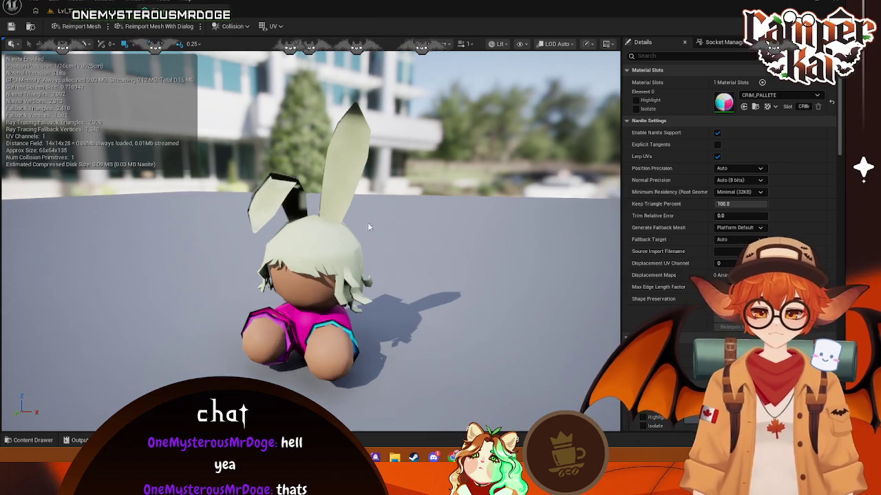
{"action": "left_click_drag", "start_coordinate": [310, 227], "coordinate": [385, 234]}
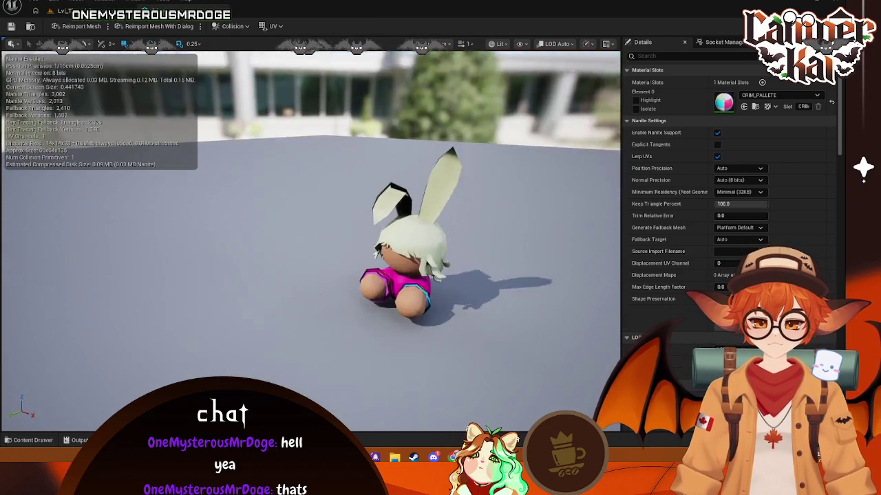
{"action": "left_click_drag", "start_coordinate": [310, 227], "coordinate": [206, 230]}
{"action": "scroll", "coordinate": [309, 227], "scroll_direction": "up", "scroll_amount": 5}
{"action": "scroll", "coordinate": [309, 227], "scroll_direction": "down", "scroll_amount": 5}
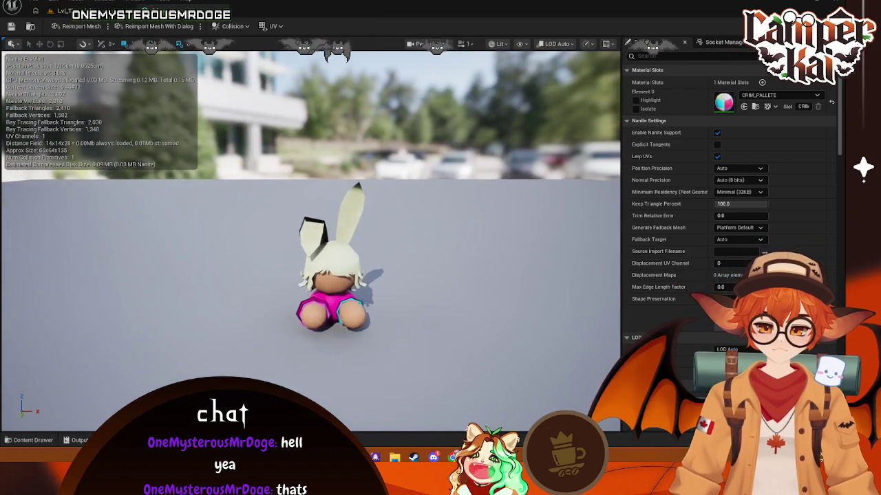
{"action": "scroll", "coordinate": [310, 227], "scroll_direction": "up", "scroll_amount": 3}
- Inspect the back of the bunny ears and capture a screenshot of the character
{"action": "left_click_drag", "start_coordinate": [310, 227], "coordinate": [412, 227]}
{"action": "scroll", "coordinate": [309, 227], "scroll_direction": "down", "scroll_amount": 3}
{"action": "left_click_drag", "start_coordinate": [310, 227], "coordinate": [378, 220]}
{"action": "left_click_drag", "start_coordinate": [310, 227], "coordinate": [330, 227]}
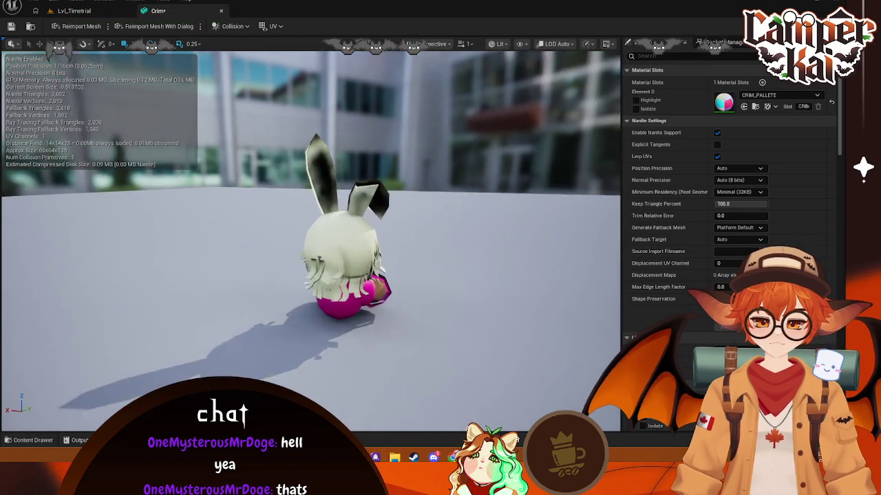
{"action": "scroll", "coordinate": [309, 227], "scroll_direction": "up", "scroll_amount": 5}
{"action": "scroll", "coordinate": [309, 227], "scroll_direction": "down", "scroll_amount": 5}
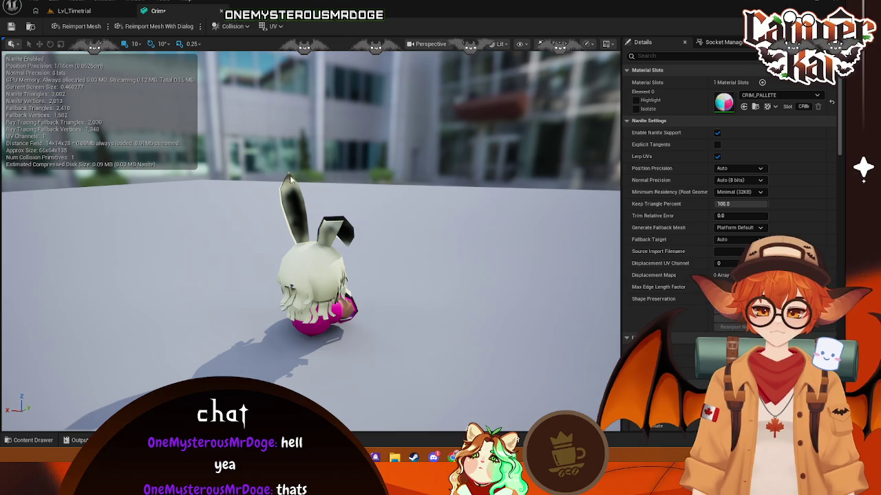
{"action": "key", "text": "Print"}
{"action": "left_click_drag", "start_coordinate": [242, 157], "coordinate": [387, 353]}
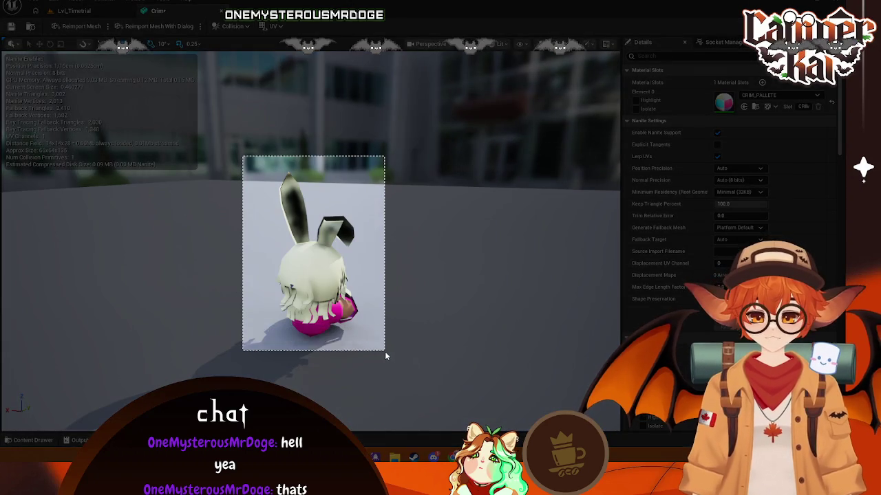
{"action": "left_click", "coordinate": [214, 367]}
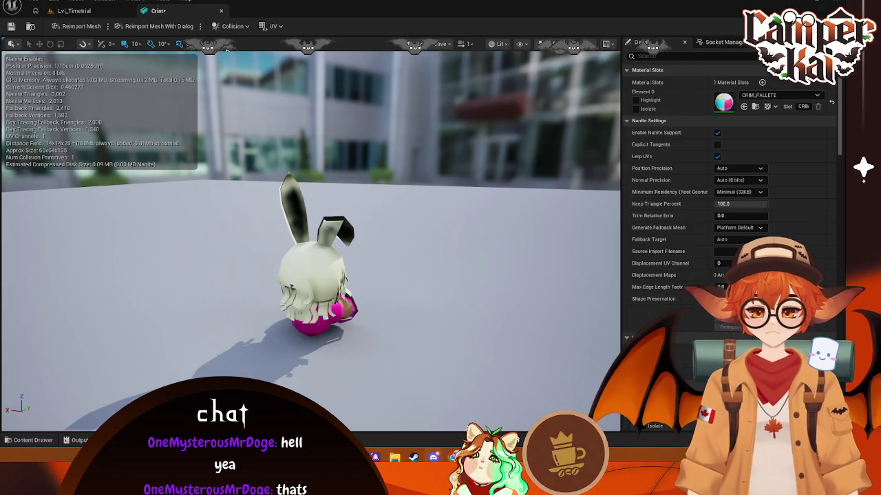
- Close the mesh editor, delete the imported Crim assets, and return to Blender
{"action": "left_click", "coordinate": [221, 10]}
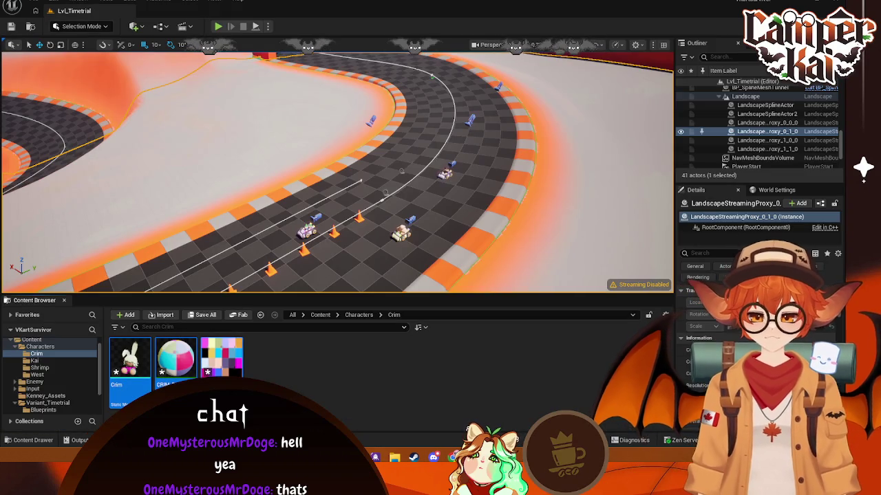
{"action": "key", "text": "Delete"}
{"action": "left_click", "coordinate": [358, 368]}
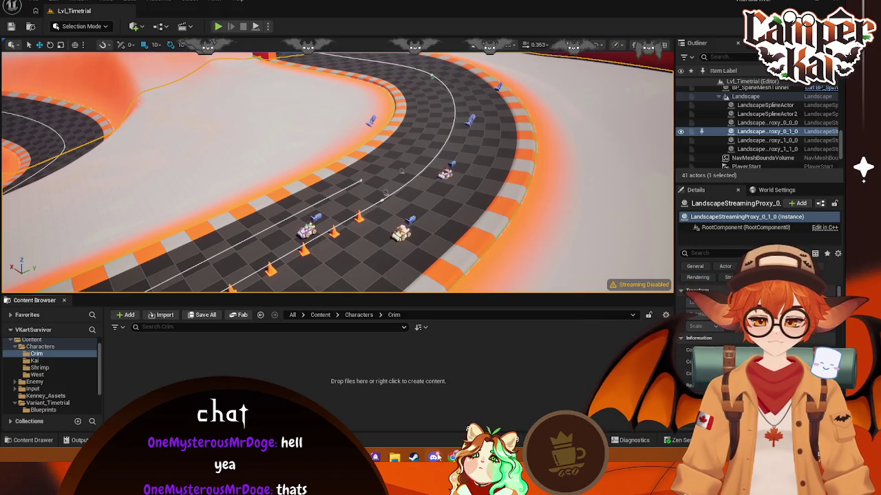
{"action": "key", "text": "alt+Tab"}
- Export the character as an FBX to BlenderModels, then return to Unreal Engine
{"action": "left_click", "coordinate": [24, 10]}
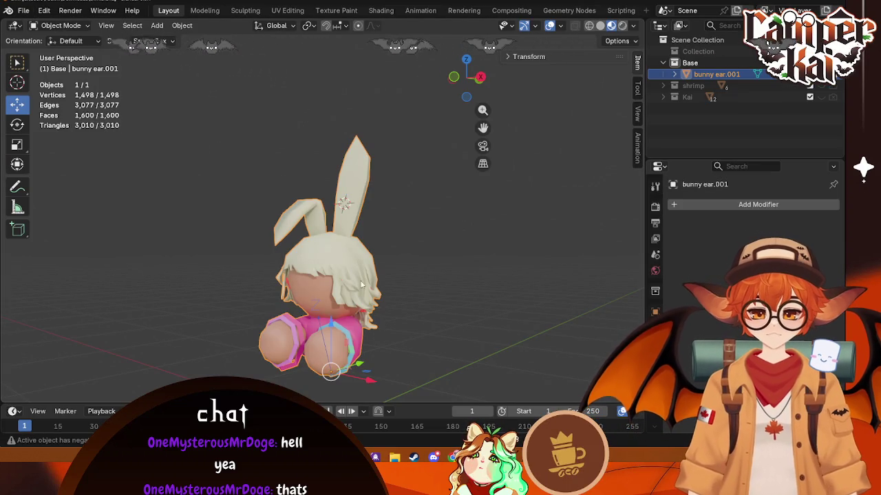
{"action": "left_click", "coordinate": [35, 14]}
{"action": "mouse_move", "coordinate": [42, 185]}
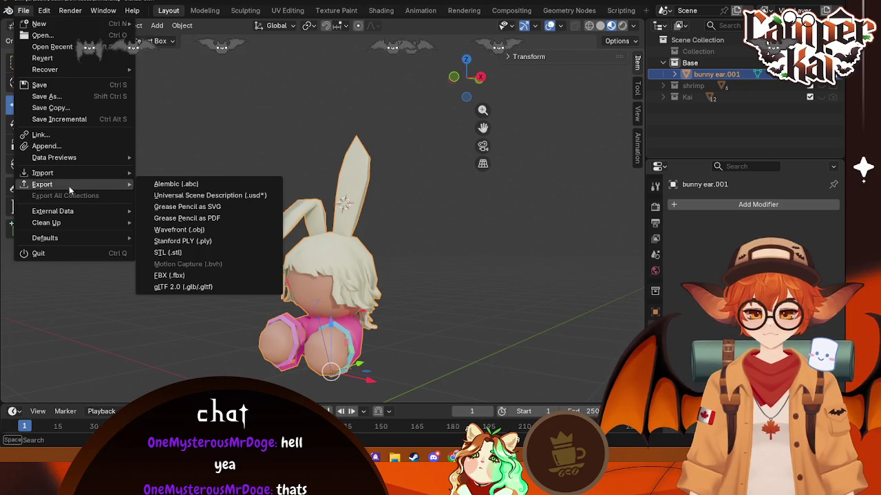
{"action": "left_click", "coordinate": [169, 275]}
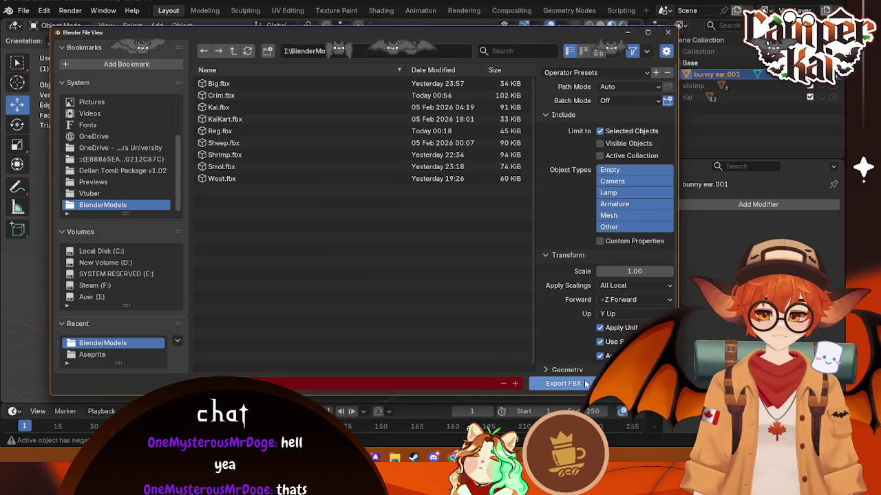
{"action": "left_click", "coordinate": [585, 384]}
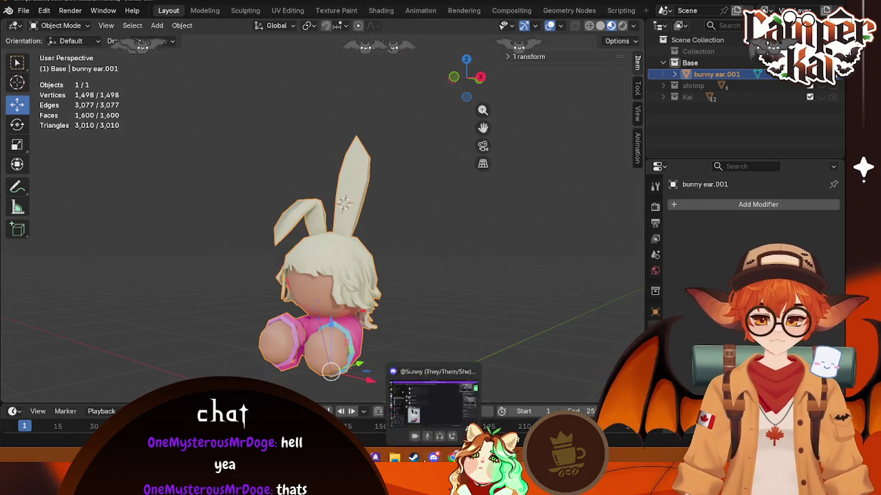
{"action": "left_click", "coordinate": [405, 451]}
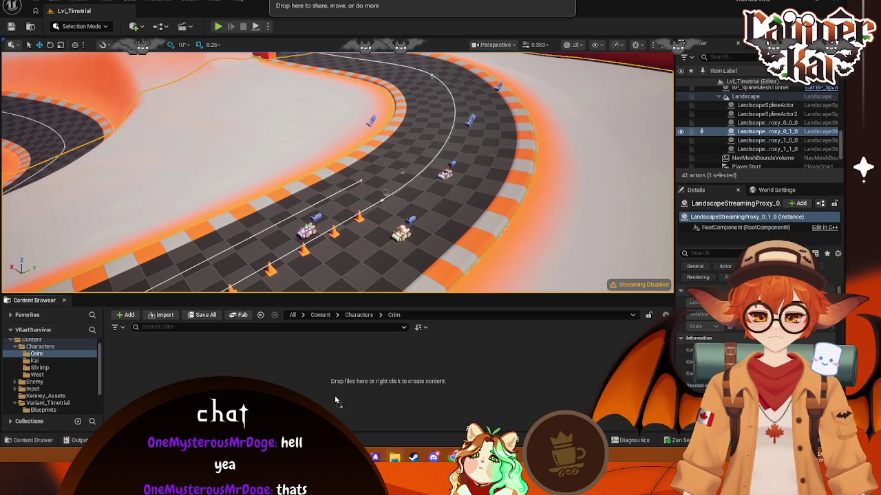
- Import Crim.fbx into the Crim folder, look over the mesh preview, and close it
{"action": "left_click_drag", "start_coordinate": [405, 450], "coordinate": [334, 396]}
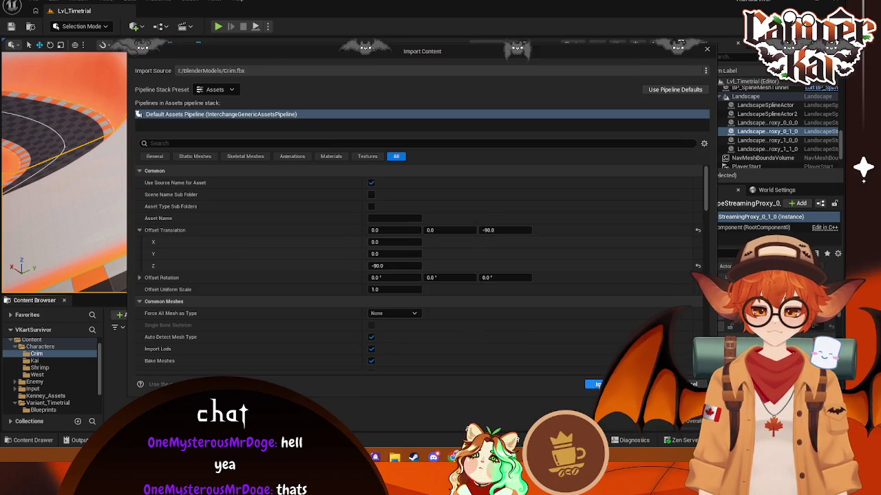
{"action": "left_click", "coordinate": [595, 384]}
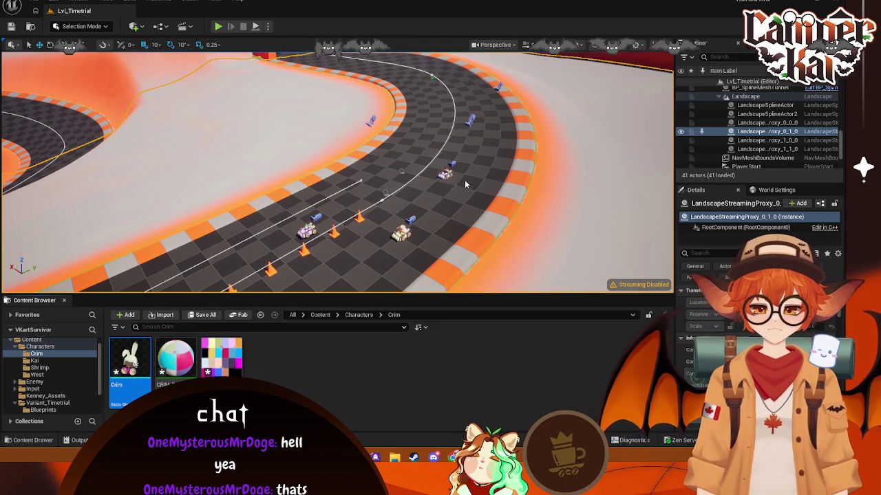
{"action": "left_click_drag", "start_coordinate": [603, 226], "coordinate": [606, 207]}
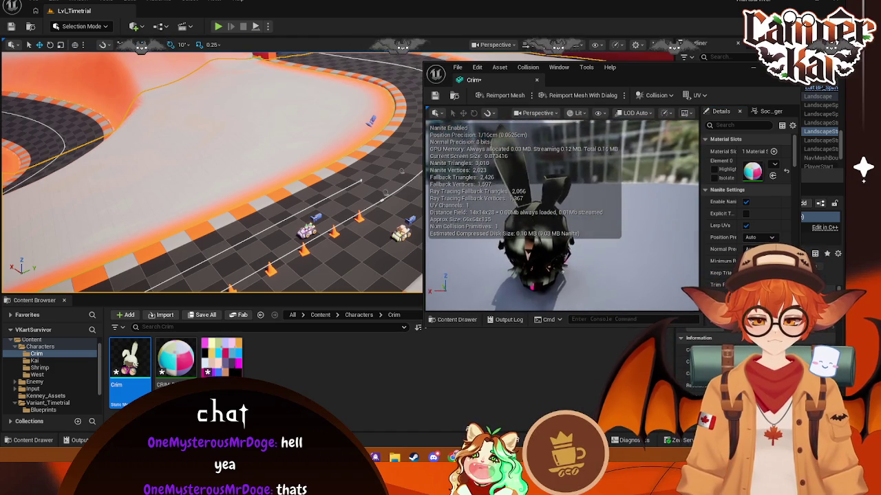
{"action": "mouse_move", "coordinate": [605, 207]}
{"action": "left_mouse_down"}
{"action": "mouse_move", "coordinate": [605, 227]}
{"action": "mouse_move", "coordinate": [619, 206]}
{"action": "mouse_move", "coordinate": [571, 238]}
{"action": "left_mouse_up"}
{"action": "left_click", "coordinate": [407, 327]}
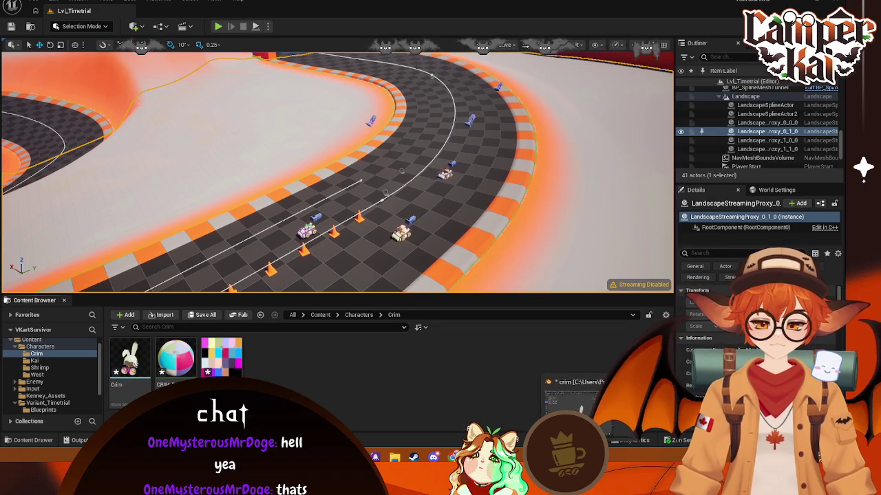
- In Blender's Edit Mode, select the whole bunny mesh and flip its normals
{"action": "left_click", "coordinate": [574, 409]}
{"action": "key", "text": "Tab"}
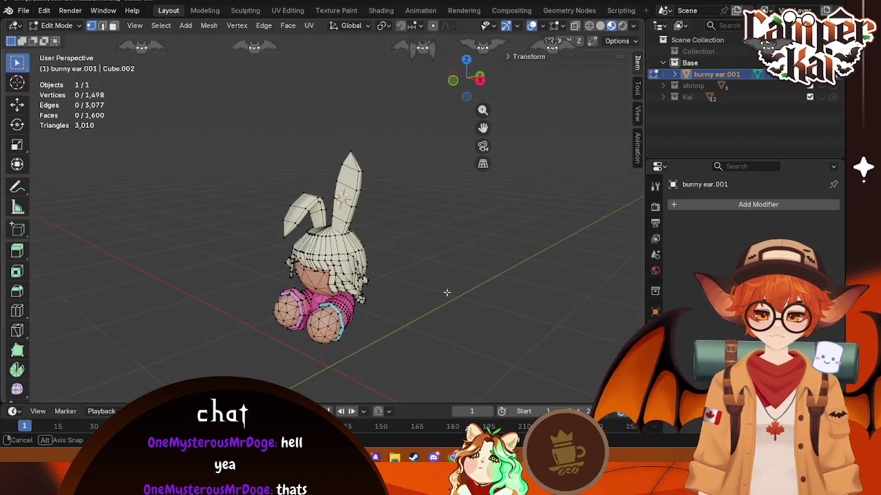
{"action": "key", "text": "Escape"}
{"action": "left_click", "coordinate": [114, 26]}
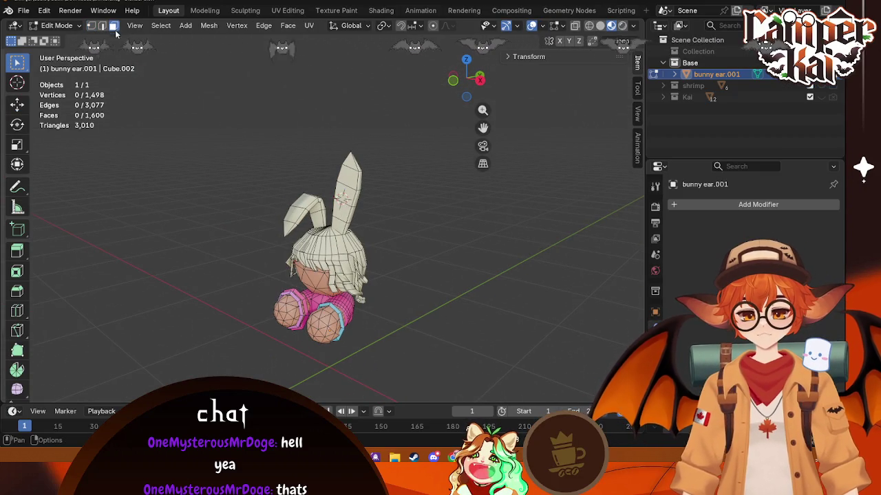
{"action": "left_click", "coordinate": [575, 25]}
{"action": "left_click_drag", "start_coordinate": [268, 86], "coordinate": [408, 384]}
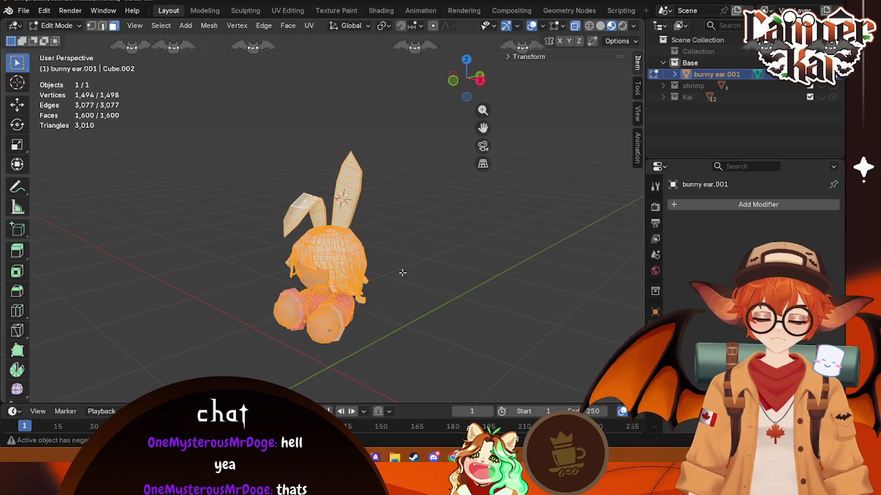
{"action": "left_click", "coordinate": [445, 277]}
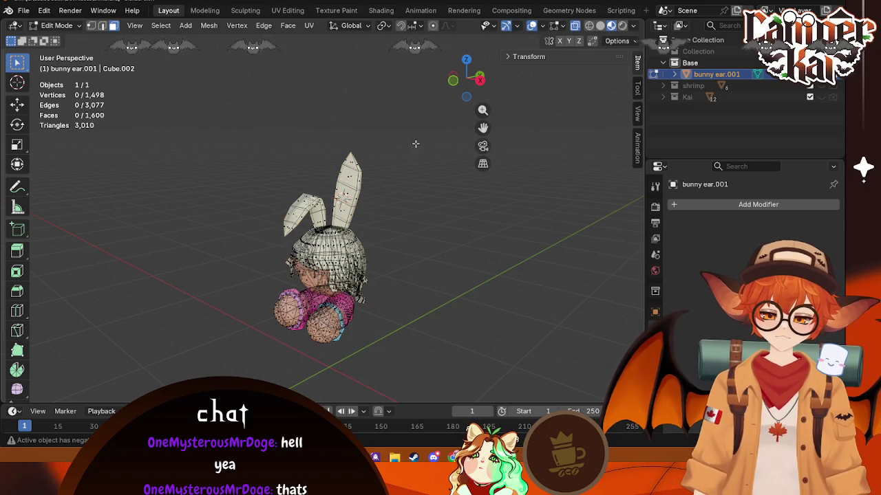
{"action": "key", "text": "a"}
{"action": "key", "text": "alt+n"}
{"action": "left_click", "coordinate": [332, 260]}
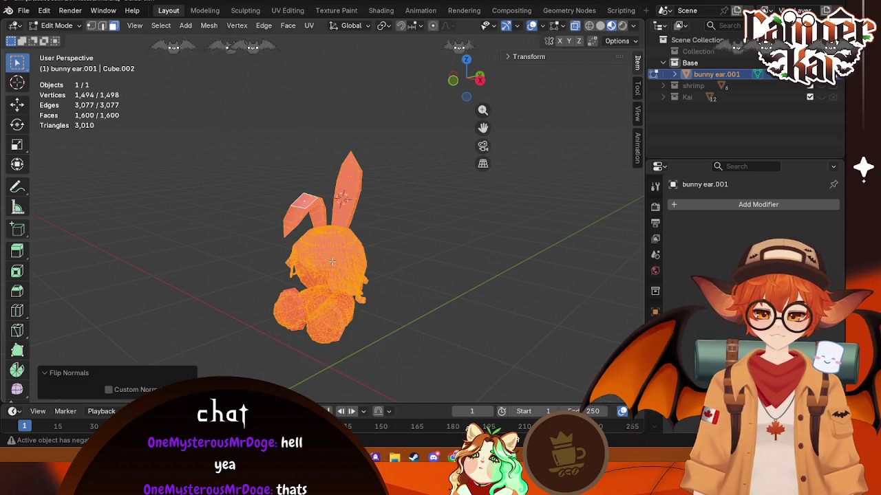
- Export the model as an FBX file and switch to Unreal Engine
{"action": "left_click", "coordinate": [24, 10]}
{"action": "mouse_move", "coordinate": [42, 184]}
{"action": "left_click", "coordinate": [169, 276]}
{"action": "left_click", "coordinate": [547, 384]}
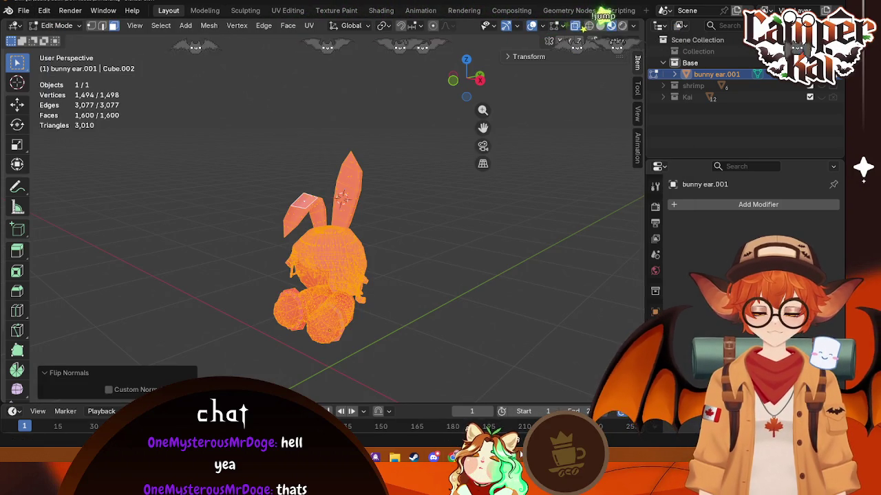
{"action": "left_click", "coordinate": [511, 413]}
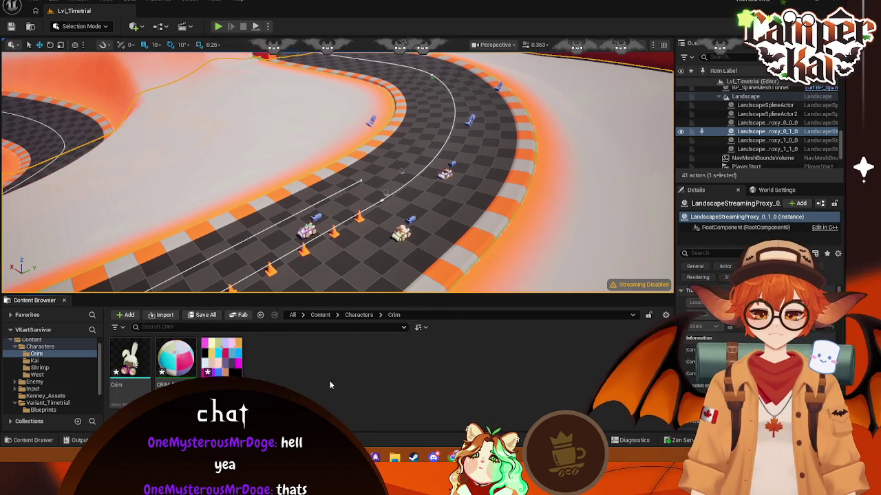
- Force-delete the crimpallete texture, CRIM_PALLETE material, and old Crim mesh
{"action": "left_click", "coordinate": [221, 356]}
{"action": "key", "text": "Delete"}
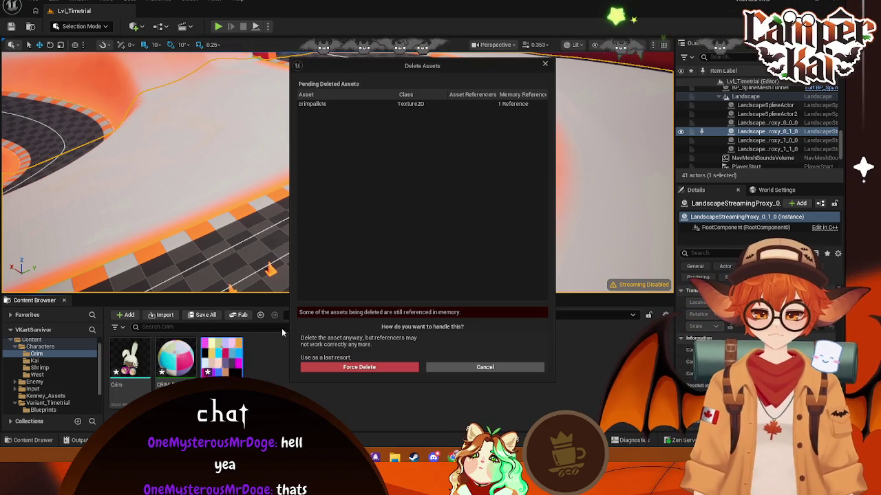
{"action": "left_click", "coordinate": [345, 367]}
{"action": "left_click", "coordinate": [176, 356]}
{"action": "key", "text": "Delete"}
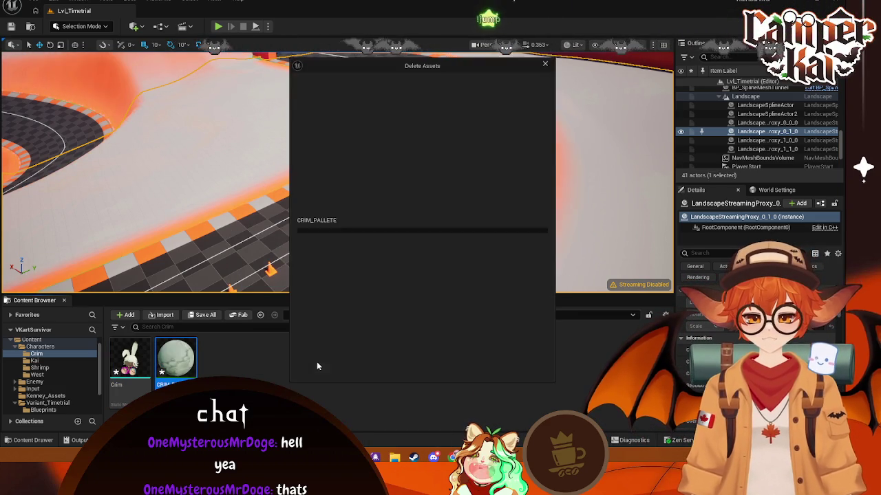
{"action": "left_click", "coordinate": [346, 368]}
{"action": "left_click", "coordinate": [130, 358]}
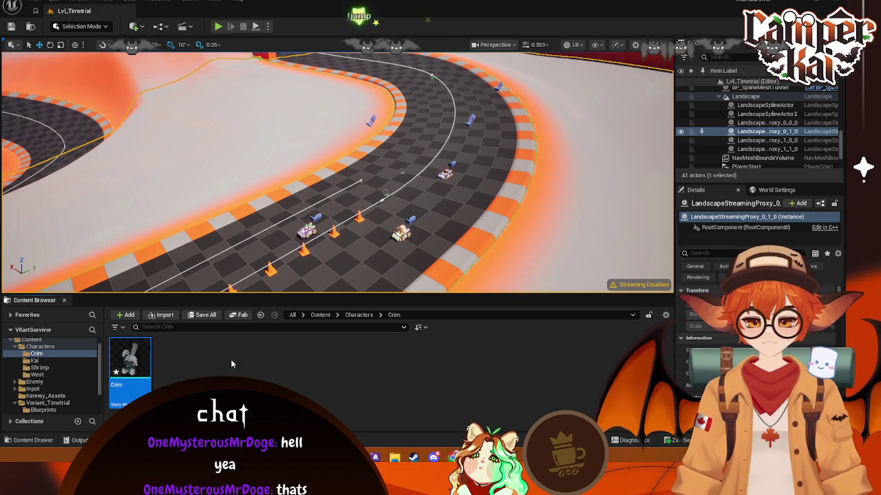
{"action": "key", "text": "Delete"}
{"action": "left_click", "coordinate": [337, 368]}
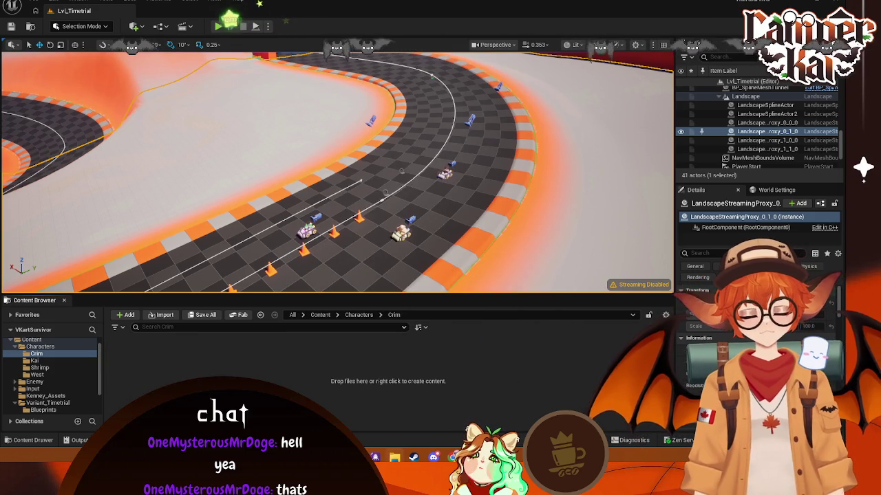
- Import the new Crim.fbx, inspect the rabbit's back, then return to Blender
{"action": "left_click_drag", "start_coordinate": [413, 9], "coordinate": [387, 364]}
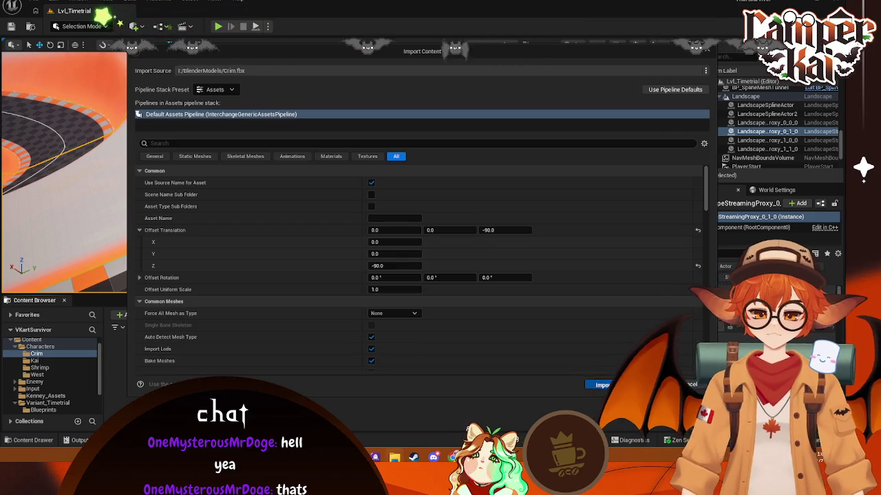
{"action": "left_click", "coordinate": [599, 384]}
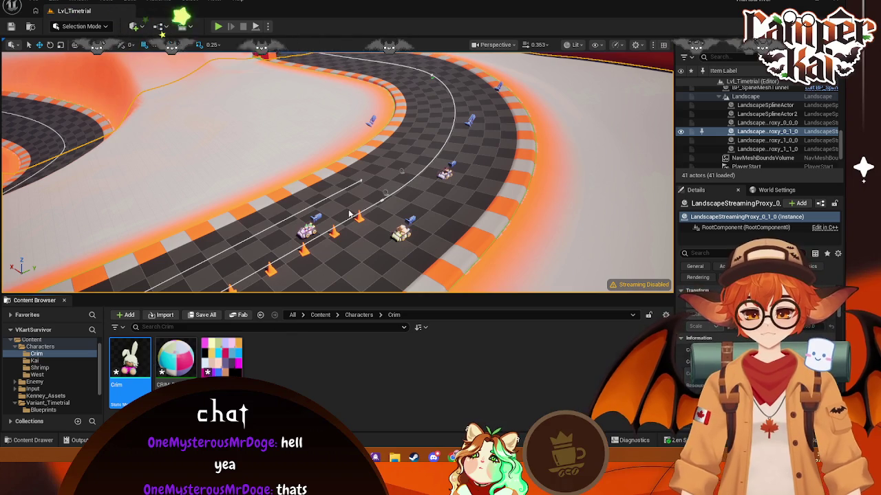
{"action": "double_click", "coordinate": [130, 358]}
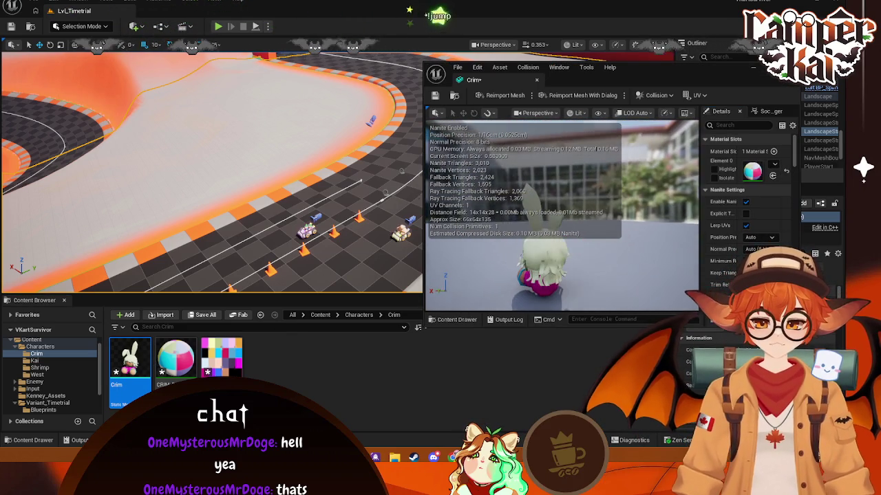
{"action": "mouse_move", "coordinate": [561, 227]}
{"action": "left_mouse_down"}
{"action": "mouse_move", "coordinate": [598, 220]}
{"action": "mouse_move", "coordinate": [585, 262]}
{"action": "mouse_move", "coordinate": [591, 248]}
{"action": "left_mouse_up"}
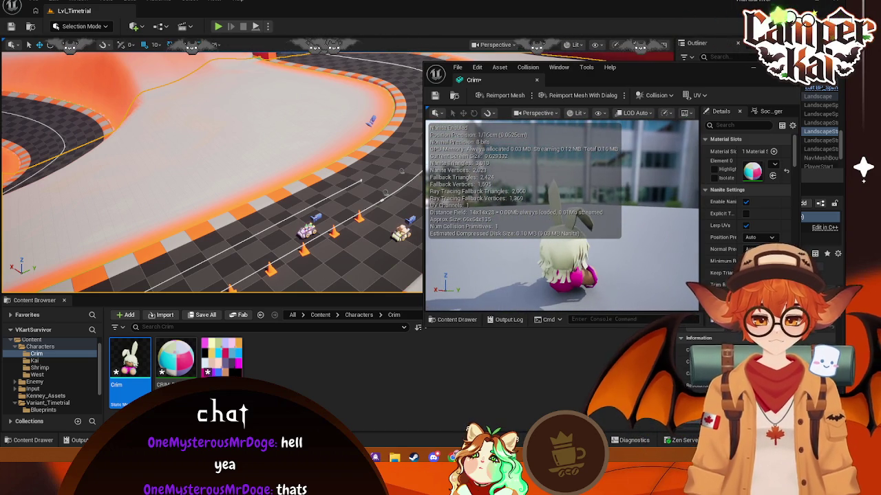
{"action": "key", "text": "alt+Tab"}
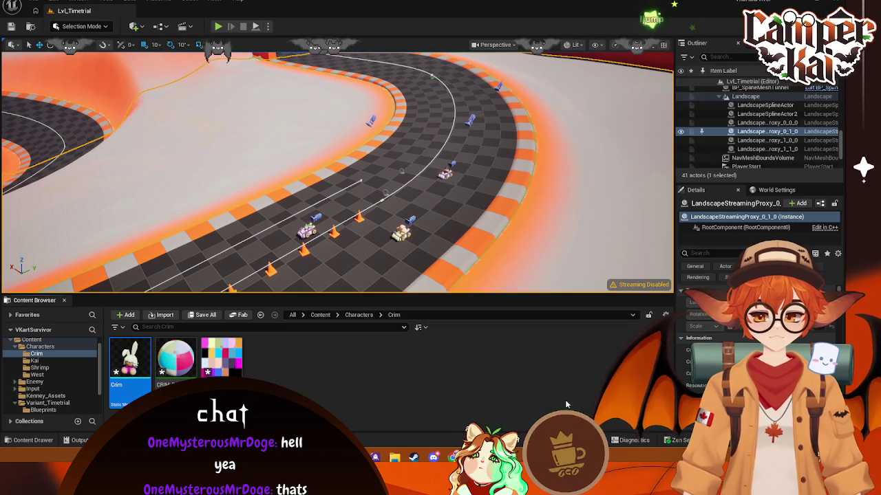
{"action": "key", "text": "alt+Tab"}
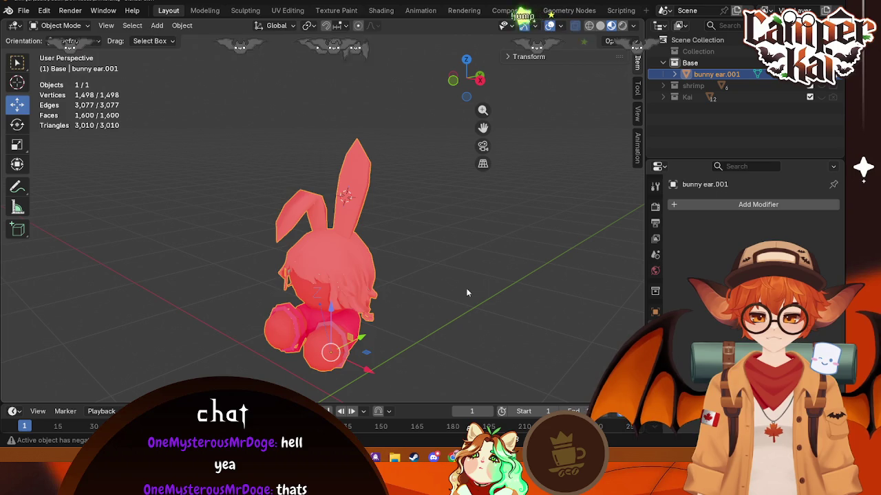
- Turn off the Face Orientation overlay on the bunny
{"action": "left_click", "coordinate": [561, 27]}
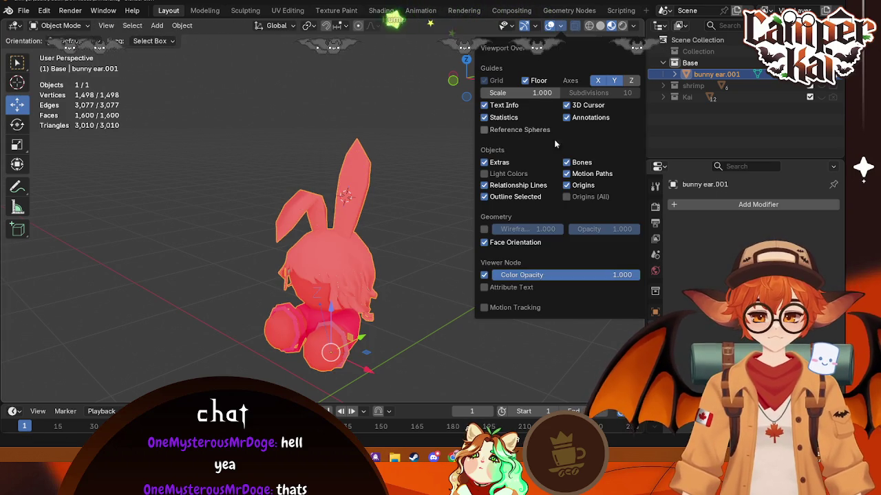
{"action": "left_click", "coordinate": [497, 242]}
{"action": "middle_click_drag", "start_coordinate": [443, 252], "coordinate": [317, 280]}
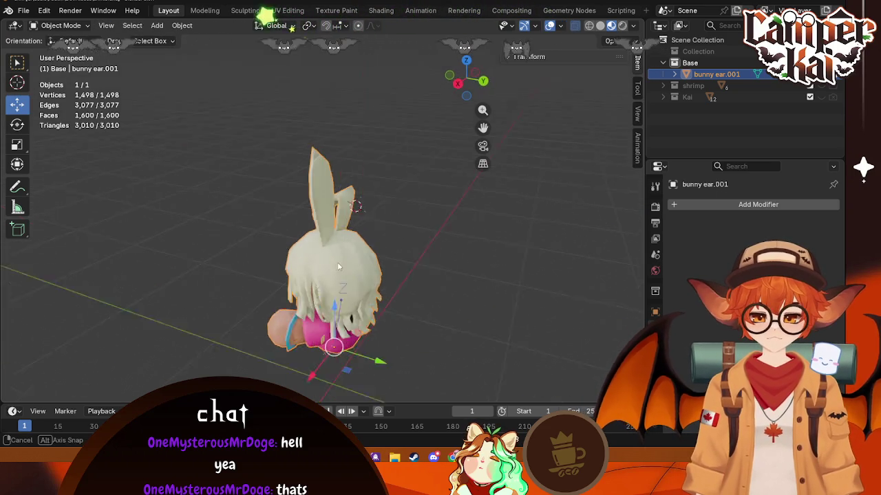
{"action": "scroll", "coordinate": [318, 280], "scroll_direction": "up", "scroll_amount": 2}
- Move the bunny along the Z axis and check it from behind
{"action": "key", "text": "g"}
{"action": "key", "text": "z"}
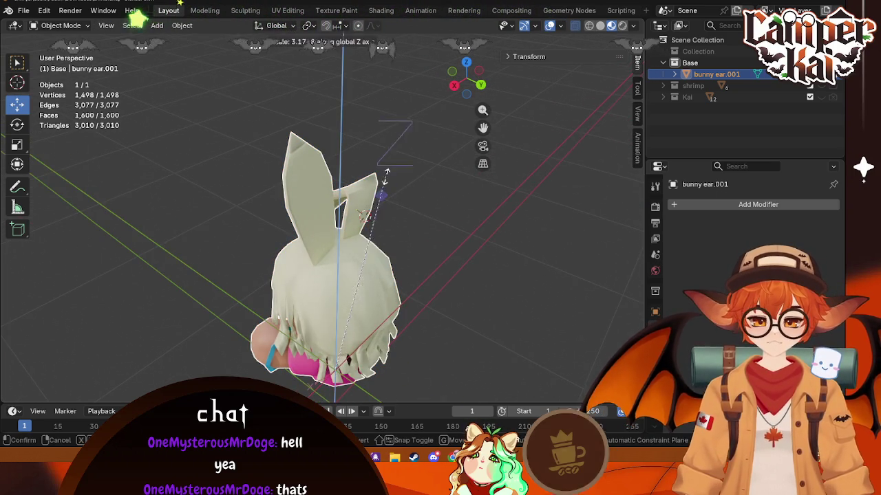
{"action": "left_click", "coordinate": [320, 372]}
{"action": "middle_click_drag", "start_coordinate": [401, 334], "coordinate": [416, 287]}
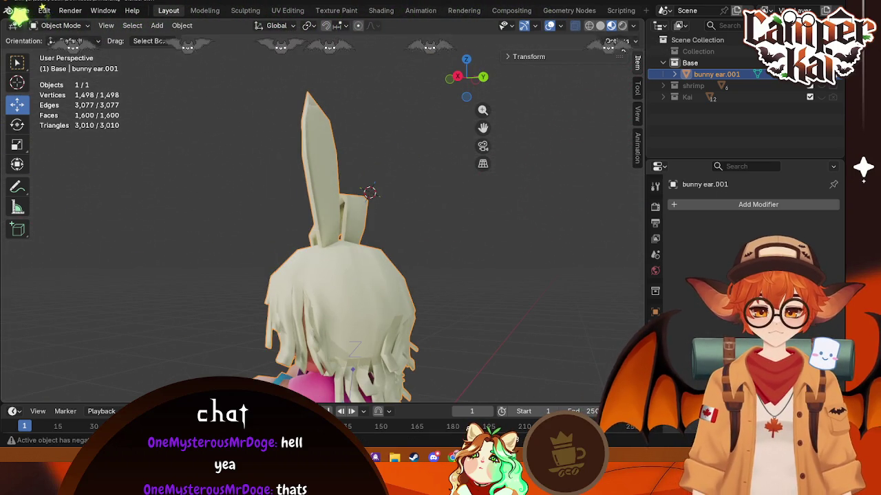
{"action": "left_click", "coordinate": [609, 41]}
{"action": "mouse_move", "coordinate": [489, 236]}
{"action": "middle_mouse_down"}
{"action": "mouse_move", "coordinate": [440, 210]}
{"action": "mouse_move", "coordinate": [385, 289]}
{"action": "middle_mouse_up"}
- Enter Edit Mode, save crim.blend, and return to Unreal Engine
{"action": "key", "text": "Tab"}
{"action": "key", "text": "Tab"}
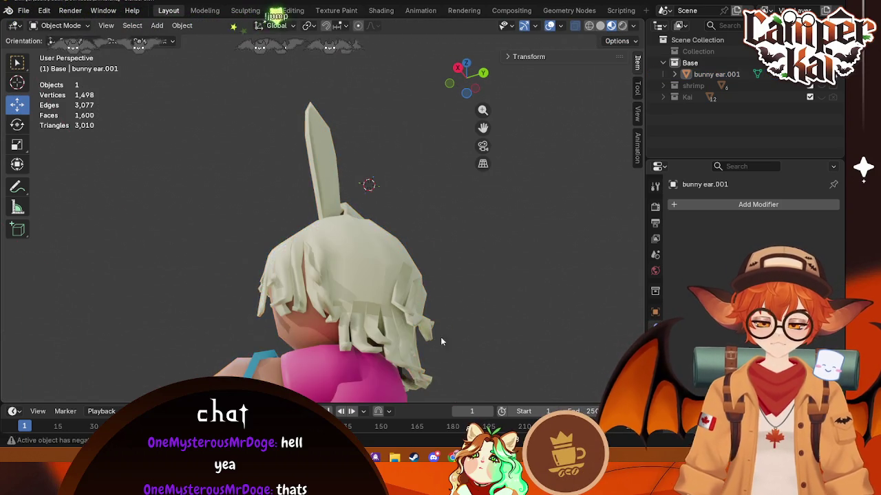
{"action": "left_click_drag", "start_coordinate": [442, 340], "coordinate": [430, 344]}
{"action": "middle_click_drag", "start_coordinate": [430, 345], "coordinate": [428, 341]}
{"action": "key", "text": "ctrl+s"}
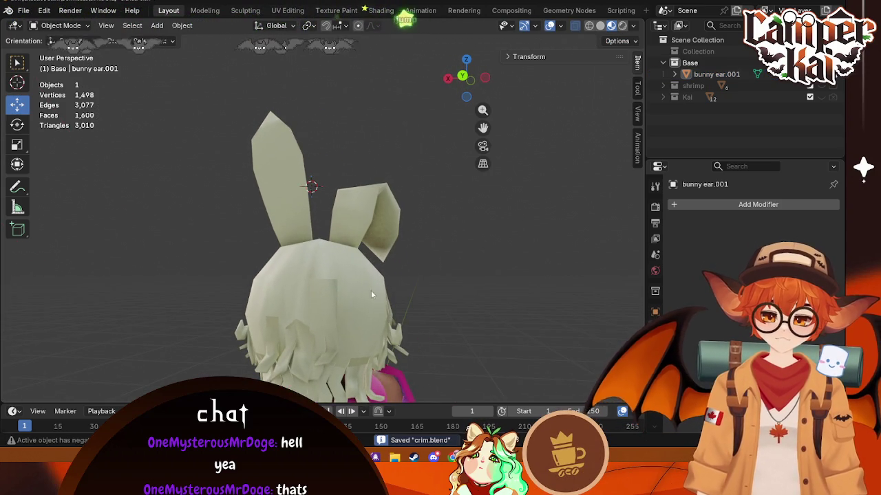
{"action": "left_click", "coordinate": [834, 5]}
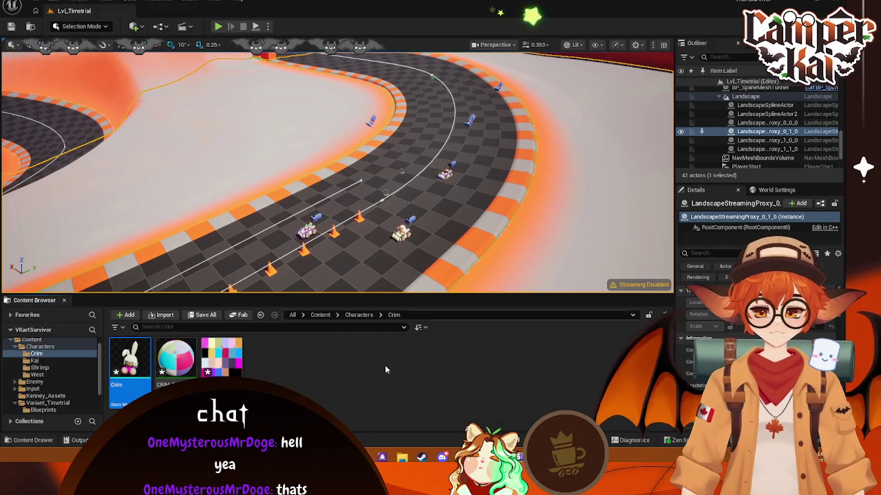
- Start a new Blueprint Class in the Crim folder and search all classes for PLAYER
{"action": "right_click", "coordinate": [262, 372]}
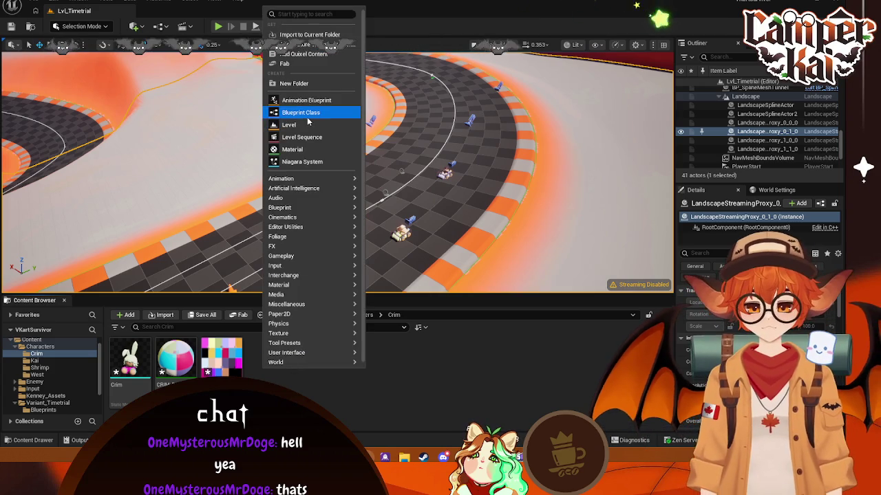
{"action": "left_click", "coordinate": [303, 114]}
{"action": "type", "text": "PLAYER"}
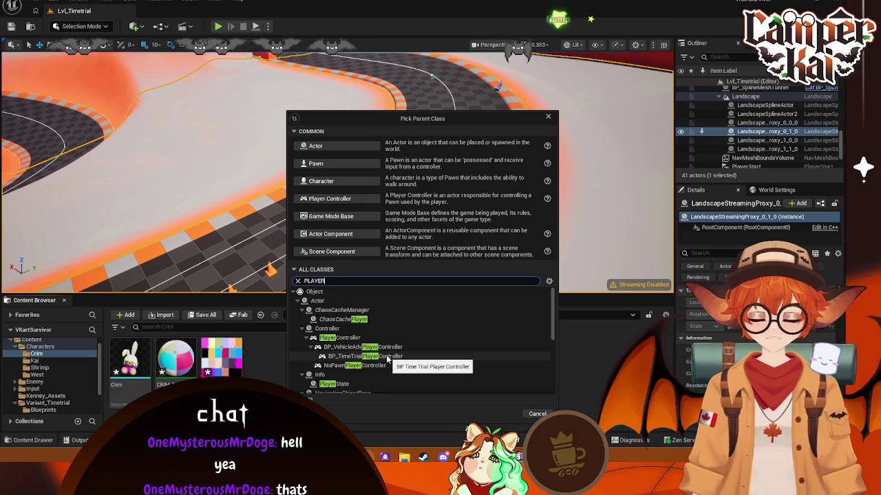
{"action": "key", "text": "BackSpace"}
{"action": "key", "text": "BackSpace"}
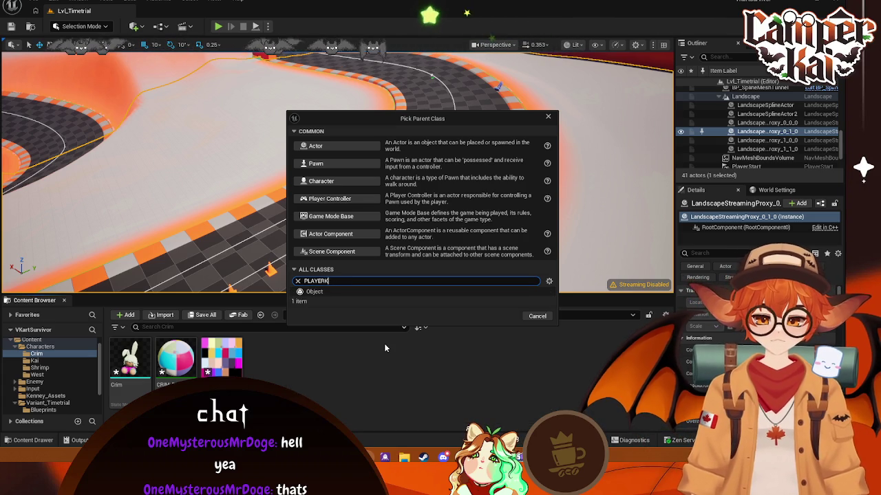
{"action": "key", "text": "BackSpace"}
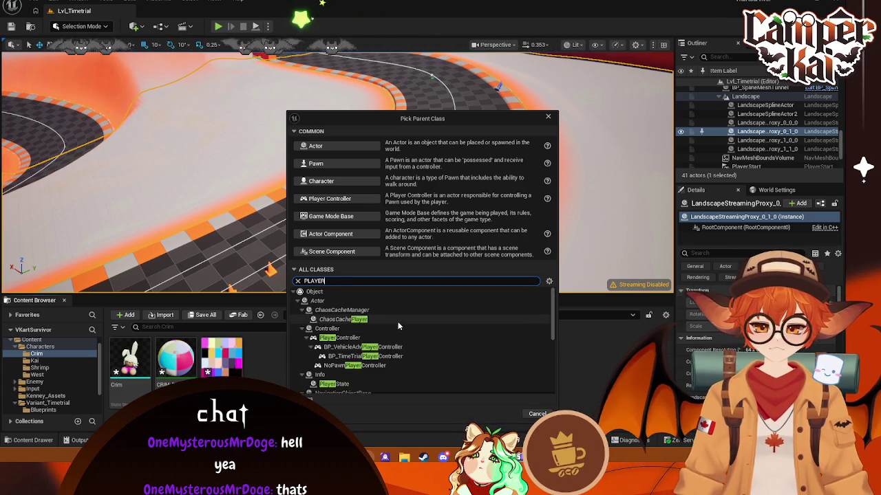
- Create the Blueprint with parent BP_VehicleAdvKartPlayer and begin renaming it
{"action": "scroll", "coordinate": [421, 348], "scroll_direction": "down", "scroll_amount": 2}
{"action": "scroll", "coordinate": [422, 350], "scroll_direction": "down", "scroll_amount": 2}
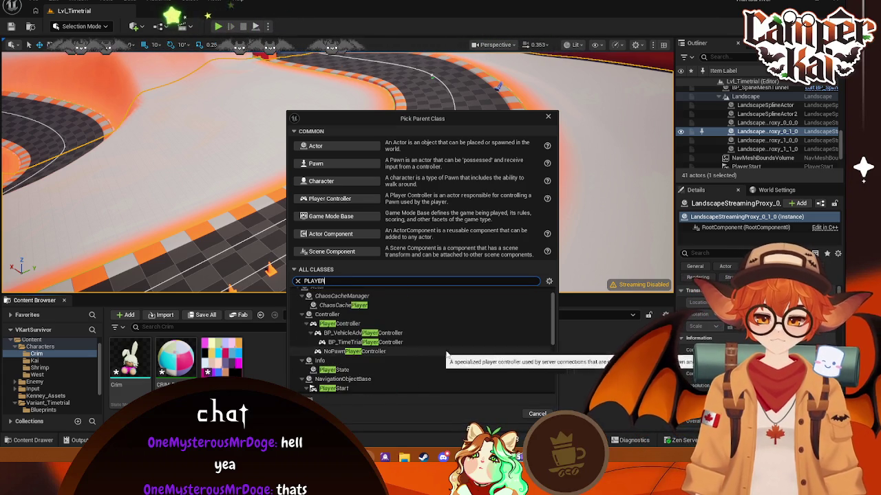
{"action": "scroll", "coordinate": [451, 346], "scroll_direction": "down", "scroll_amount": 1}
{"action": "left_click", "coordinate": [410, 336]}
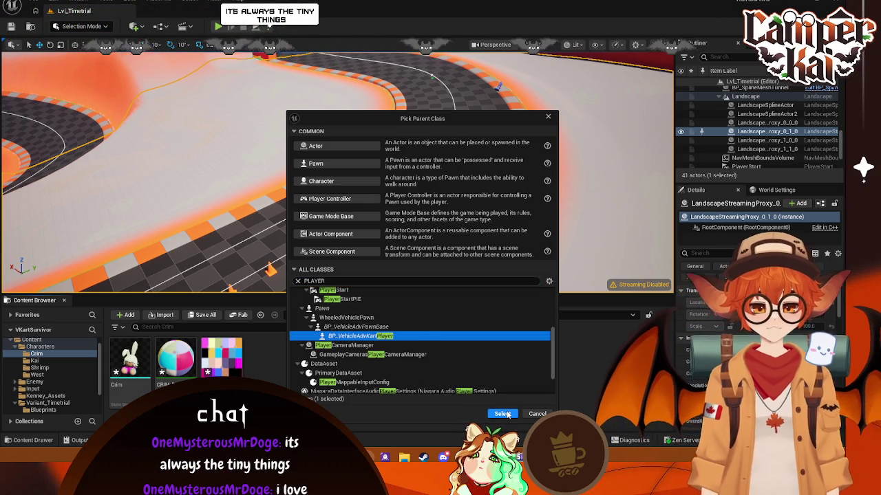
{"action": "left_click", "coordinate": [507, 413]}
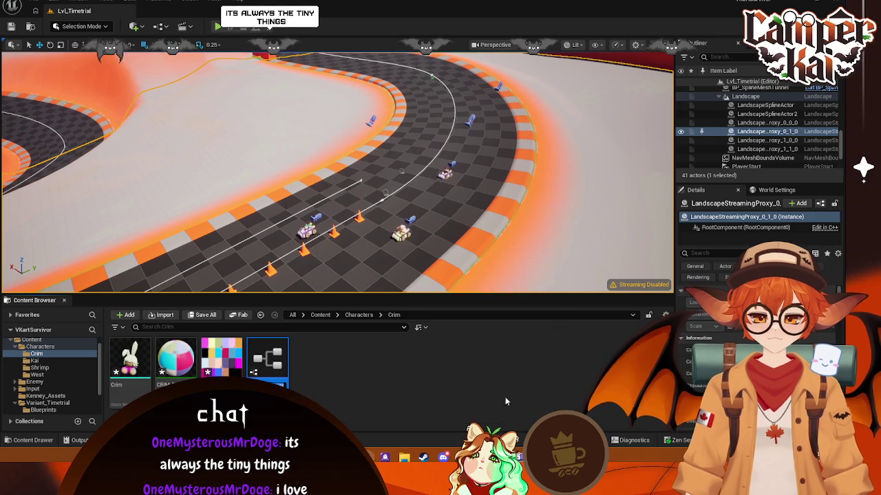
{"action": "right_click", "coordinate": [267, 358]}
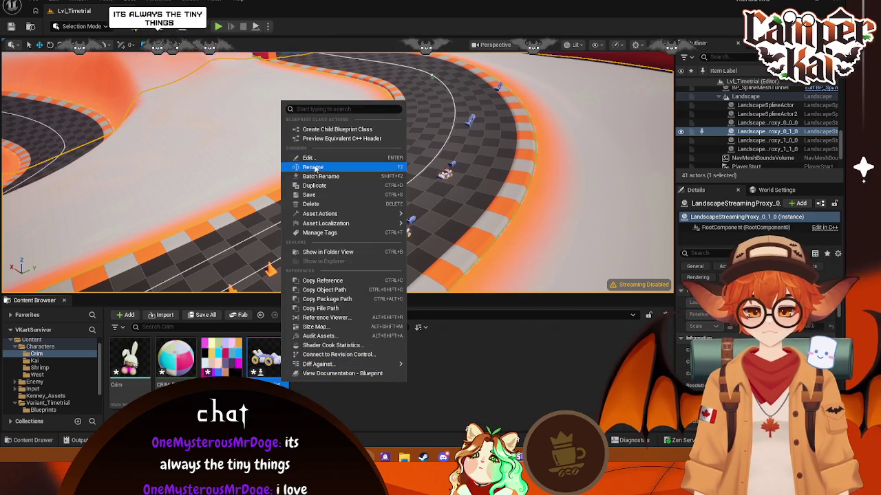
{"action": "left_click", "coordinate": [330, 164]}
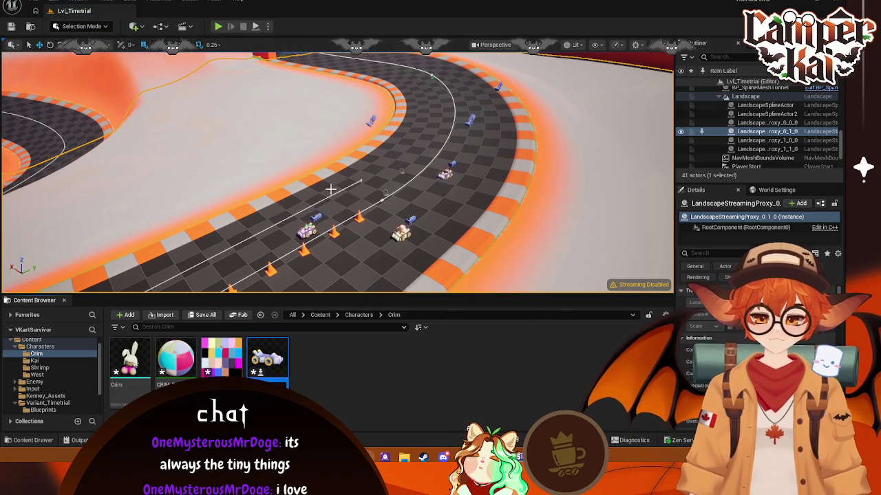
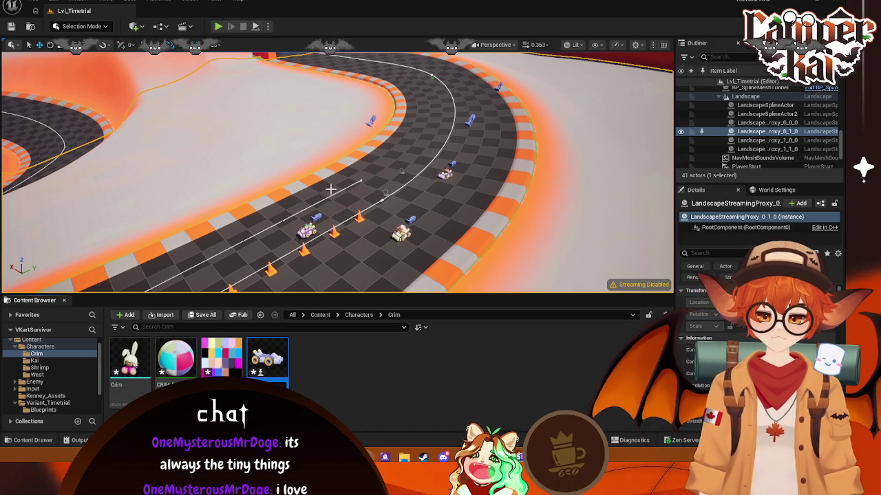
- Commit the BP_CrimKart name and open its Blueprint editor docked full-screen
{"action": "key", "text": "Return"}
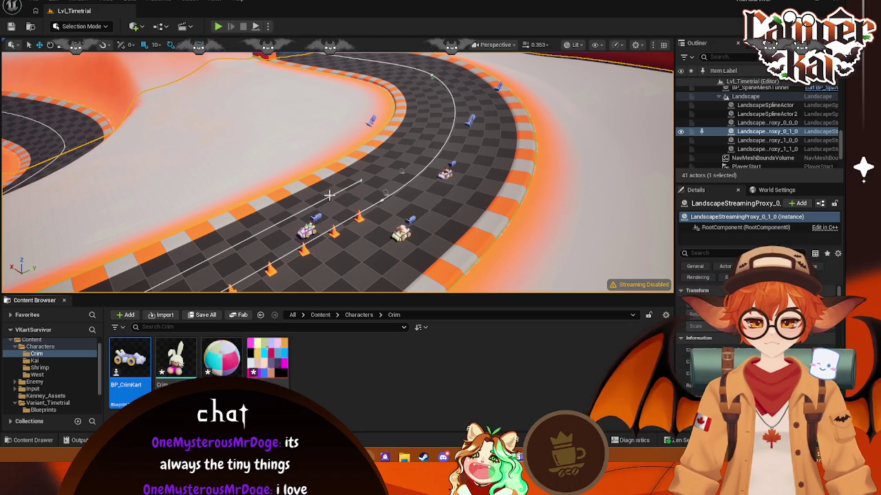
{"action": "double_click", "coordinate": [152, 373]}
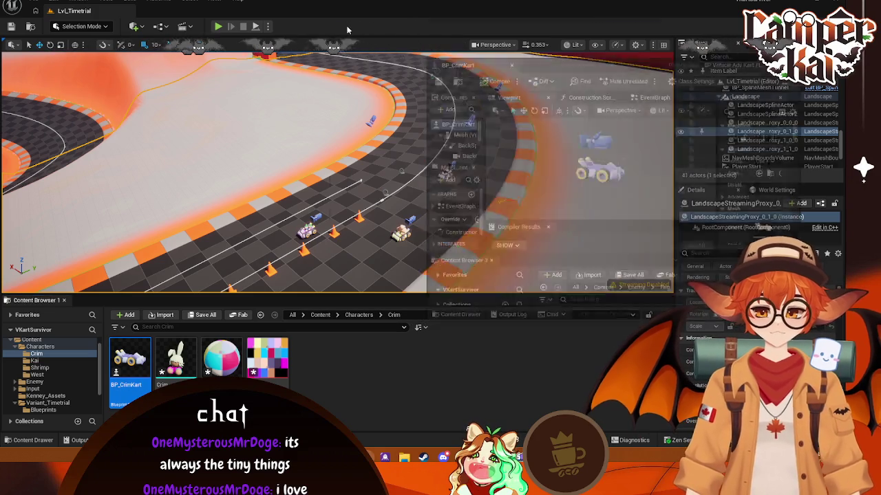
{"action": "left_click_drag", "start_coordinate": [482, 33], "coordinate": [332, 15]}
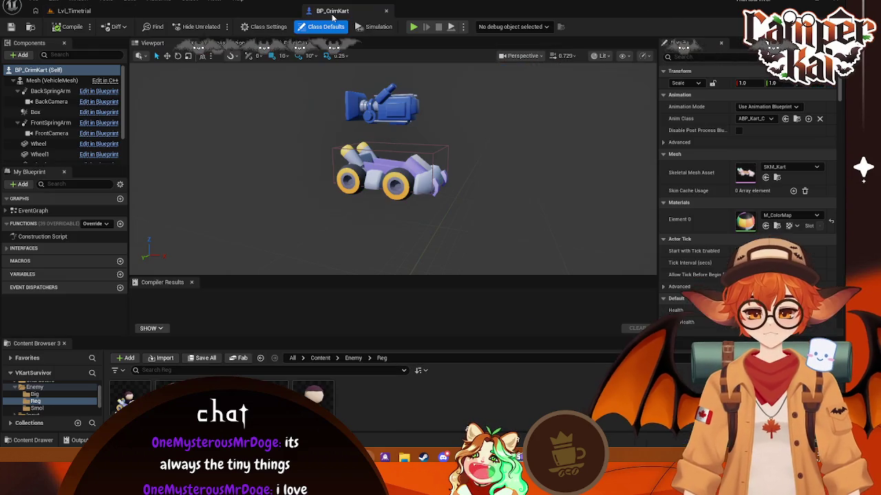
- Add the Crim mesh as a kart component at Location Z 90 with Rotation Z -90
{"action": "left_click", "coordinate": [58, 403]}
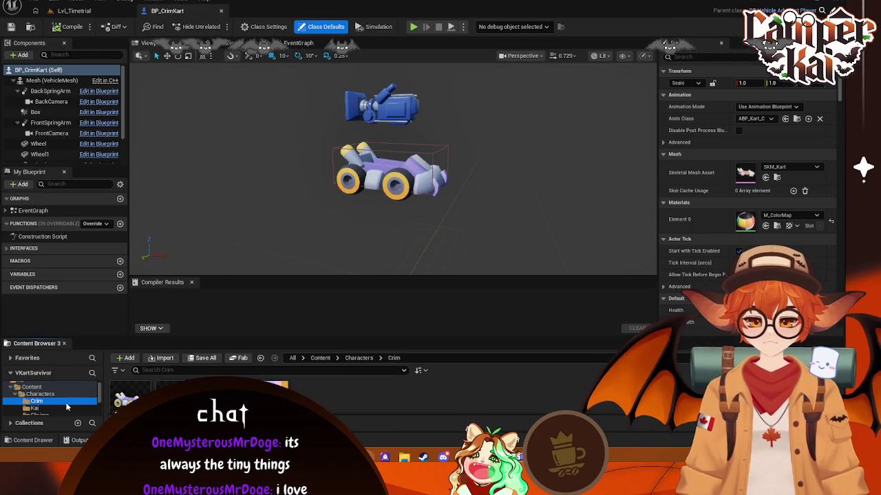
{"action": "left_click_drag", "start_coordinate": [124, 399], "coordinate": [42, 117]}
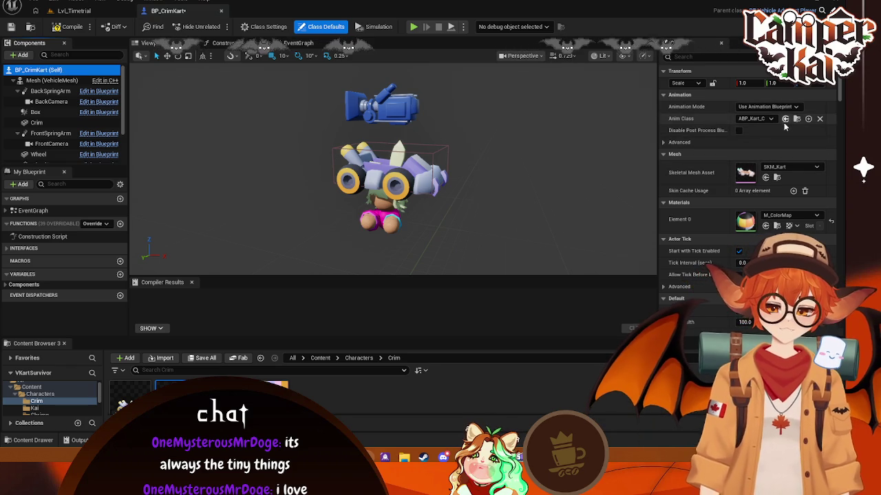
{"action": "left_click", "coordinate": [41, 122]}
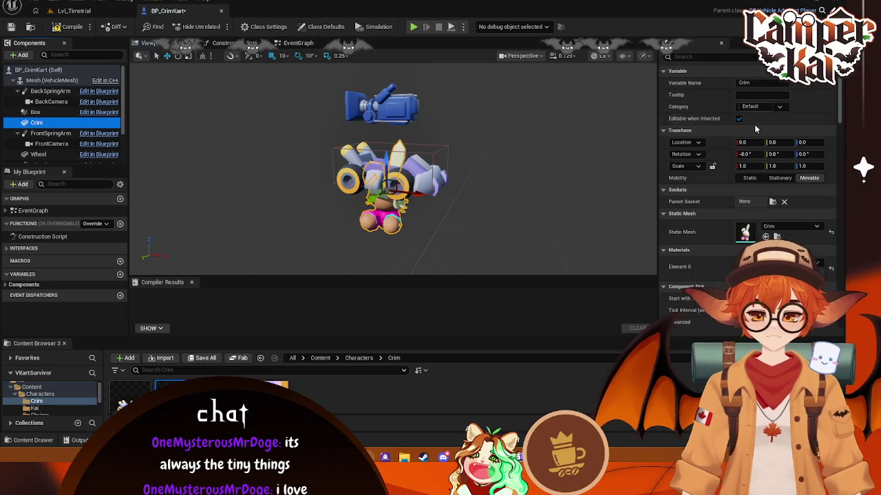
{"action": "left_click", "coordinate": [810, 143]}
{"action": "type", "text": "90"}
{"action": "key", "text": "Return"}
{"action": "left_click", "coordinate": [811, 153]}
{"action": "type", "text": "-90"}
{"action": "key", "text": "Return"}
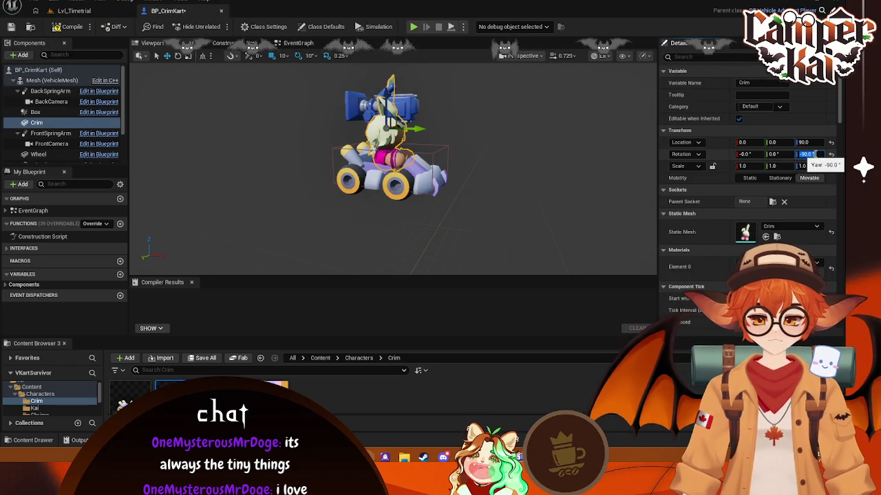
- Check the seated Crim in the preview, then bring up MI_Kai's actions in the Crim folder
{"action": "left_click", "coordinate": [590, 116]}
{"action": "right_click_drag", "start_coordinate": [520, 144], "coordinate": [470, 171]}
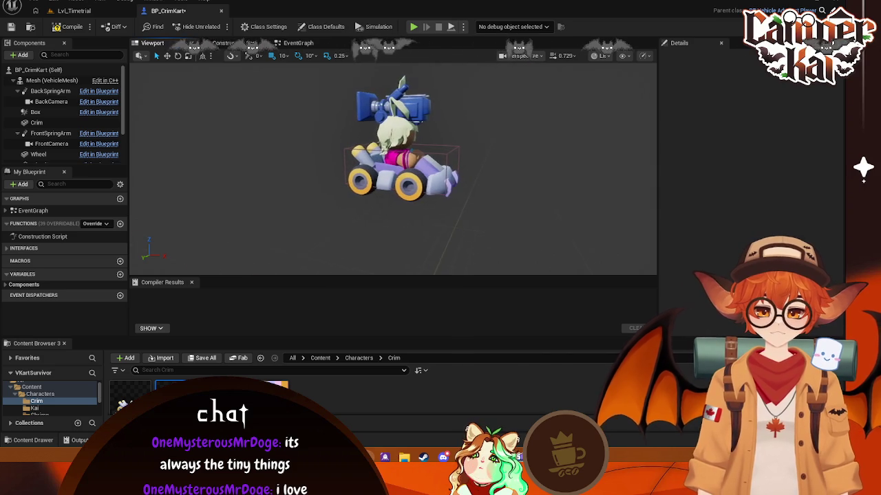
{"action": "left_click", "coordinate": [446, 177]}
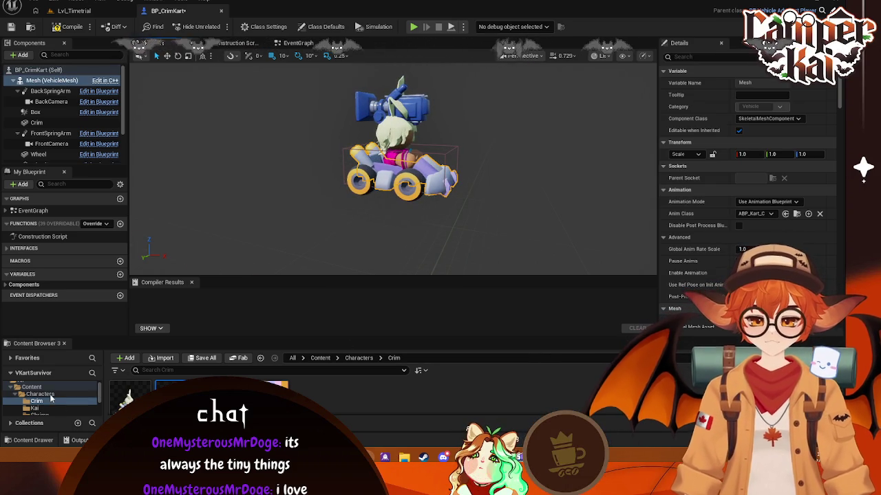
{"action": "left_click", "coordinate": [33, 409]}
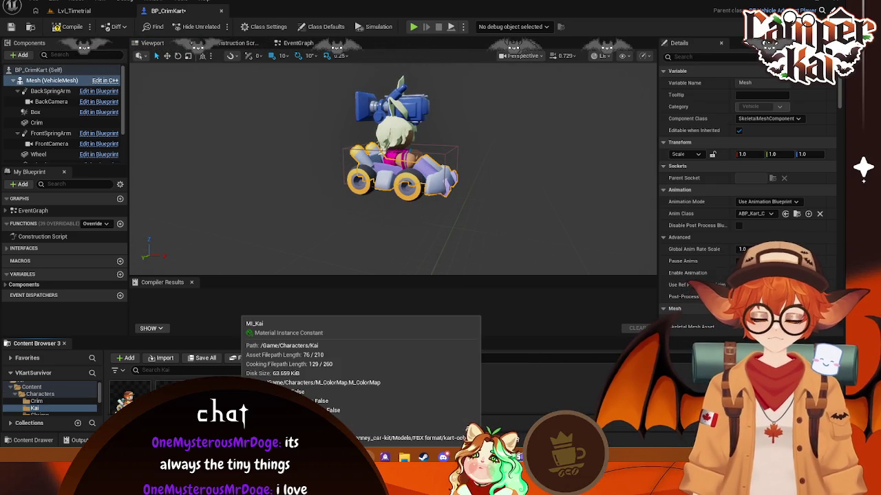
{"action": "left_click", "coordinate": [35, 401]}
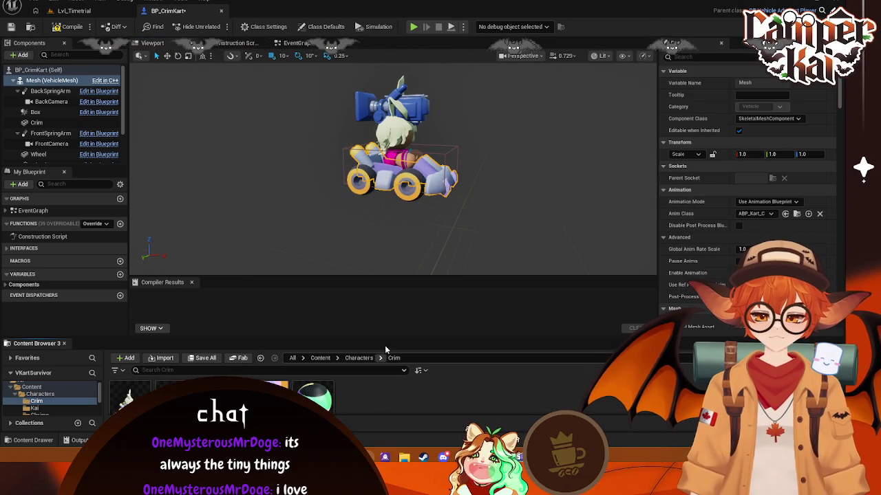
{"action": "left_click_drag", "start_coordinate": [390, 337], "coordinate": [394, 293]}
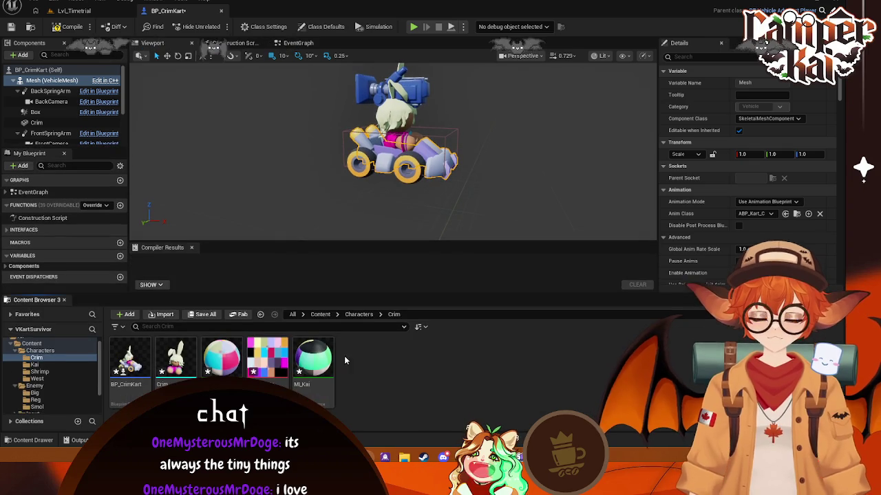
{"action": "right_click", "coordinate": [320, 372]}
- Close the accidental diff window and rename MI_Kai to MI_Crim
{"action": "left_click", "coordinate": [543, 374]}
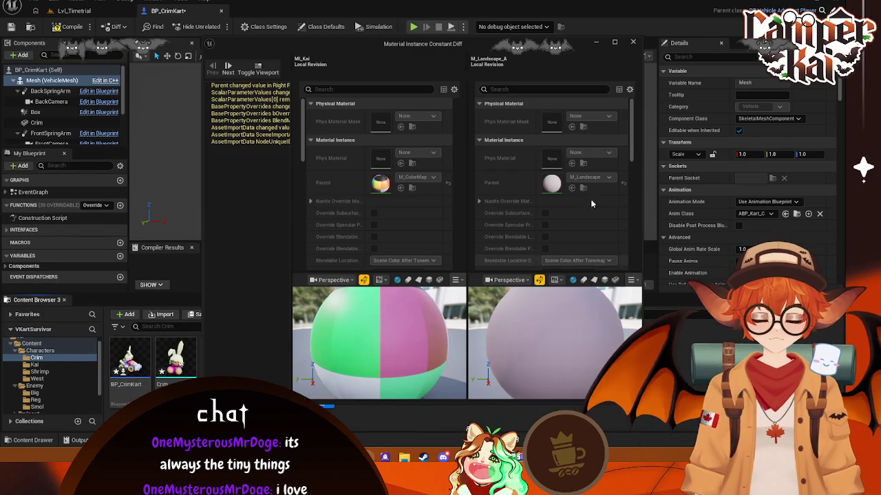
{"action": "left_click", "coordinate": [633, 42]}
{"action": "left_click_drag", "start_coordinate": [419, 295], "coordinate": [421, 296]}
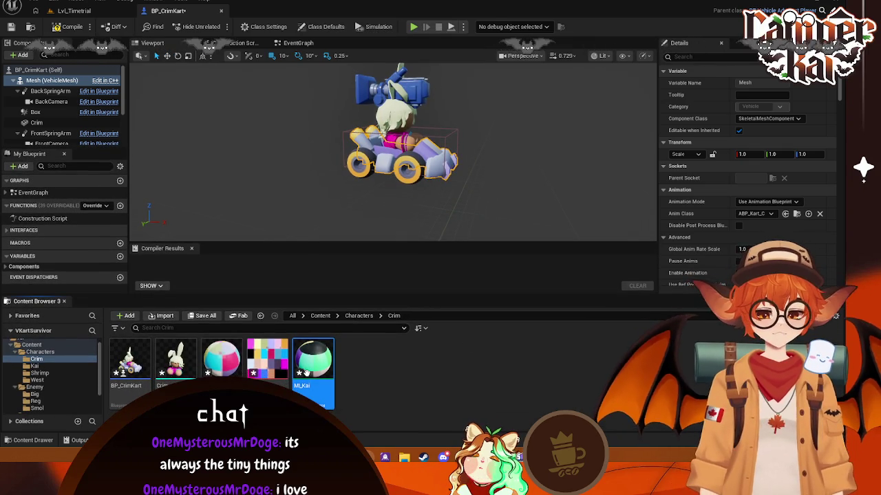
{"action": "right_click", "coordinate": [313, 365]}
{"action": "left_click", "coordinate": [338, 151]}
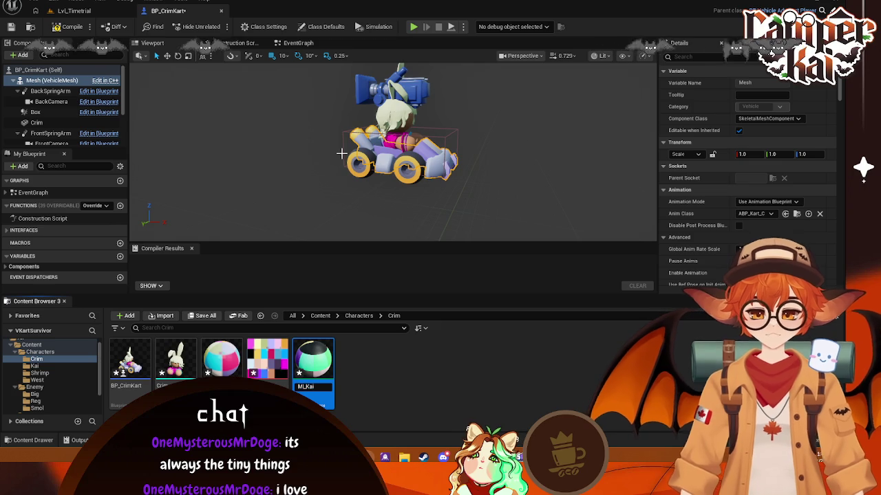
{"action": "key", "text": "BackSpace"}
{"action": "key", "text": "BackSpace"}
{"action": "key", "text": "BackSpace"}
{"action": "type", "text": "rim"}
{"action": "key", "text": "Return"}
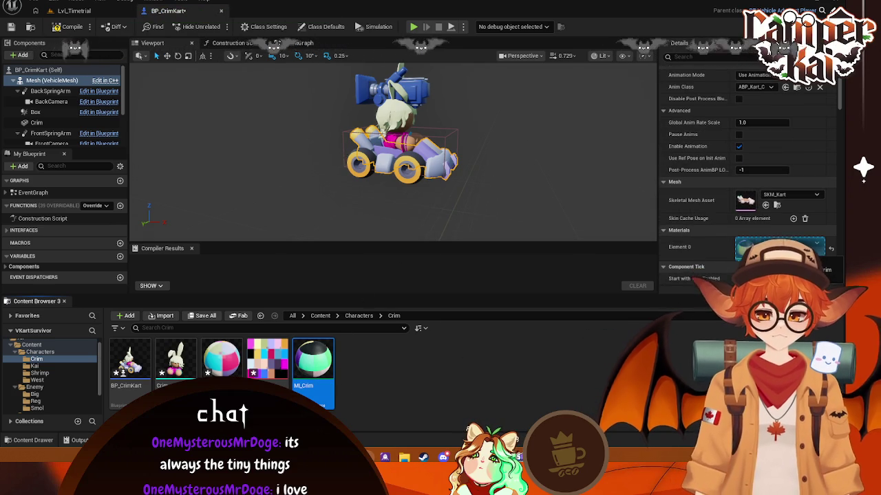
- Set MI_Crim's ColorShift to 0.95 and compile BP_CrimKart
{"action": "double_click", "coordinate": [313, 361]}
{"action": "type", "text": "0.95"}
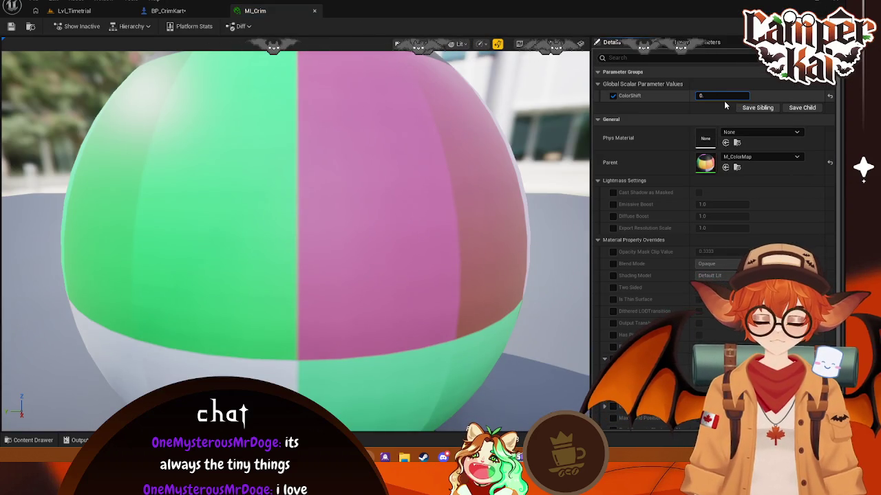
{"action": "key", "text": "Return"}
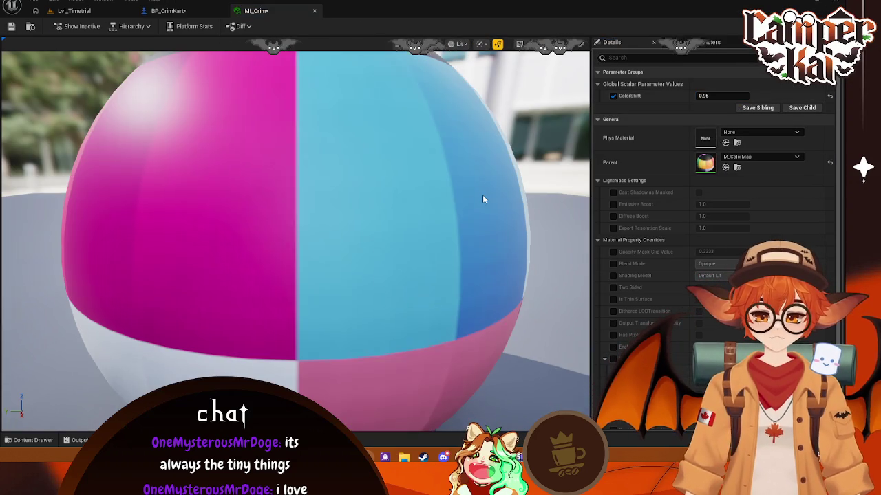
{"action": "left_click", "coordinate": [168, 10]}
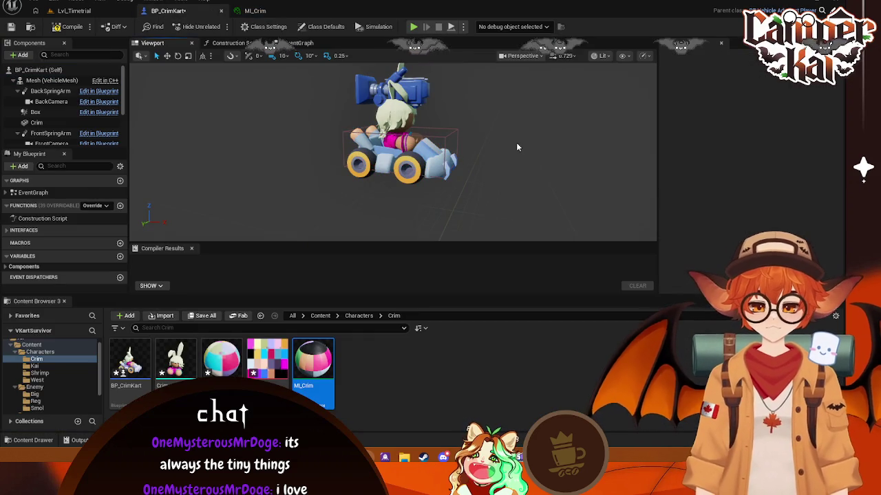
{"action": "right_click_drag", "start_coordinate": [509, 142], "coordinate": [492, 140]}
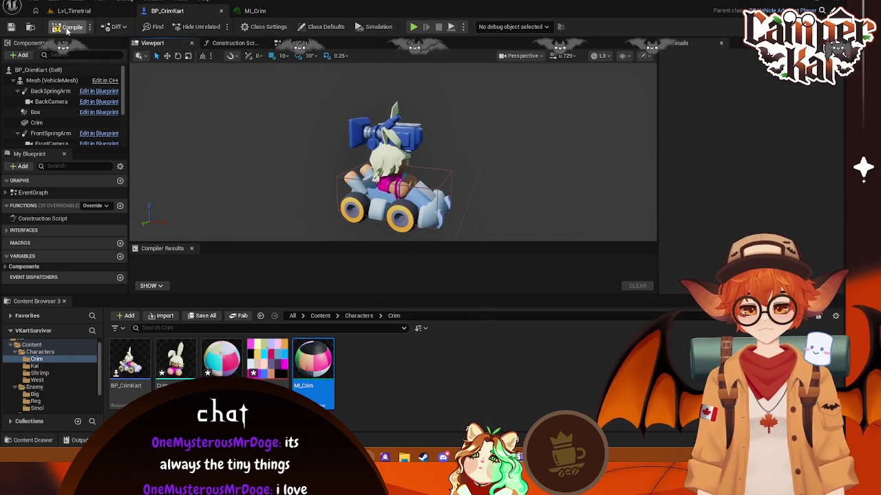
{"action": "left_click", "coordinate": [67, 27]}
- Close the MI_Crim and BP_CrimKart editor tabs to return to Lvl_Timetrial
{"action": "left_click", "coordinate": [258, 12]}
{"action": "middle_click", "coordinate": [244, 14]}
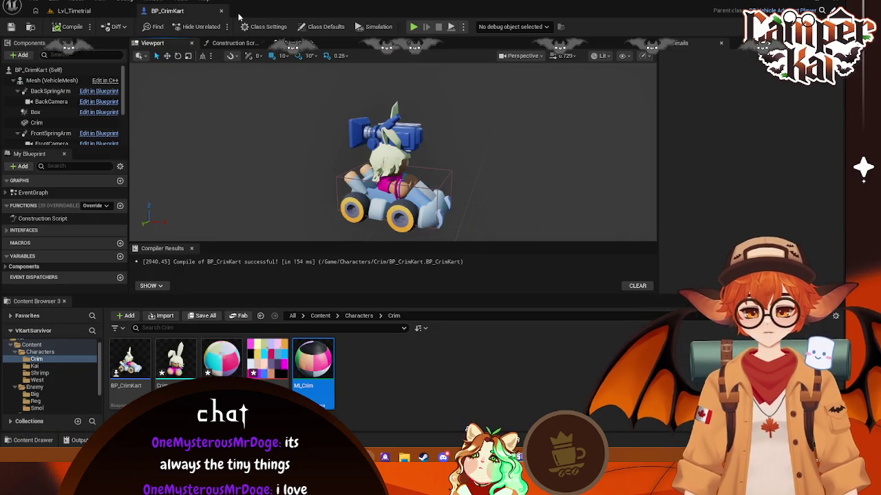
{"action": "left_click", "coordinate": [221, 11]}
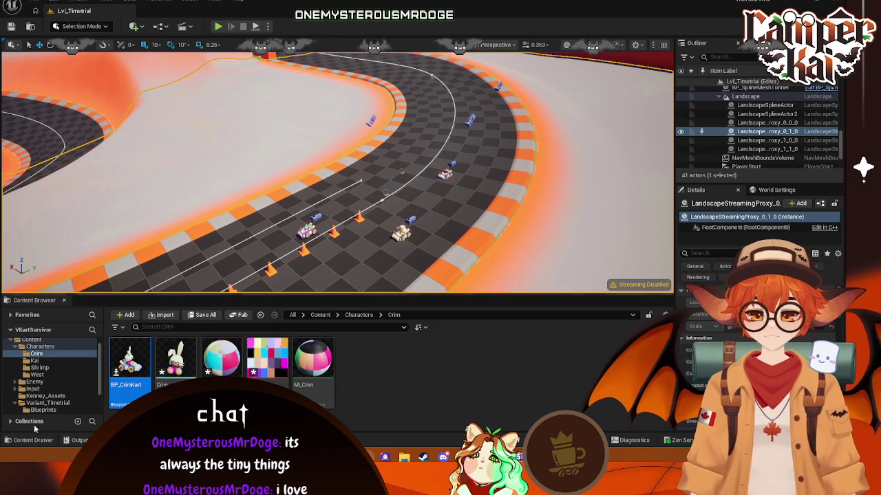
- Set BP_CrimKart as the Default Pawn Class in World Settings and start playing the level
{"action": "left_click", "coordinate": [762, 193]}
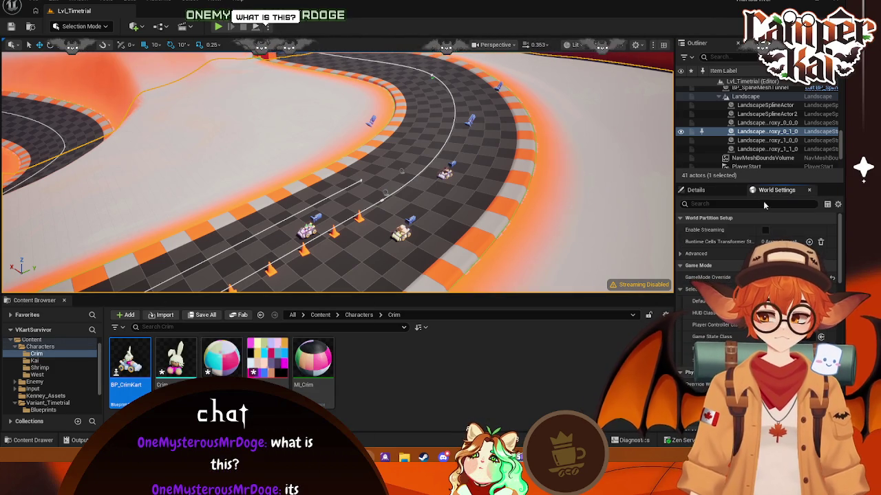
{"action": "left_click", "coordinate": [791, 300]}
{"action": "type", "text": "crim"}
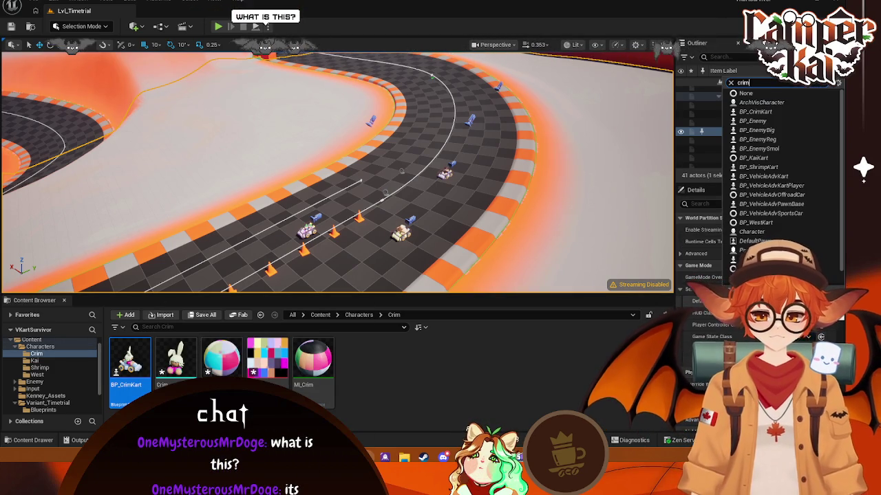
{"action": "key", "text": "Return"}
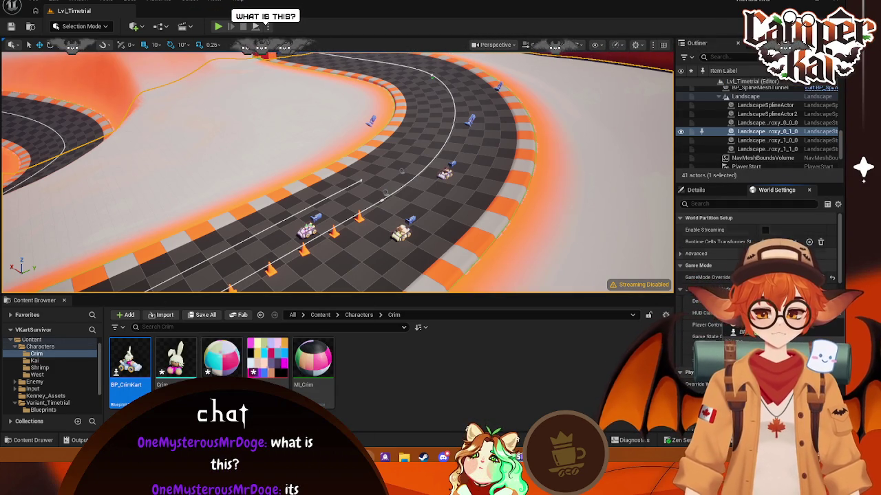
{"action": "left_click", "coordinate": [497, 214]}
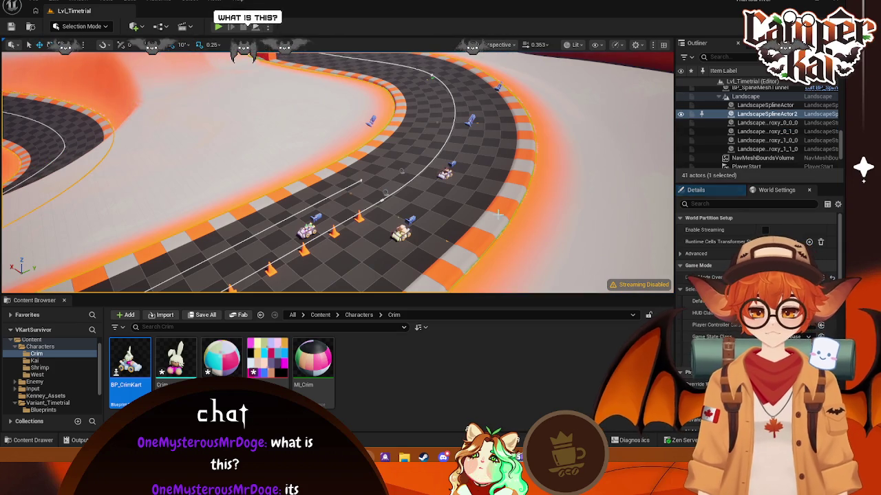
{"action": "left_click", "coordinate": [218, 27]}
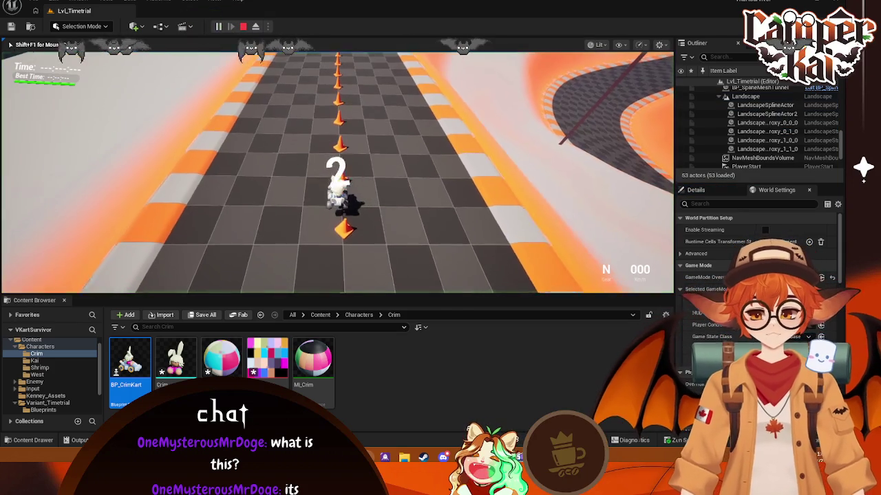
- Drive the kart forward briefly, then end the first play session
{"action": "key", "text": "w"}
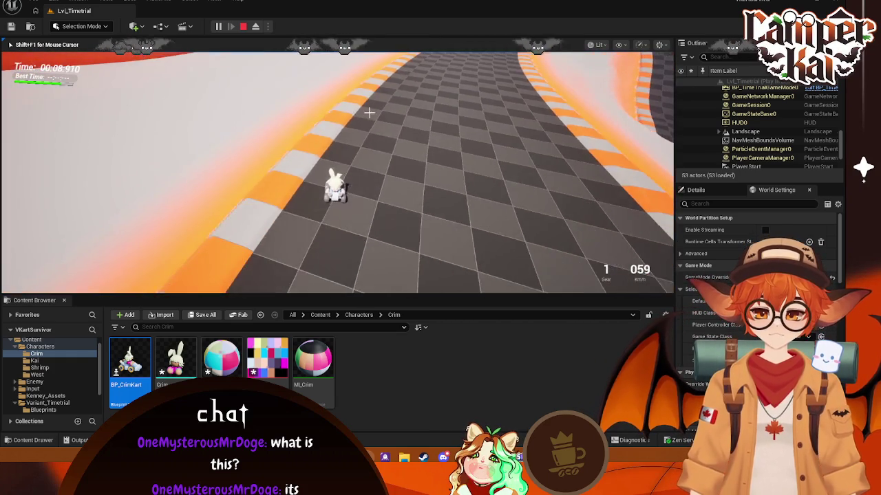
{"action": "key", "text": "Escape"}
{"action": "right_click_drag", "start_coordinate": [465, 205], "coordinate": [505, 175]}
- Run a second play session, accelerating and steering right around the track, then stop with Esc
{"action": "left_click", "coordinate": [217, 26]}
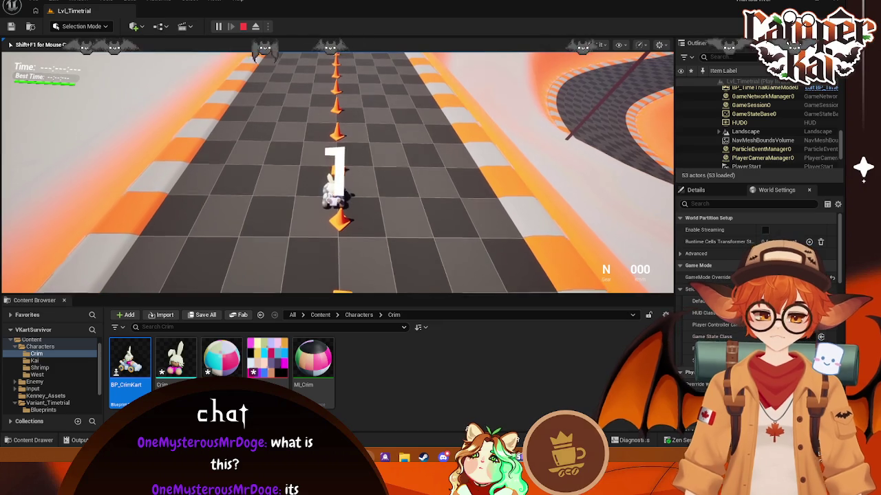
{"action": "key", "text": "w"}
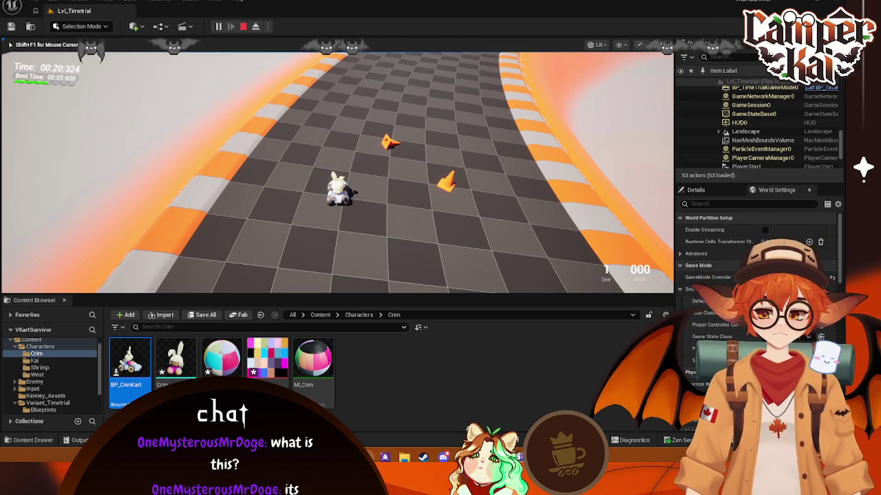
{"action": "key", "text": "d"}
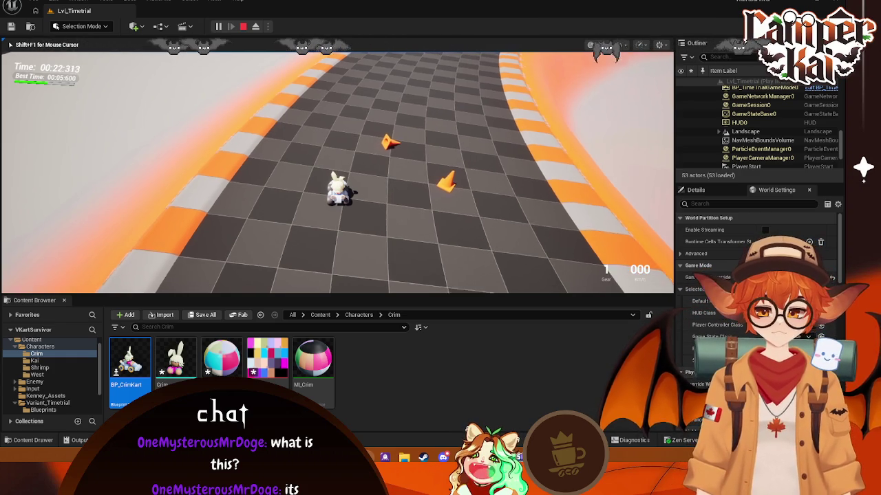
{"action": "key", "text": "d"}
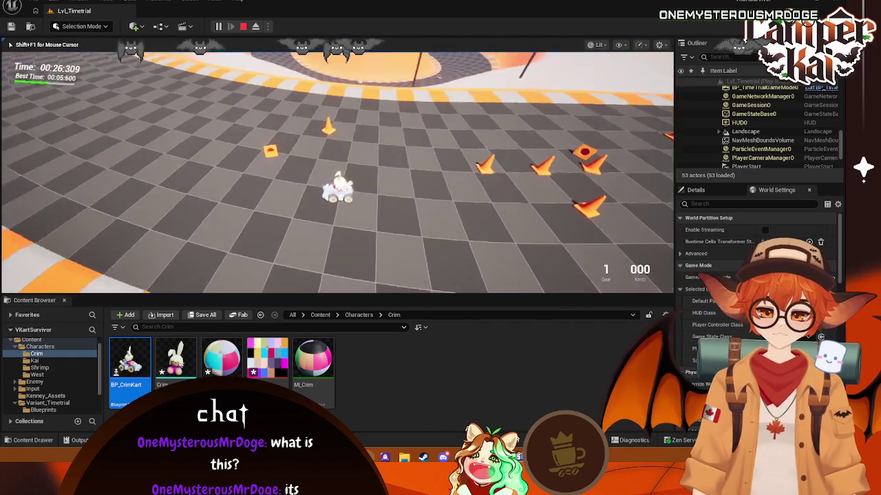
{"action": "key", "text": "Escape"}
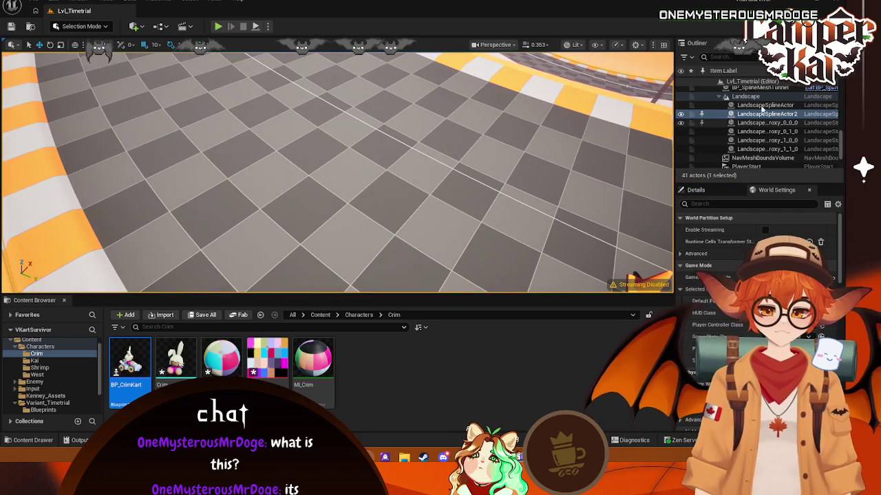
- Place a Post Process Volume in the level from the Quick Add Volumes menu
{"action": "scroll", "coordinate": [762, 97], "scroll_direction": "up", "scroll_amount": 2}
{"action": "scroll", "coordinate": [762, 97], "scroll_direction": "up", "scroll_amount": 2}
{"action": "scroll", "coordinate": [761, 110], "scroll_direction": "up", "scroll_amount": 2}
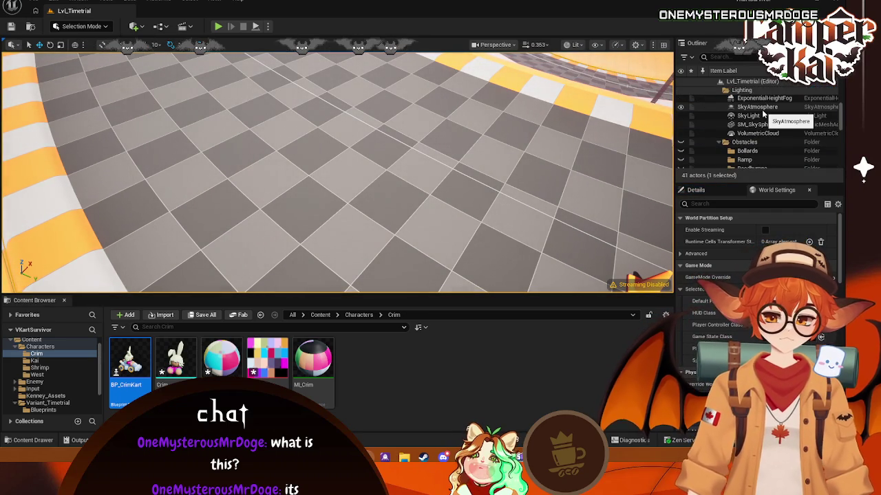
{"action": "left_click", "coordinate": [759, 108]}
{"action": "left_click", "coordinate": [270, 120]}
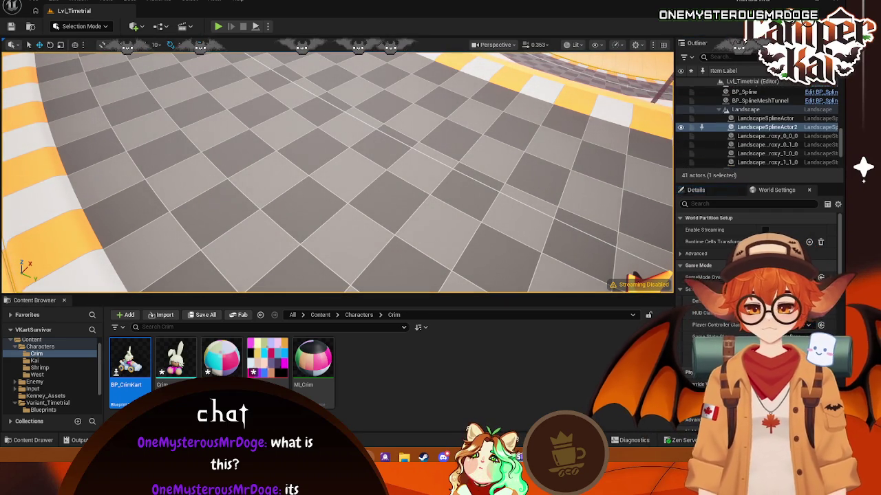
{"action": "left_click", "coordinate": [163, 29]}
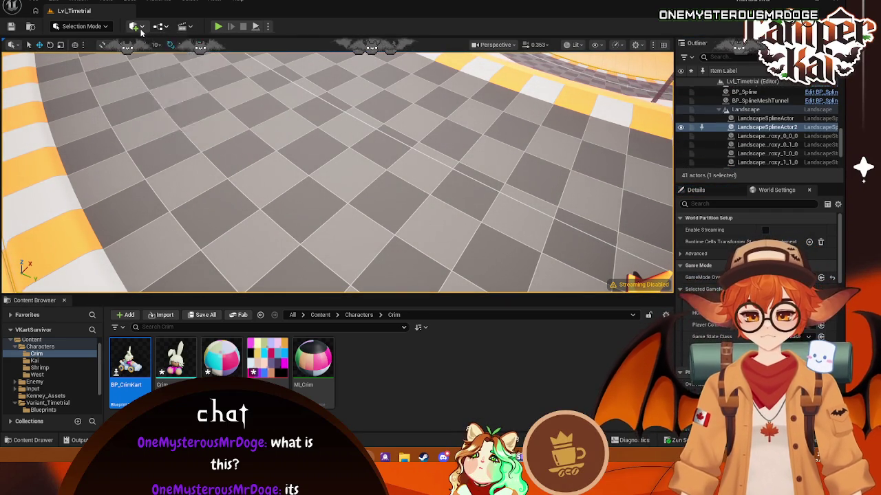
{"action": "left_click", "coordinate": [135, 26]}
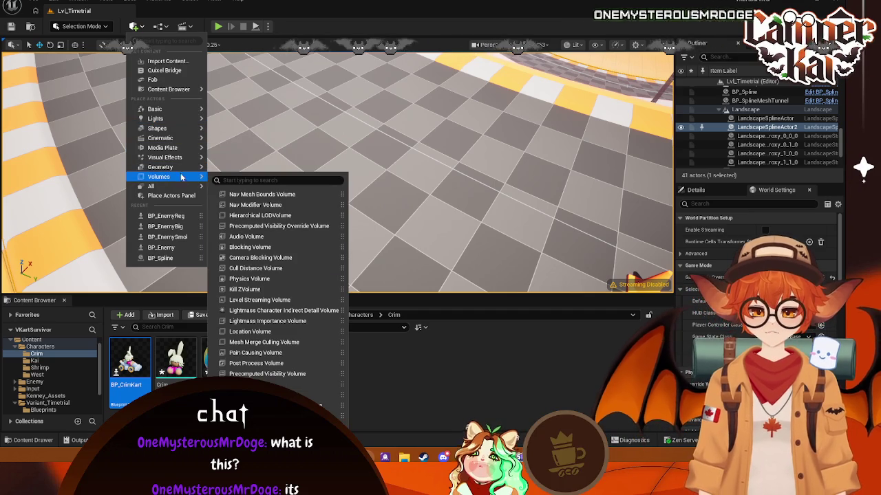
{"action": "mouse_move", "coordinate": [158, 177]}
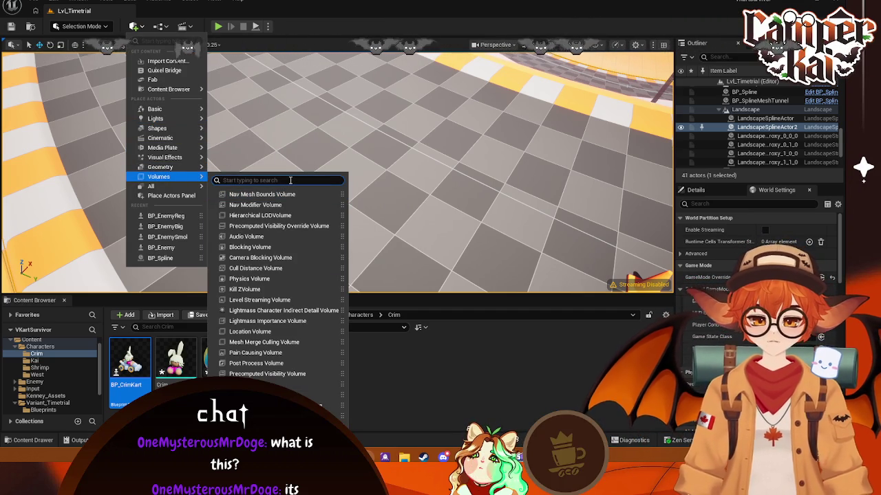
{"action": "left_click", "coordinate": [276, 363]}
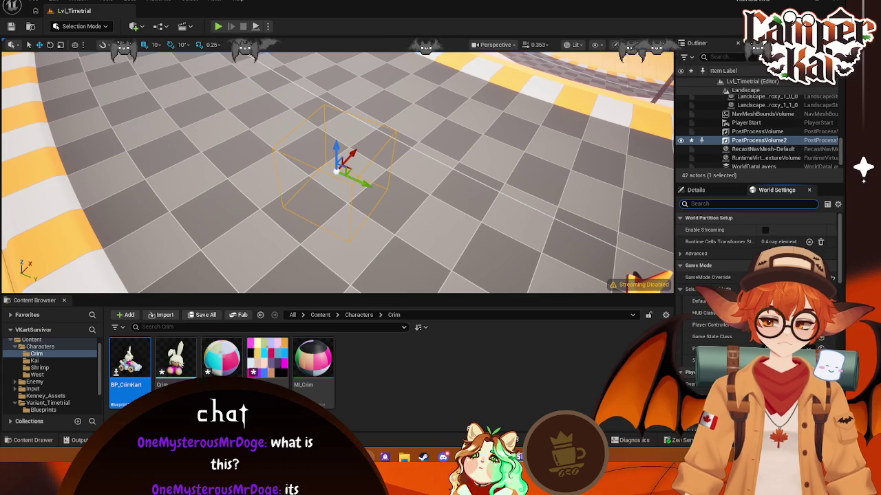
{"action": "left_click_drag", "start_coordinate": [840, 233], "coordinate": [840, 375]}
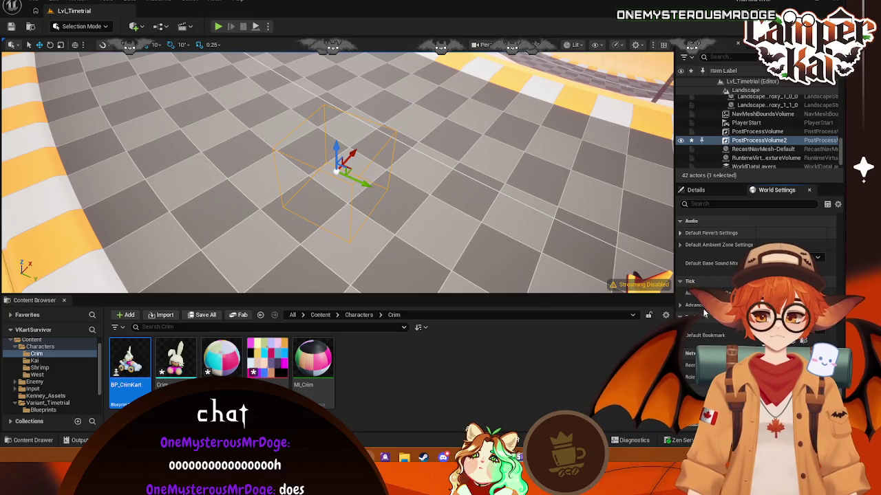
- Search the settings for 'infin' and 'unbo', then filter PostProcessVolume2's own details
{"action": "left_click", "coordinate": [697, 207]}
{"action": "type", "text": "infin"}
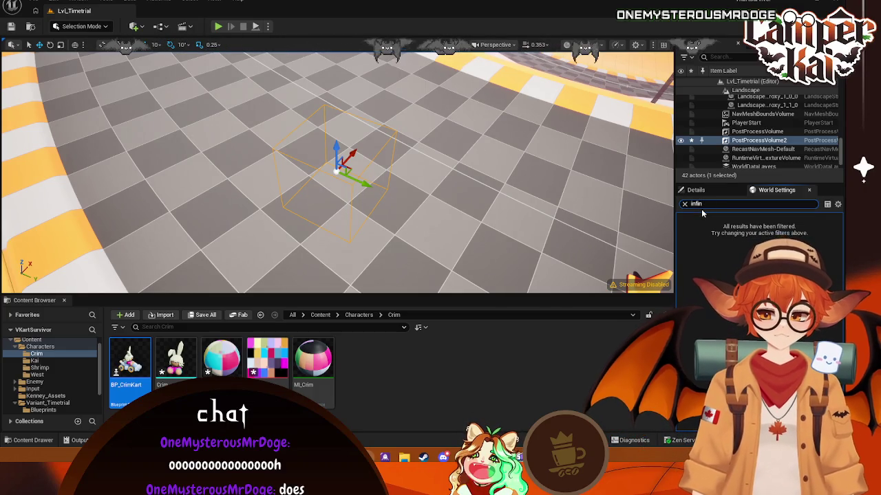
{"action": "key", "text": "BackSpace"}
{"action": "key", "text": "BackSpace"}
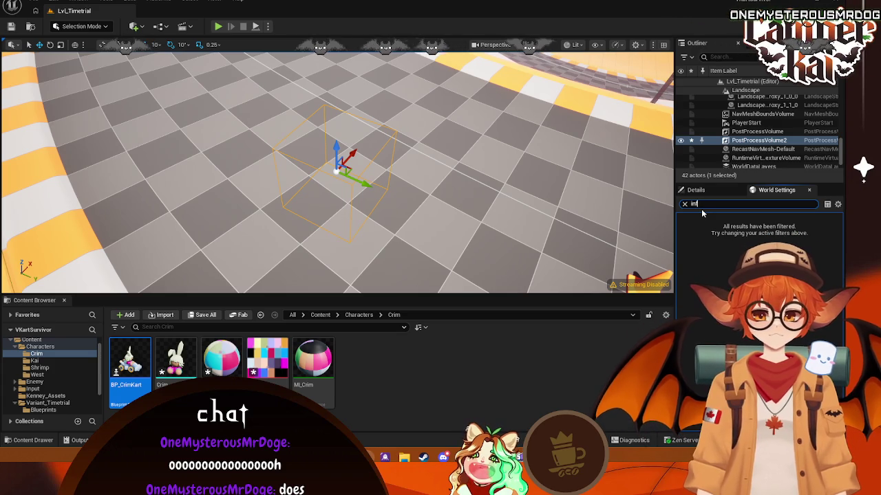
{"action": "key", "text": "BackSpace"}
{"action": "key", "text": "BackSpace"}
{"action": "key", "text": "BackSpace"}
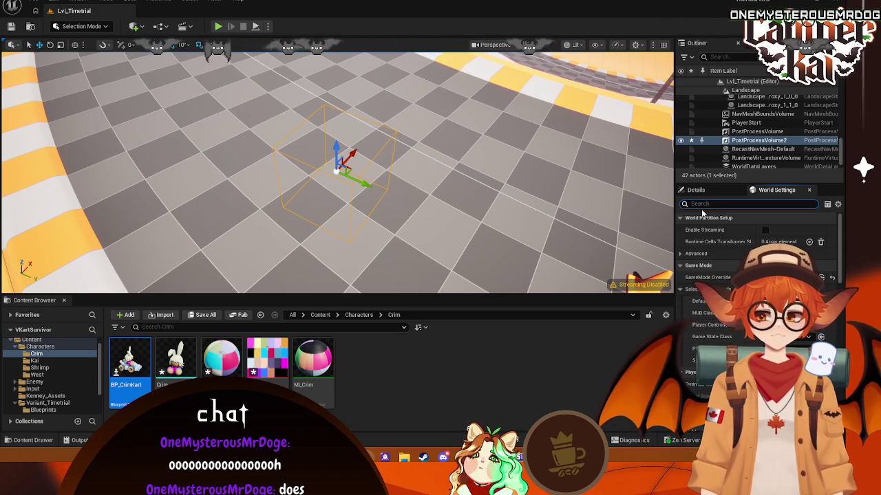
{"action": "type", "text": "unbo"}
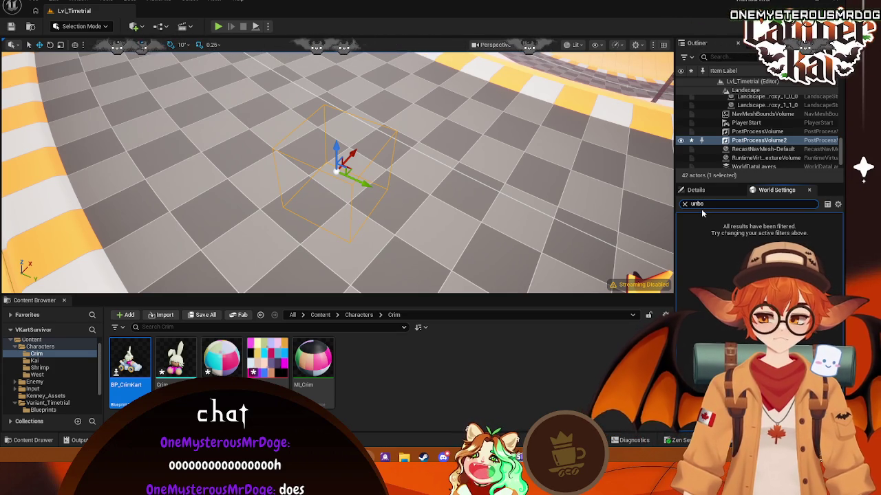
{"action": "key", "text": "BackSpace"}
{"action": "key", "text": "BackSpace"}
{"action": "key", "text": "BackSpace"}
{"action": "left_click", "coordinate": [702, 190]}
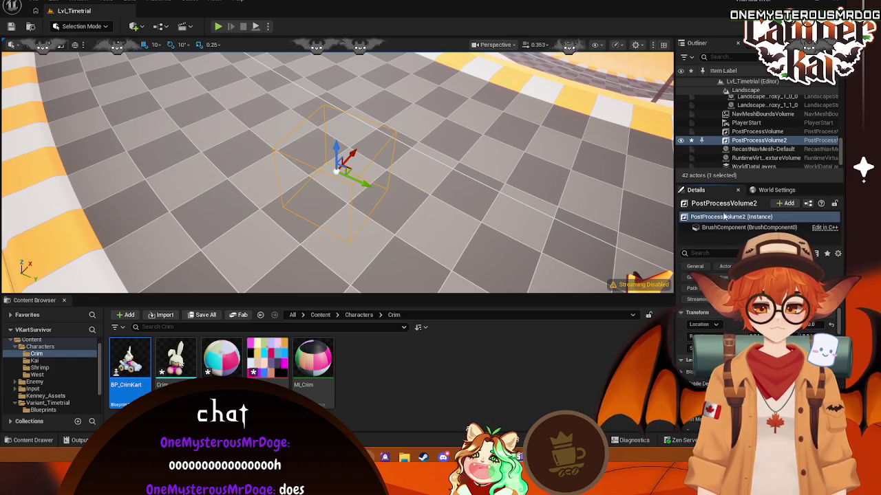
{"action": "left_click", "coordinate": [716, 258]}
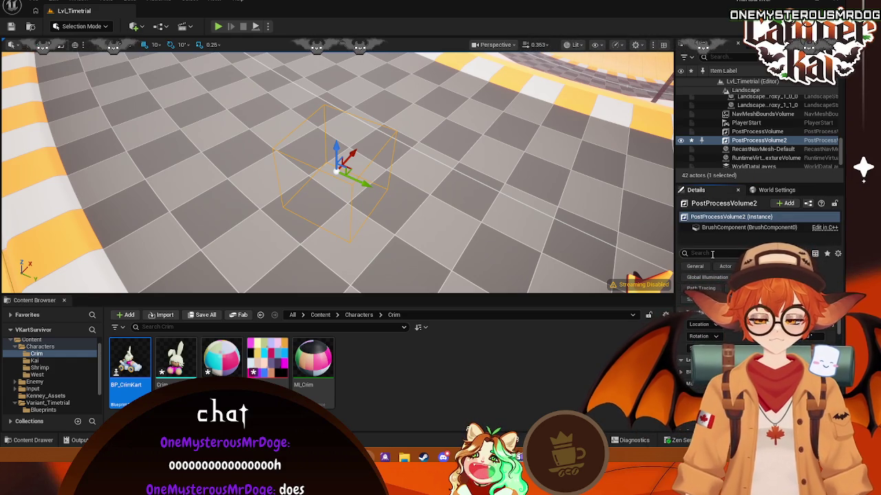
{"action": "type", "text": "unhb"}
{"action": "key", "text": "BackSpace"}
{"action": "key", "text": "BackSpace"}
- Drag PostProcessVolume2 to a new spot beside the curved track
{"action": "type", "text": "b"}
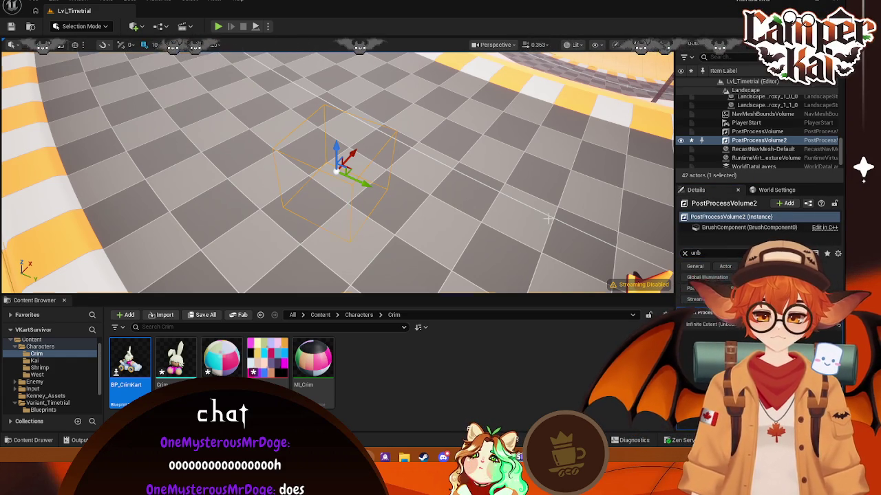
{"action": "left_click", "coordinate": [594, 260]}
{"action": "left_click", "coordinate": [716, 253]}
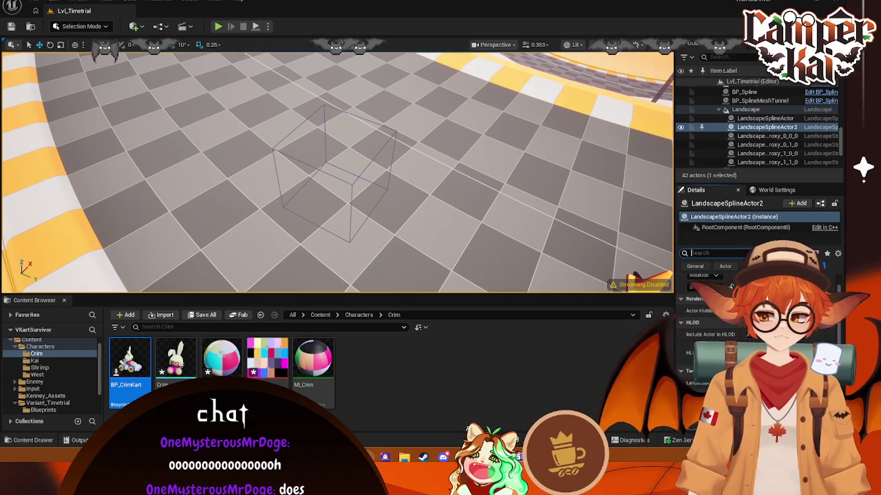
{"action": "right_click_drag", "start_coordinate": [339, 178], "coordinate": [339, 178]}
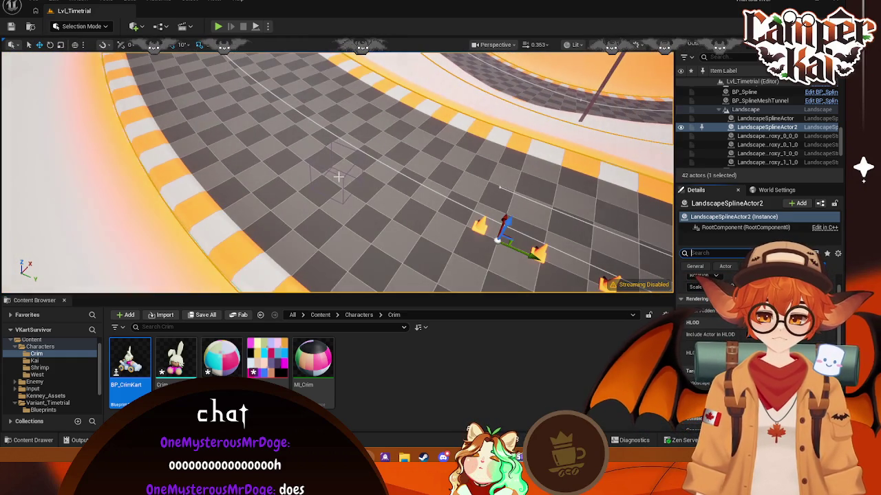
{"action": "left_click", "coordinate": [342, 176]}
{"action": "mouse_move", "coordinate": [355, 175]}
{"action": "left_mouse_down"}
{"action": "mouse_move", "coordinate": [525, 225]}
{"action": "mouse_move", "coordinate": [583, 99]}
{"action": "left_mouse_up"}
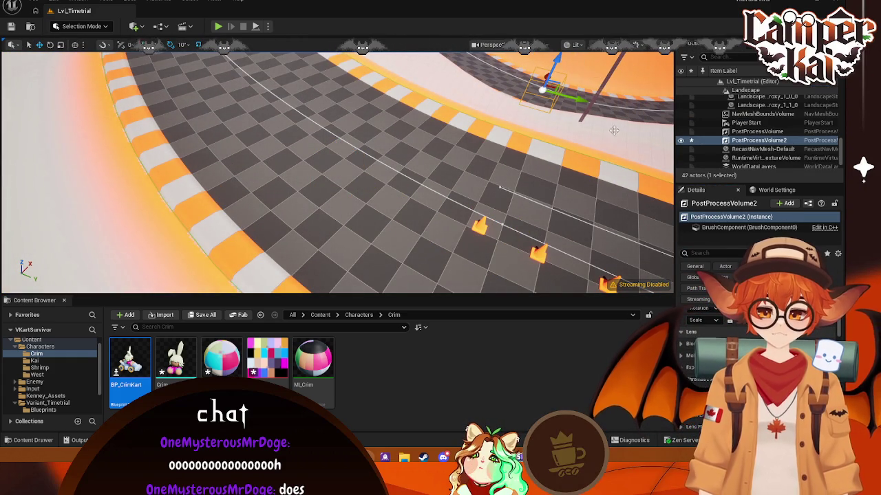
- Expand Color Grading > Global > Temperature in the volume's details and start a test run with Alt+P
{"action": "scroll", "coordinate": [689, 342], "scroll_direction": "down", "scroll_amount": 2}
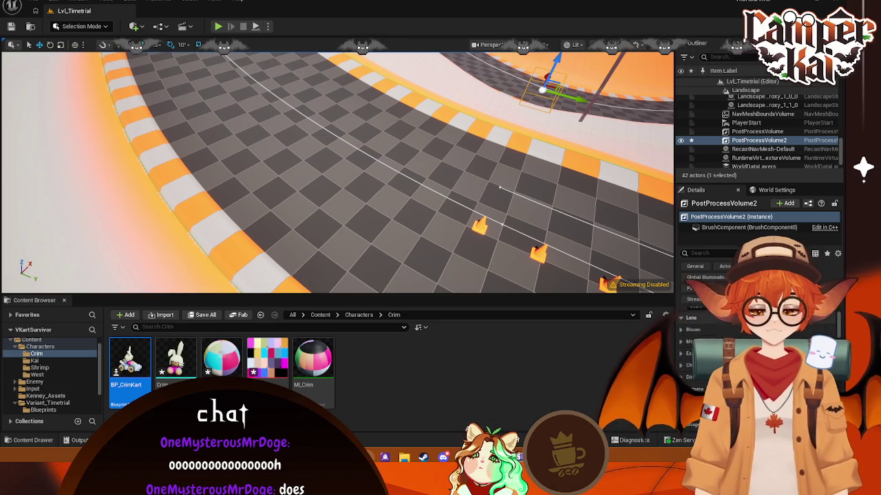
{"action": "scroll", "coordinate": [691, 342], "scroll_direction": "down", "scroll_amount": 1}
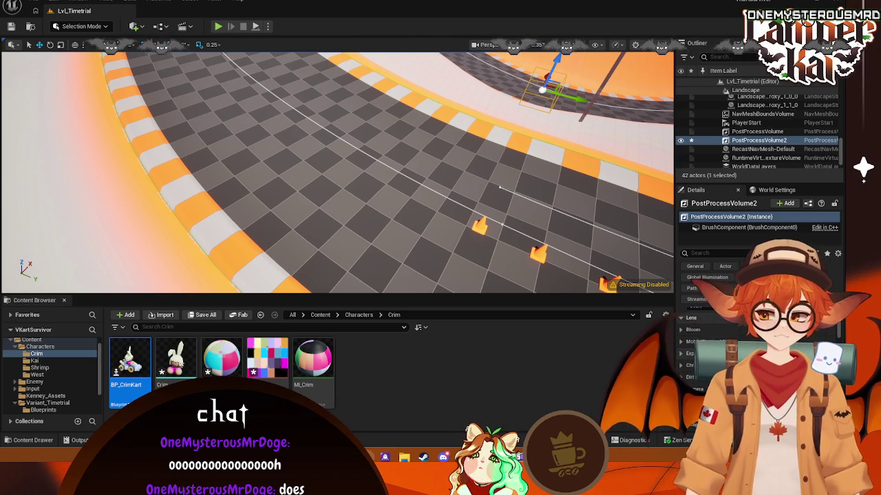
{"action": "scroll", "coordinate": [716, 344], "scroll_direction": "down", "scroll_amount": 3}
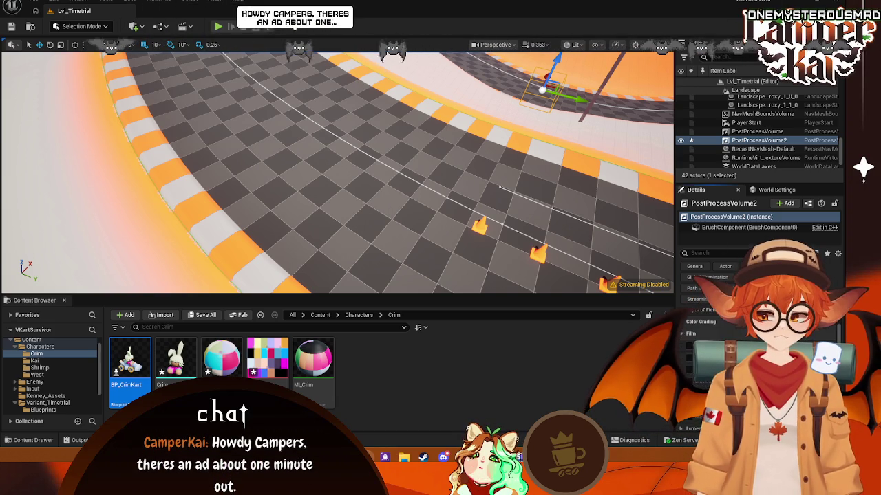
{"action": "left_click", "coordinate": [748, 336]}
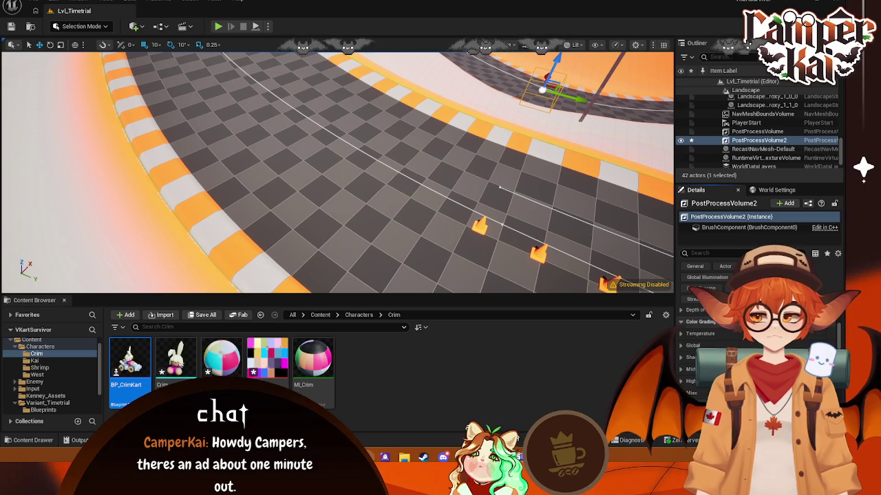
{"action": "scroll", "coordinate": [684, 342], "scroll_direction": "down", "scroll_amount": 2}
{"action": "scroll", "coordinate": [684, 342], "scroll_direction": "up", "scroll_amount": 1}
{"action": "left_click", "coordinate": [681, 333]}
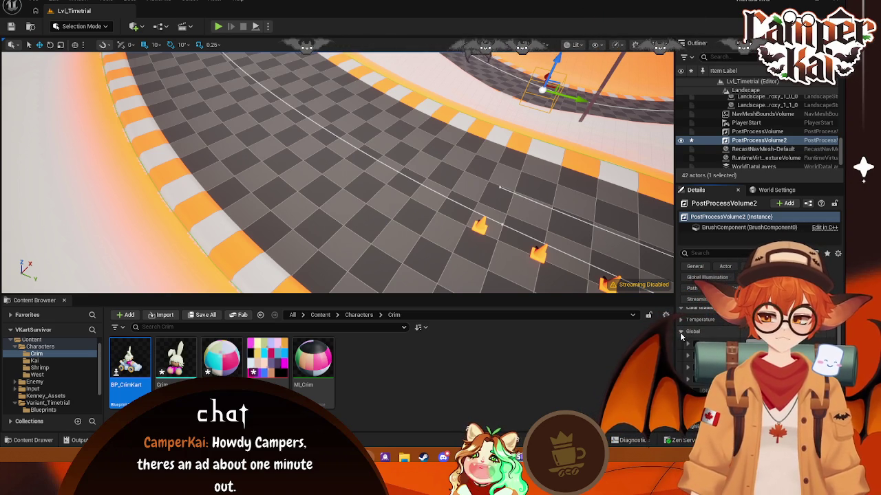
{"action": "left_click", "coordinate": [682, 320]}
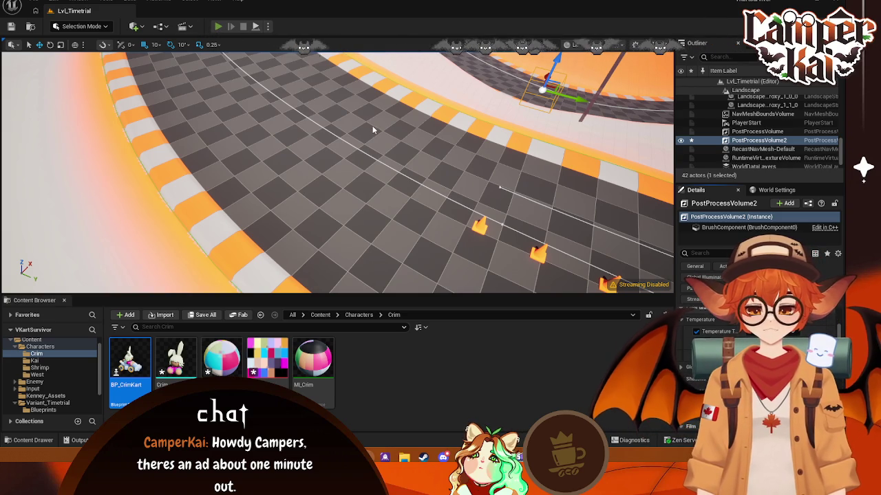
{"action": "key", "text": "alt+p"}
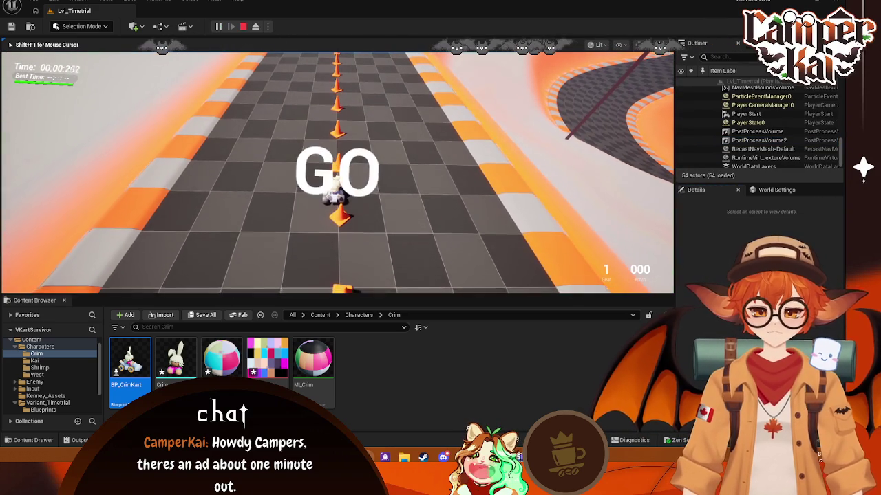
- Drive the kart forward and left, free the mouse with Shift+F1, then stop PIE with Esc
{"action": "key", "text": "w"}
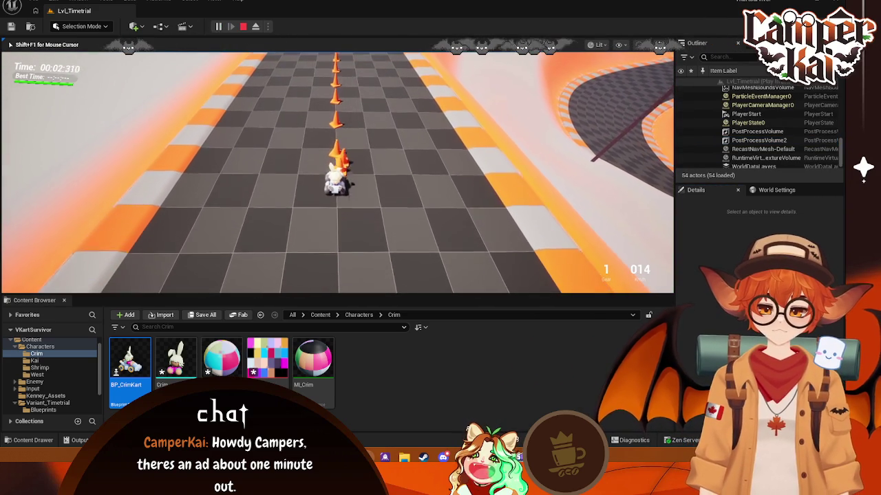
{"action": "key", "text": "a"}
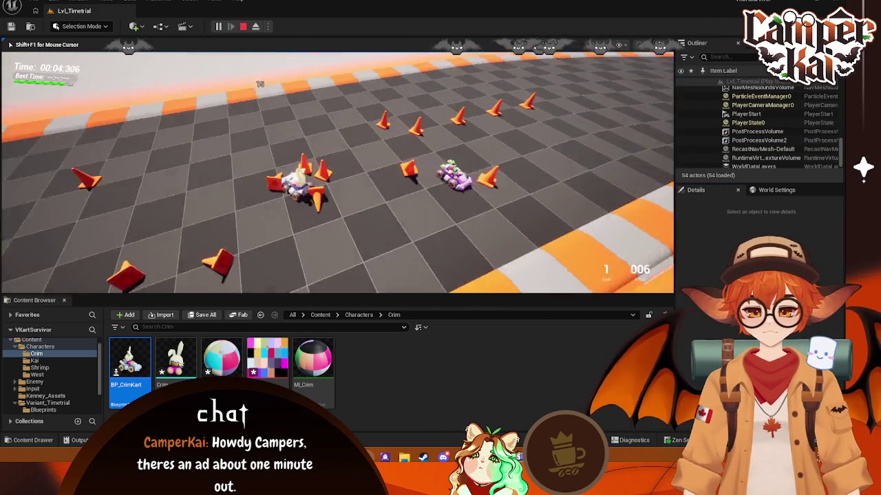
{"action": "key", "text": "shift+F1"}
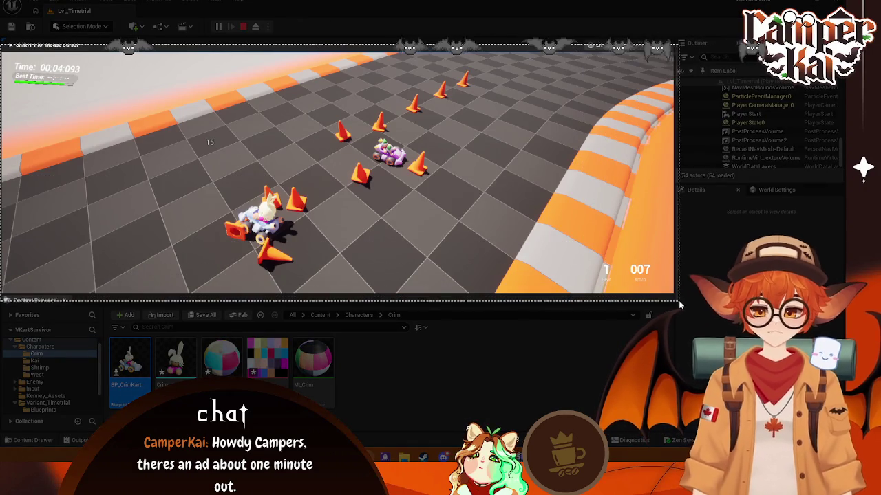
{"action": "left_click", "coordinate": [668, 289]}
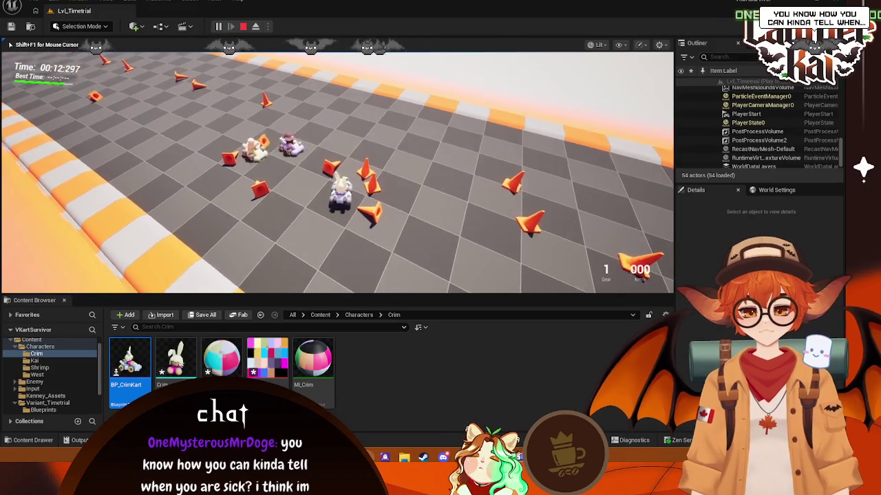
{"action": "key", "text": "Escape"}
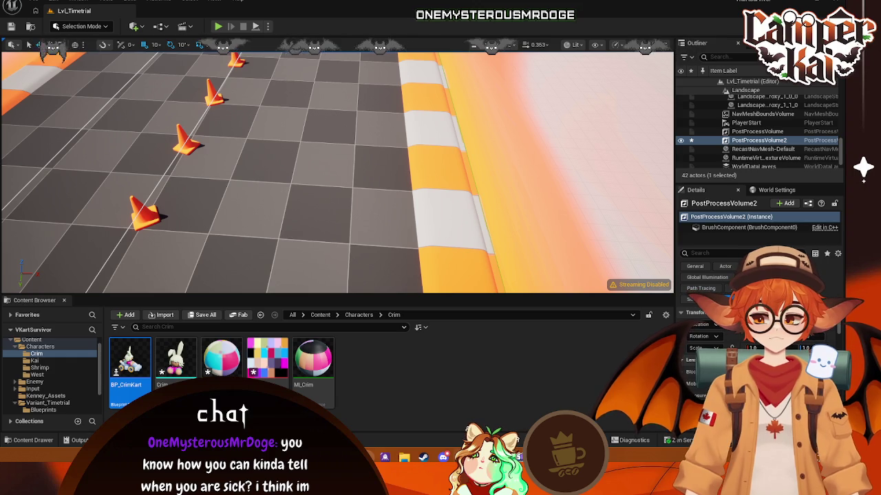
- Filter PostProcessVolume2's details by 'lens', collapse Bloom, and expand the Exposure settings
{"action": "left_click", "coordinate": [703, 252]}
{"action": "type", "text": "lends"}
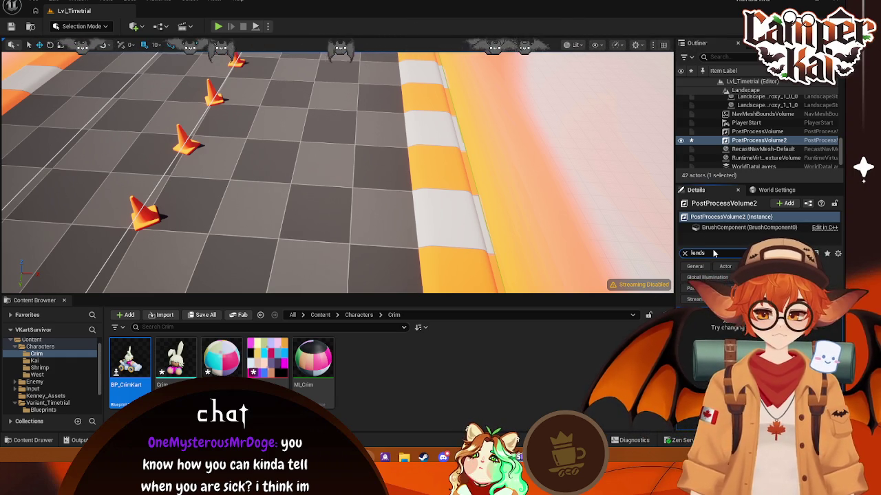
{"action": "key", "text": "BackSpace"}
{"action": "key", "text": "BackSpace"}
{"action": "type", "text": "s"}
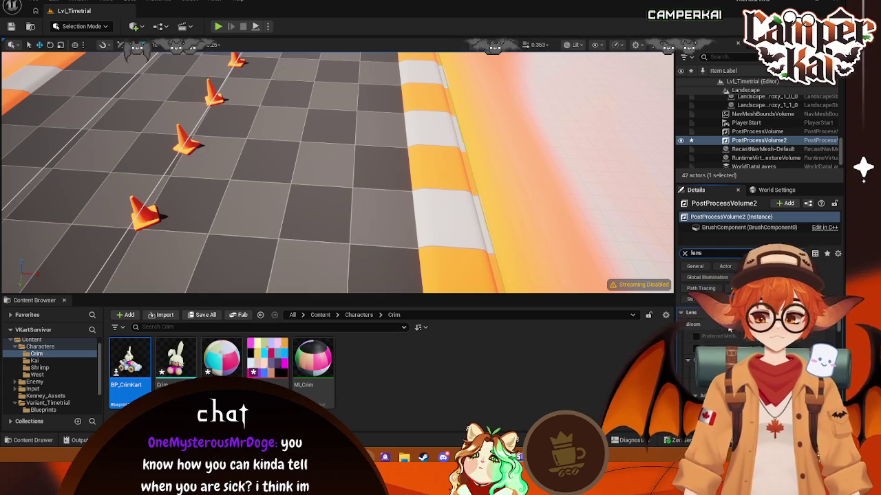
{"action": "left_click", "coordinate": [679, 325]}
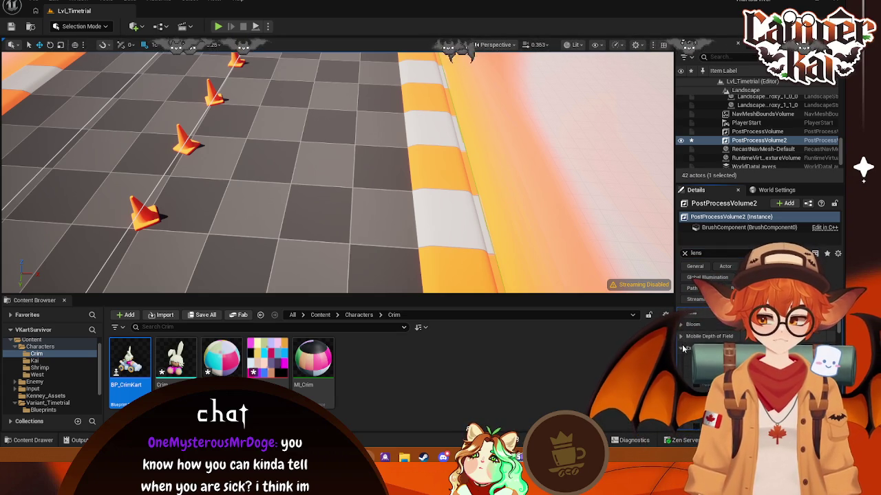
{"action": "left_click", "coordinate": [682, 348]}
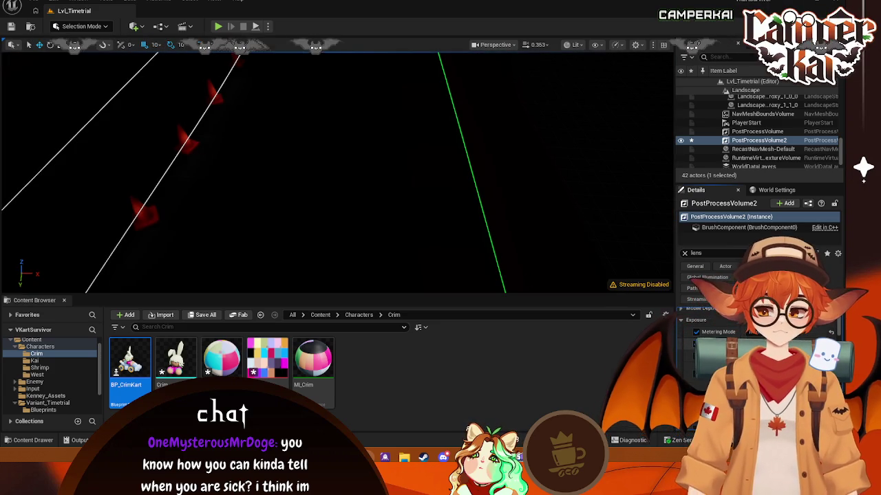
{"action": "scroll", "coordinate": [756, 344], "scroll_direction": "down", "scroll_amount": 2}
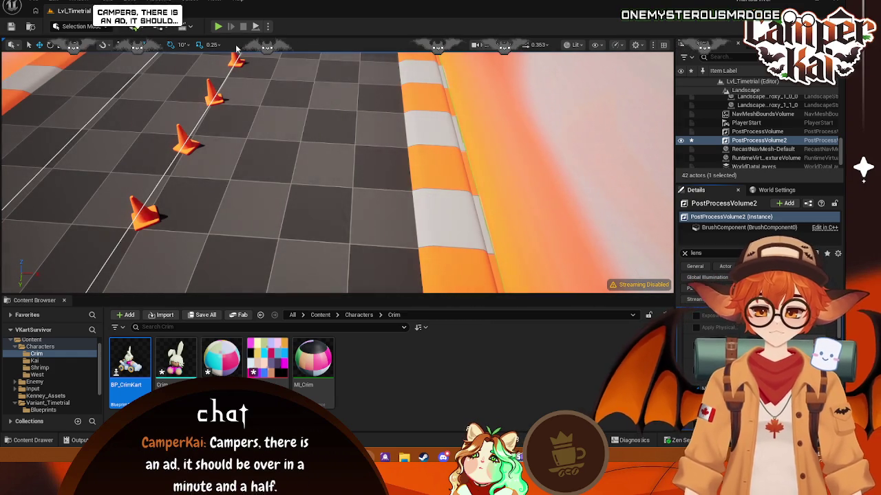
{"action": "key", "text": "alt+p"}
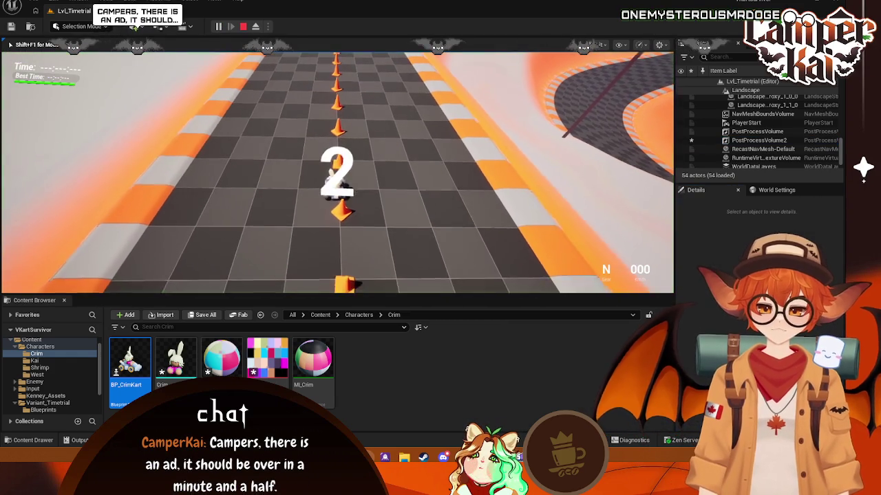
{"action": "key", "text": "Escape"}
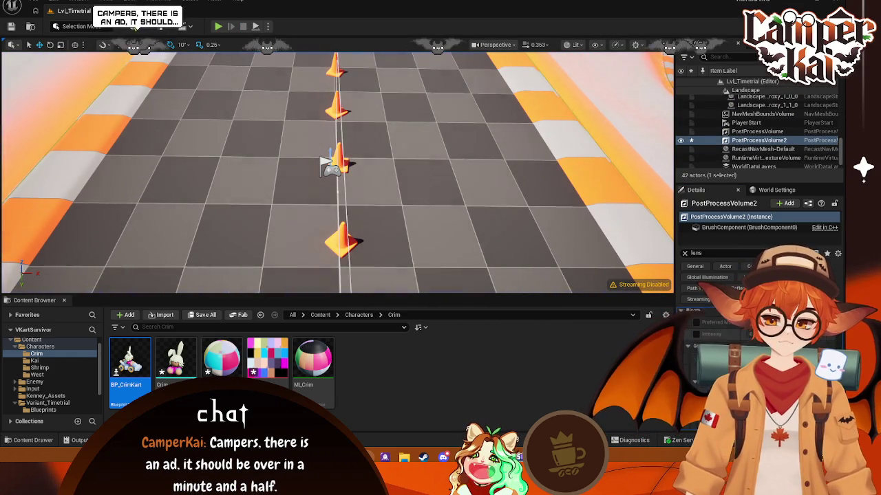
{"action": "key", "text": "alt+p"}
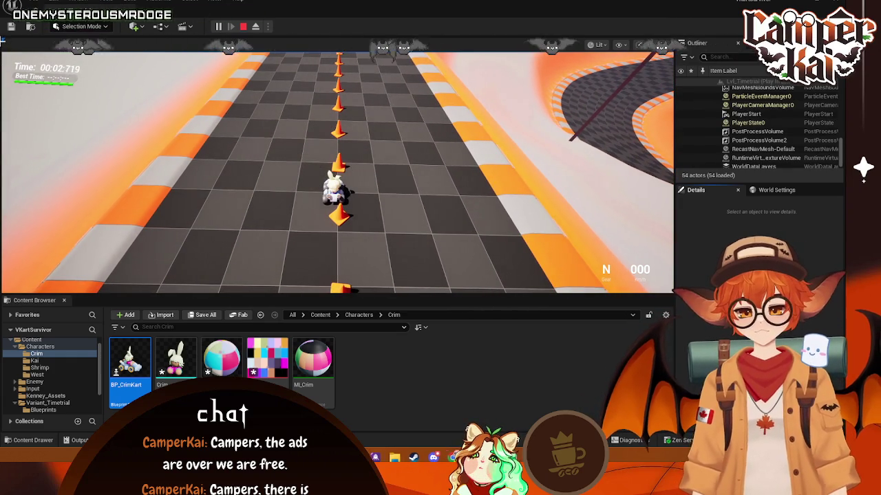
{"action": "key", "text": "super+shift+s"}
{"action": "left_click_drag", "start_coordinate": [1, 40], "coordinate": [688, 313]}
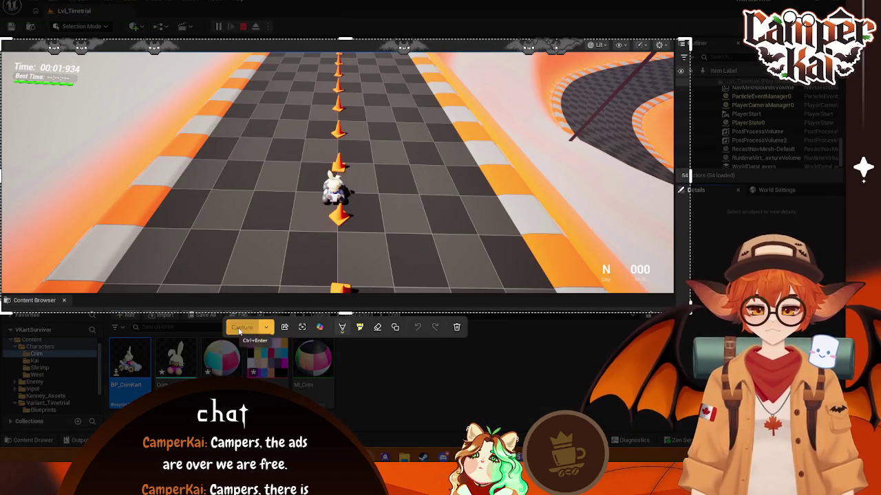
{"action": "left_click", "coordinate": [243, 327]}
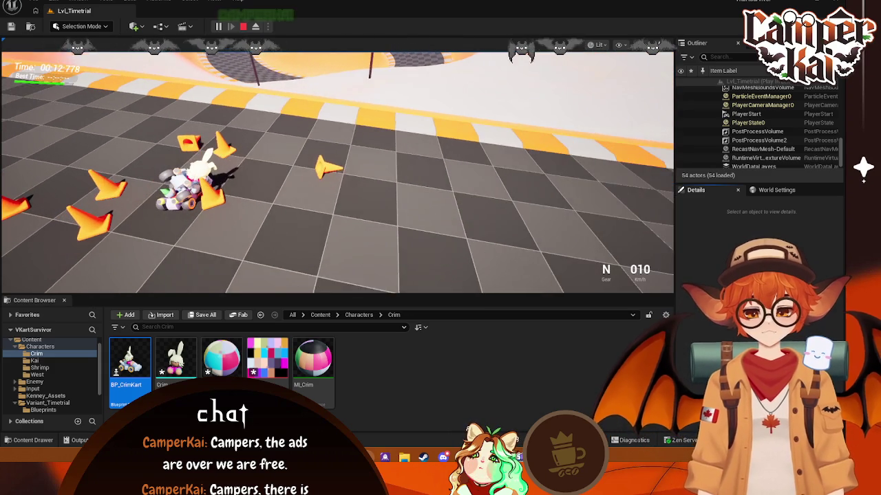
{"action": "key", "text": "Escape"}
{"action": "left_click", "coordinate": [387, 158]}
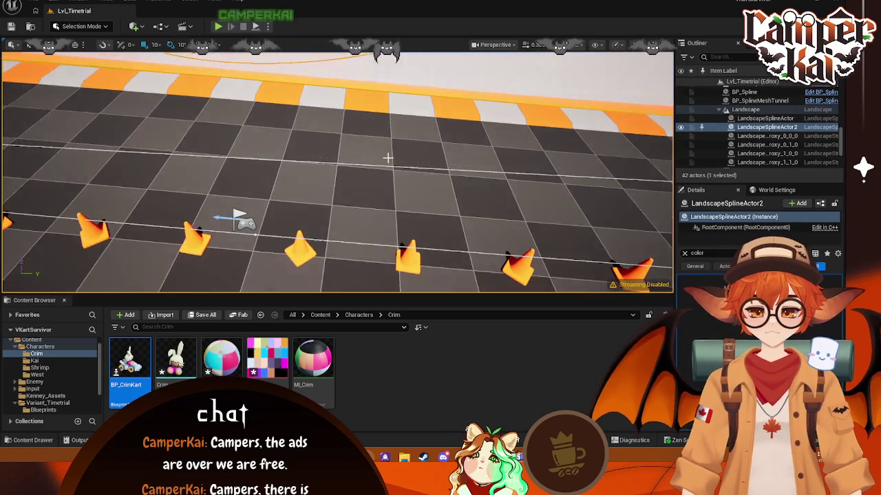
- Select PostProcessVolume2 and filter its Details to 'exp' to adjust the Exposure settings
{"action": "right_click_drag", "start_coordinate": [350, 161], "coordinate": [350, 161]}
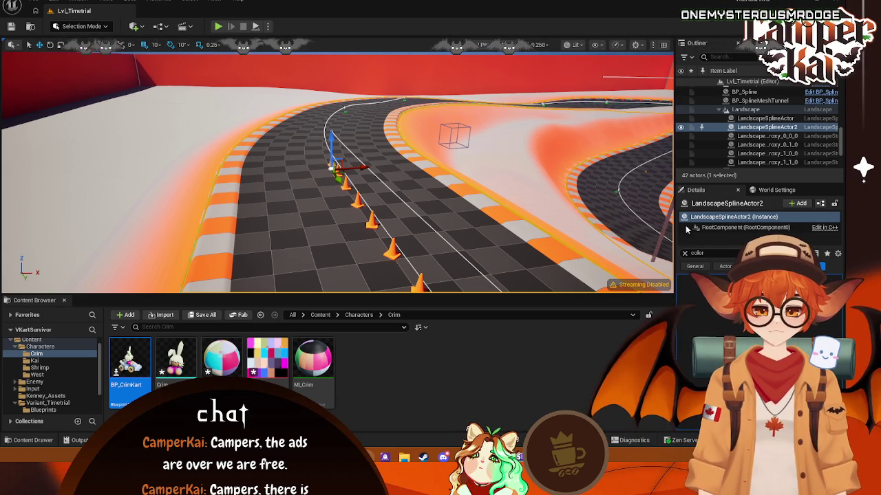
{"action": "left_click", "coordinate": [454, 136]}
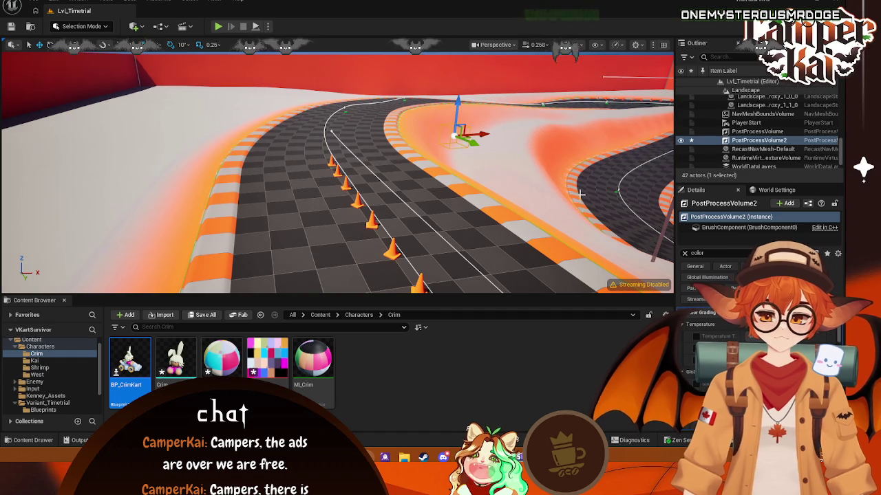
{"action": "left_click", "coordinate": [693, 254]}
{"action": "type", "text": "exp"}
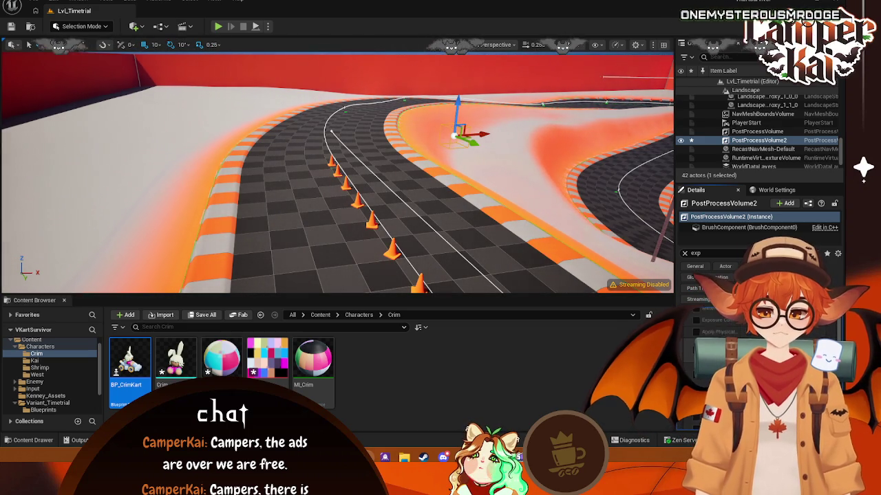
{"action": "scroll", "coordinate": [698, 341], "scroll_direction": "up", "scroll_amount": 2}
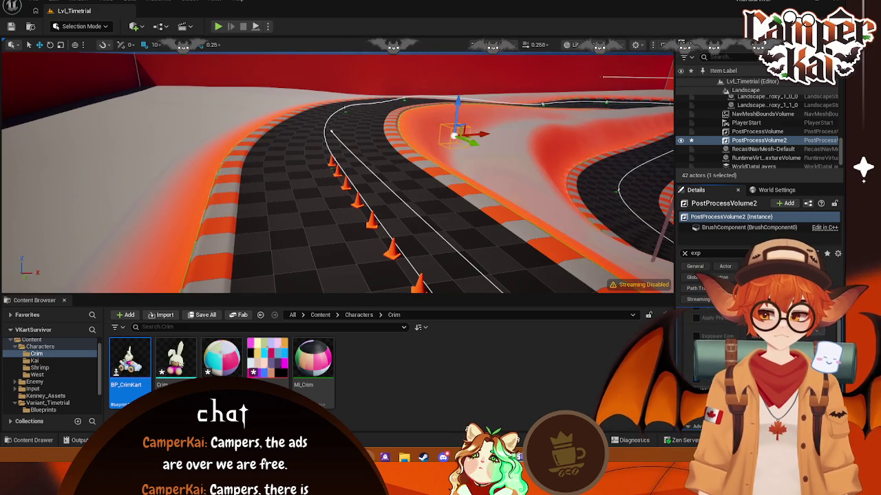
- Select the landscape spline and test-drive briefly, the timer reaching 00:01:546, then clear the search
{"action": "left_click", "coordinate": [561, 240]}
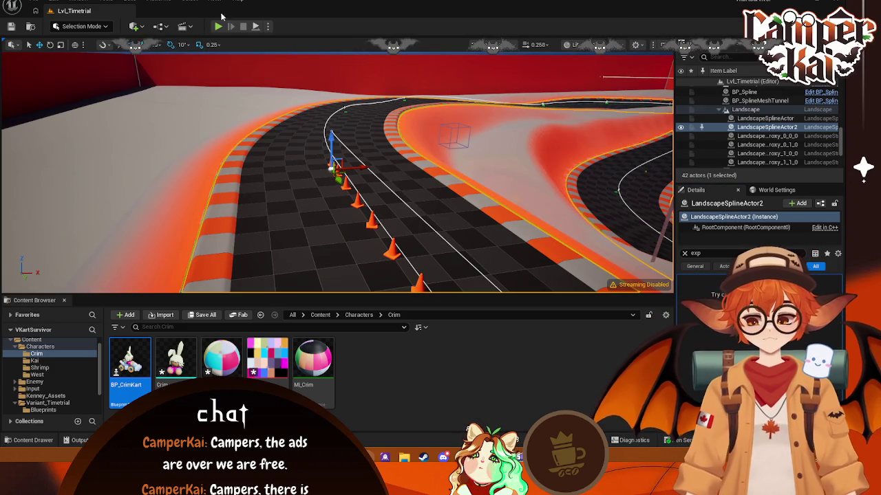
{"action": "key", "text": "alt+p"}
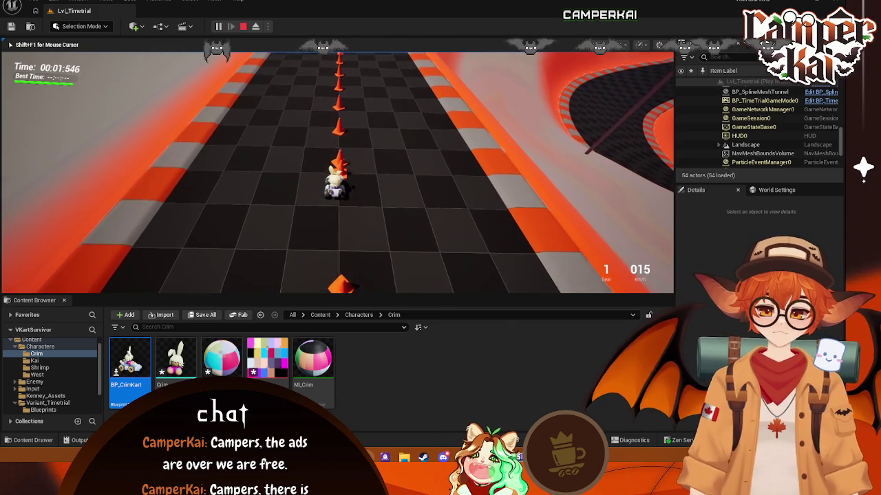
{"action": "key", "text": "d"}
{"action": "key", "text": "Escape"}
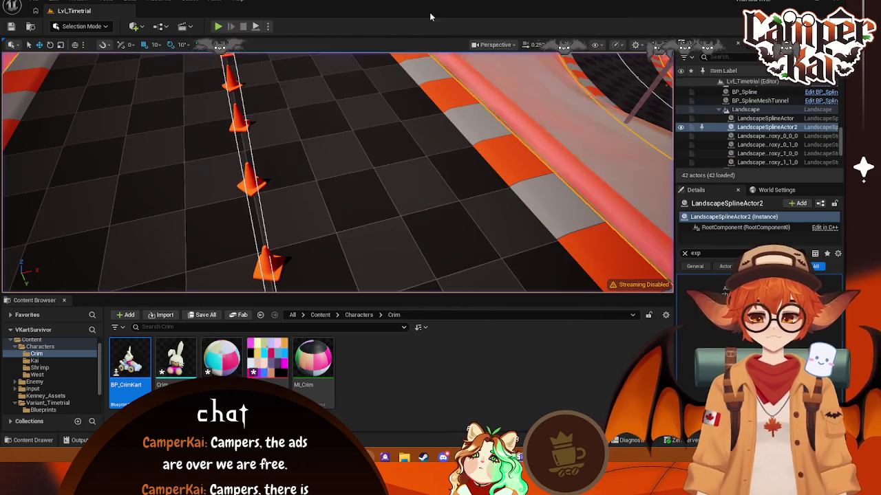
{"action": "left_click", "coordinate": [687, 255]}
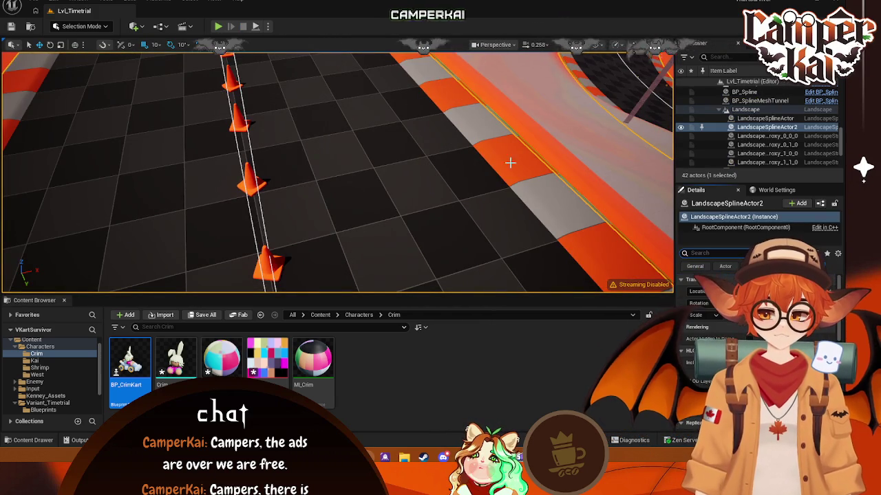
- Frame the spline, review PostProcessVolume2's Vignette and Exposure, and start a test race
{"action": "key", "text": "f"}
{"action": "left_click", "coordinate": [450, 181]}
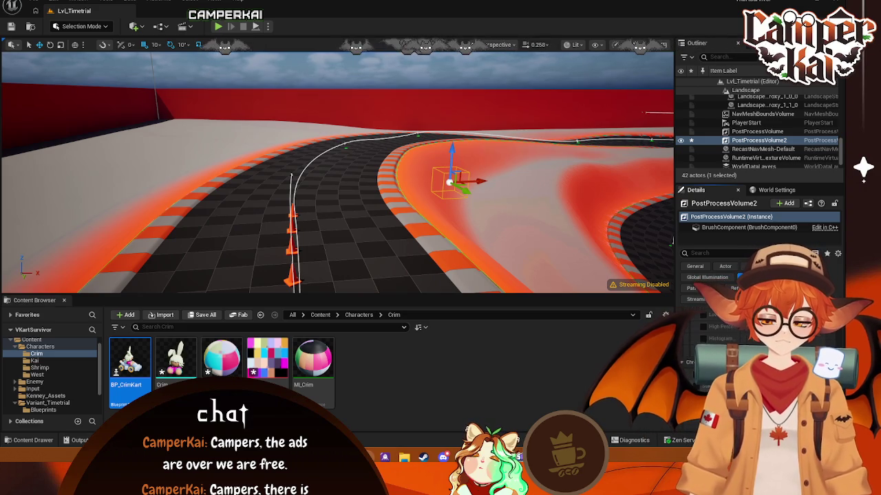
{"action": "scroll", "coordinate": [757, 330], "scroll_direction": "up", "scroll_amount": 2}
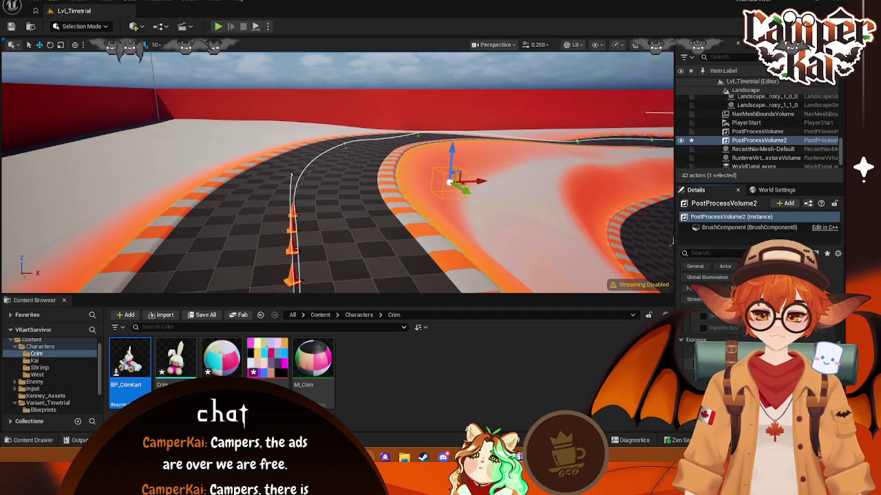
{"action": "key", "text": "alt+p"}
- Drive the kart through the cones with WASD for about 12 seconds, then stop the session
{"action": "key", "text": "w"}
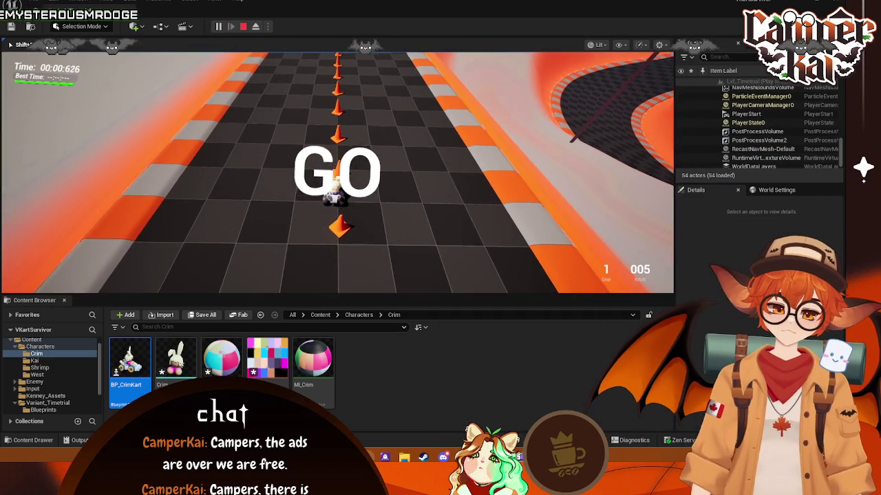
{"action": "key", "text": "a"}
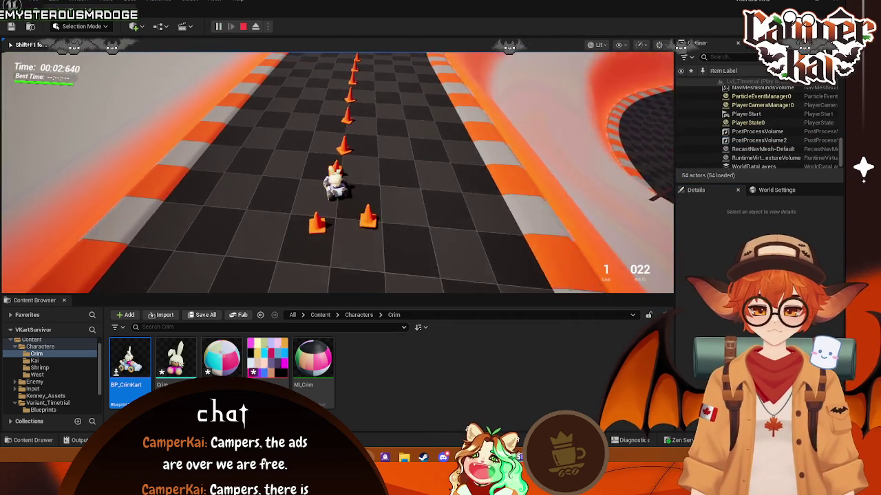
{"action": "key", "text": "d"}
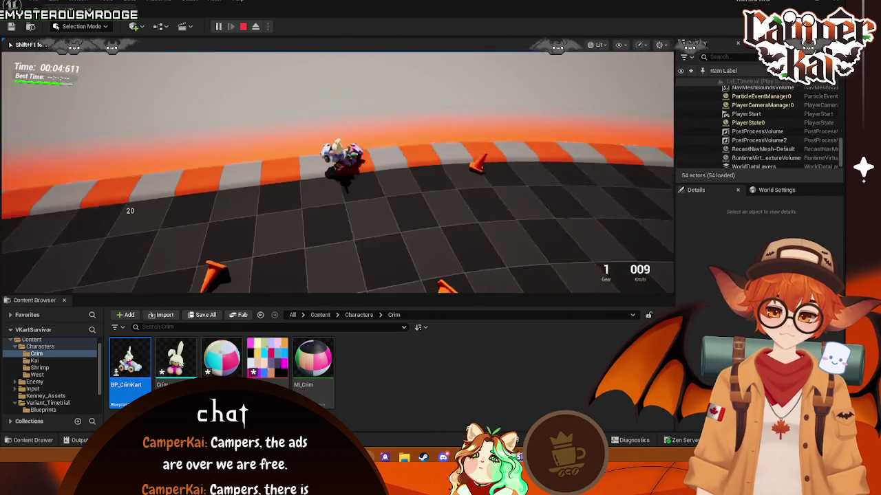
{"action": "key", "text": "a"}
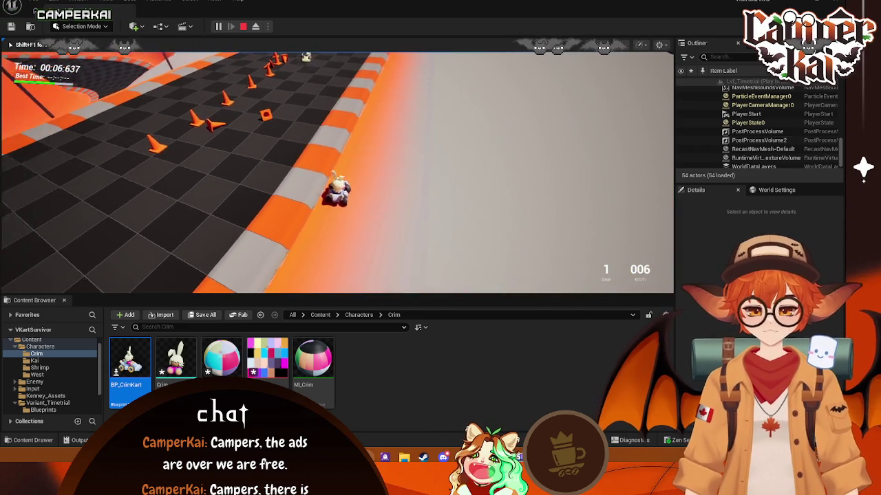
{"action": "key", "text": "d"}
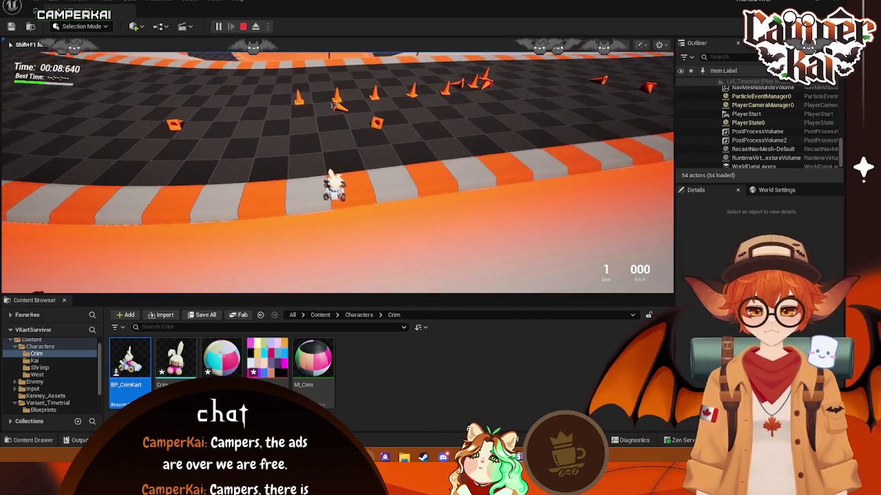
{"action": "key", "text": "d"}
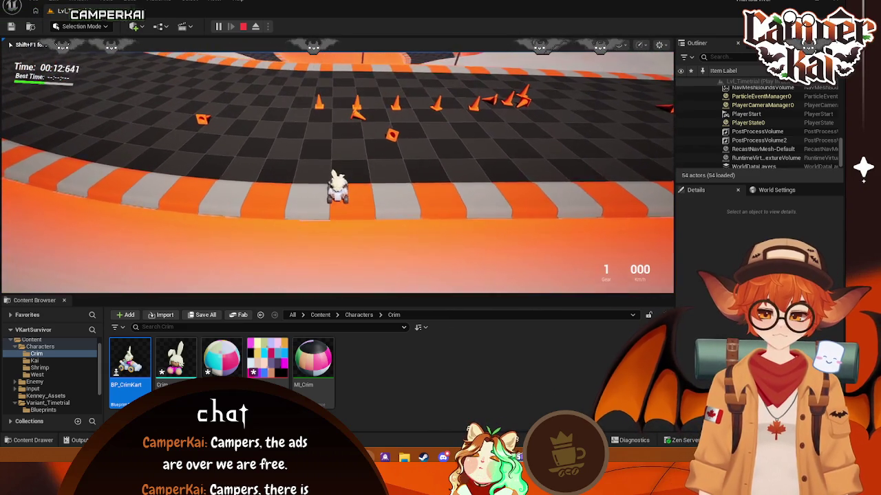
{"action": "key", "text": "Escape"}
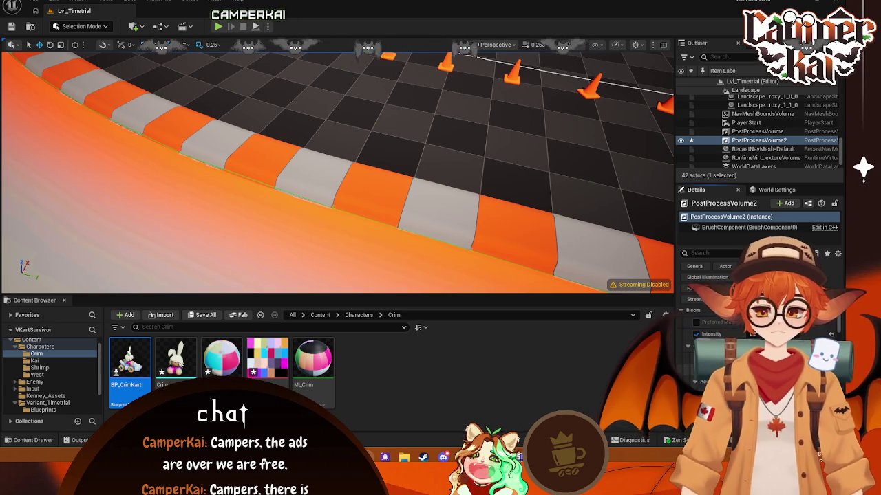
- Frame the whole track spline, reselect PostProcessVolume2, and launch a new Play-in-Editor run
{"action": "left_click", "coordinate": [509, 160]}
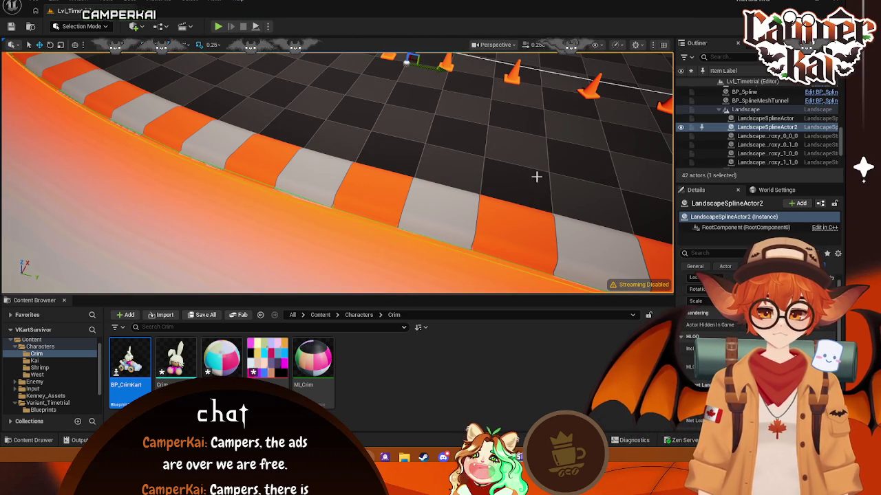
{"action": "key", "text": "f"}
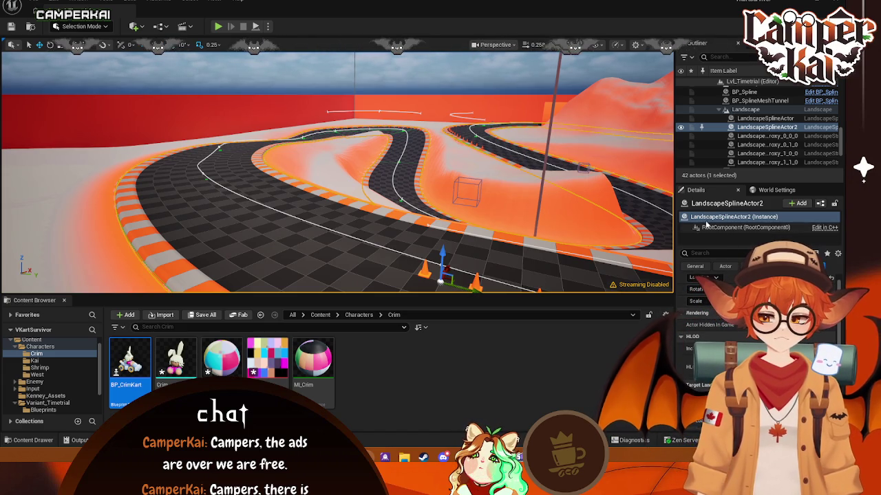
{"action": "left_click", "coordinate": [467, 191]}
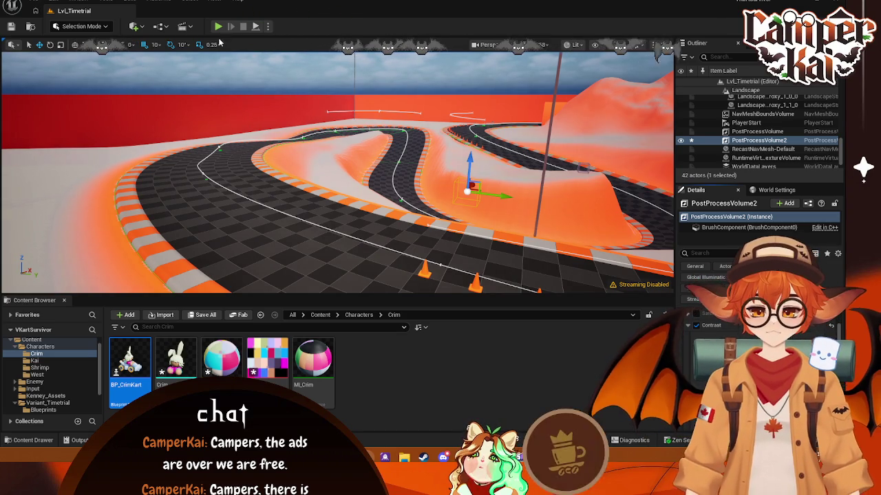
{"action": "key", "text": "alt+p"}
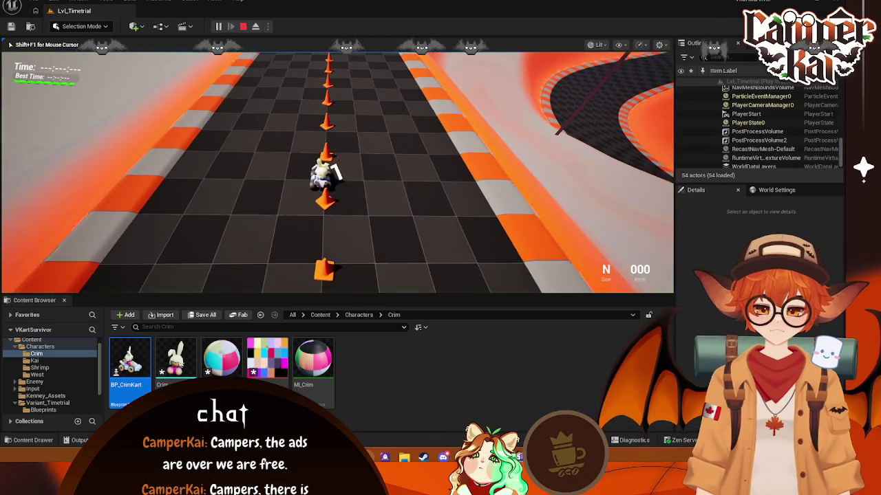
- Drive the kart off the start, through the cones and around the right-hand curve
{"action": "key", "text": "w"}
{"action": "key", "text": "d"}
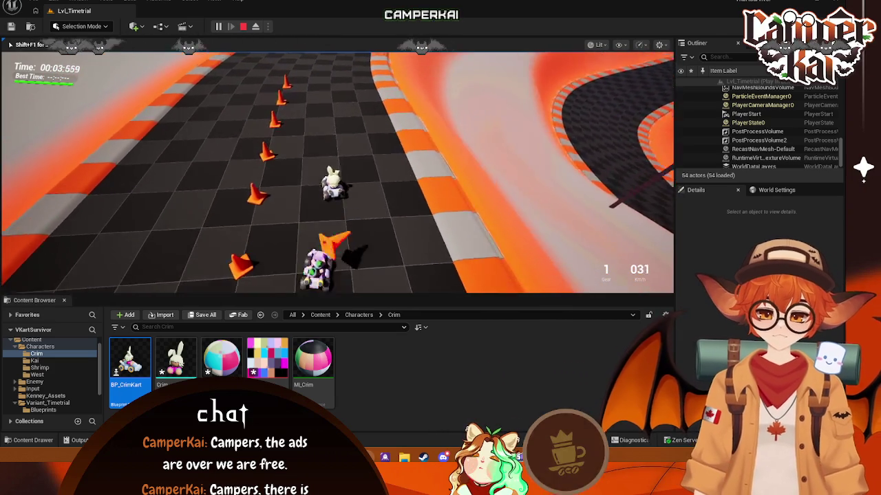
{"action": "key", "text": "a"}
{"action": "key", "text": "w"}
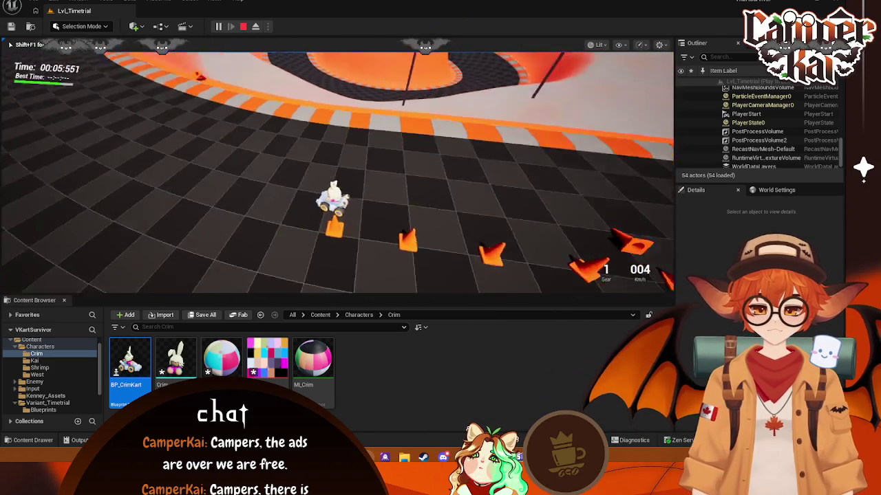
{"action": "key", "text": "s"}
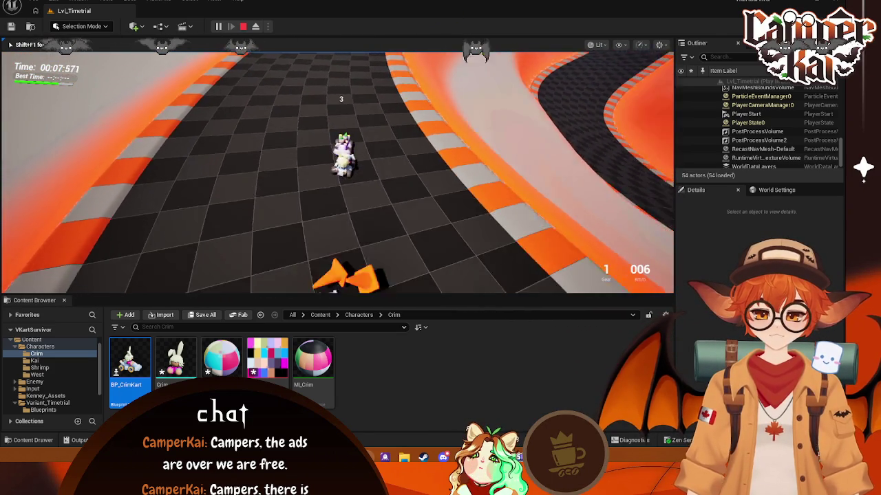
{"action": "key", "text": "w"}
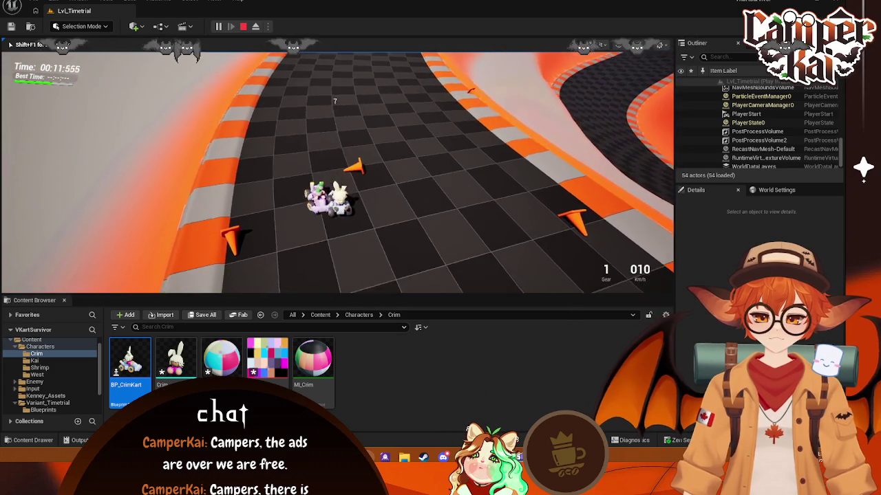
{"action": "key", "text": "s"}
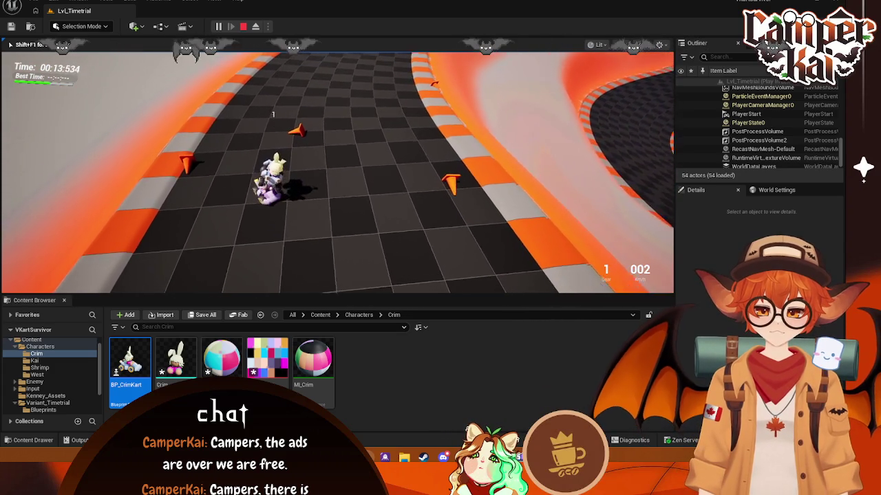
{"action": "key", "text": "d"}
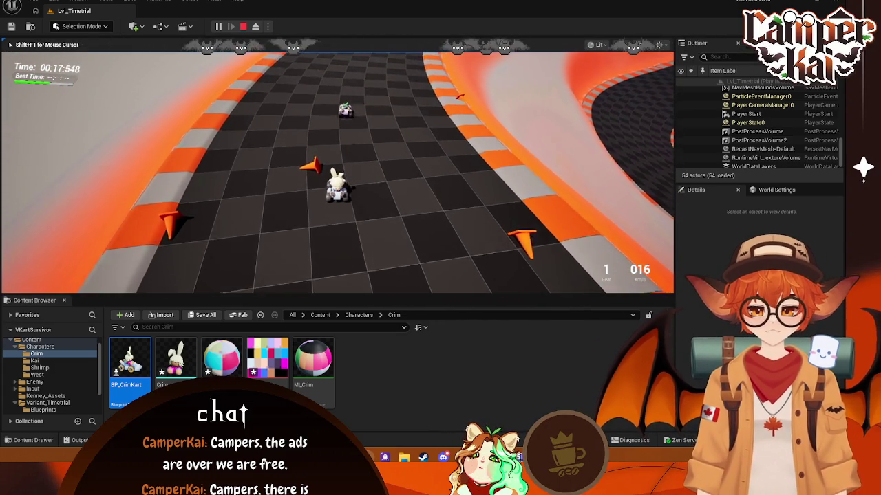
{"action": "key", "text": "w"}
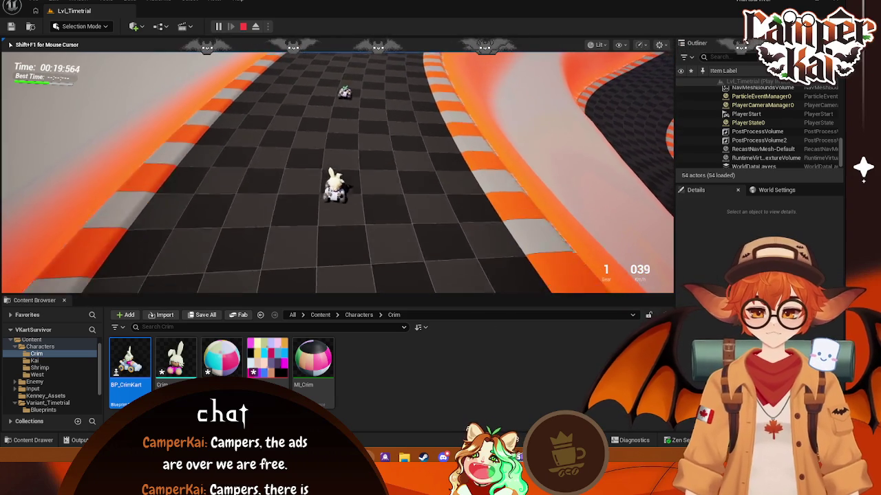
{"action": "key", "text": "d"}
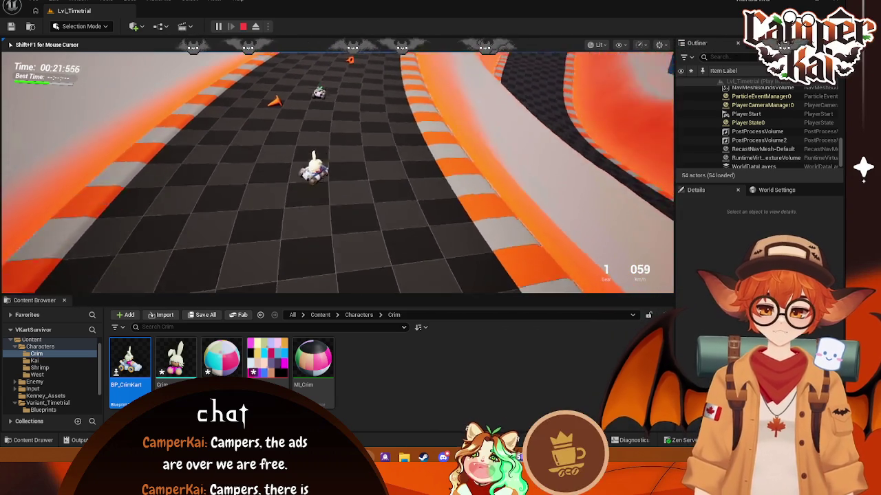
{"action": "key", "text": "d"}
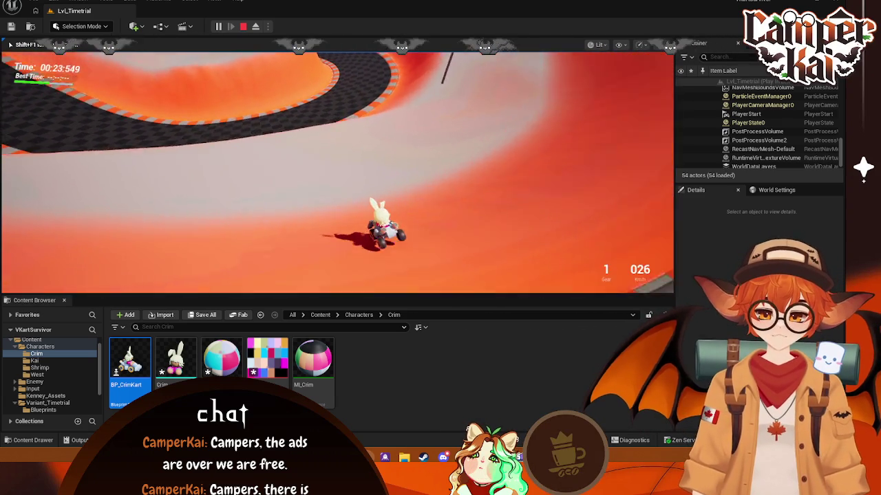
- Continue along the checkered track's curves past 00:41:551, then stop the test run
{"action": "key", "text": "w"}
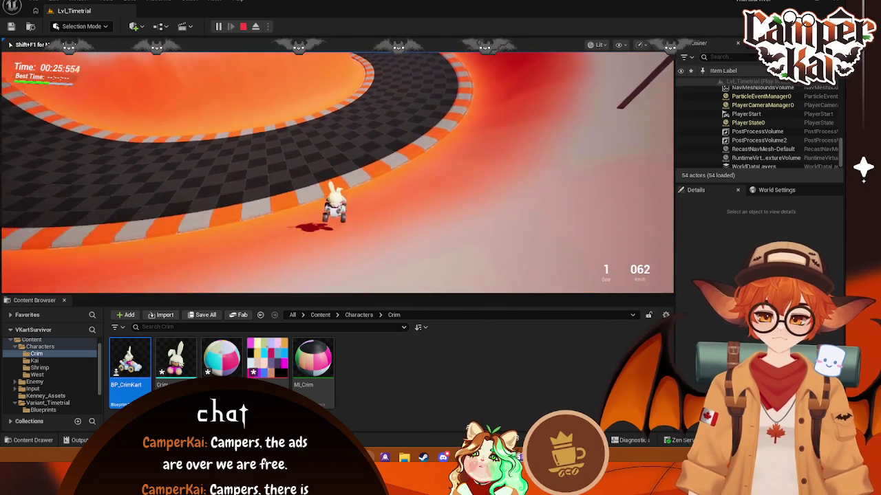
{"action": "key", "text": "d"}
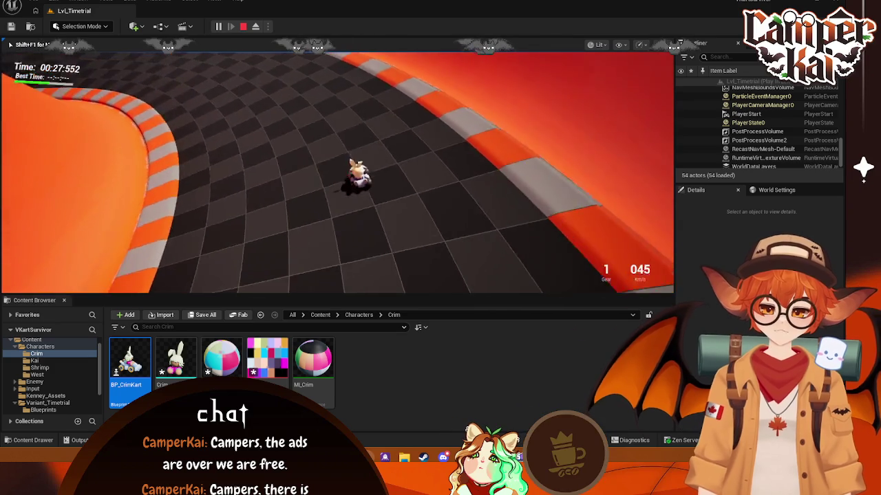
{"action": "key", "text": "s"}
{"action": "key", "text": "w"}
{"action": "key", "text": "a"}
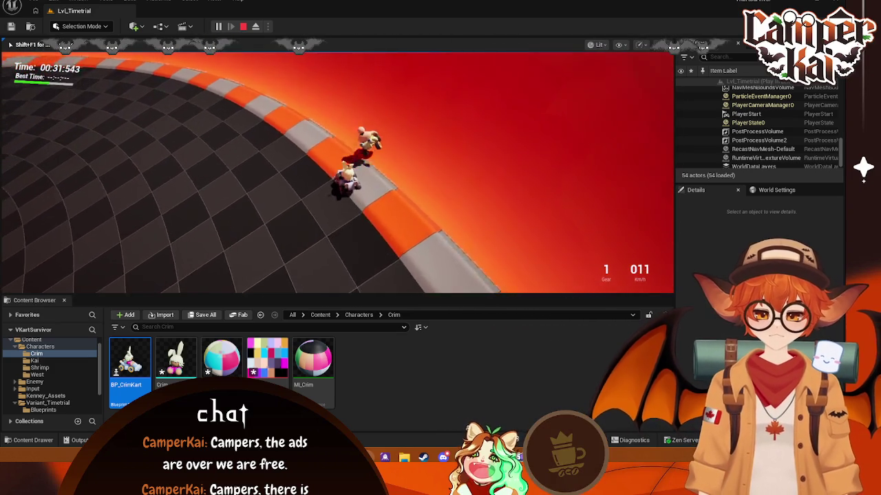
{"action": "key", "text": "a"}
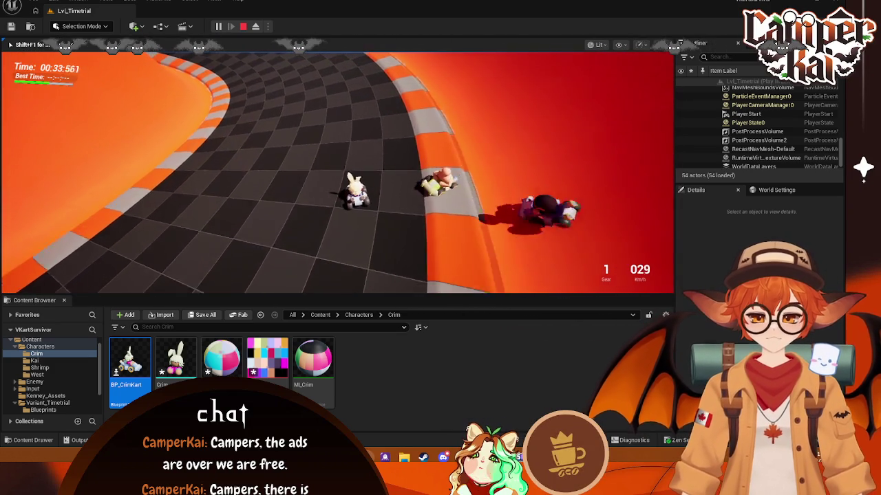
{"action": "key", "text": "a"}
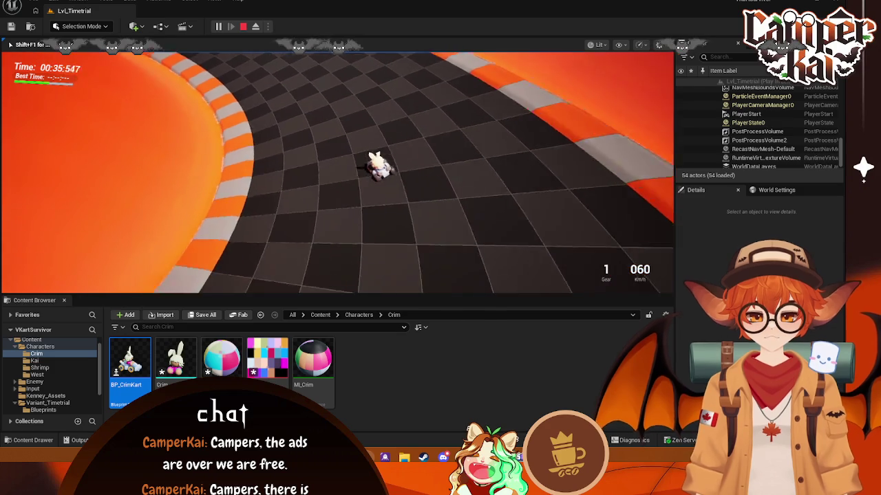
{"action": "key", "text": "a"}
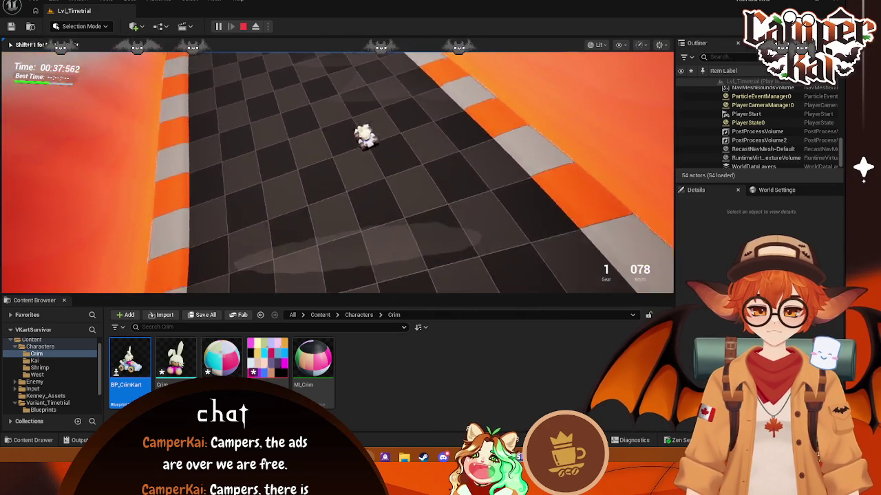
{"action": "key", "text": "a"}
{"action": "key", "text": "s"}
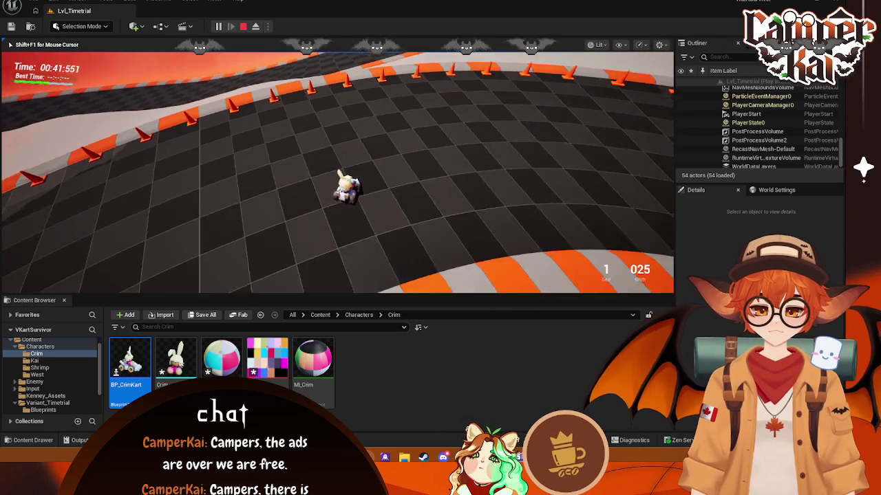
{"action": "key", "text": "Escape"}
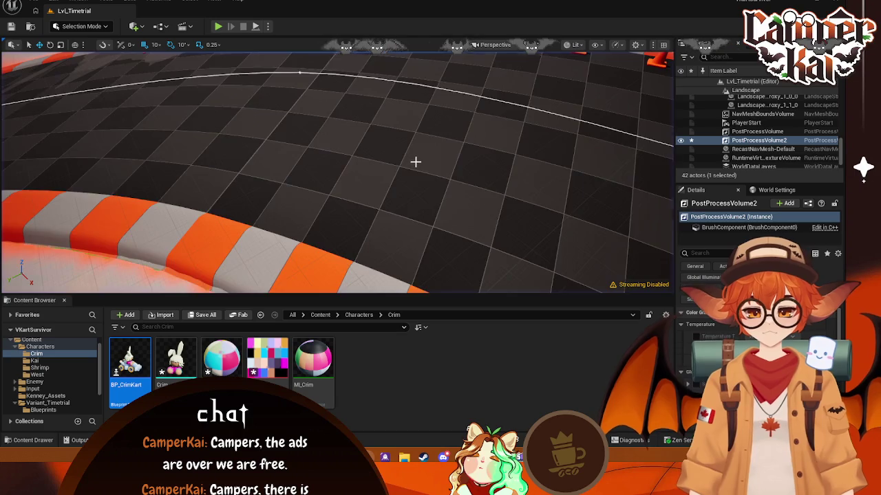
- Delete the second post-process volume and briefly play the level to check the new look
{"action": "scroll", "coordinate": [415, 163], "scroll_direction": "down", "scroll_amount": 4}
{"action": "scroll", "coordinate": [413, 155], "scroll_direction": "down", "scroll_amount": 4}
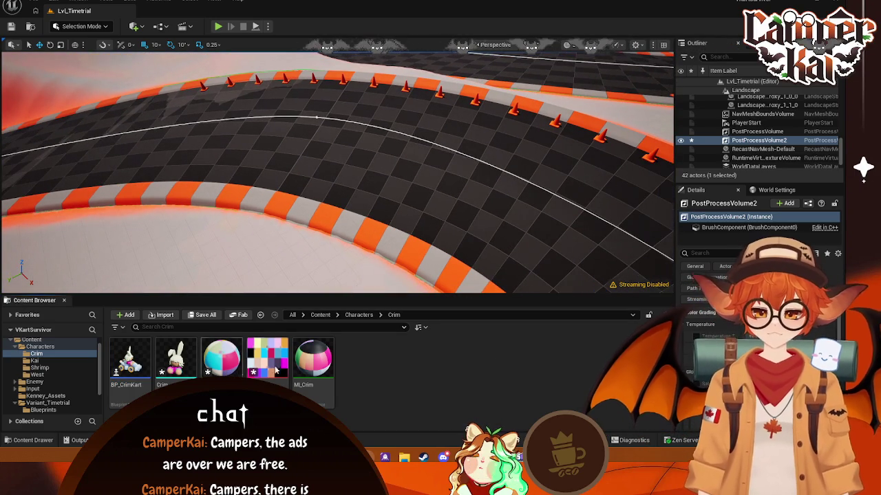
{"action": "key", "text": "f"}
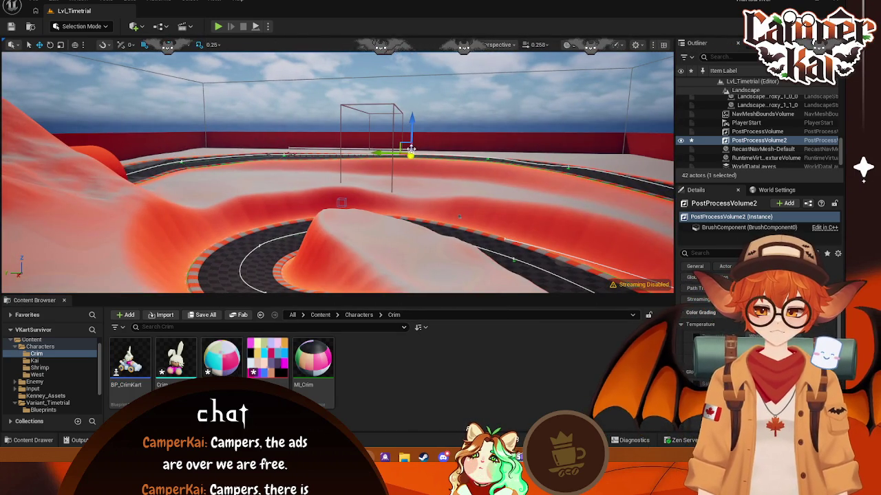
{"action": "left_click", "coordinate": [411, 148]}
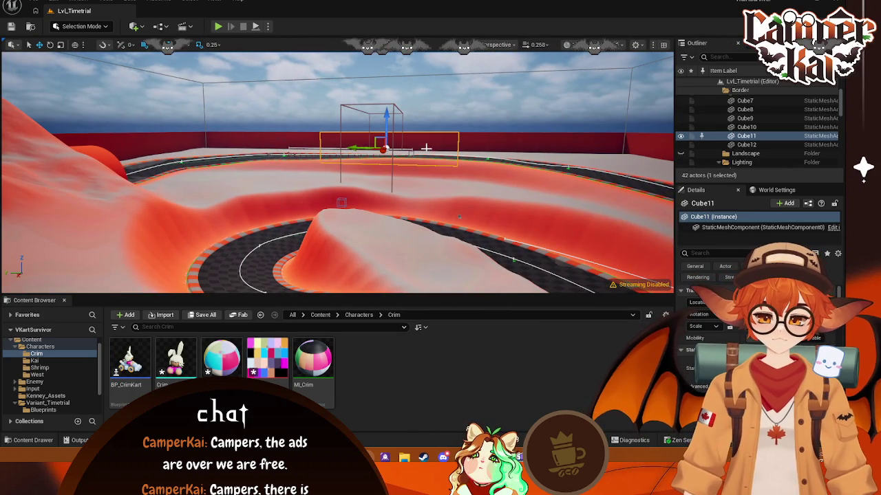
{"action": "left_click", "coordinate": [412, 154]}
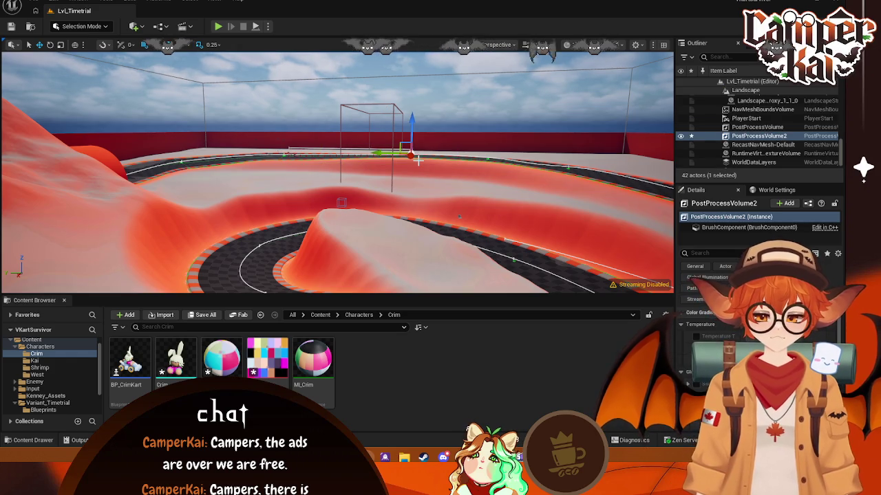
{"action": "key", "text": "Delete"}
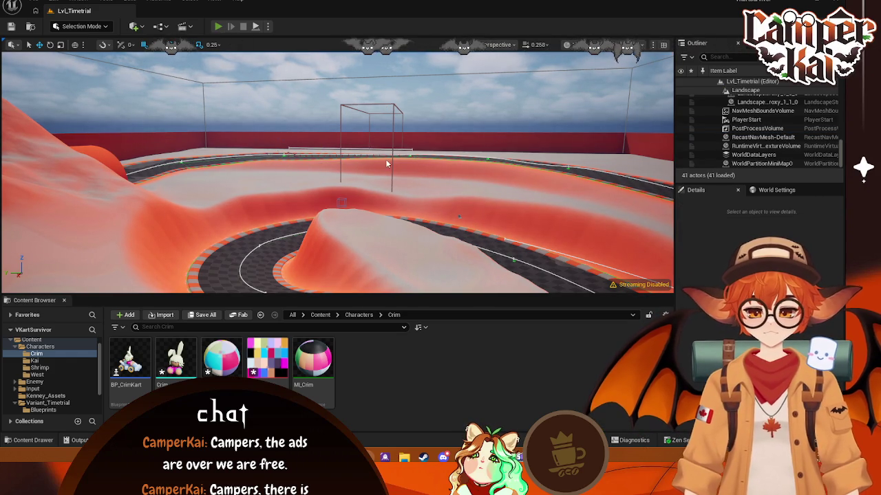
{"action": "key", "text": "alt+p"}
{"action": "key", "text": "Escape"}
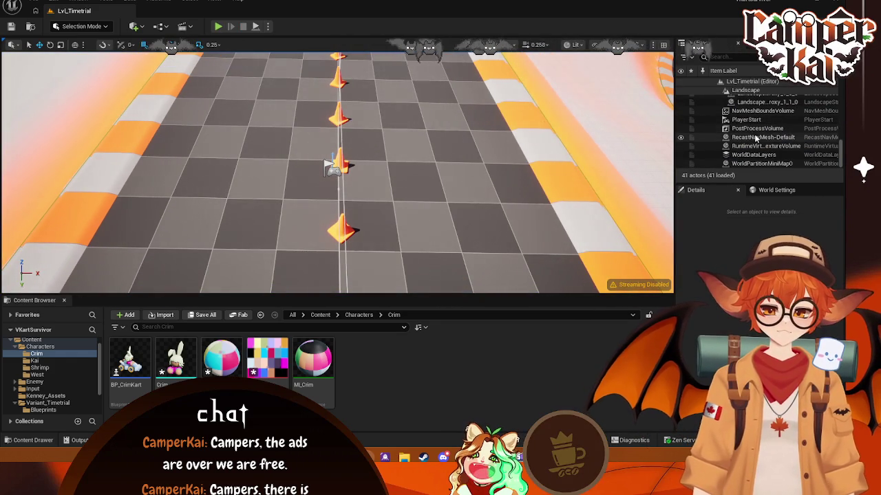
- Inspect the DirectionalLight's properties, then the SkyLight's, from the Outliner
{"action": "scroll", "coordinate": [759, 144], "scroll_direction": "up", "scroll_amount": 3}
{"action": "scroll", "coordinate": [757, 144], "scroll_direction": "up", "scroll_amount": 3}
{"action": "scroll", "coordinate": [748, 143], "scroll_direction": "up", "scroll_amount": 2}
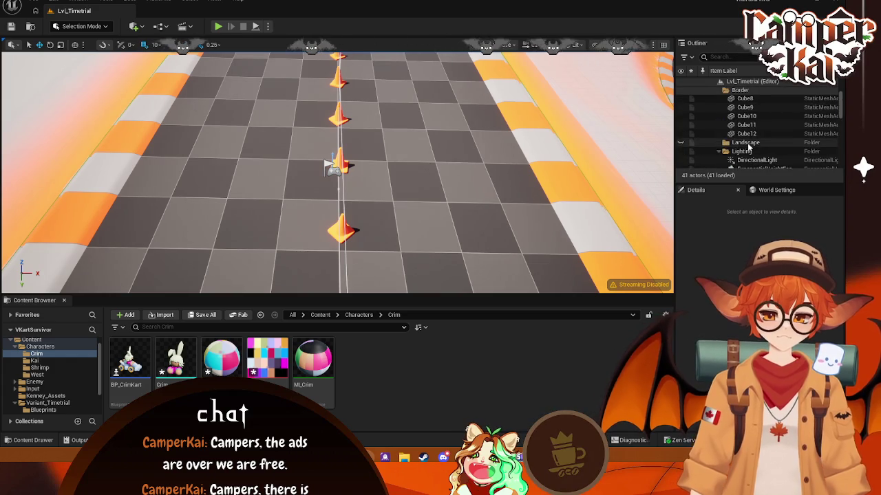
{"action": "left_click", "coordinate": [745, 119]}
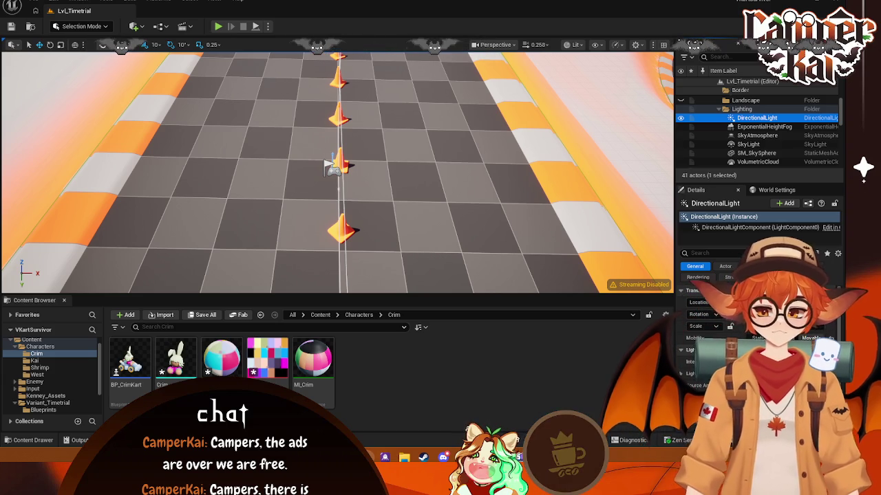
{"action": "left_click", "coordinate": [760, 144]}
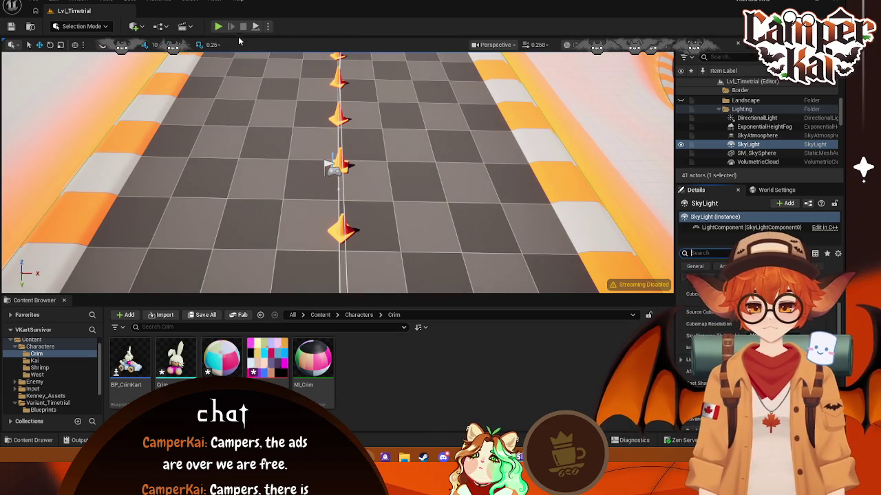
{"action": "key", "text": "alt+p"}
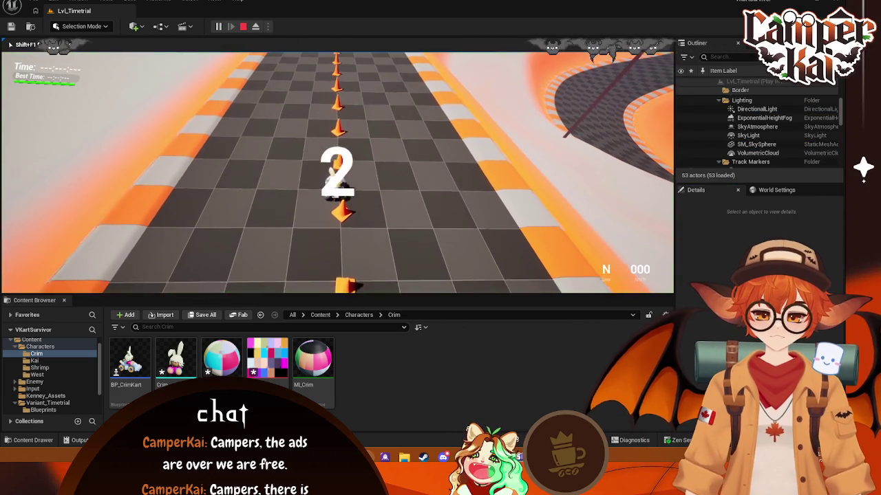
{"action": "key", "text": "d"}
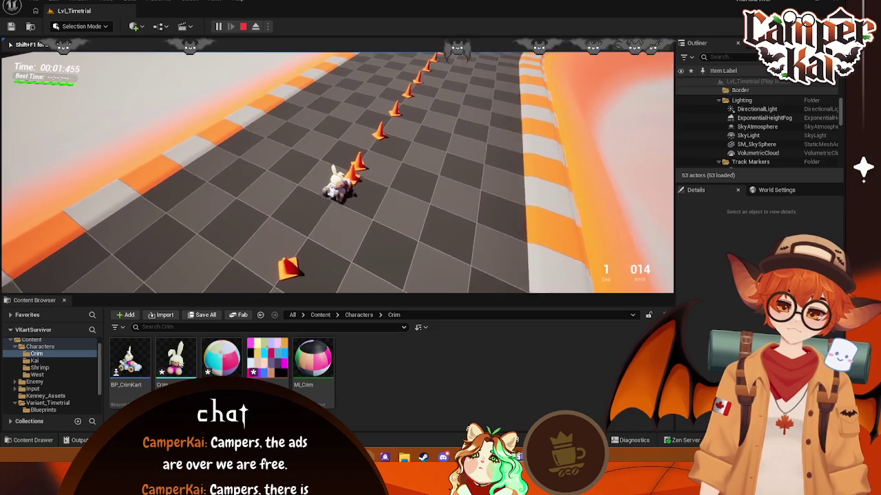
{"action": "key", "text": "a"}
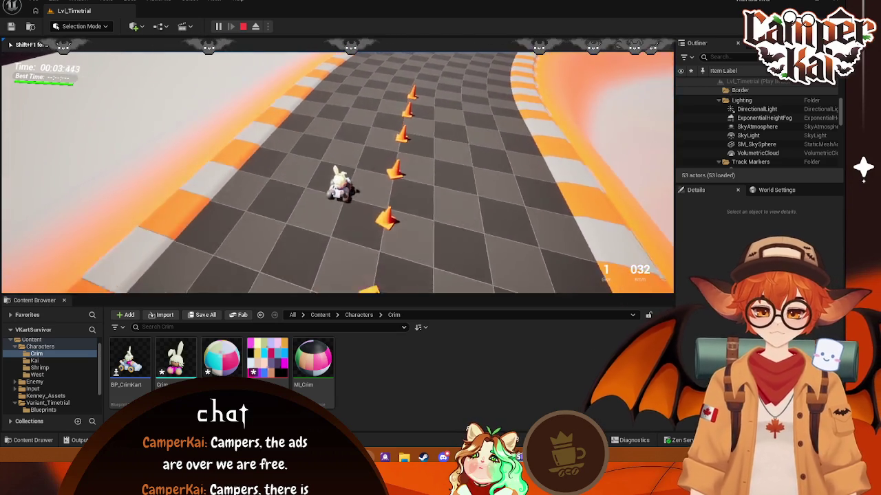
{"action": "key", "text": "r"}
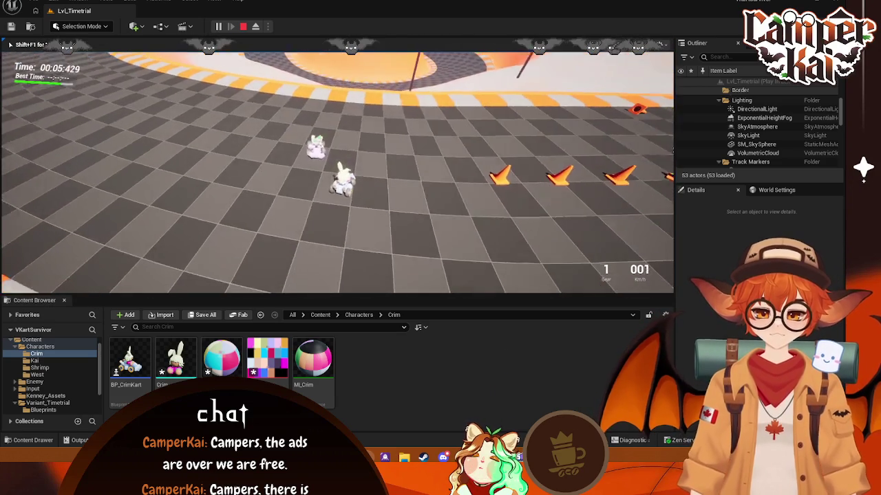
{"action": "key", "text": "a"}
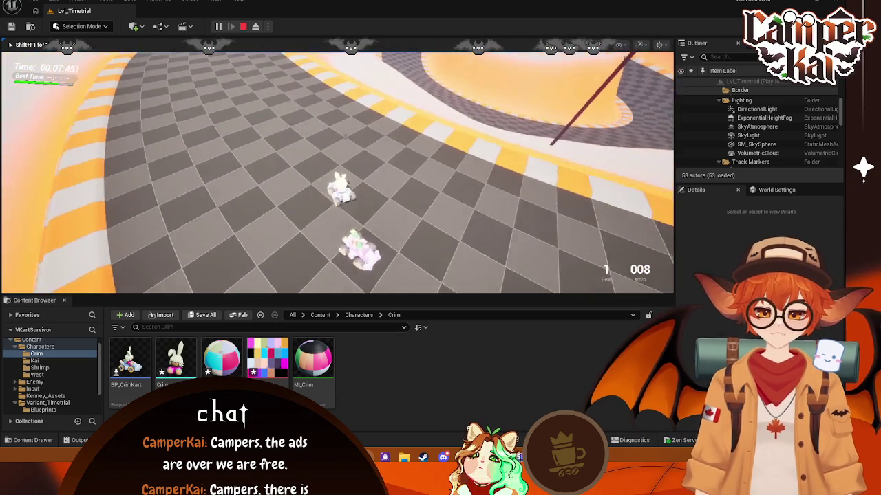
{"action": "key", "text": "w"}
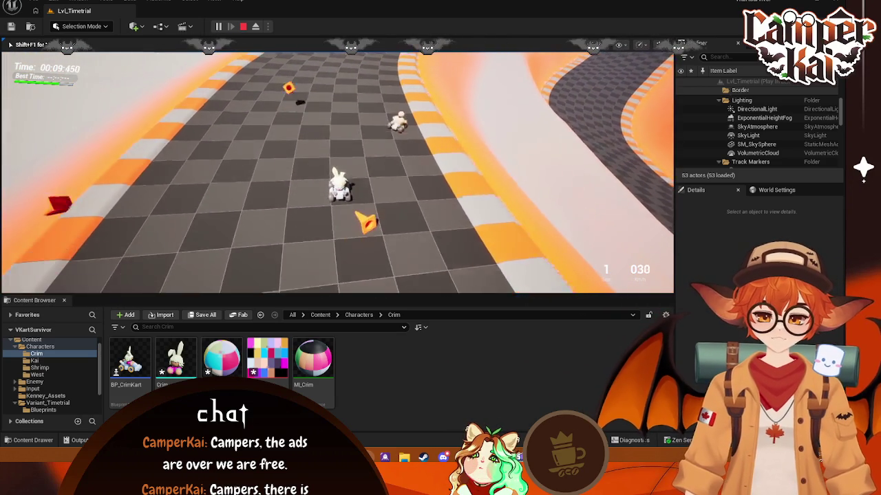
{"action": "key", "text": "d"}
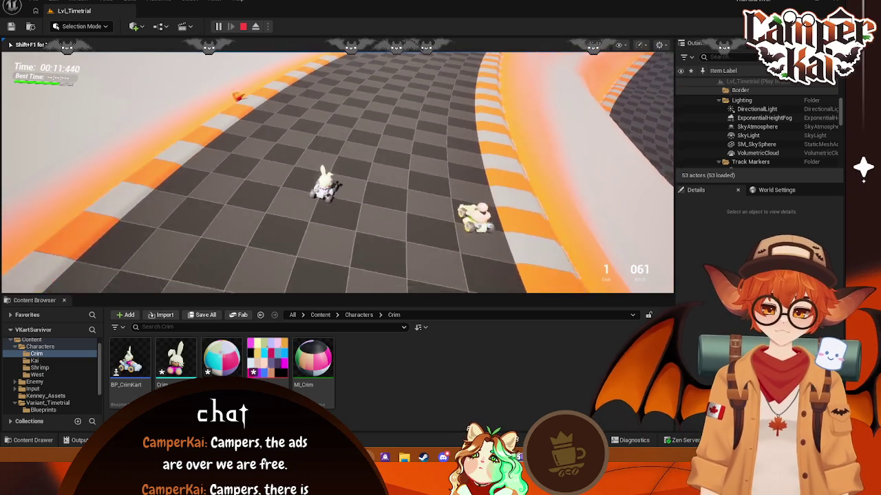
{"action": "key", "text": "a"}
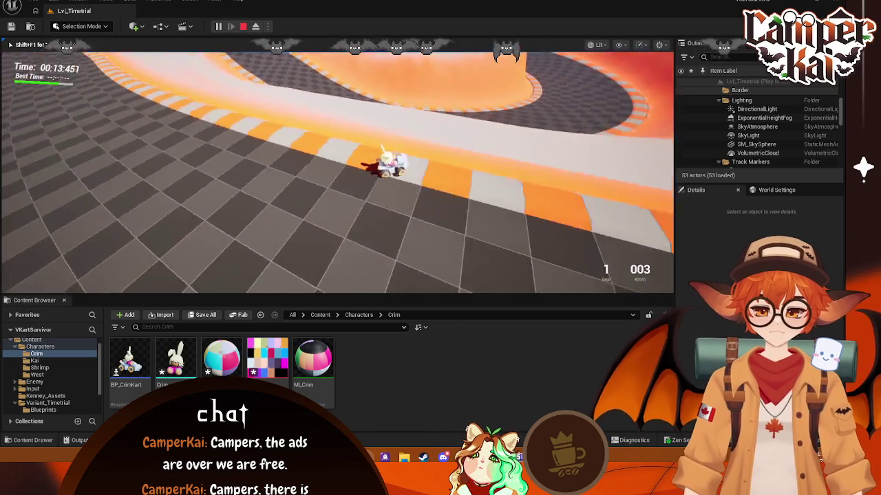
{"action": "key", "text": "w"}
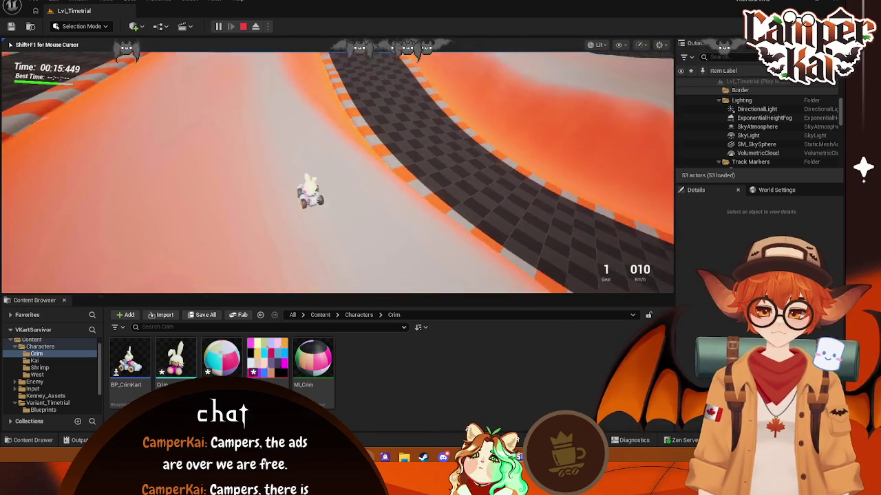
{"action": "key", "text": "w"}
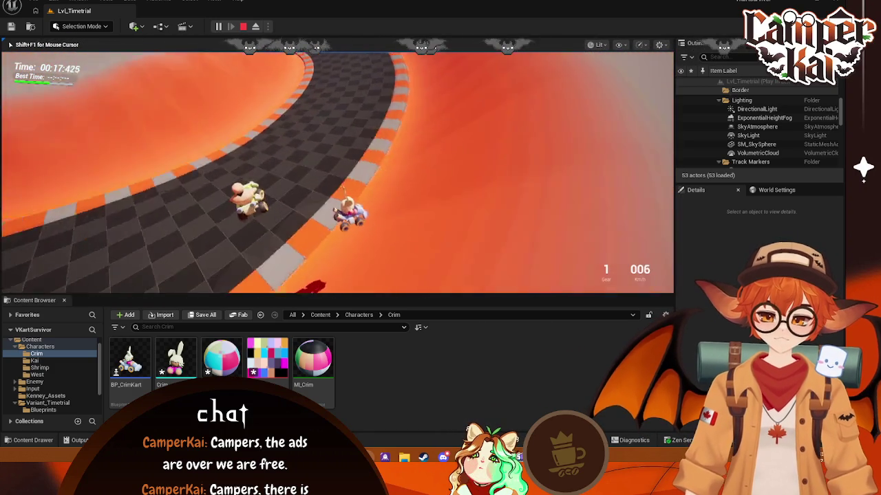
{"action": "key", "text": "w"}
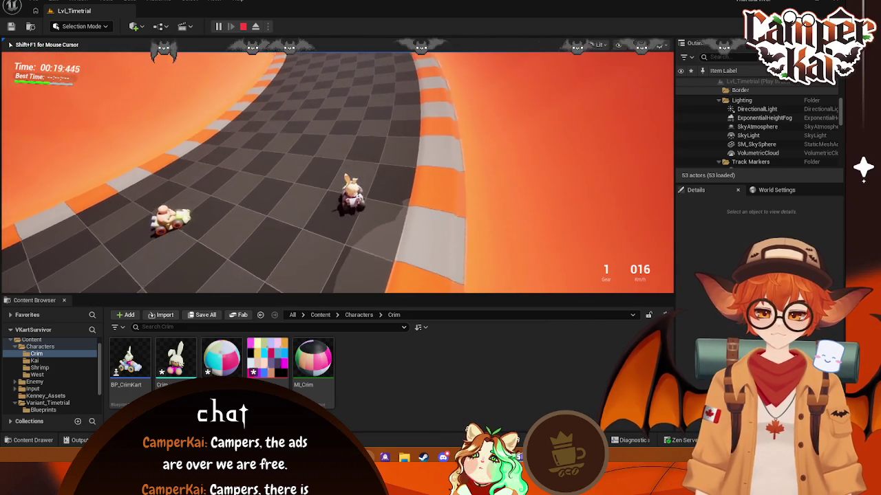
{"action": "key", "text": "w"}
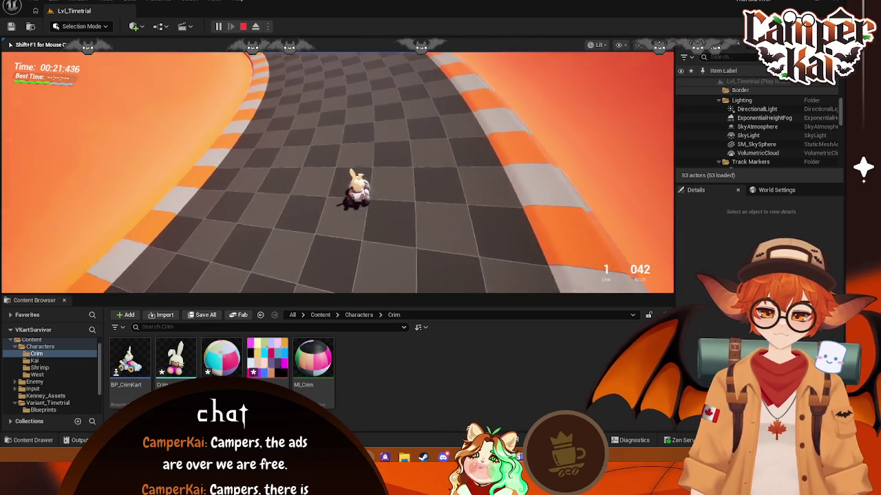
{"action": "key", "text": "w"}
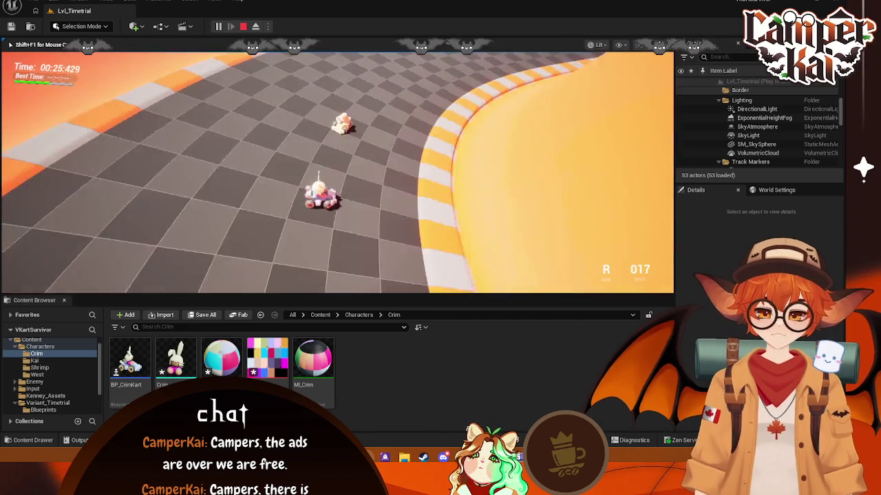
{"action": "key", "text": "Escape"}
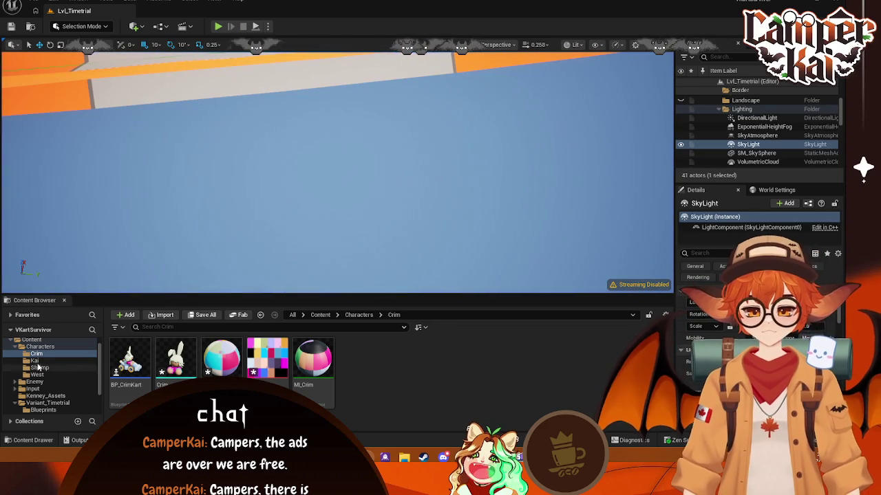
{"action": "double_click", "coordinate": [129, 359]}
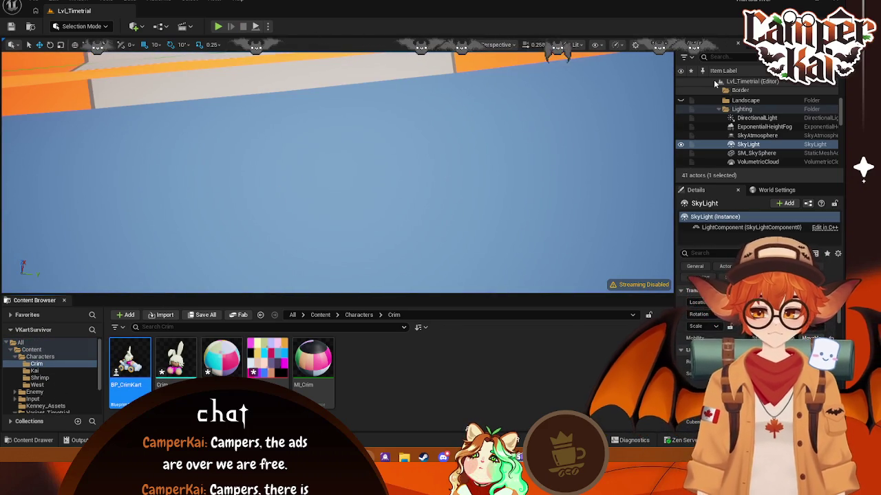
{"action": "type", "text": "mass"}
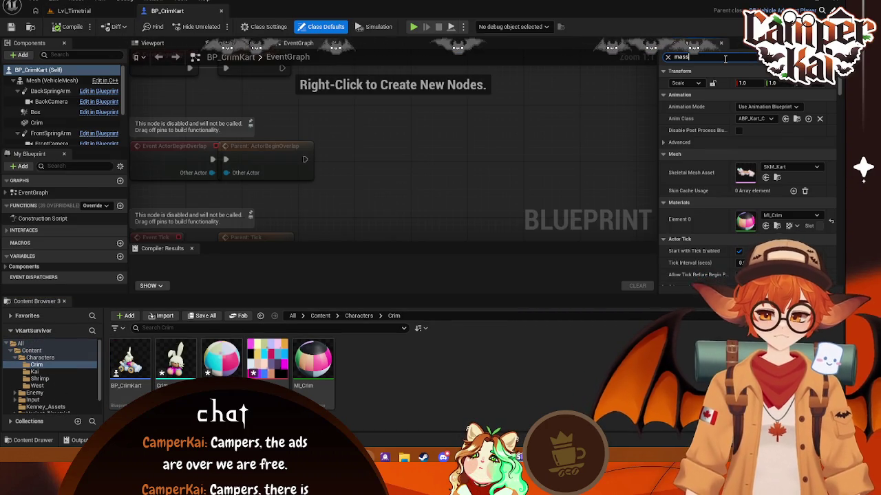
{"action": "left_click", "coordinate": [667, 57]}
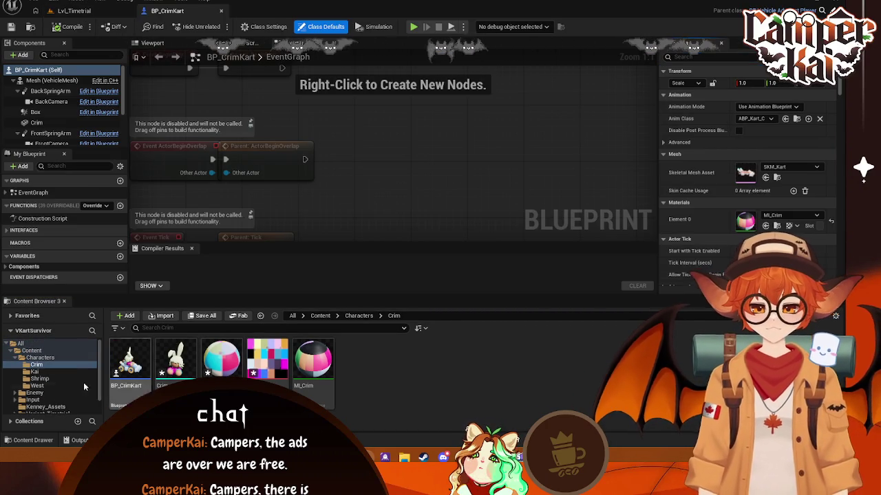
{"action": "left_click", "coordinate": [34, 371]}
{"action": "left_click", "coordinate": [152, 354]}
{"action": "double_click", "coordinate": [151, 354]}
{"action": "left_click", "coordinate": [724, 55]}
{"action": "type", "text": "mas"}
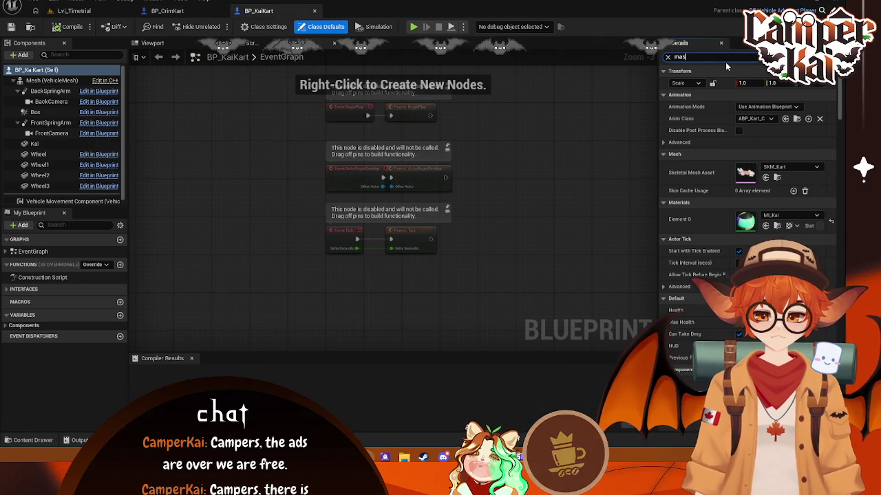
{"action": "type", "text": "s"}
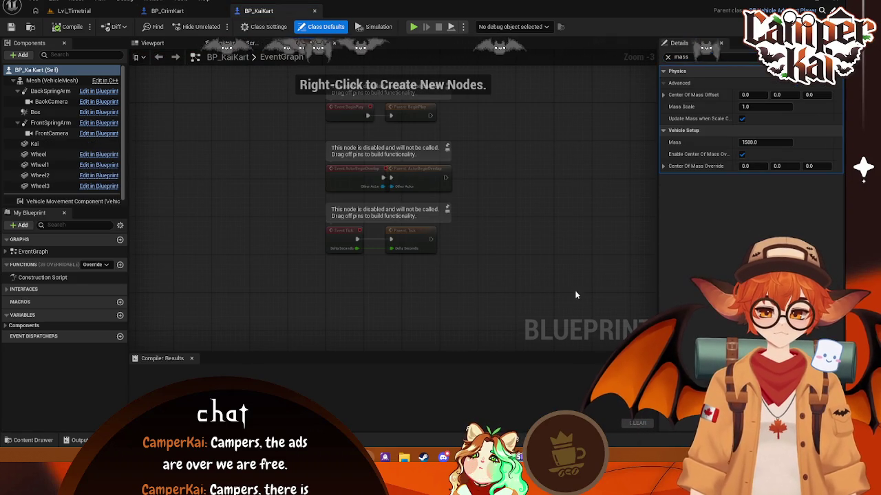
{"action": "left_click", "coordinate": [315, 11]}
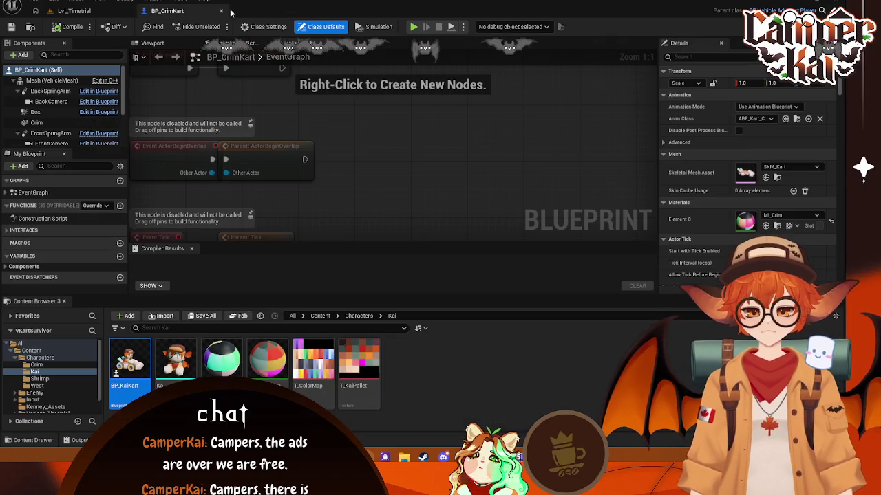
{"action": "left_click", "coordinate": [103, 11]}
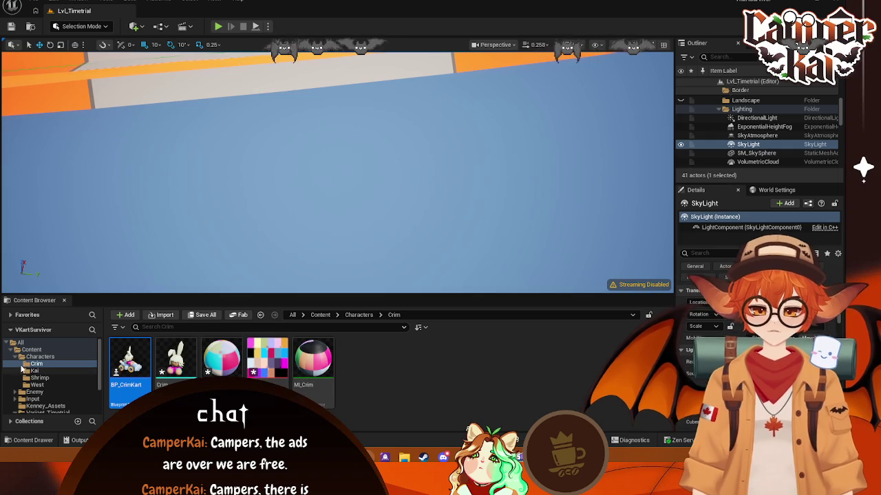
- Show the Characters folder's kart assets, opening and dismissing the File menu without choosing anything
{"action": "left_click", "coordinate": [40, 357]}
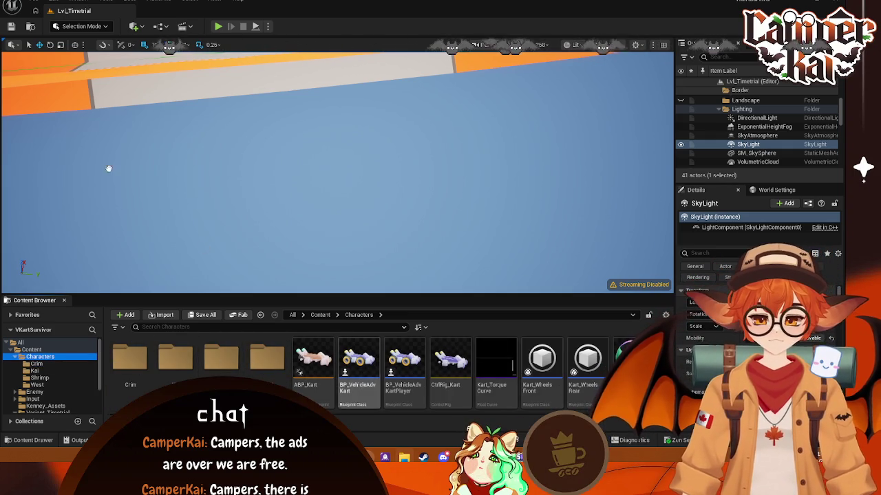
{"action": "left_click", "coordinate": [33, 2]}
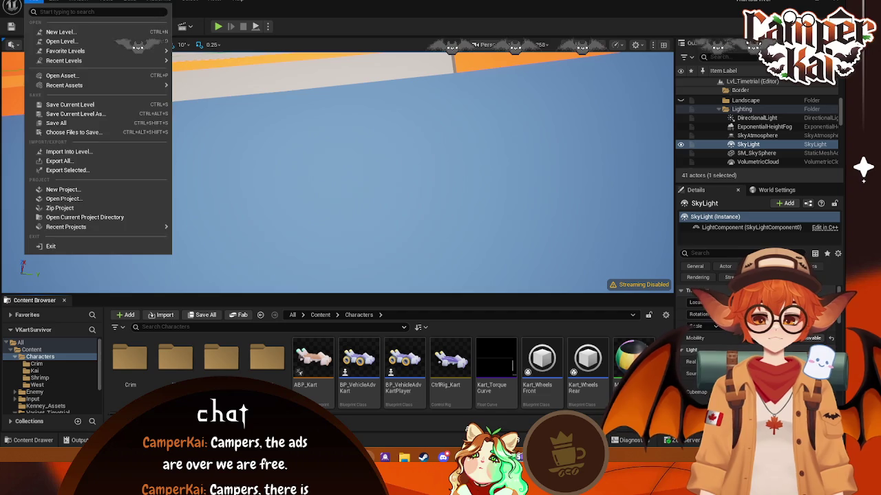
{"action": "key", "text": "Escape"}
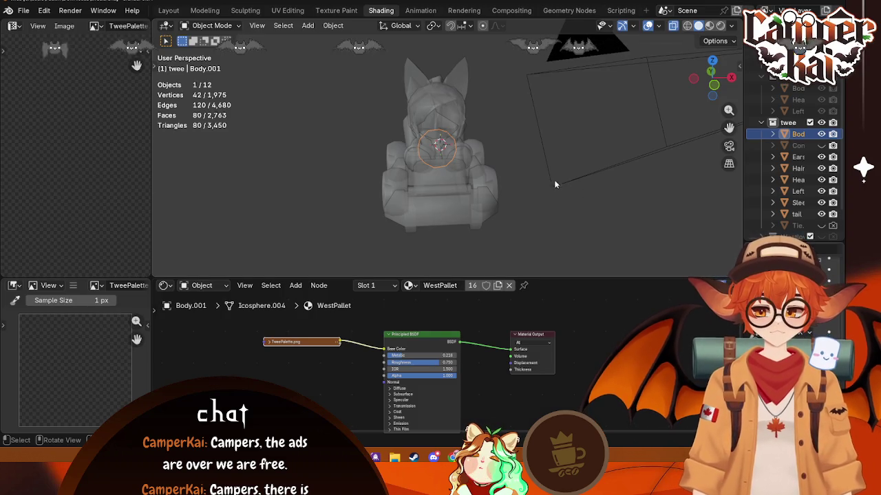
- Switch to Material Preview, hide the character collection, and collapse Big.001 in the outliner
{"action": "mouse_move", "coordinate": [552, 185]}
{"action": "middle_mouse_down"}
{"action": "mouse_move", "coordinate": [407, 165]}
{"action": "mouse_move", "coordinate": [294, 192]}
{"action": "middle_mouse_up"}
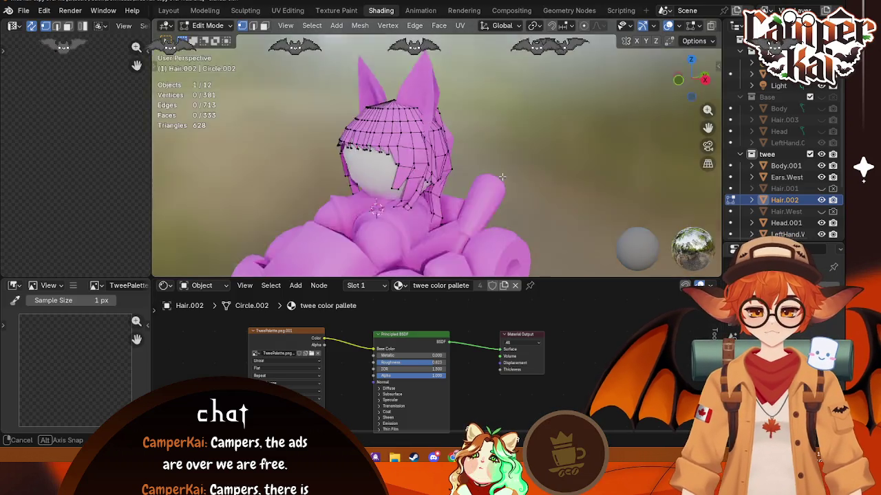
{"action": "mouse_move", "coordinate": [412, 182]}
{"action": "middle_mouse_down"}
{"action": "mouse_move", "coordinate": [440, 186]}
{"action": "mouse_move", "coordinate": [366, 196]}
{"action": "middle_mouse_up"}
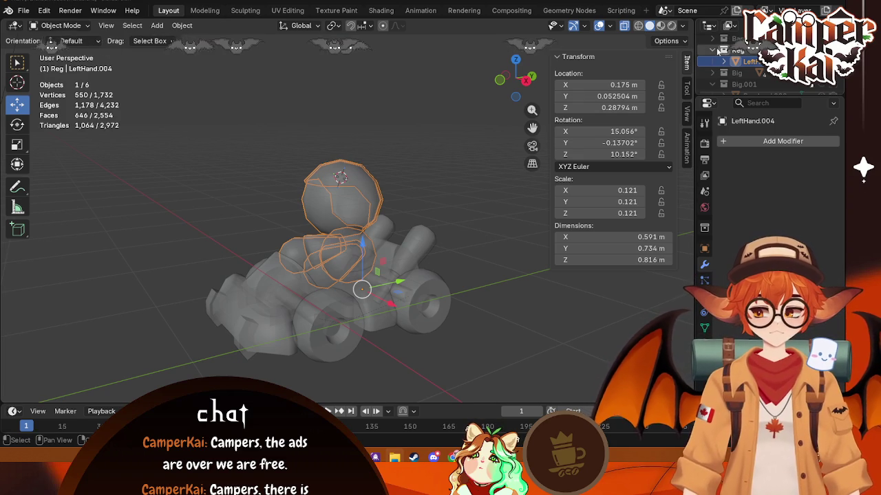
{"action": "left_click", "coordinate": [664, 26]}
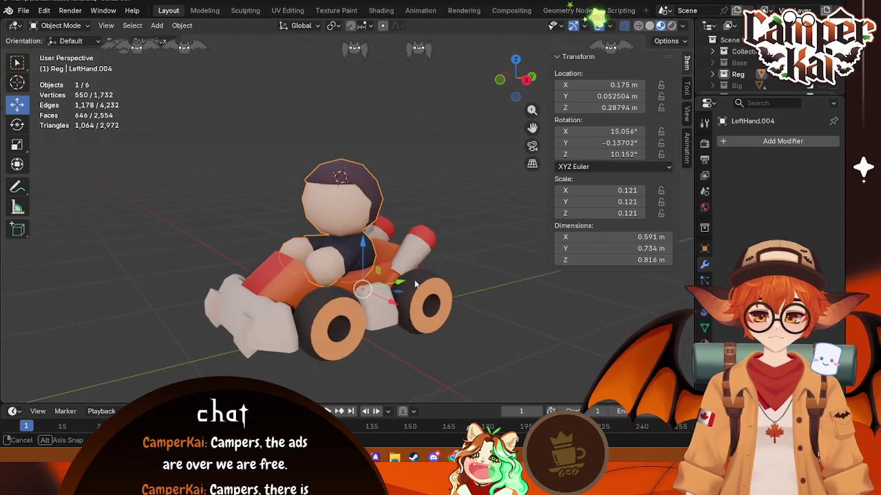
{"action": "left_click", "coordinate": [712, 73]}
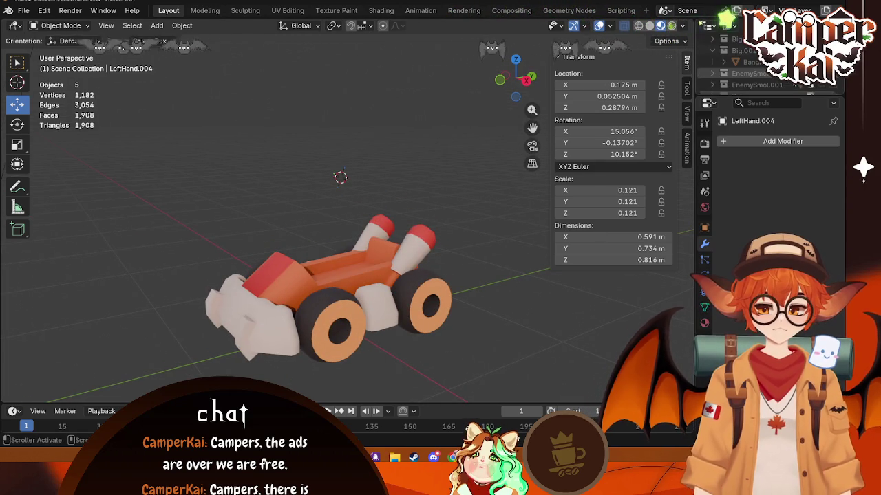
{"action": "scroll", "coordinate": [716, 69], "scroll_direction": "up", "scroll_amount": 2}
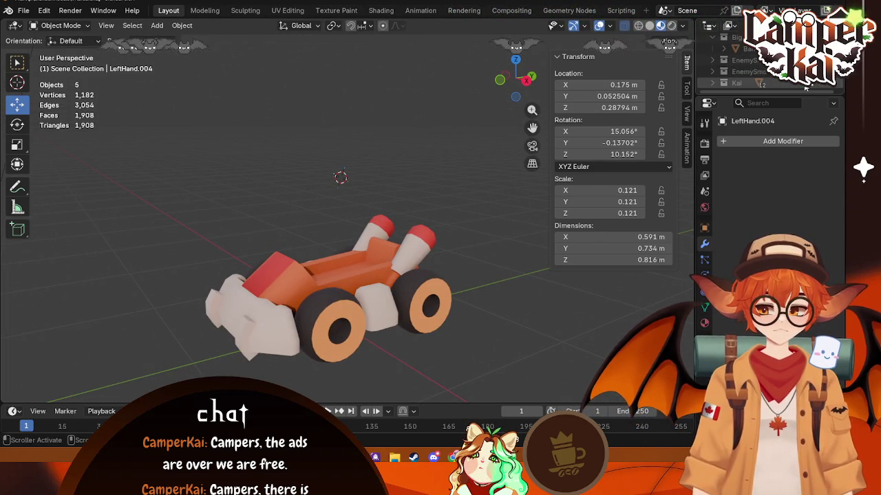
{"action": "left_click", "coordinate": [713, 51]}
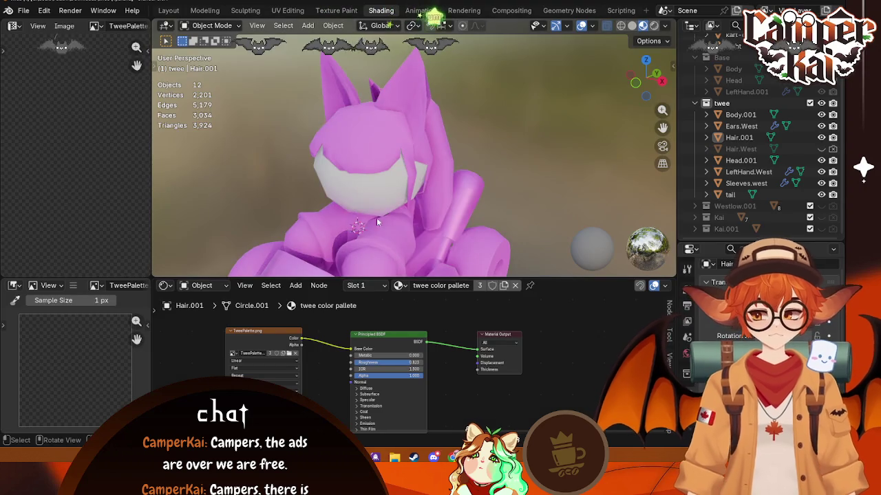
- Load TweePalette.png from BlenderModels into Hair.001's Image Texture node
{"action": "scroll", "coordinate": [371, 227], "scroll_direction": "down", "scroll_amount": 2}
{"action": "scroll", "coordinate": [371, 227], "scroll_direction": "down", "scroll_amount": 1}
{"action": "scroll", "coordinate": [371, 227], "scroll_direction": "up", "scroll_amount": 1}
{"action": "mouse_move", "coordinate": [371, 227]}
{"action": "middle_mouse_down"}
{"action": "mouse_move", "coordinate": [233, 213]}
{"action": "mouse_move", "coordinate": [460, 180]}
{"action": "middle_mouse_up"}
{"action": "scroll", "coordinate": [233, 213], "scroll_direction": "up", "scroll_amount": 2}
{"action": "left_click", "coordinate": [395, 147]}
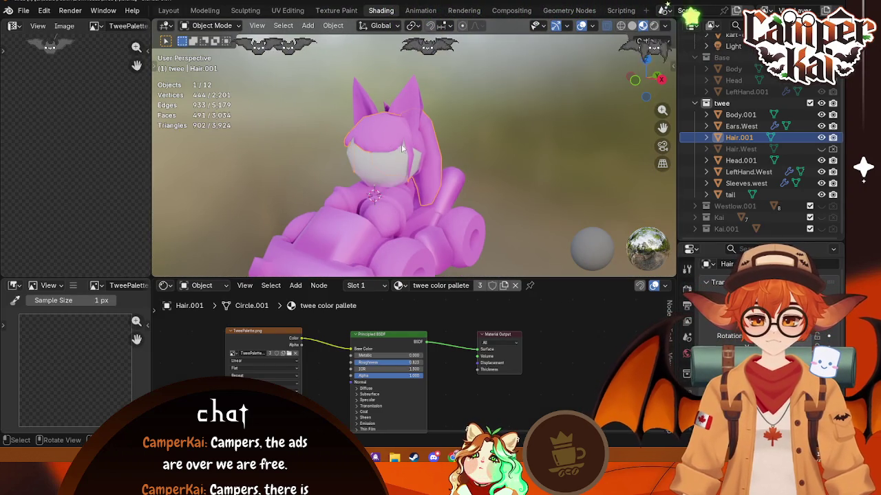
{"action": "left_click", "coordinate": [400, 285]}
{"action": "left_click", "coordinate": [580, 333]}
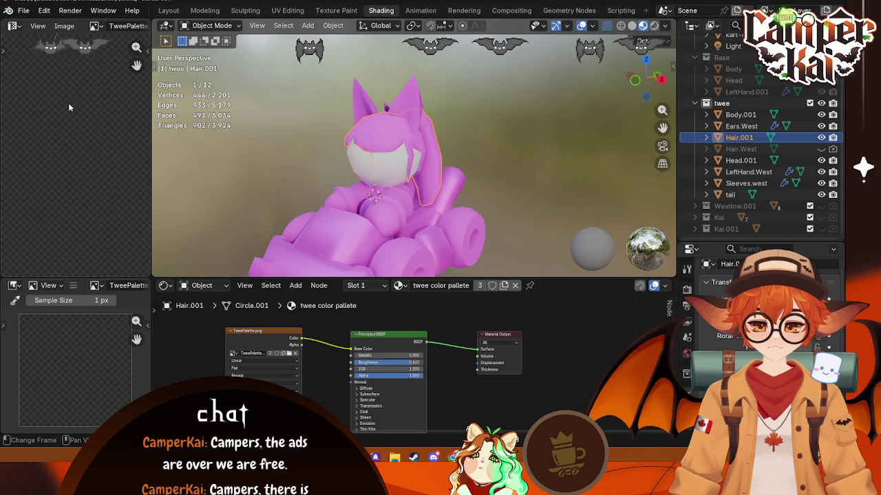
{"action": "left_click", "coordinate": [287, 353]}
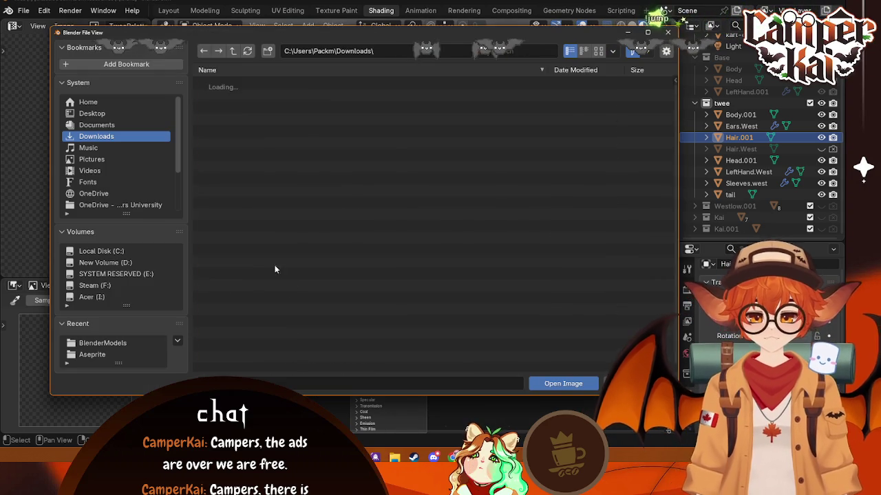
{"action": "left_click", "coordinate": [102, 343]}
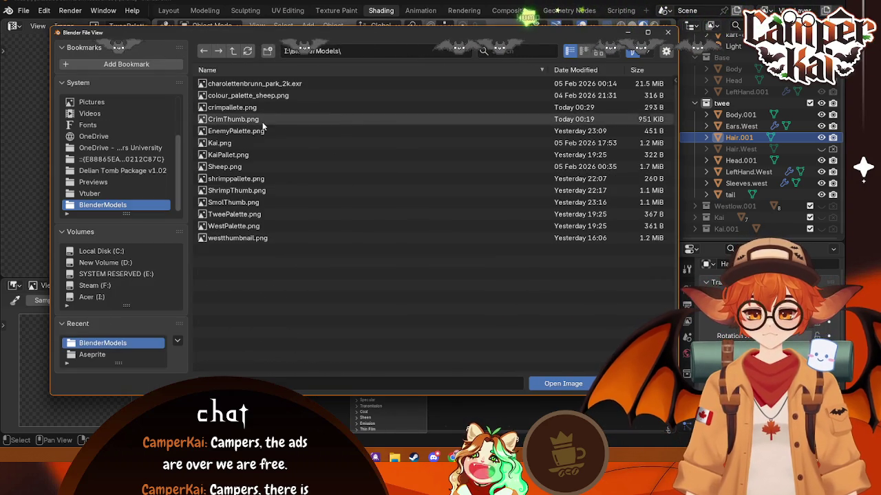
{"action": "left_click", "coordinate": [234, 214]}
{"action": "left_click", "coordinate": [562, 383]}
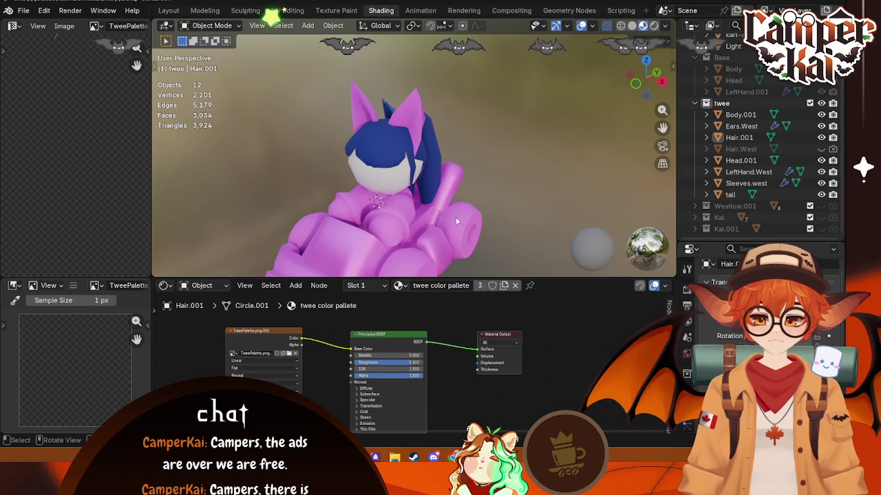
- Give Sleeves.west, Body.001 and LeftHand.West the twee color pallete material
{"action": "left_click", "coordinate": [399, 212]}
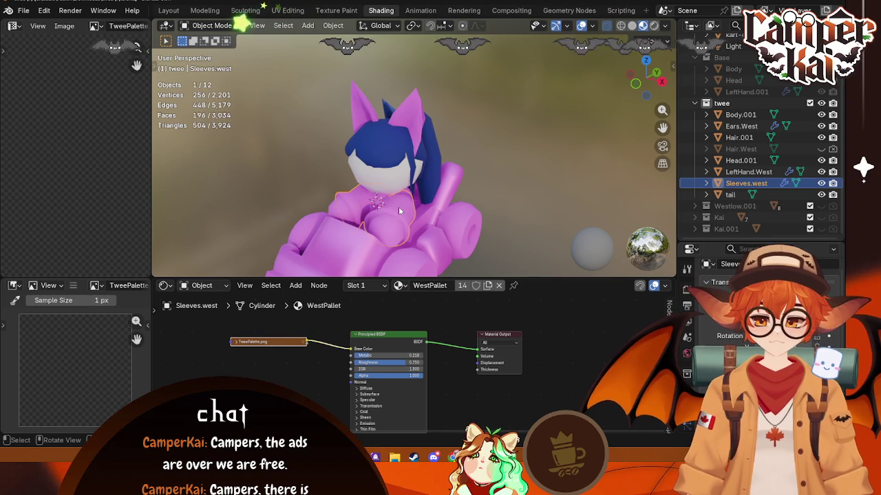
{"action": "left_click", "coordinate": [401, 286]}
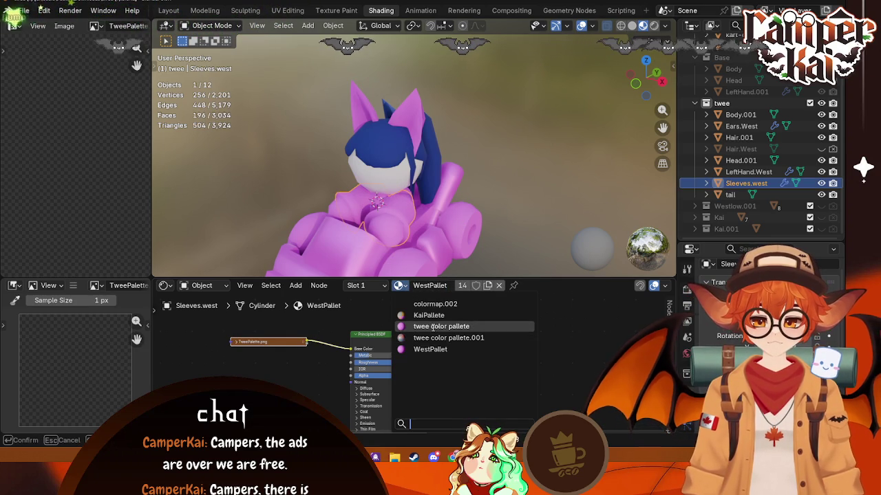
{"action": "left_click", "coordinate": [440, 326]}
{"action": "left_click", "coordinate": [381, 206]}
{"action": "left_click", "coordinate": [401, 286]}
{"action": "left_click", "coordinate": [447, 326]}
{"action": "left_click", "coordinate": [377, 207]}
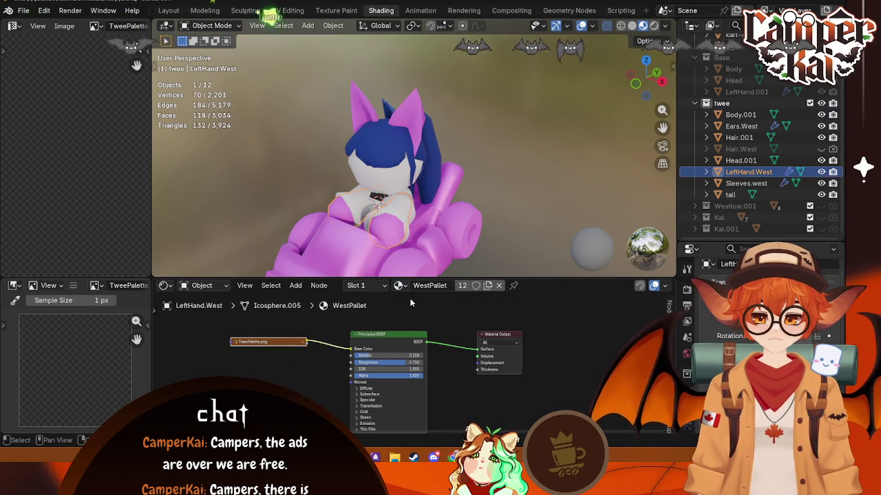
{"action": "left_click", "coordinate": [401, 285]}
{"action": "left_click", "coordinate": [431, 326]}
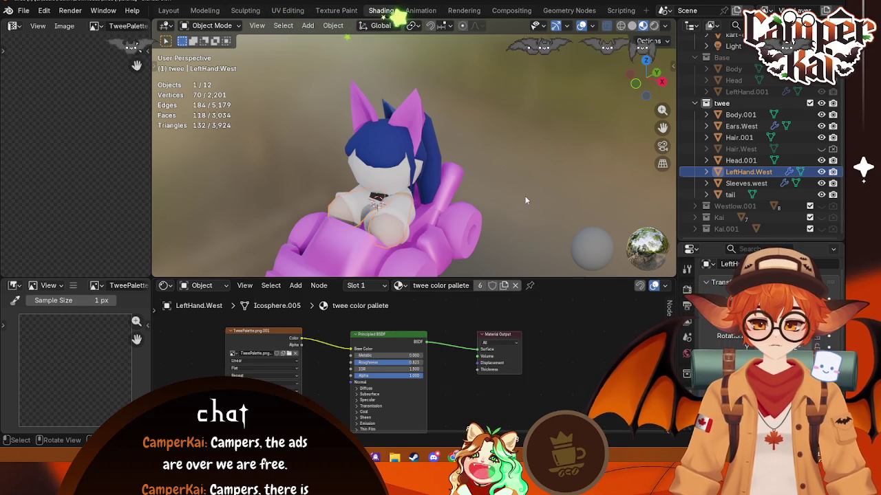
- Give Head.001 and Ears.West the twee color pallete material, turning the ears blue
{"action": "left_click", "coordinate": [491, 222]}
{"action": "mouse_move", "coordinate": [491, 223]}
{"action": "middle_mouse_down"}
{"action": "mouse_move", "coordinate": [500, 194]}
{"action": "mouse_move", "coordinate": [452, 199]}
{"action": "mouse_move", "coordinate": [389, 174]}
{"action": "middle_mouse_up"}
{"action": "left_click", "coordinate": [389, 174]}
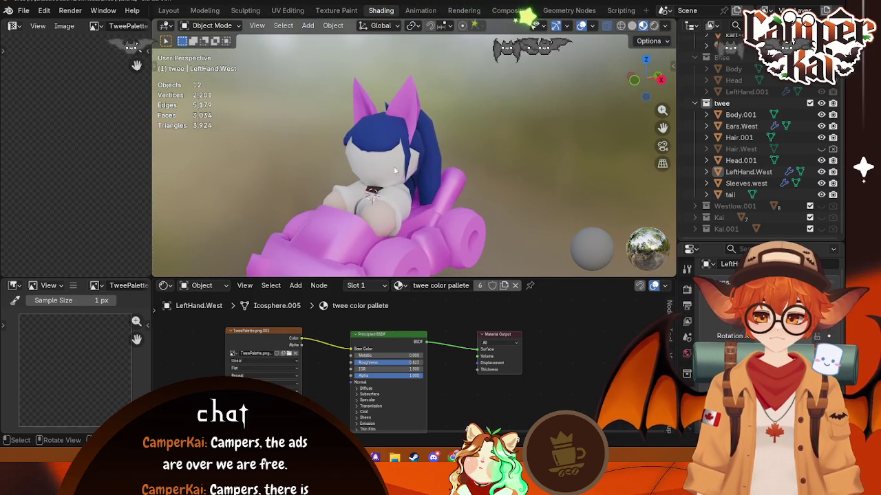
{"action": "left_click", "coordinate": [396, 286]}
{"action": "left_click", "coordinate": [440, 315]}
{"action": "left_click", "coordinate": [561, 179]}
{"action": "mouse_move", "coordinate": [562, 179]}
{"action": "middle_mouse_down"}
{"action": "mouse_move", "coordinate": [515, 180]}
{"action": "mouse_move", "coordinate": [436, 108]}
{"action": "middle_mouse_up"}
{"action": "left_click", "coordinate": [435, 108]}
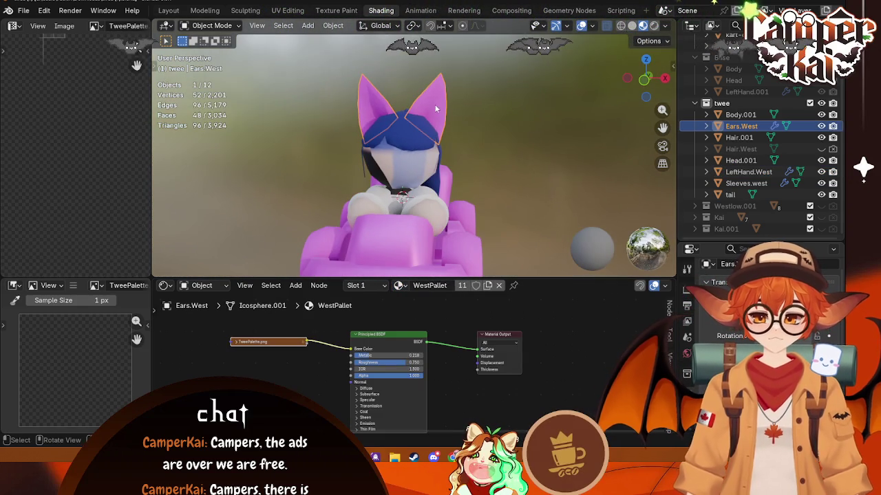
{"action": "left_click", "coordinate": [398, 286]}
{"action": "left_click", "coordinate": [436, 322]}
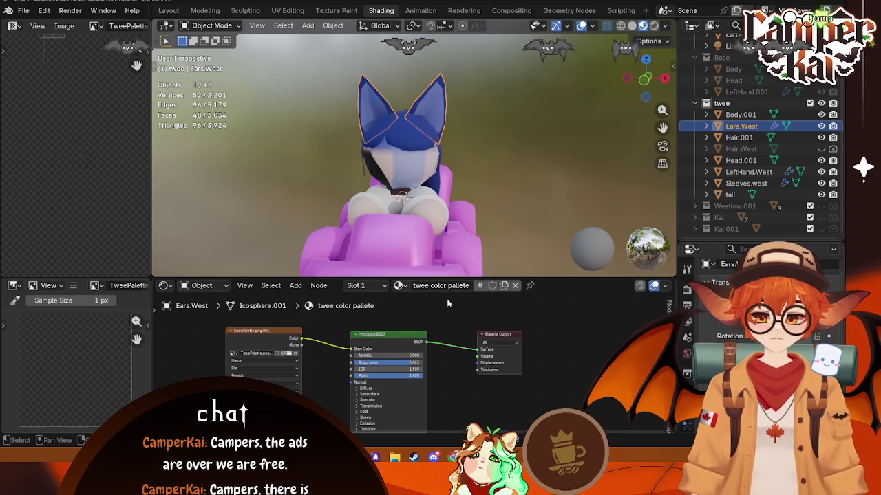
{"action": "left_click", "coordinate": [499, 194]}
{"action": "mouse_move", "coordinate": [499, 195]}
{"action": "middle_mouse_down"}
{"action": "mouse_move", "coordinate": [356, 200]}
{"action": "mouse_move", "coordinate": [413, 189]}
{"action": "middle_mouse_up"}
{"action": "scroll", "coordinate": [749, 138], "scroll_direction": "up", "scroll_amount": 3}
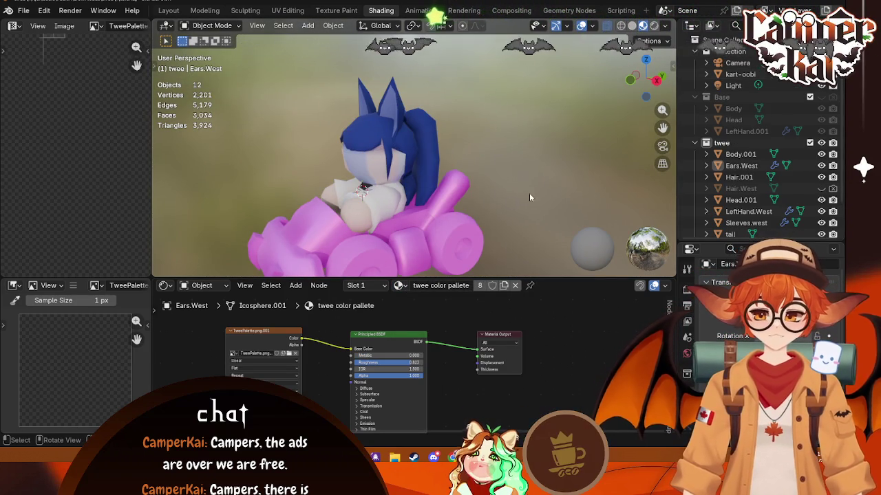
- Close the VKart file without saving
{"action": "middle_click_drag", "start_coordinate": [529, 194], "coordinate": [462, 175]}
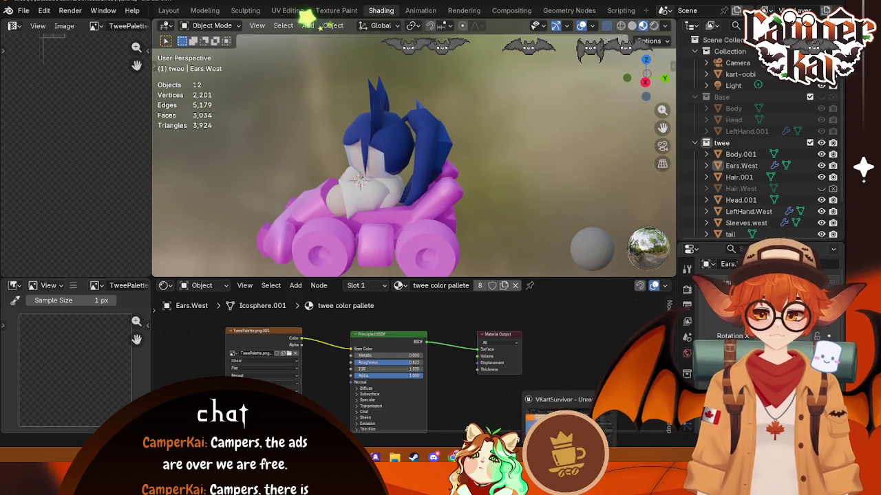
{"action": "key", "text": "alt+Tab"}
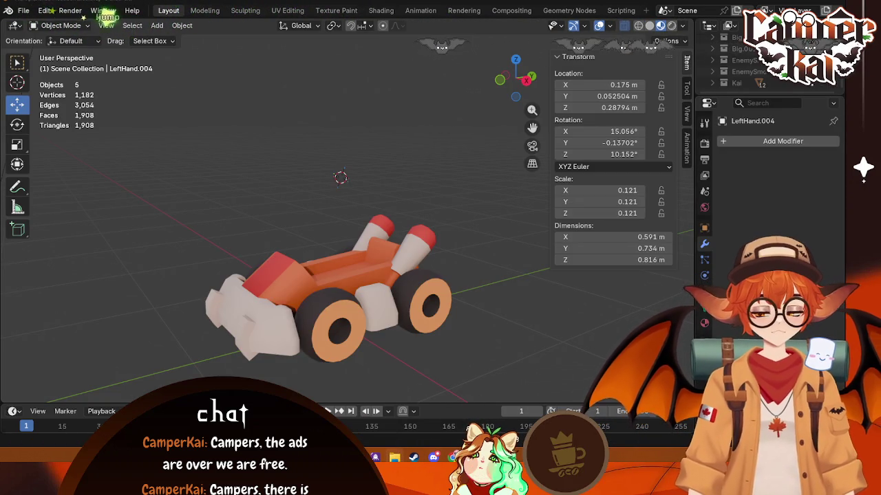
{"action": "key", "text": "super+d"}
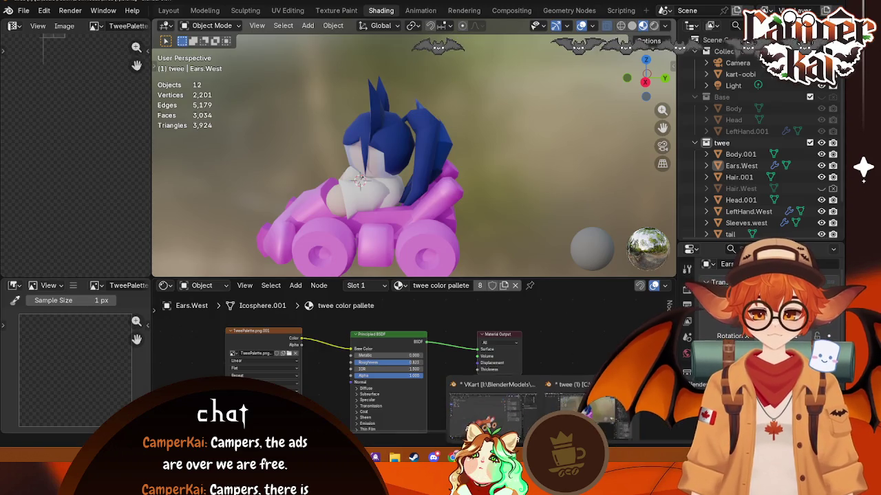
{"action": "left_click", "coordinate": [492, 409]}
{"action": "left_click", "coordinate": [833, 4]}
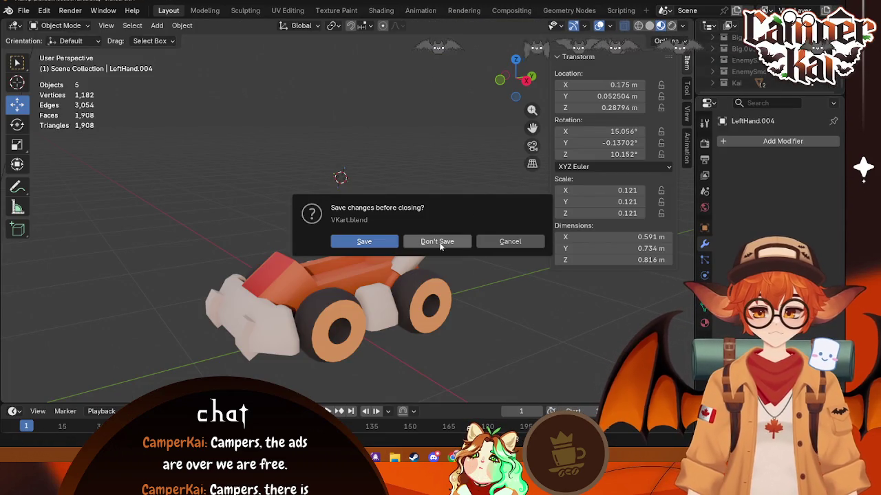
{"action": "key", "text": "Return"}
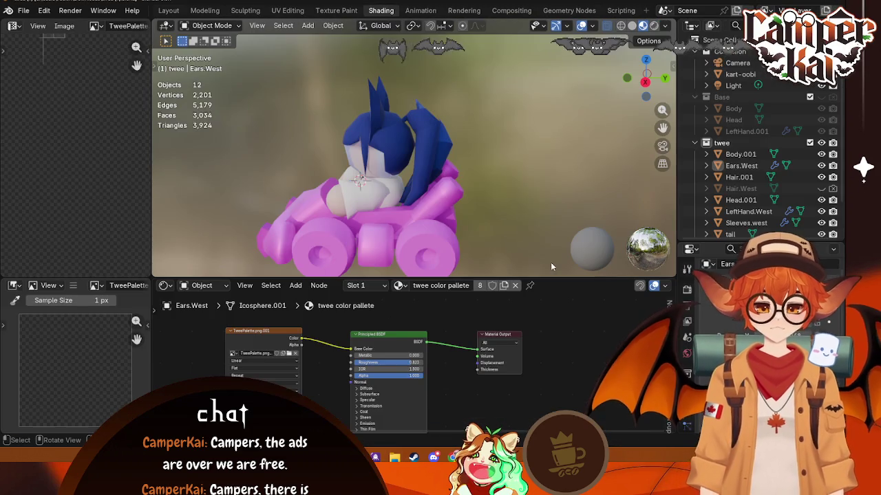
- Return the new hair to Object Mode and close its file without saving
{"action": "left_click", "coordinate": [598, 423]}
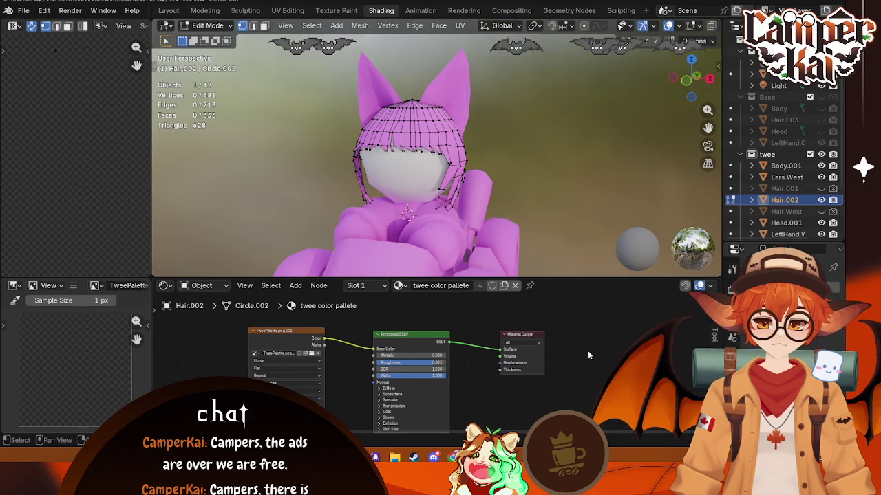
{"action": "key", "text": "Tab"}
{"action": "middle_click_drag", "start_coordinate": [587, 120], "coordinate": [450, 135]}
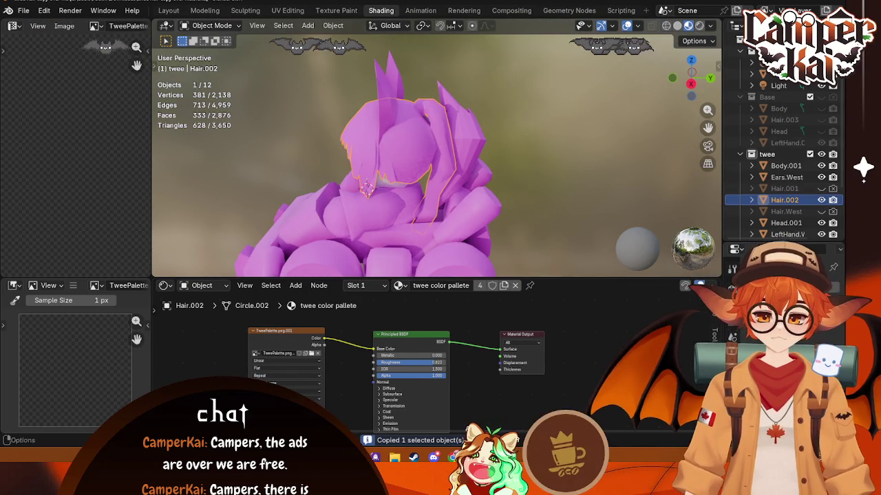
{"action": "key", "text": "ctrl+q"}
{"action": "left_click", "coordinate": [437, 242]}
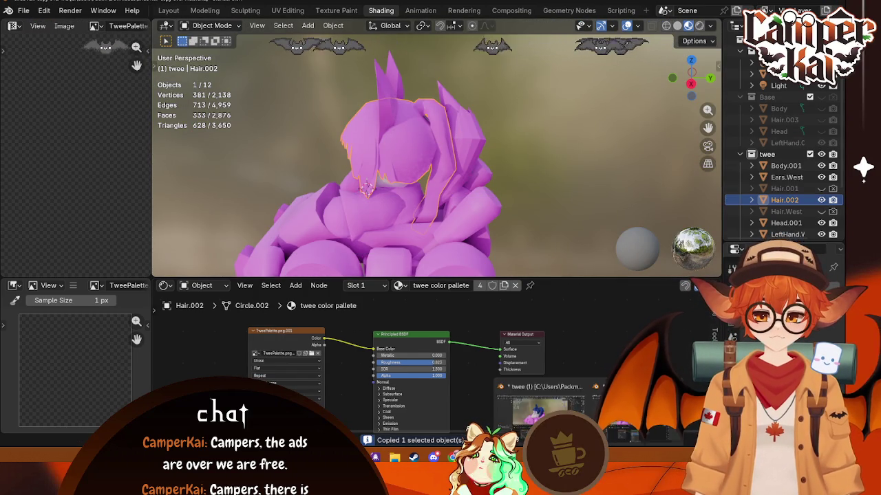
- Paste Hair.002 into the twee kart, delete the old Hair.001, and select the new hair
{"action": "key", "text": "ctrl+v"}
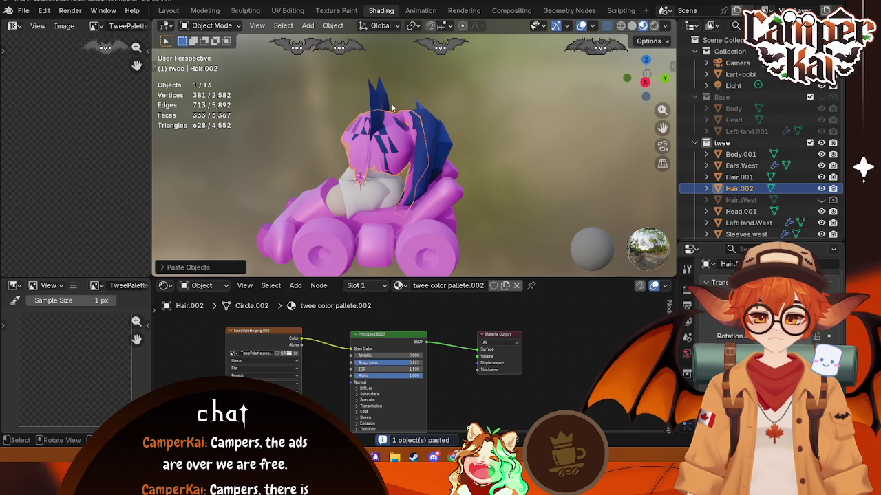
{"action": "key", "text": "Delete"}
{"action": "mouse_move", "coordinate": [429, 135]}
{"action": "middle_mouse_down"}
{"action": "mouse_move", "coordinate": [363, 167]}
{"action": "mouse_move", "coordinate": [490, 158]}
{"action": "mouse_move", "coordinate": [557, 110]}
{"action": "mouse_move", "coordinate": [580, 134]}
{"action": "mouse_move", "coordinate": [523, 138]}
{"action": "middle_mouse_up"}
{"action": "left_click", "coordinate": [424, 146]}
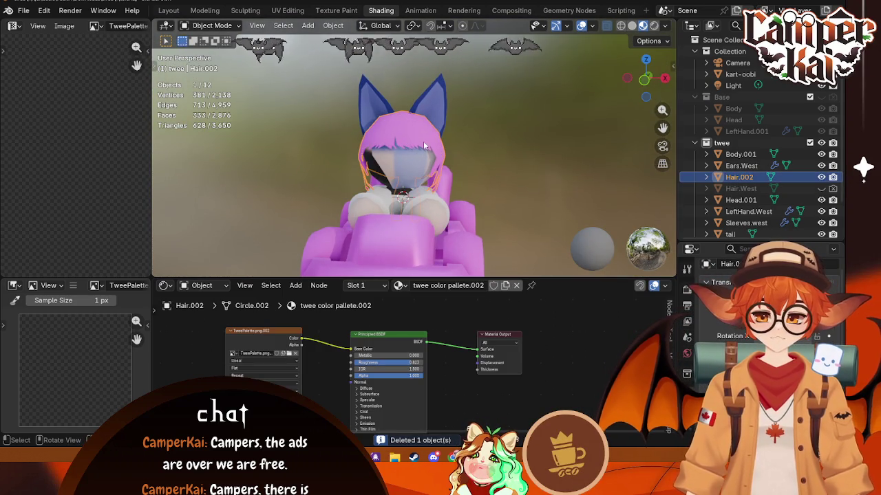
- Load TweePalette.png from the BlenderModels folder into the texture node
{"action": "left_click", "coordinate": [288, 352]}
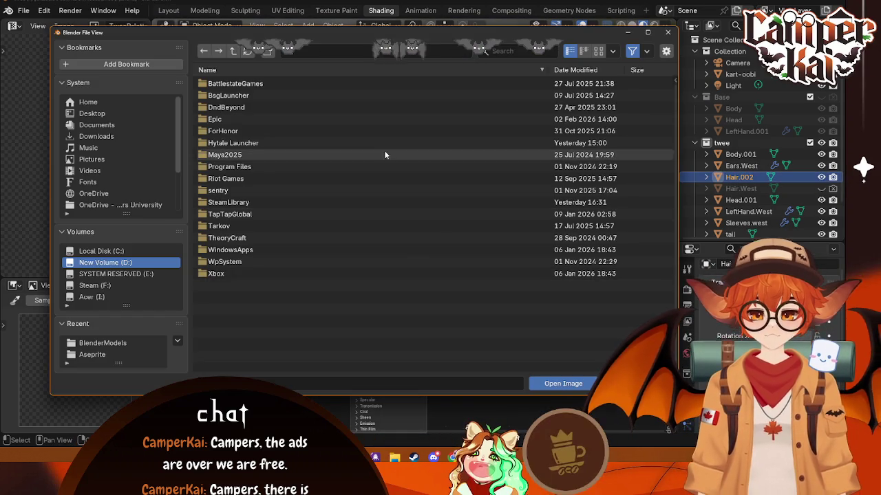
{"action": "left_click", "coordinate": [103, 343]}
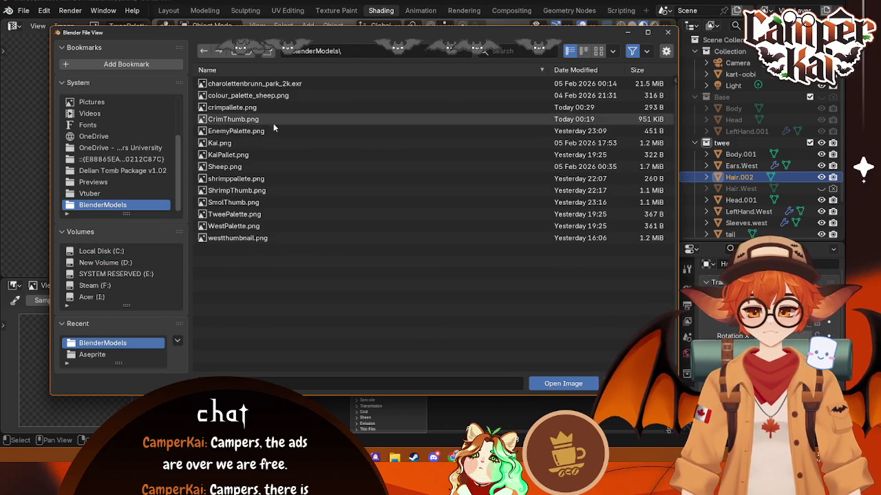
{"action": "left_click", "coordinate": [234, 214]}
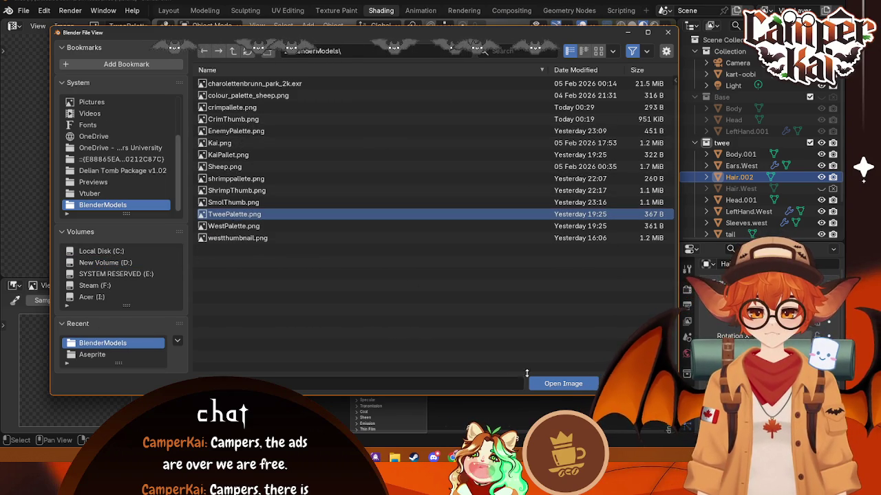
{"action": "left_click", "coordinate": [562, 384]}
- Put Head.001 into Edit Mode with all its geometry selected, showing the UV editor
{"action": "left_click", "coordinate": [514, 243]}
{"action": "mouse_move", "coordinate": [514, 243]}
{"action": "middle_mouse_down"}
{"action": "mouse_move", "coordinate": [498, 182]}
{"action": "mouse_move", "coordinate": [482, 180]}
{"action": "middle_mouse_up"}
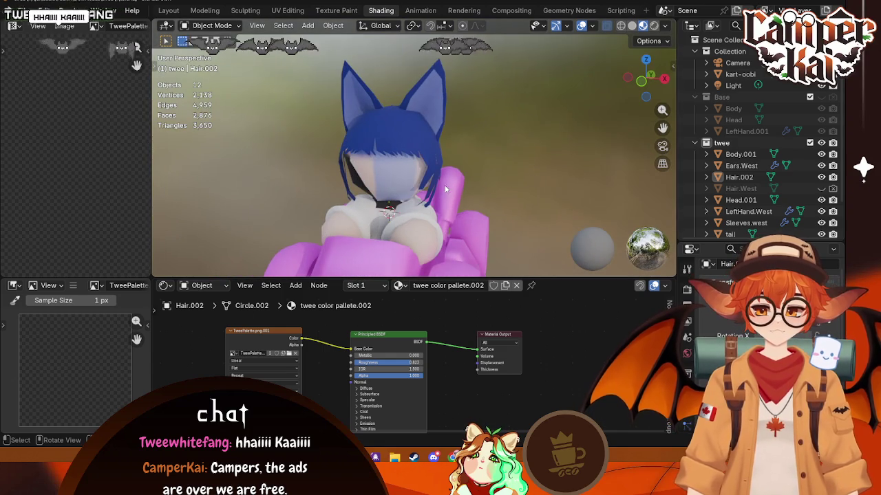
{"action": "left_click", "coordinate": [396, 172]}
{"action": "key", "text": "Tab"}
{"action": "scroll", "coordinate": [93, 171], "scroll_direction": "down", "scroll_amount": 2}
{"action": "key", "text": "a"}
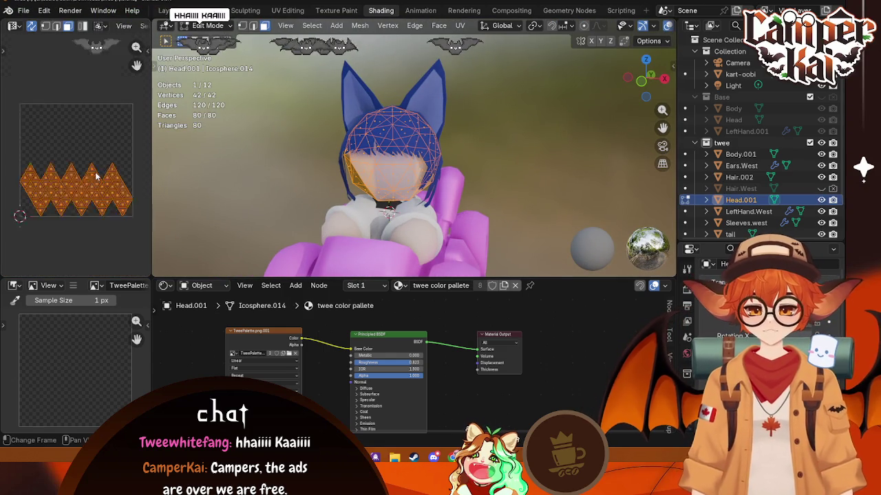
{"action": "left_click", "coordinate": [17, 25]}
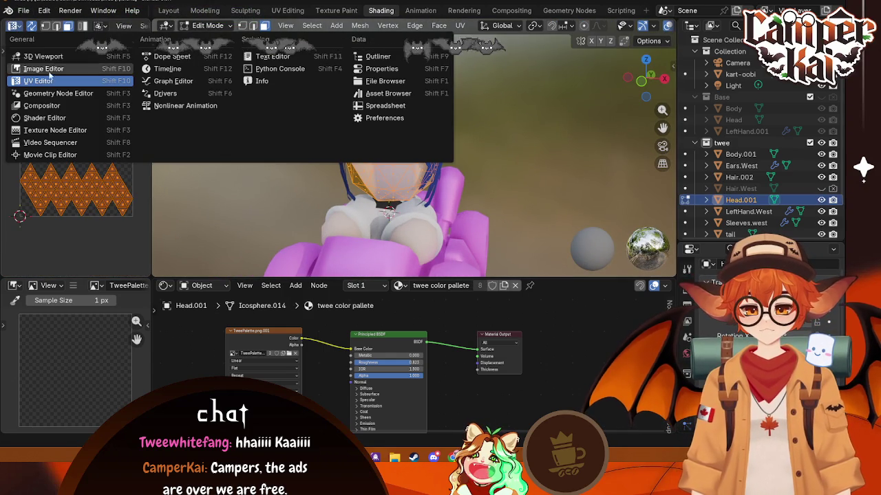
{"action": "left_click", "coordinate": [48, 78]}
{"action": "left_click", "coordinate": [124, 26]}
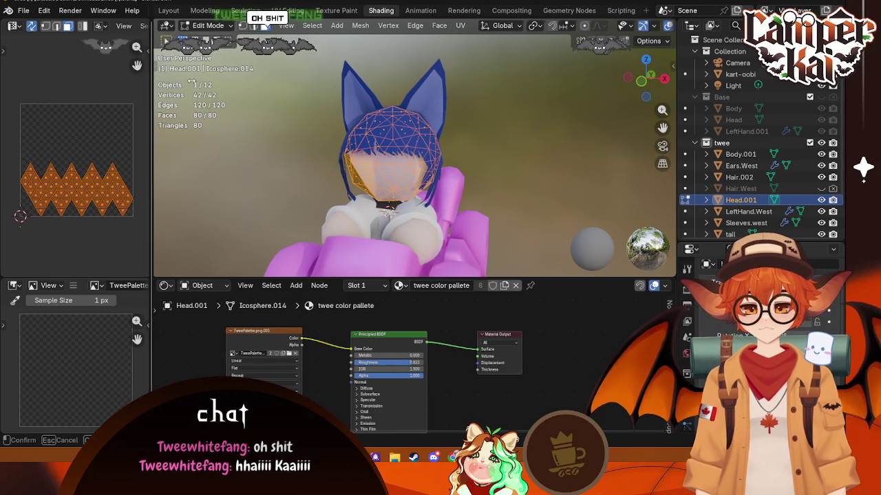
- Widen the UV editor and open TweePalette.png behind the head's UVs
{"action": "left_click_drag", "start_coordinate": [152, 172], "coordinate": [225, 172]}
{"action": "left_click", "coordinate": [177, 25]}
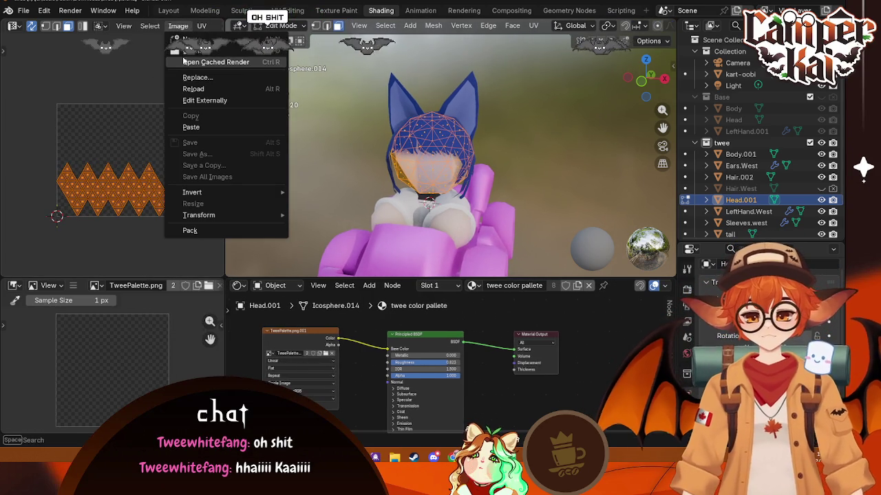
{"action": "left_click", "coordinate": [196, 51]}
{"action": "left_click", "coordinate": [92, 342]}
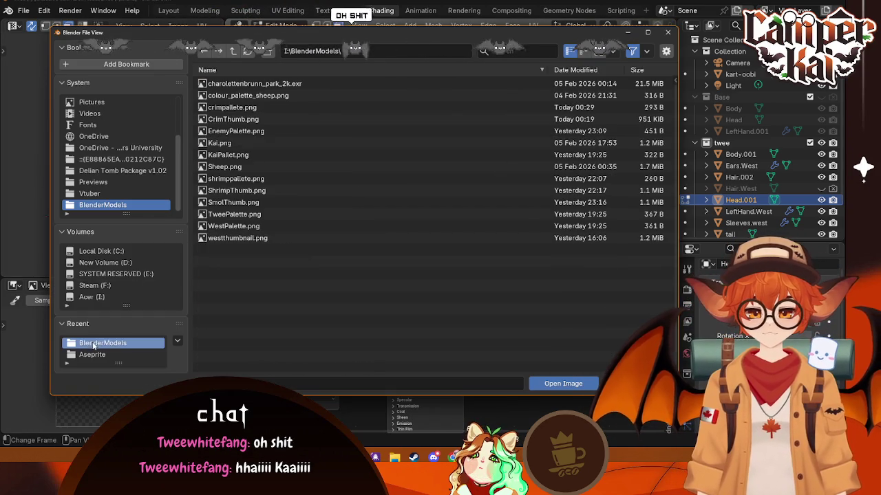
{"action": "left_click", "coordinate": [221, 216]}
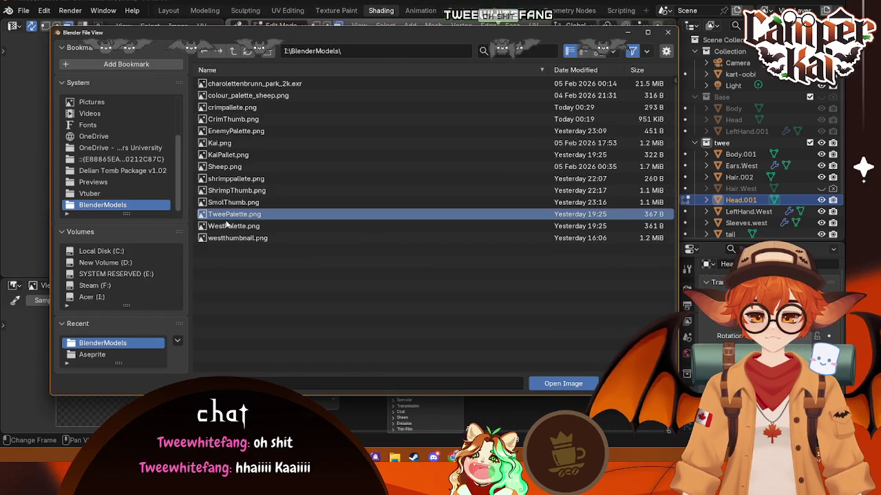
{"action": "left_click", "coordinate": [562, 384]}
- Shrink the head's UVs to a small cluster and move them onto the peach skin cell
{"action": "left_click_drag", "start_coordinate": [225, 157], "coordinate": [202, 158]}
{"action": "scroll", "coordinate": [138, 179], "scroll_direction": "up", "scroll_amount": 5}
{"action": "scroll", "coordinate": [165, 187], "scroll_direction": "up", "scroll_amount": 3}
{"action": "key", "text": "s"}
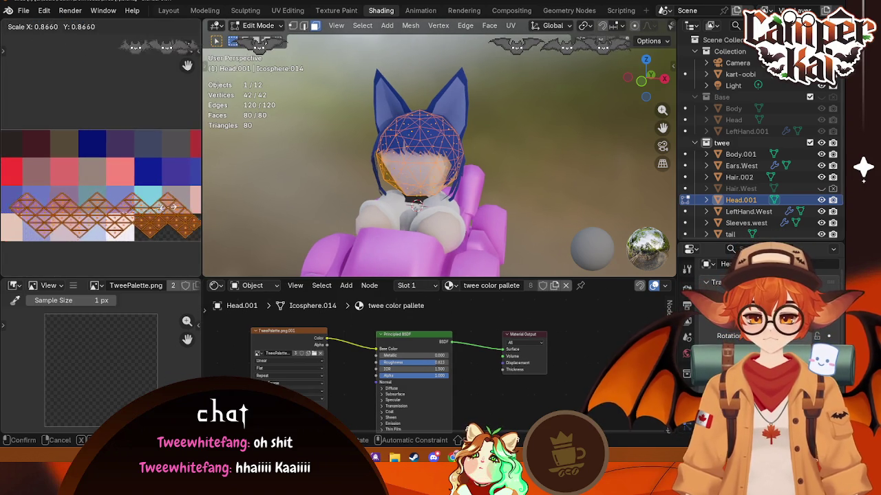
{"action": "left_click", "coordinate": [125, 215]}
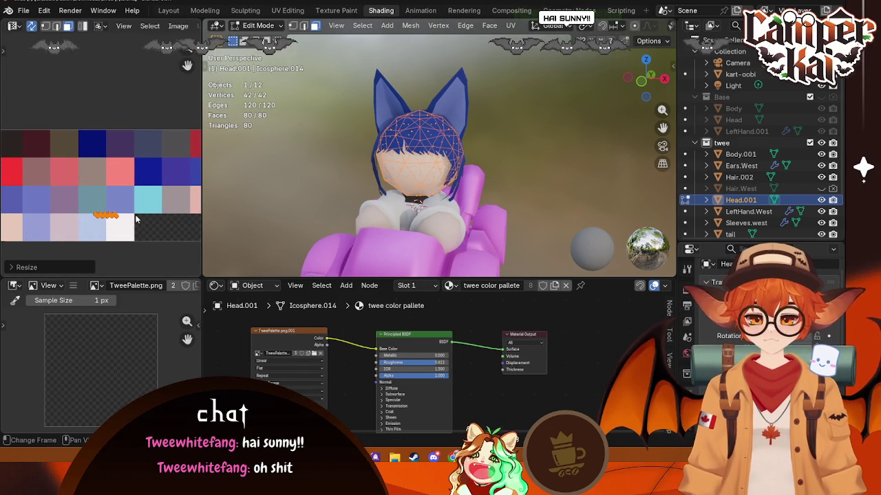
{"action": "scroll", "coordinate": [135, 219], "scroll_direction": "down", "scroll_amount": 1}
{"action": "key", "text": "g"}
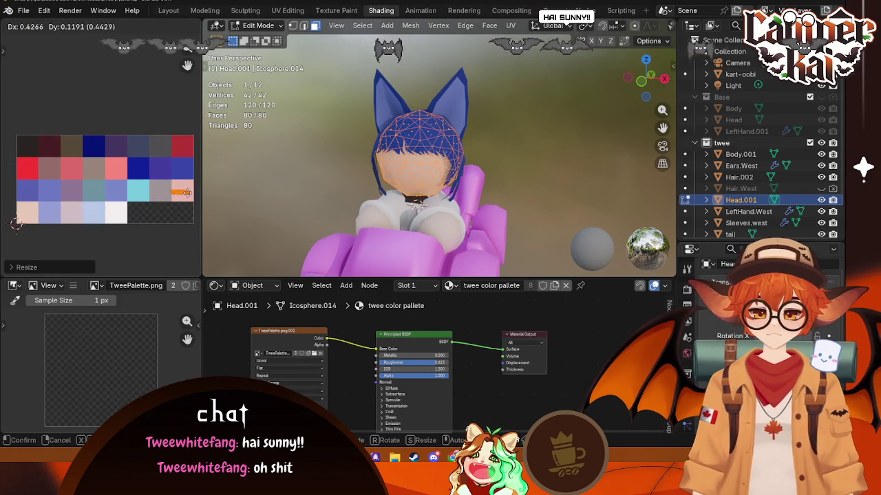
{"action": "left_click", "coordinate": [35, 214]}
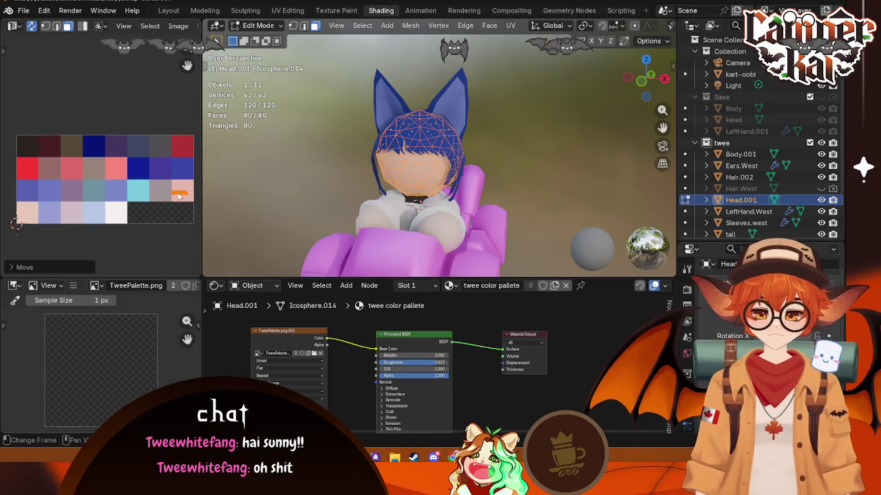
{"action": "key", "text": "Tab"}
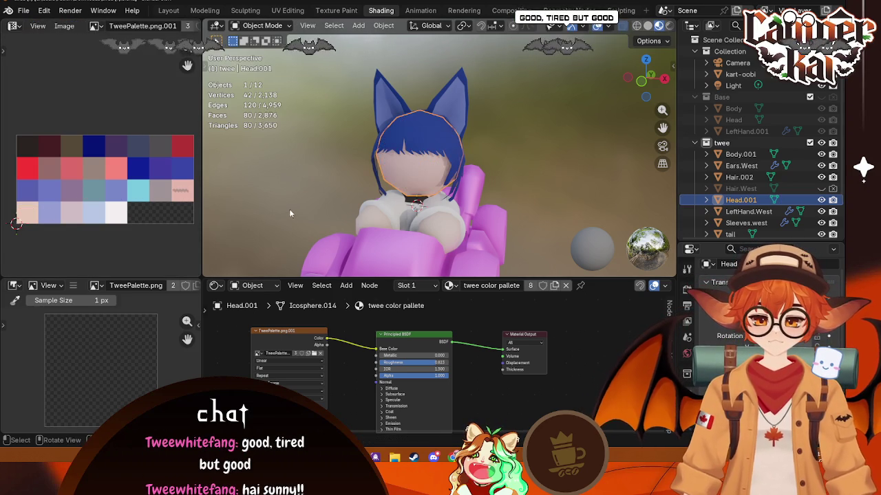
- Recheck the head's UVs and inspect the hair mesh Hair.002 from behind
{"action": "left_click", "coordinate": [446, 236]}
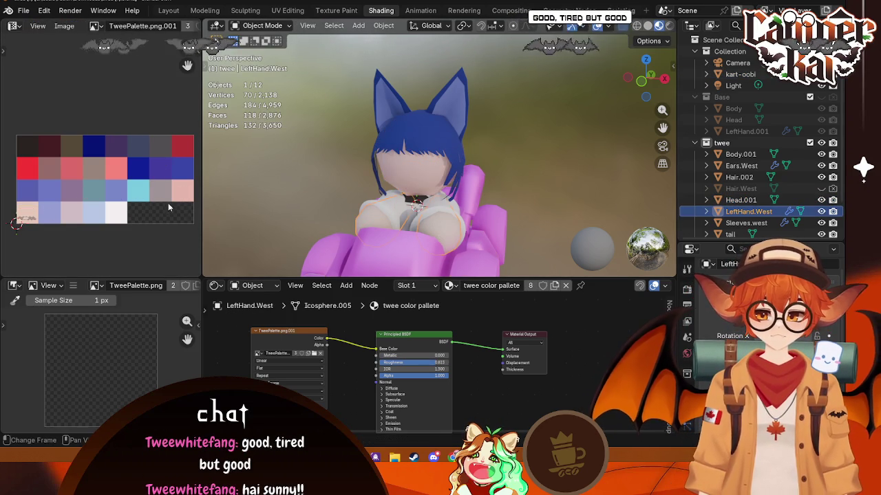
{"action": "middle_click_drag", "start_coordinate": [520, 145], "coordinate": [509, 164]}
{"action": "left_click", "coordinate": [409, 148]}
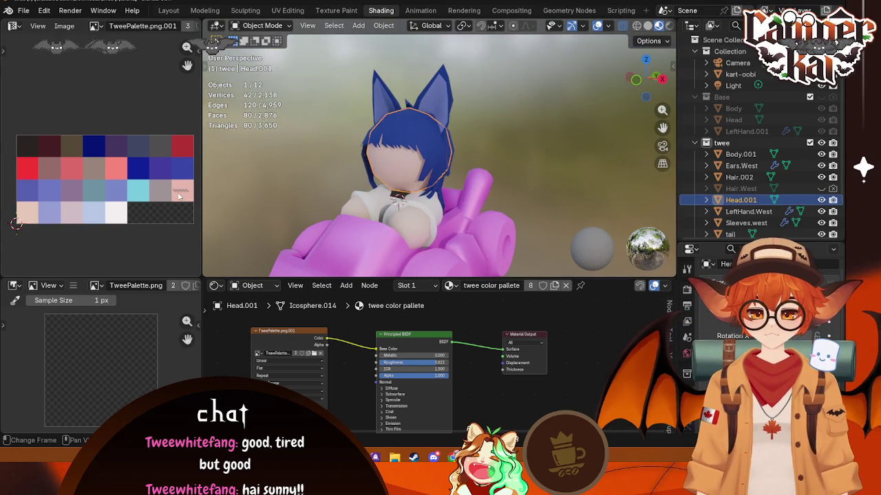
{"action": "key", "text": "Tab"}
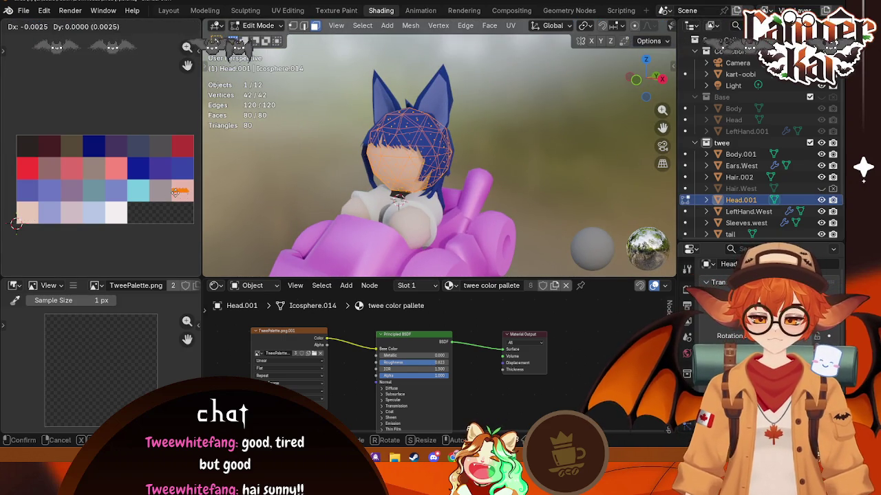
{"action": "key", "text": "Tab"}
{"action": "middle_click_drag", "start_coordinate": [474, 172], "coordinate": [499, 181]}
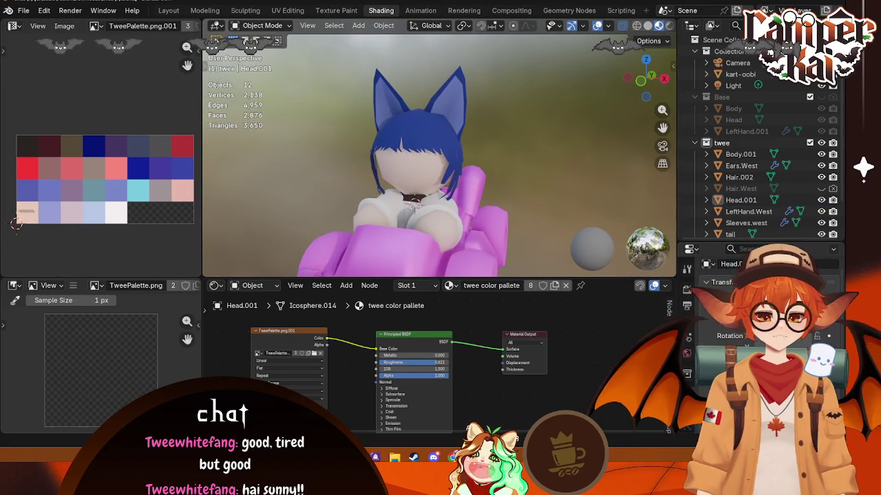
{"action": "mouse_move", "coordinate": [581, 168]}
{"action": "middle_mouse_down"}
{"action": "mouse_move", "coordinate": [449, 158]}
{"action": "mouse_move", "coordinate": [373, 179]}
{"action": "mouse_move", "coordinate": [457, 137]}
{"action": "mouse_move", "coordinate": [562, 142]}
{"action": "mouse_move", "coordinate": [476, 217]}
{"action": "mouse_move", "coordinate": [598, 85]}
{"action": "middle_mouse_up"}
{"action": "left_click", "coordinate": [457, 137]}
{"action": "key", "text": "Tab"}
{"action": "key", "text": "Tab"}
{"action": "key", "text": "alt+a"}
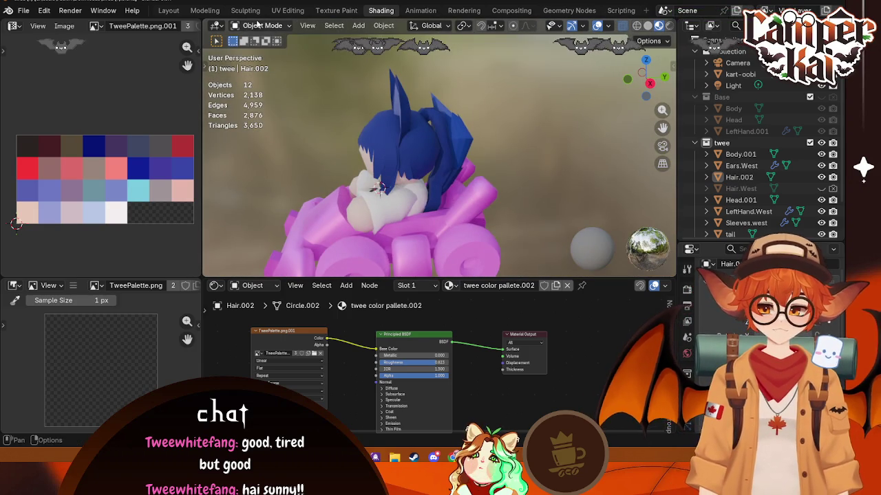
{"action": "left_click", "coordinate": [169, 11]}
- Hide the kart and turn on the Face Orientation overlay to check the hair's flipped faces
{"action": "scroll", "coordinate": [388, 126], "scroll_direction": "up", "scroll_amount": 2}
{"action": "middle_click_drag", "start_coordinate": [388, 126], "coordinate": [421, 156]}
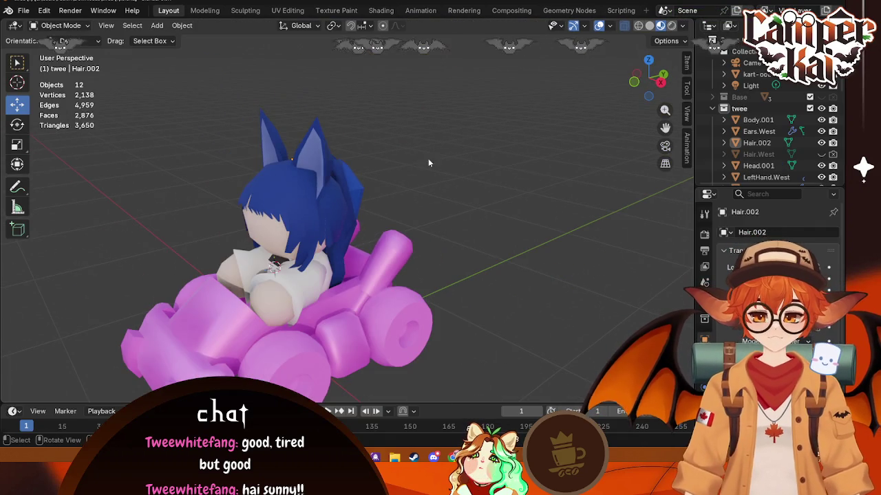
{"action": "left_click", "coordinate": [809, 51]}
{"action": "middle_click_drag", "start_coordinate": [481, 172], "coordinate": [505, 163]}
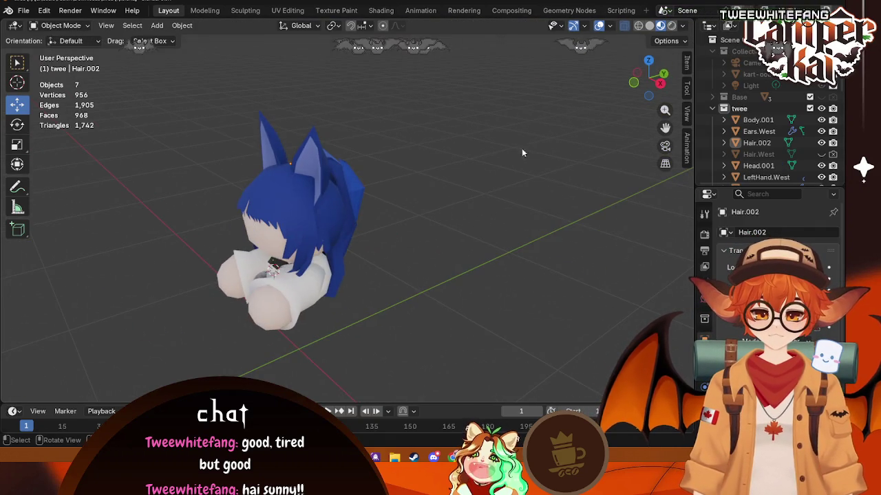
{"action": "left_click", "coordinate": [609, 26]}
{"action": "left_click", "coordinate": [537, 242]}
{"action": "mouse_move", "coordinate": [418, 219]}
{"action": "middle_mouse_down"}
{"action": "mouse_move", "coordinate": [334, 223]}
{"action": "mouse_move", "coordinate": [355, 184]}
{"action": "mouse_move", "coordinate": [451, 230]}
{"action": "mouse_move", "coordinate": [408, 283]}
{"action": "mouse_move", "coordinate": [351, 220]}
{"action": "mouse_move", "coordinate": [426, 213]}
{"action": "mouse_move", "coordinate": [527, 225]}
{"action": "mouse_move", "coordinate": [326, 213]}
{"action": "middle_mouse_up"}
{"action": "key", "text": "ctrl+a"}
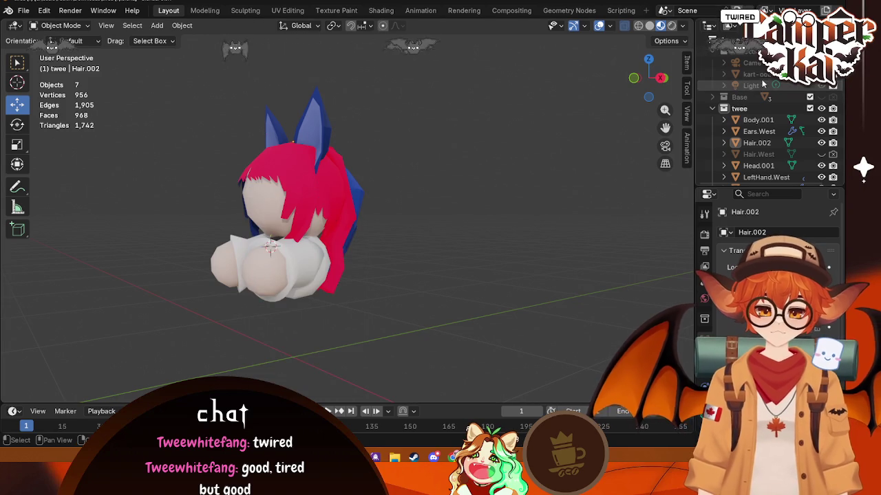
- Toggle the twee and Base collections' visibility, leaving twee shown, and save the blend file
{"action": "left_click", "coordinate": [712, 109]}
{"action": "left_click", "coordinate": [711, 97]}
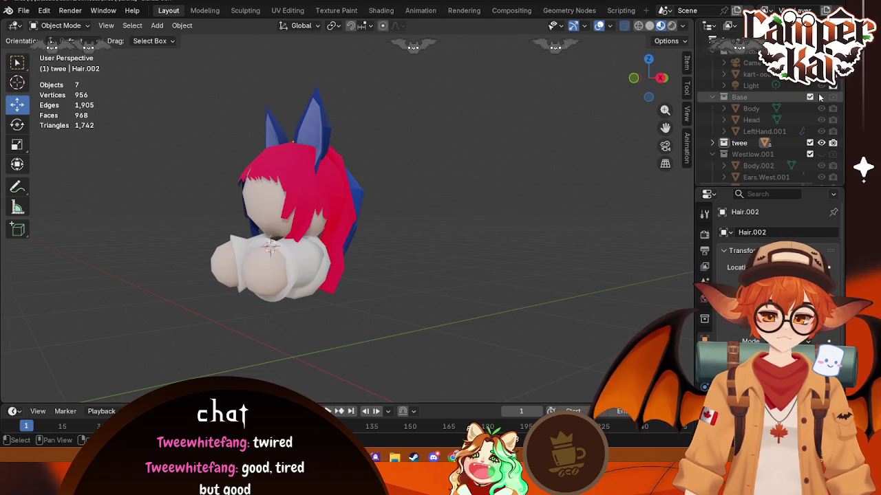
{"action": "left_click", "coordinate": [821, 142]}
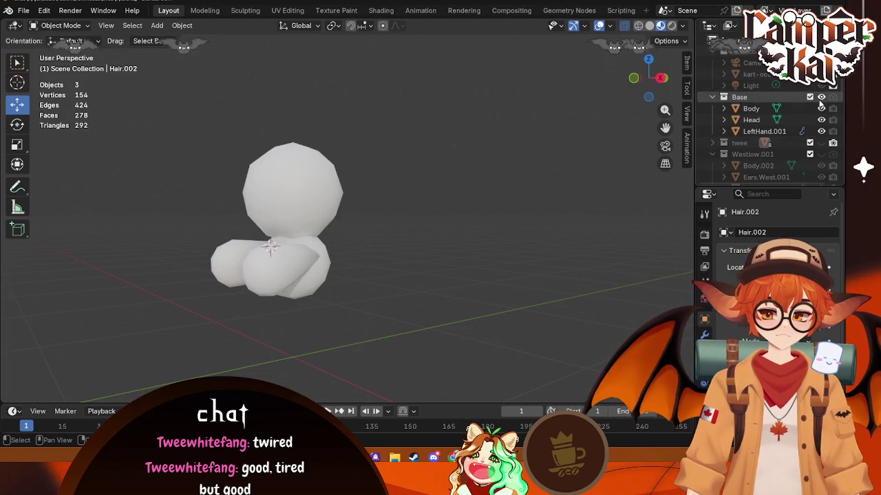
{"action": "left_click", "coordinate": [821, 97]}
{"action": "left_click", "coordinate": [820, 143]}
{"action": "mouse_move", "coordinate": [465, 191]}
{"action": "middle_mouse_down"}
{"action": "mouse_move", "coordinate": [438, 233]}
{"action": "mouse_move", "coordinate": [395, 240]}
{"action": "middle_mouse_up"}
{"action": "key", "text": "ctrl+s"}
{"action": "key", "text": "ctrl+a"}
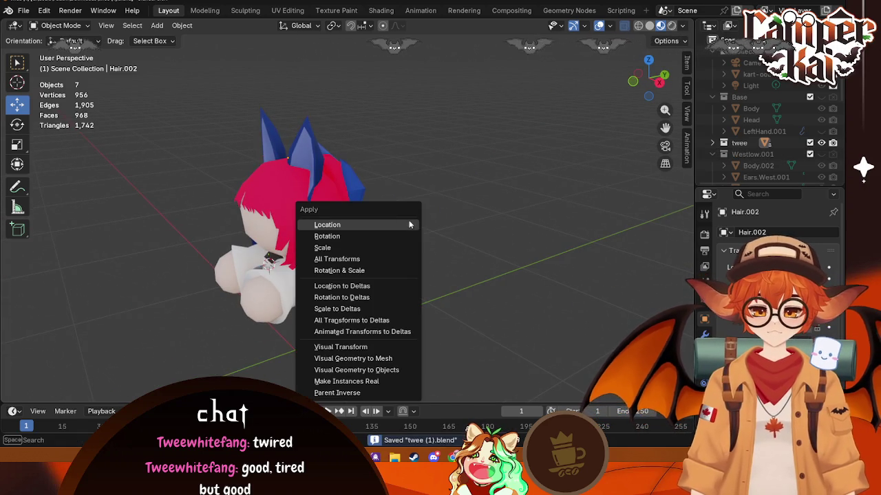
- Export the selected objects as FBX into the BlenderModels folder with a transform option enabled
{"action": "left_click", "coordinate": [23, 11]}
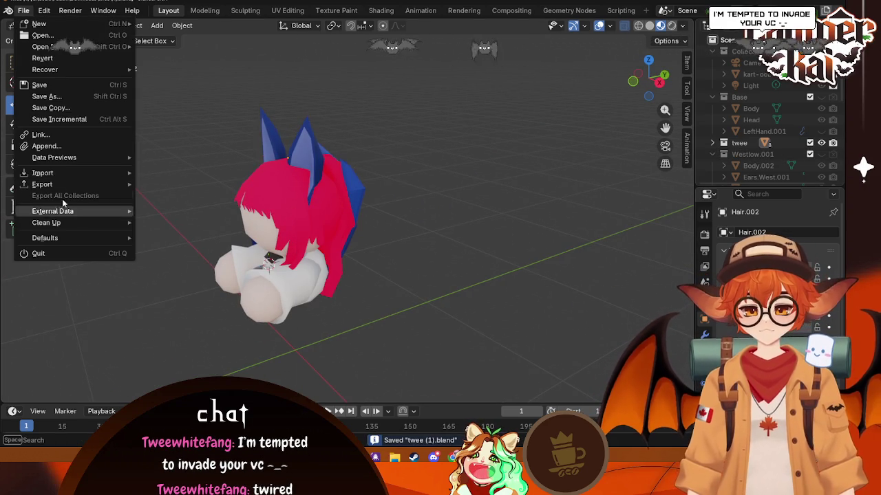
{"action": "left_click", "coordinate": [189, 274]}
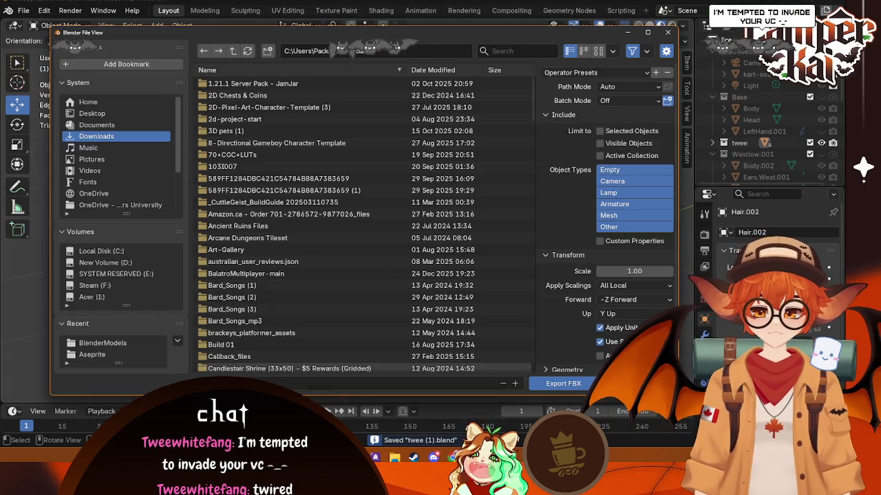
{"action": "left_click", "coordinate": [102, 342]}
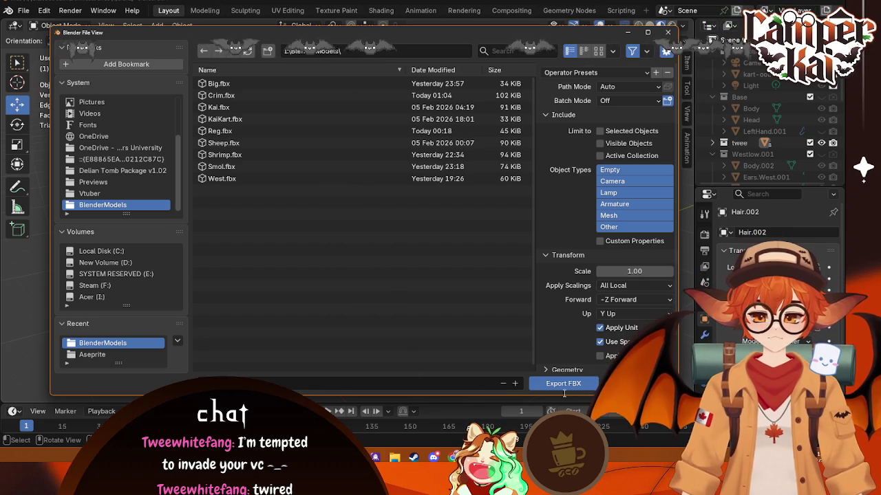
{"action": "left_click", "coordinate": [599, 132]}
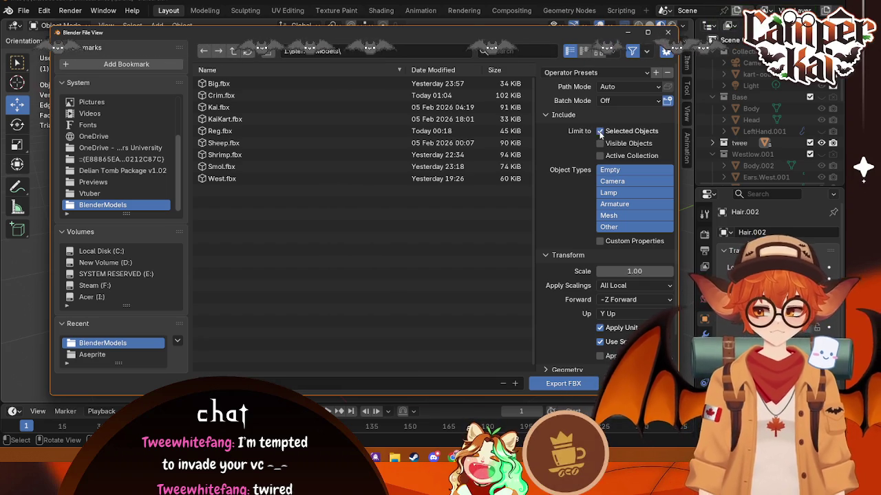
{"action": "left_click", "coordinate": [599, 355]}
{"action": "left_click", "coordinate": [582, 384]}
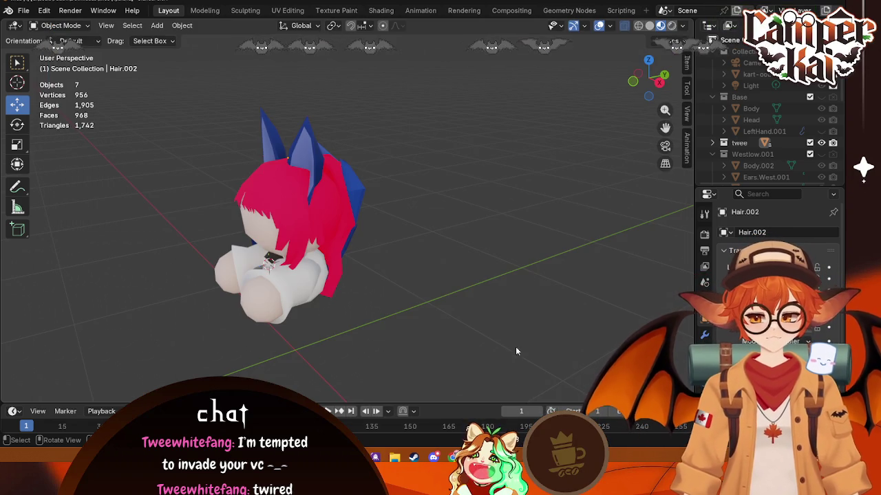
{"action": "key", "text": "alt+Tab"}
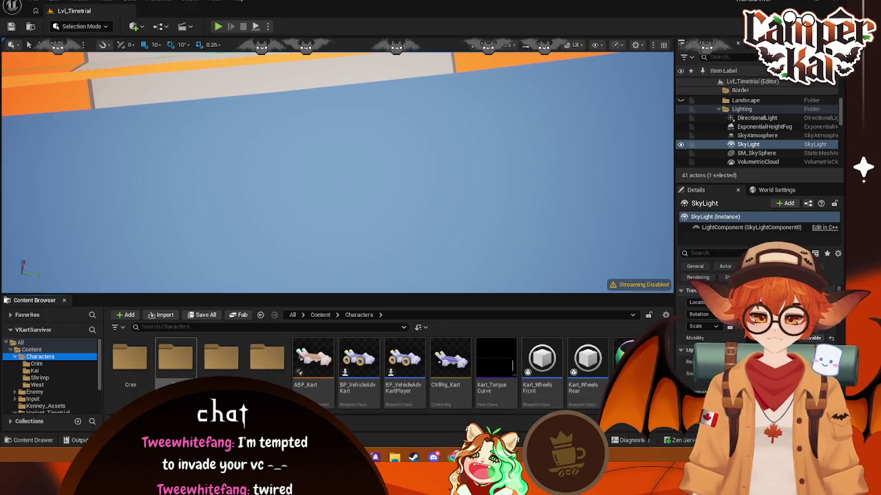
- Create a folder named Twee under Characters in the Content Browser, then return to Blender
{"action": "right_click", "coordinate": [74, 355]}
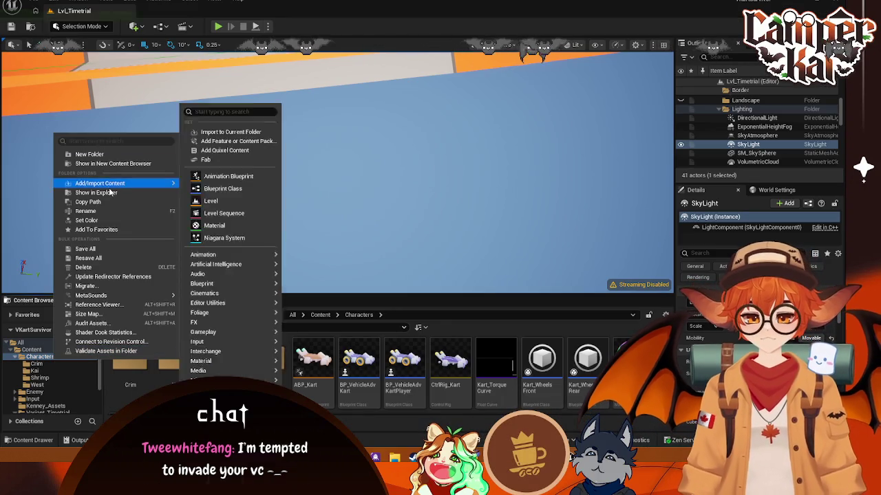
{"action": "left_click", "coordinate": [103, 154]}
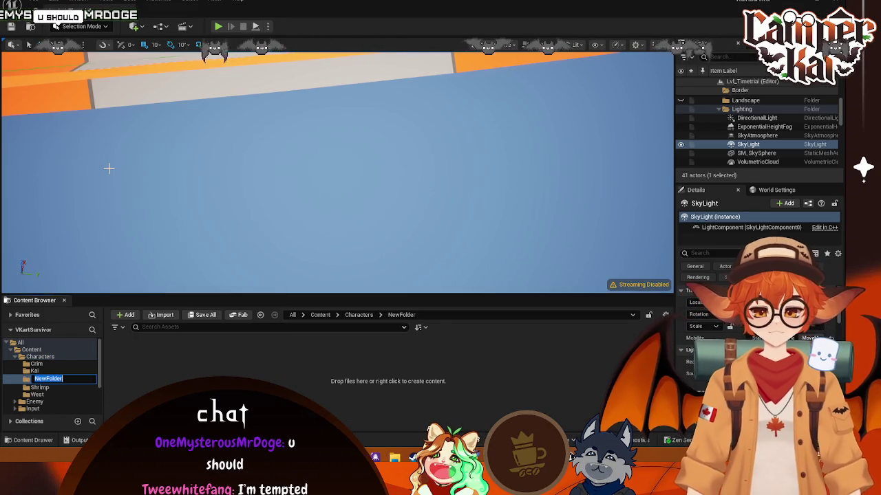
{"action": "type", "text": "ee"}
{"action": "key", "text": "Return"}
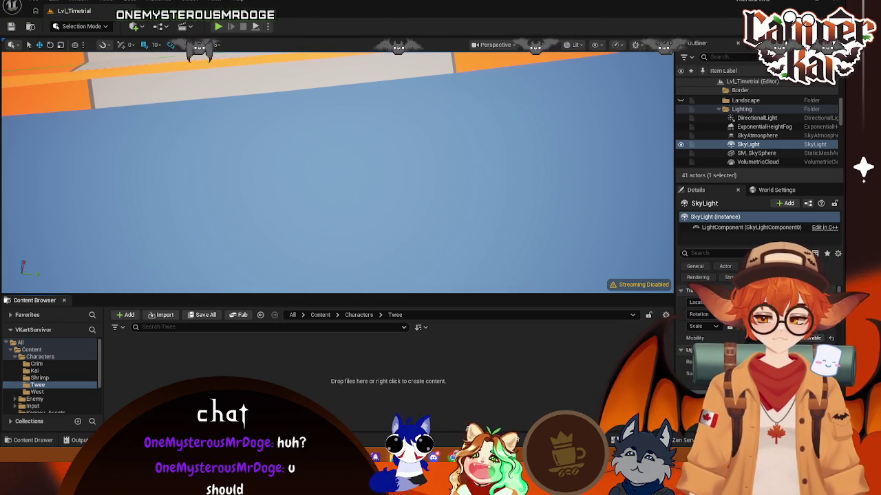
{"action": "mouse_move", "coordinate": [452, 456]}
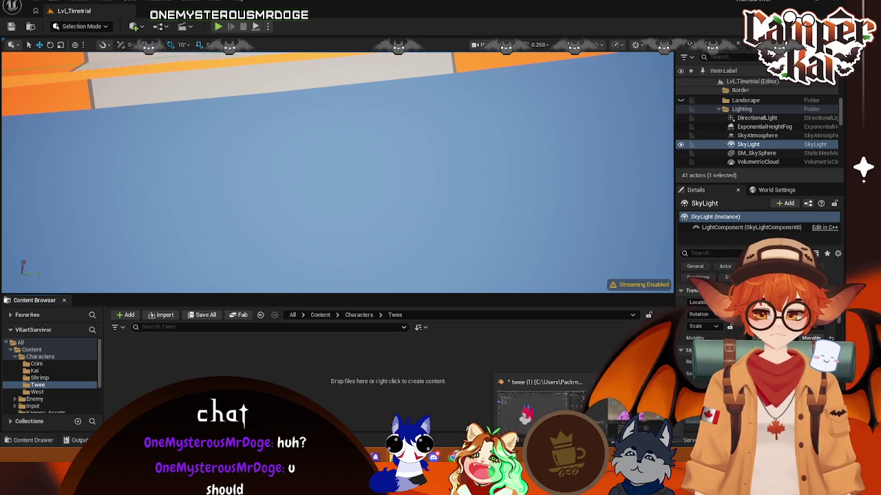
{"action": "left_click", "coordinate": [540, 399]}
- Export the character to FBX once more
{"action": "left_click", "coordinate": [21, 11]}
{"action": "mouse_move", "coordinate": [42, 184]}
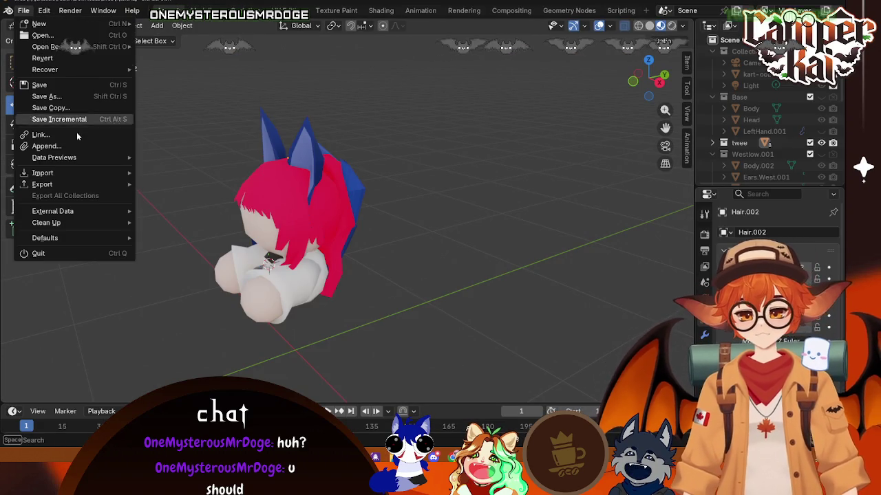
{"action": "left_click", "coordinate": [170, 275]}
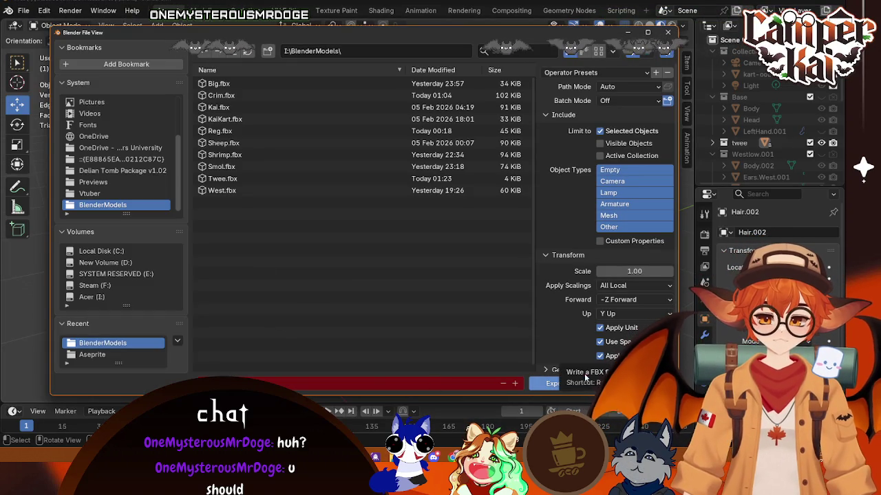
{"action": "left_click", "coordinate": [673, 30]}
{"action": "key", "text": "Tab"}
{"action": "key", "text": "Tab"}
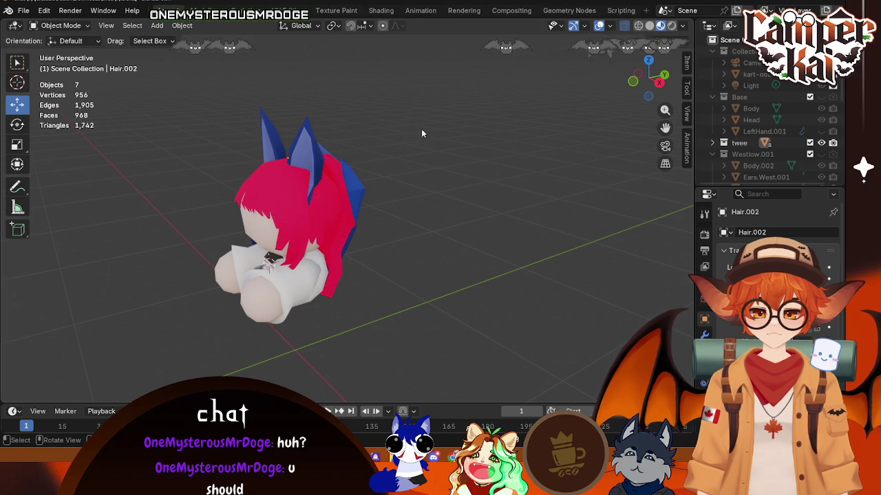
- Select the red hair object Hair.002 and enter Edit Mode on it
{"action": "left_click_drag", "start_coordinate": [422, 128], "coordinate": [140, 330]}
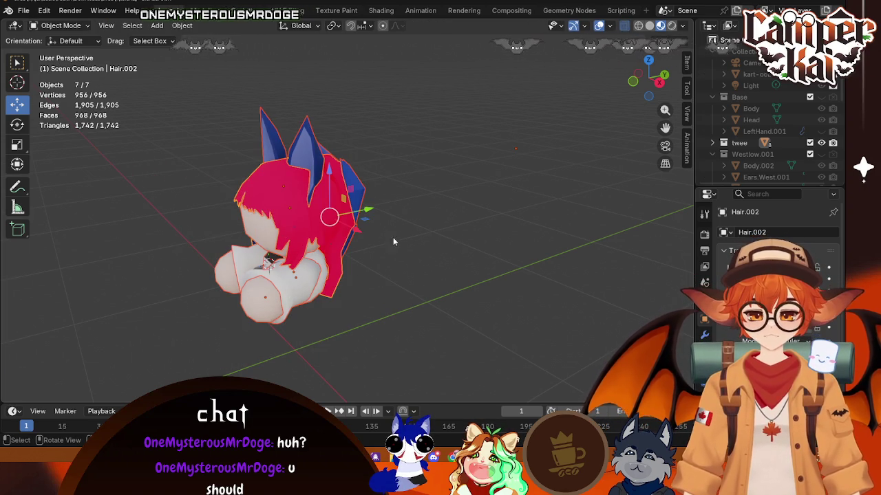
{"action": "key", "text": "KP_3"}
{"action": "right_click", "coordinate": [296, 227]}
{"action": "left_click", "coordinate": [296, 223]}
{"action": "middle_click_drag", "start_coordinate": [296, 223], "coordinate": [325, 220]}
{"action": "key", "text": "alt+a"}
{"action": "left_click", "coordinate": [323, 216]}
{"action": "left_click", "coordinate": [435, 257]}
{"action": "left_click", "coordinate": [291, 198]}
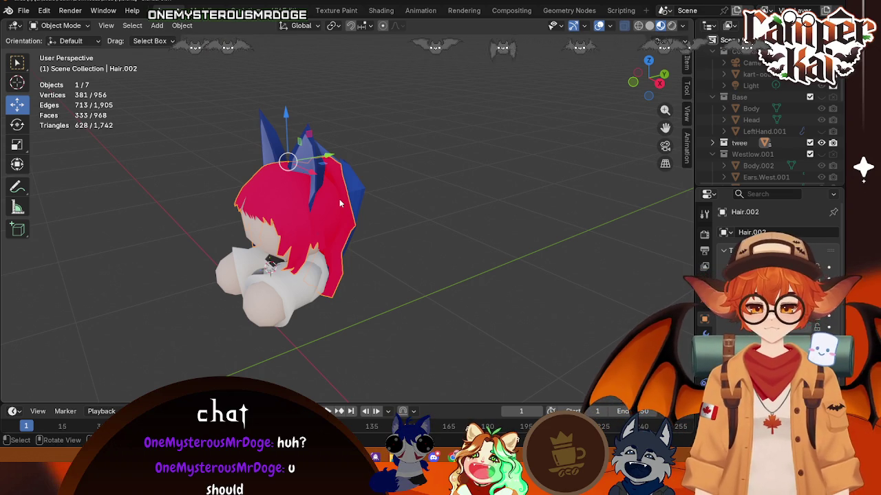
{"action": "key", "text": "Tab"}
- Flip the normals of all the hair's faces and return to Object Mode
{"action": "key", "text": "a"}
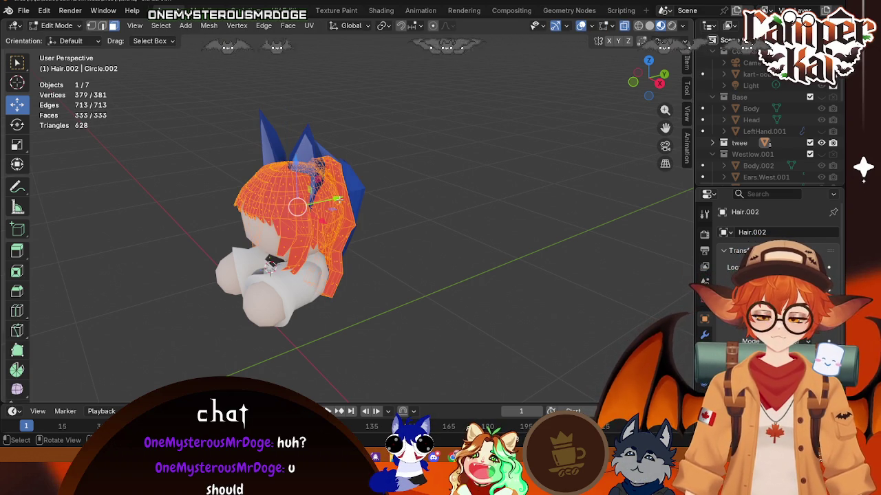
{"action": "key", "text": "alt+n"}
{"action": "left_click", "coordinate": [339, 199]}
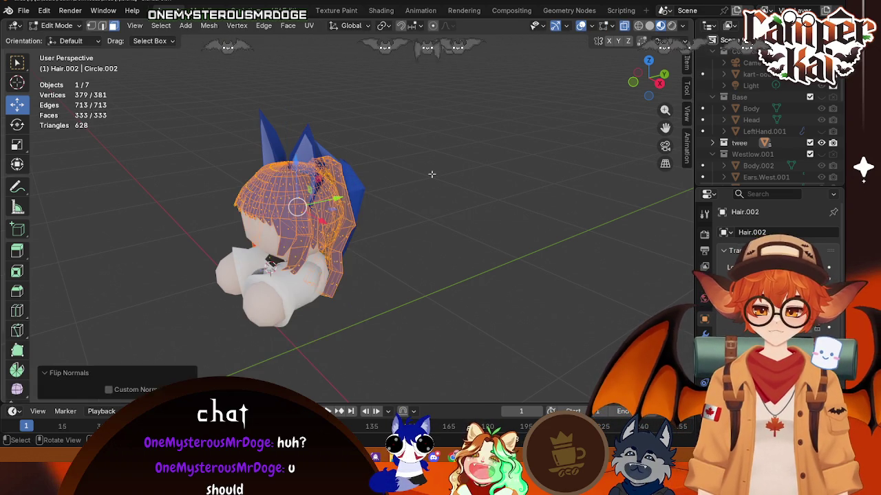
{"action": "key", "text": "Tab"}
- Add a Solidify modifier to Hair.002
{"action": "mouse_move", "coordinate": [430, 181]}
{"action": "middle_mouse_down"}
{"action": "mouse_move", "coordinate": [369, 333]}
{"action": "mouse_move", "coordinate": [379, 339]}
{"action": "middle_mouse_up"}
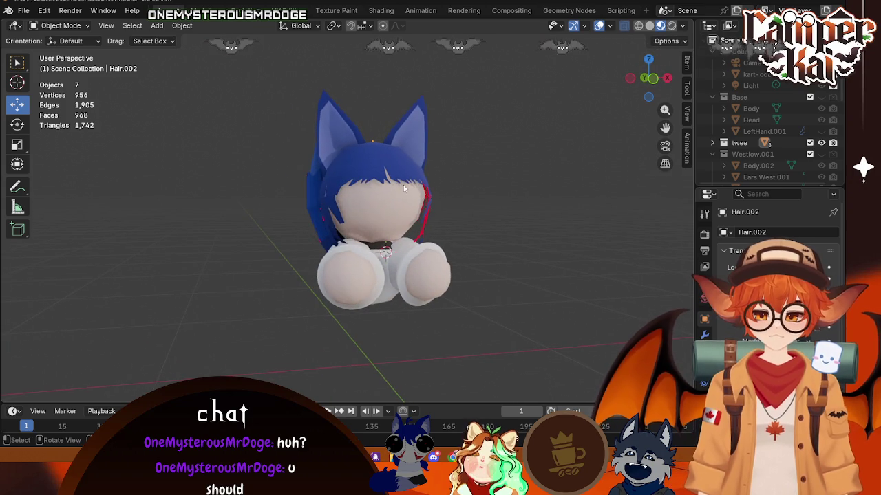
{"action": "left_click", "coordinate": [385, 165]}
{"action": "scroll", "coordinate": [385, 206], "scroll_direction": "up", "scroll_amount": 3}
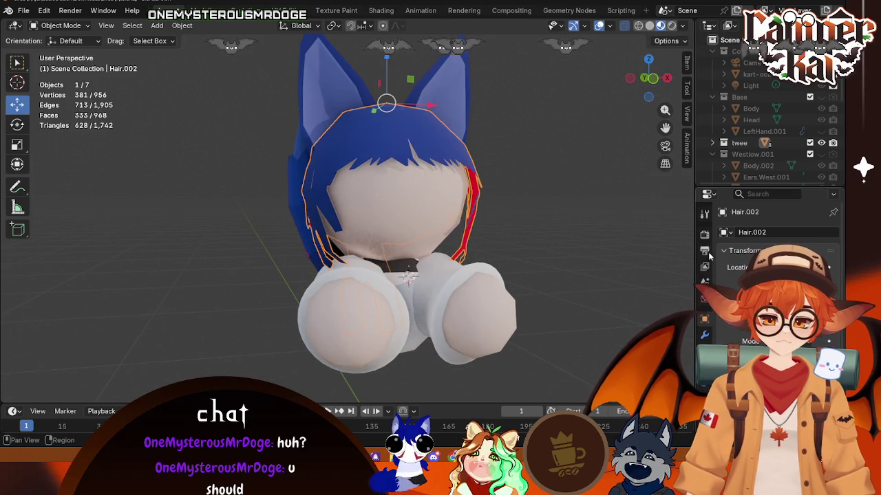
{"action": "left_click", "coordinate": [703, 335]}
{"action": "middle_click_drag", "start_coordinate": [482, 241], "coordinate": [429, 206]}
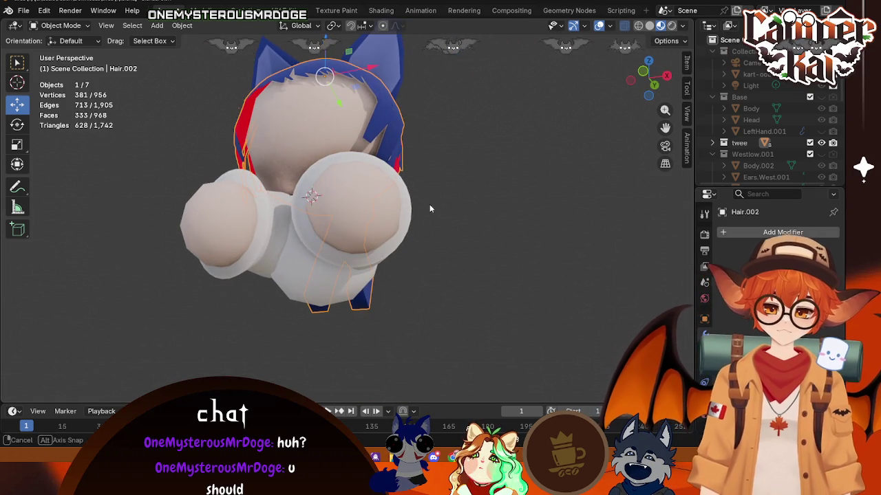
{"action": "left_click", "coordinate": [729, 233]}
{"action": "mouse_move", "coordinate": [676, 261]}
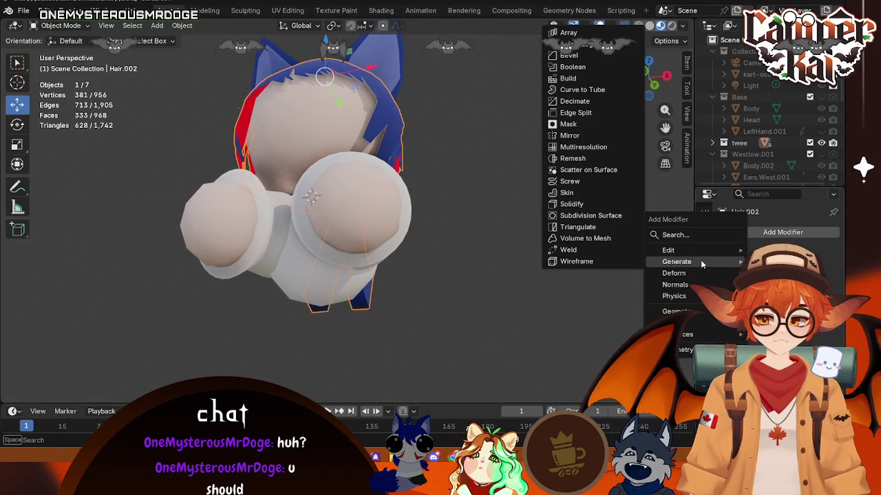
{"action": "left_click", "coordinate": [575, 205]}
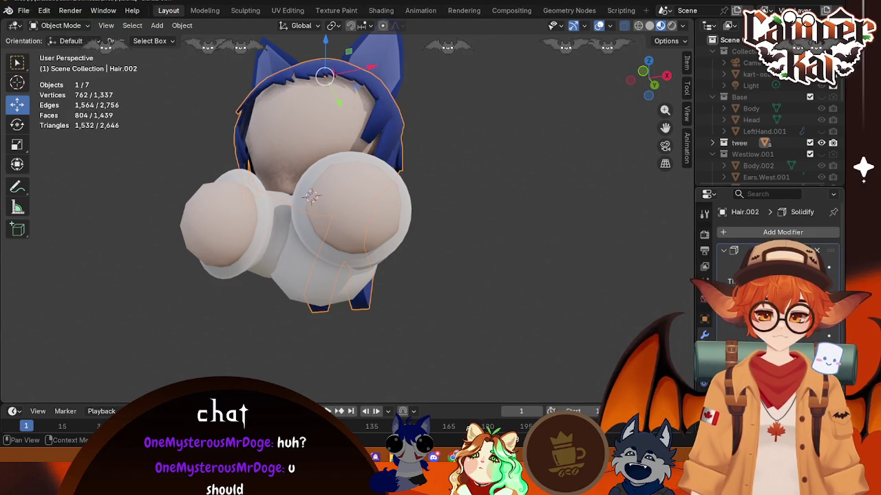
{"action": "mouse_move", "coordinate": [570, 176]}
{"action": "middle_mouse_down"}
{"action": "mouse_move", "coordinate": [478, 217]}
{"action": "mouse_move", "coordinate": [414, 193]}
{"action": "mouse_move", "coordinate": [344, 206]}
{"action": "middle_mouse_up"}
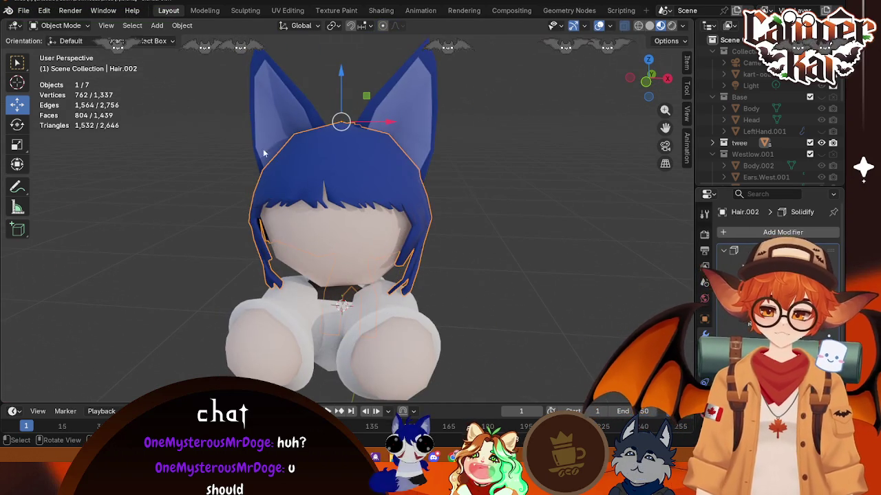
- Apply the scale of Hair.002
{"action": "left_click", "coordinate": [182, 25]}
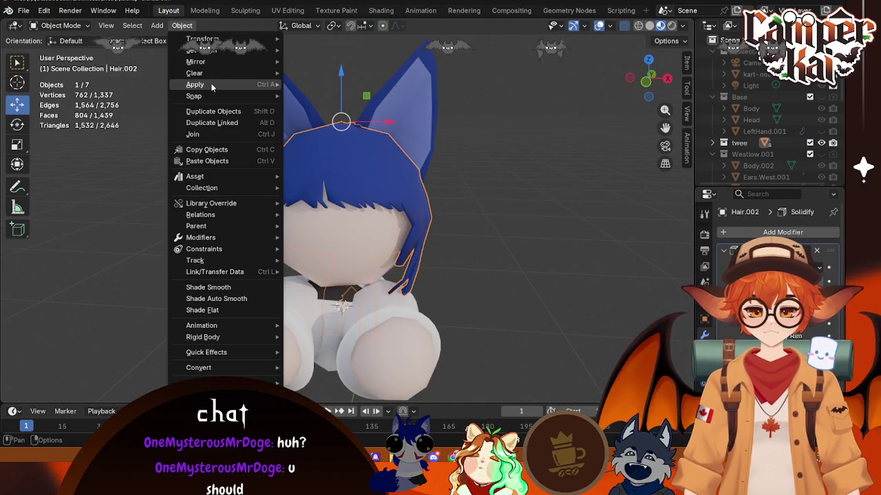
{"action": "mouse_move", "coordinate": [195, 85]}
{"action": "left_click", "coordinate": [309, 104]}
{"action": "scroll", "coordinate": [433, 235], "scroll_direction": "up", "scroll_amount": 3}
{"action": "middle_click_drag", "start_coordinate": [434, 236], "coordinate": [367, 166]}
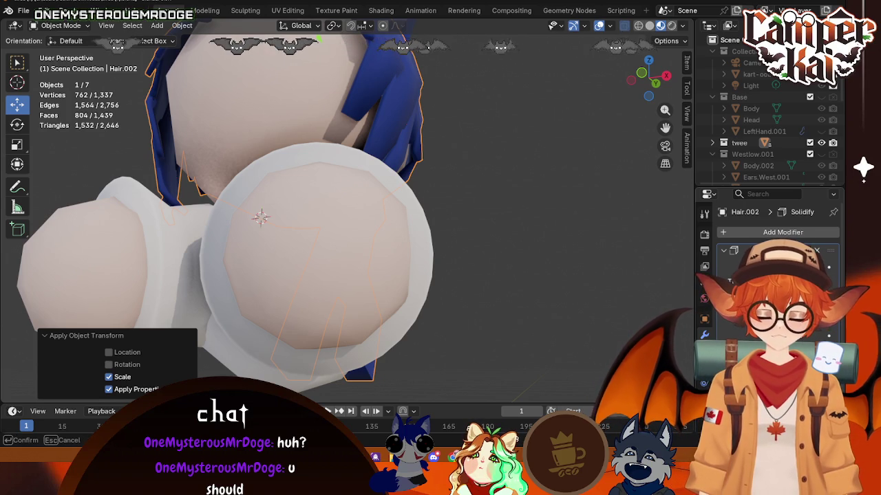
- Inspect the blue hair with X-ray, then return to Material Preview with all character objects selected
{"action": "left_click", "coordinate": [467, 153]}
{"action": "middle_click_drag", "start_coordinate": [467, 154], "coordinate": [383, 180]}
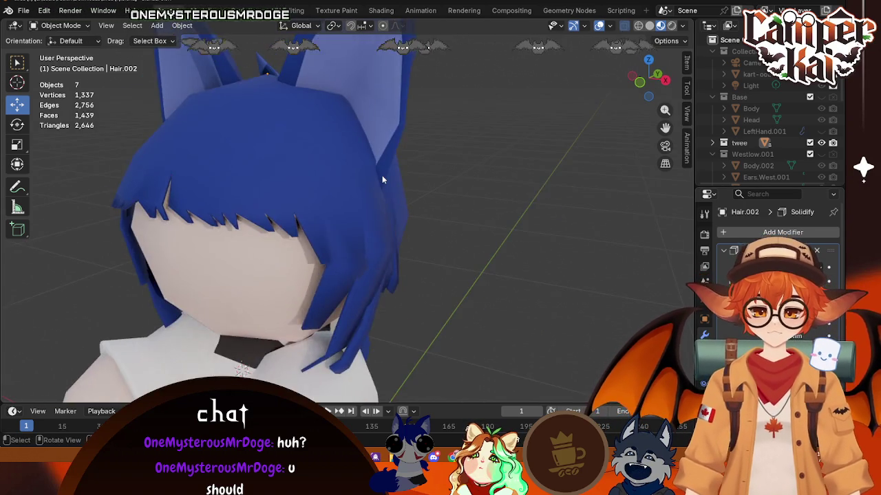
{"action": "scroll", "coordinate": [383, 180], "scroll_direction": "down", "scroll_amount": 3}
{"action": "left_click", "coordinate": [369, 167]}
{"action": "mouse_move", "coordinate": [457, 190]}
{"action": "middle_mouse_down"}
{"action": "mouse_move", "coordinate": [347, 278]}
{"action": "mouse_move", "coordinate": [386, 217]}
{"action": "middle_mouse_up"}
{"action": "left_click", "coordinate": [522, 134]}
{"action": "scroll", "coordinate": [482, 172], "scroll_direction": "down", "scroll_amount": 3}
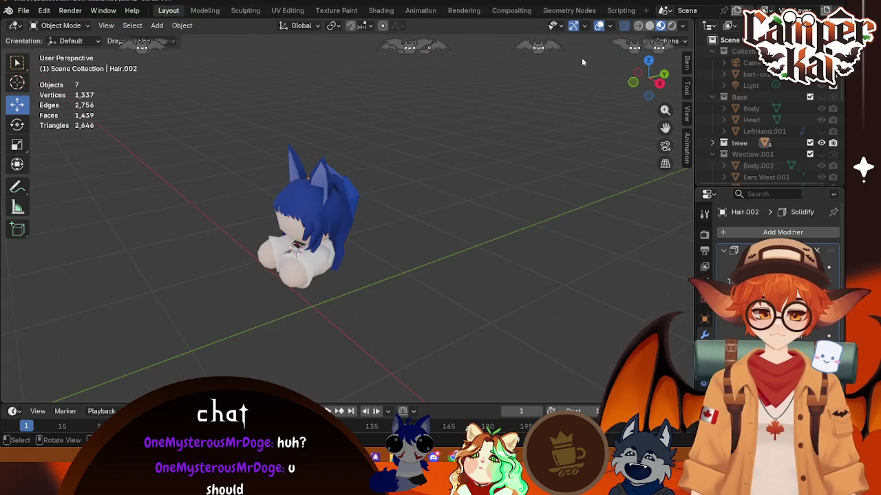
{"action": "left_click_drag", "start_coordinate": [196, 92], "coordinate": [508, 311]}
{"action": "left_click", "coordinate": [535, 227]}
{"action": "mouse_move", "coordinate": [536, 227]}
{"action": "middle_mouse_down"}
{"action": "mouse_move", "coordinate": [413, 243]}
{"action": "mouse_move", "coordinate": [438, 253]}
{"action": "middle_mouse_up"}
{"action": "key", "text": "alt+z"}
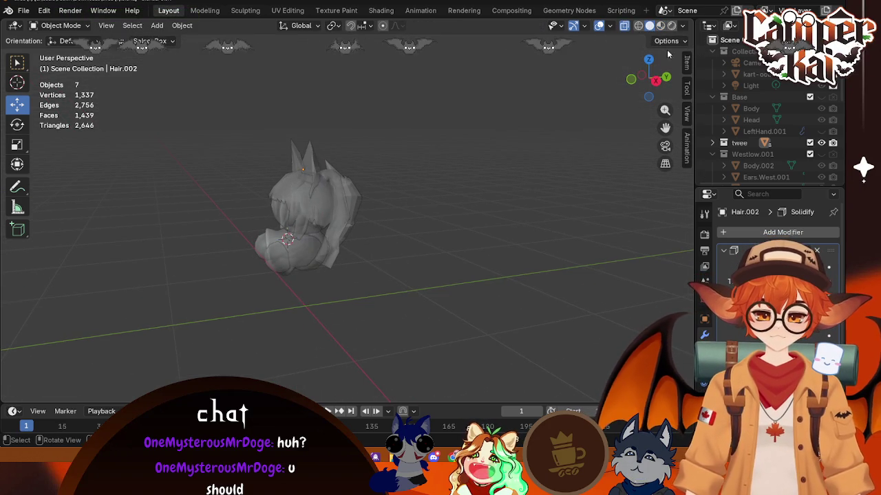
{"action": "left_click", "coordinate": [659, 26]}
{"action": "key", "text": "a"}
{"action": "mouse_move", "coordinate": [226, 306]}
{"action": "middle_mouse_down"}
{"action": "mouse_move", "coordinate": [465, 355]}
{"action": "mouse_move", "coordinate": [390, 308]}
{"action": "middle_mouse_up"}
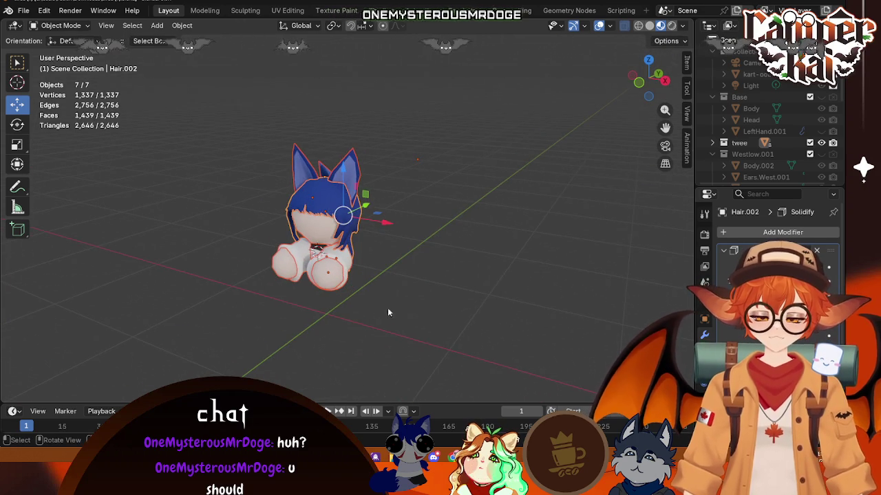
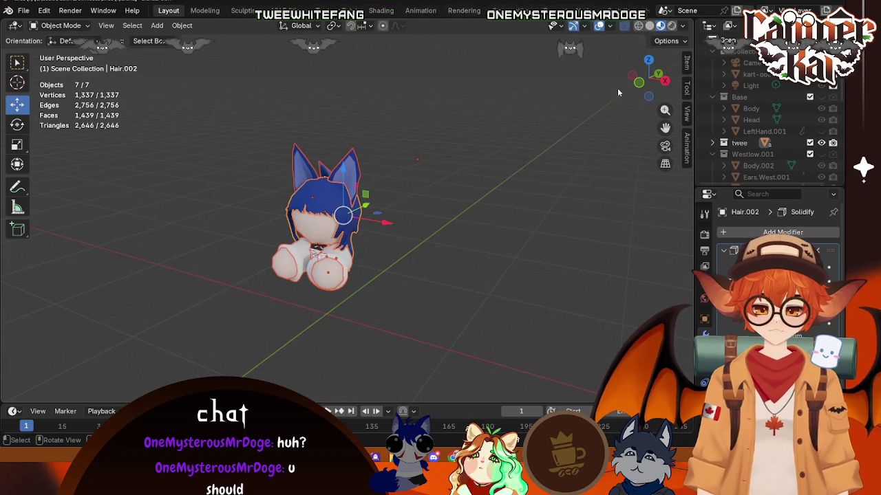
- In right orthographic view, convert the hair to a mesh and join it with the selected objects
{"action": "key", "text": "KP_5"}
{"action": "left_click", "coordinate": [664, 82]}
{"action": "right_click", "coordinate": [299, 225]}
{"action": "mouse_move", "coordinate": [229, 261]}
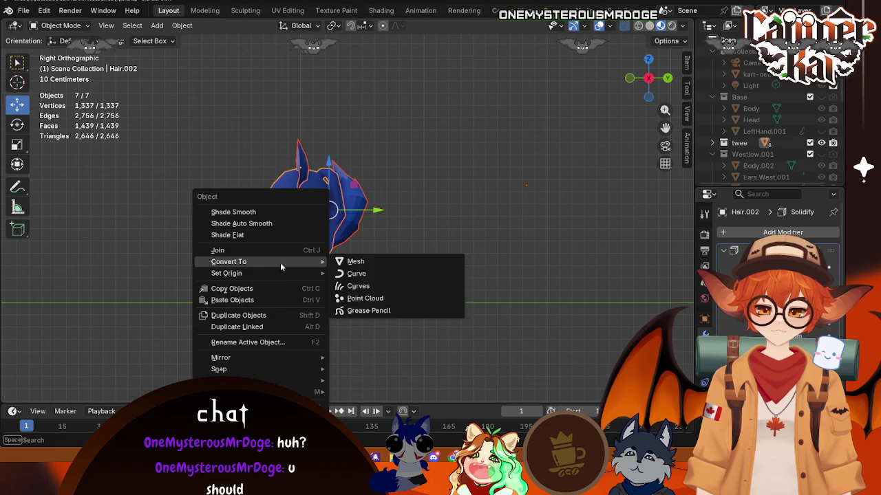
{"action": "left_click", "coordinate": [351, 263]}
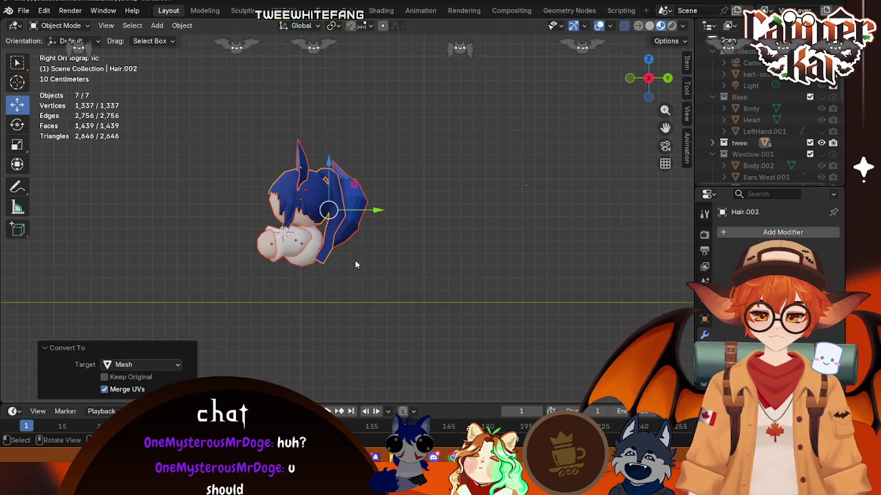
{"action": "right_click", "coordinate": [300, 208]}
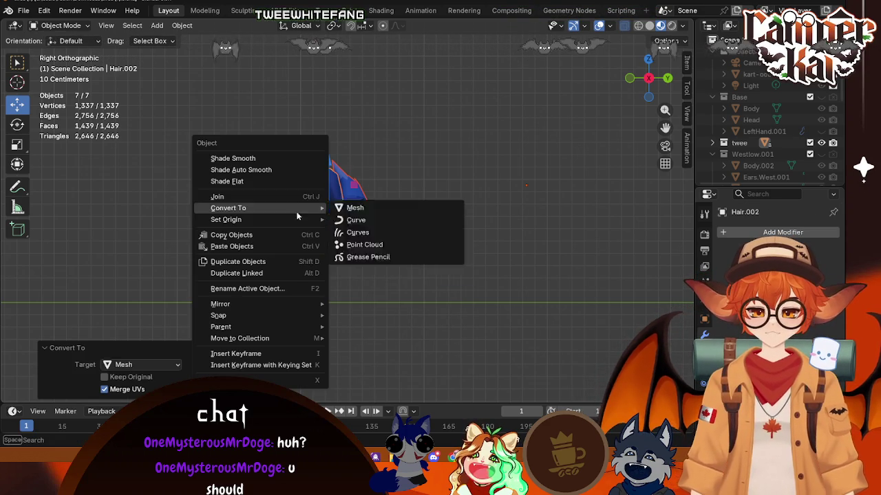
{"action": "left_click", "coordinate": [272, 199]}
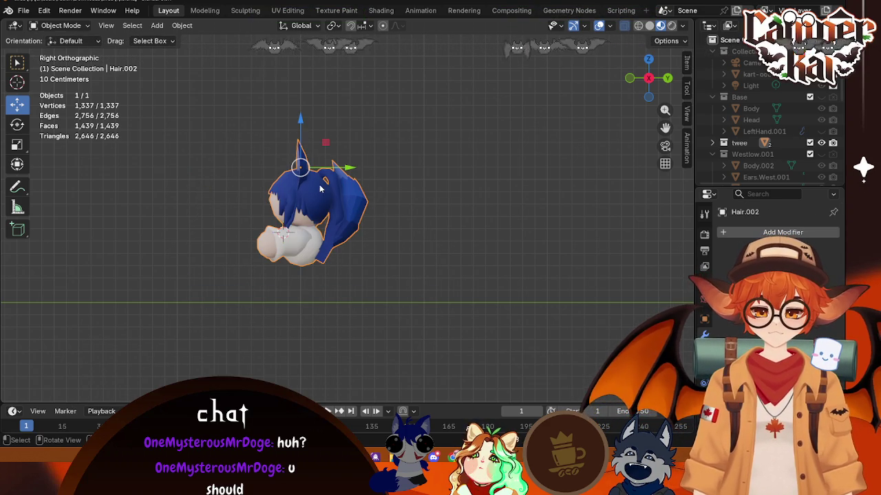
- Move the merged object's origin down along Z with Affect Only Origins
{"action": "left_click", "coordinate": [666, 41]}
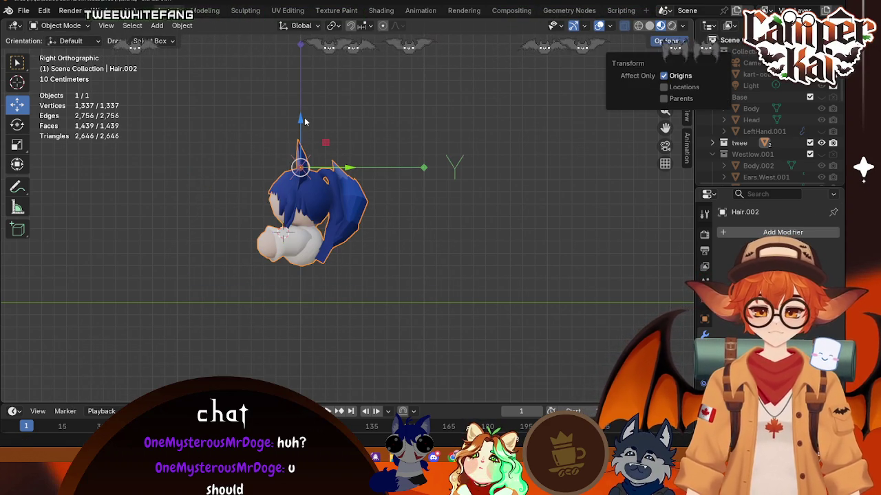
{"action": "left_click_drag", "start_coordinate": [300, 146], "coordinate": [301, 174]}
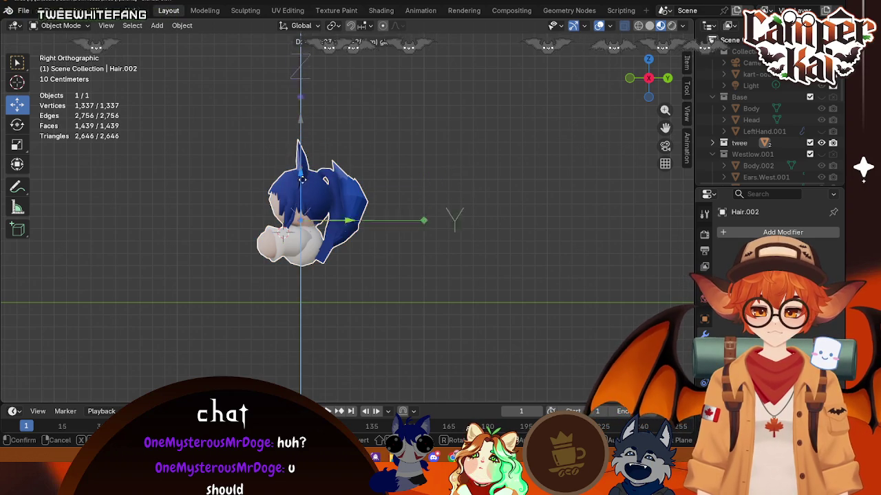
{"action": "left_click_drag", "start_coordinate": [303, 211], "coordinate": [303, 213]}
{"action": "left_click", "coordinate": [472, 209]}
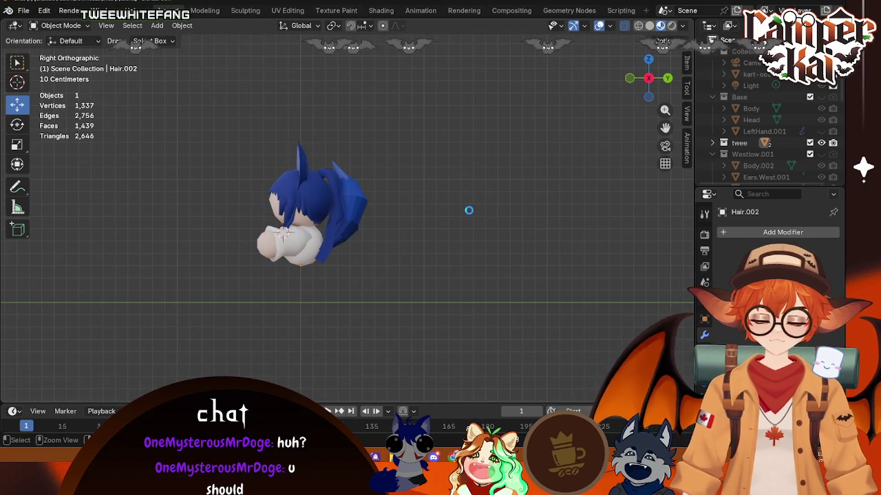
{"action": "mouse_move", "coordinate": [215, 321]}
{"action": "middle_mouse_down"}
{"action": "mouse_move", "coordinate": [320, 309]}
{"action": "mouse_move", "coordinate": [340, 314]}
{"action": "mouse_move", "coordinate": [332, 336]}
{"action": "middle_mouse_up"}
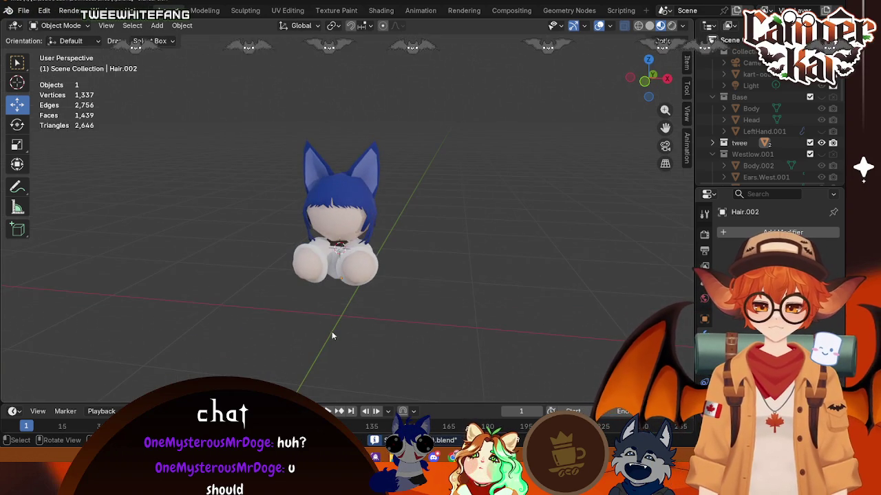
- Inspect the character from the front and right side with the overlay settings open
{"action": "left_click", "coordinate": [341, 196]}
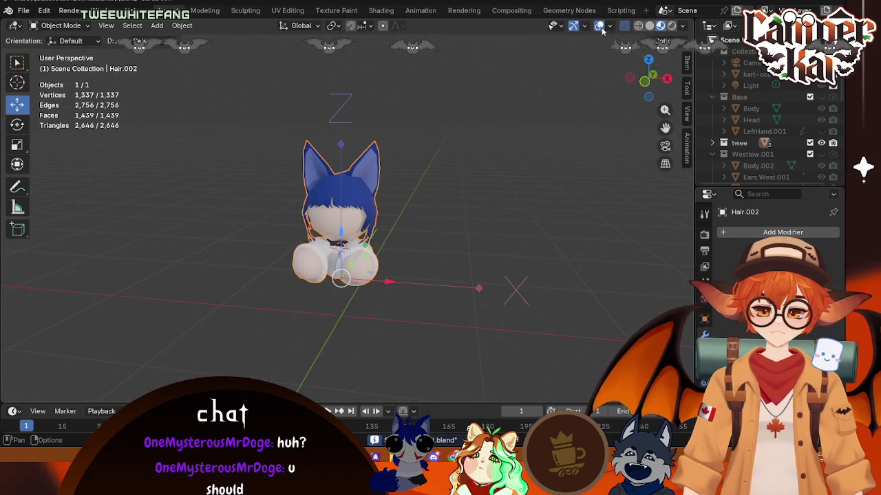
{"action": "left_click", "coordinate": [609, 28]}
{"action": "mouse_move", "coordinate": [441, 208]}
{"action": "middle_mouse_down"}
{"action": "mouse_move", "coordinate": [386, 235]}
{"action": "mouse_move", "coordinate": [420, 219]}
{"action": "middle_mouse_up"}
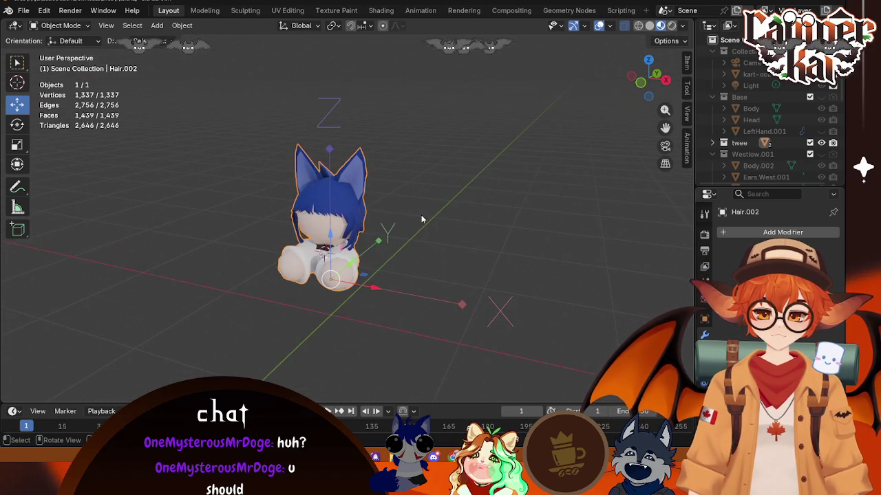
{"action": "scroll", "coordinate": [420, 219], "scroll_direction": "down", "scroll_amount": 2}
{"action": "scroll", "coordinate": [396, 258], "scroll_direction": "up", "scroll_amount": 6}
{"action": "middle_click_drag", "start_coordinate": [396, 258], "coordinate": [301, 194]}
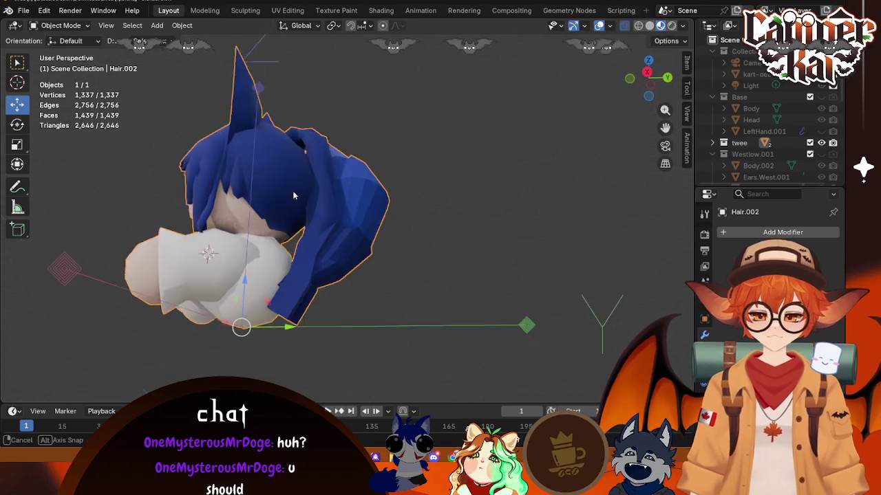
{"action": "left_click", "coordinate": [660, 77]}
{"action": "left_click", "coordinate": [413, 320]}
{"action": "mouse_move", "coordinate": [413, 320]}
{"action": "middle_mouse_down"}
{"action": "mouse_move", "coordinate": [240, 325]}
{"action": "mouse_move", "coordinate": [319, 330]}
{"action": "mouse_move", "coordinate": [303, 318]}
{"action": "middle_mouse_up"}
- Undo the join and conversion on Hair.002, restoring its Solidify modifier, and enter Edit Mode
{"action": "left_click", "coordinate": [309, 316]}
{"action": "key", "text": "ctrl+z"}
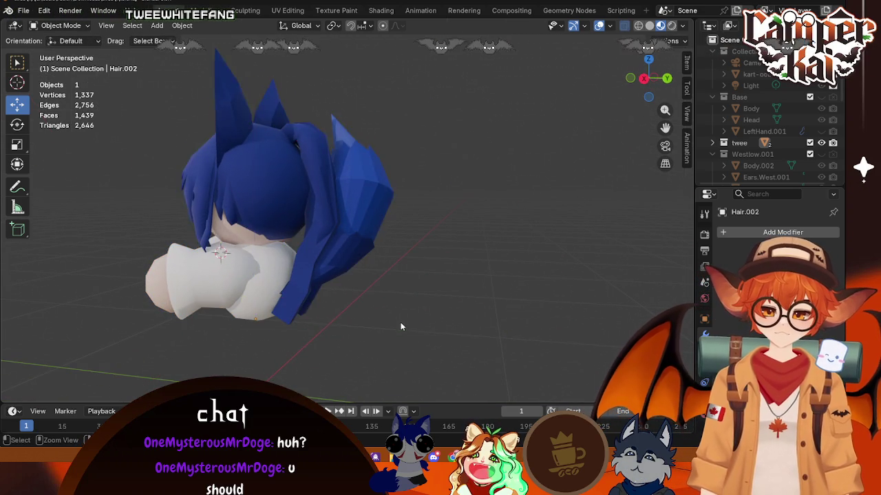
{"action": "key", "text": "ctrl+z"}
{"action": "key", "text": "Tab"}
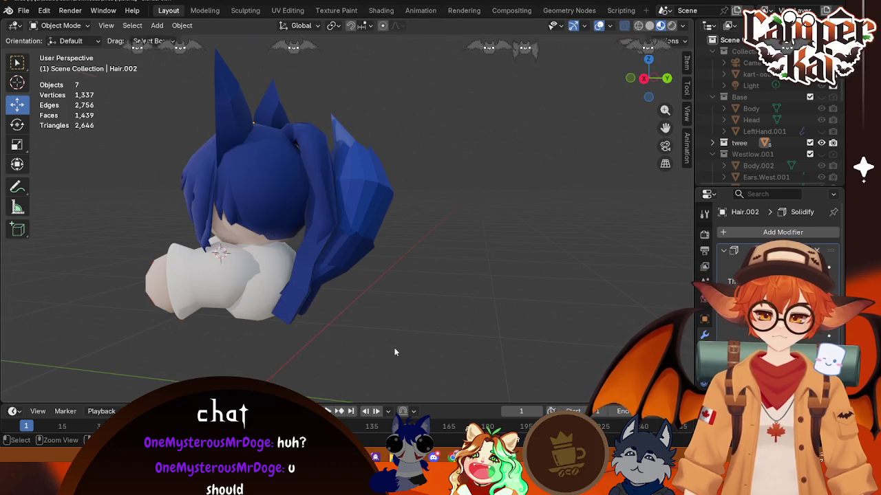
{"action": "mouse_move", "coordinate": [392, 348]}
{"action": "middle_mouse_down"}
{"action": "mouse_move", "coordinate": [338, 270]}
{"action": "mouse_move", "coordinate": [390, 307]}
{"action": "middle_mouse_up"}
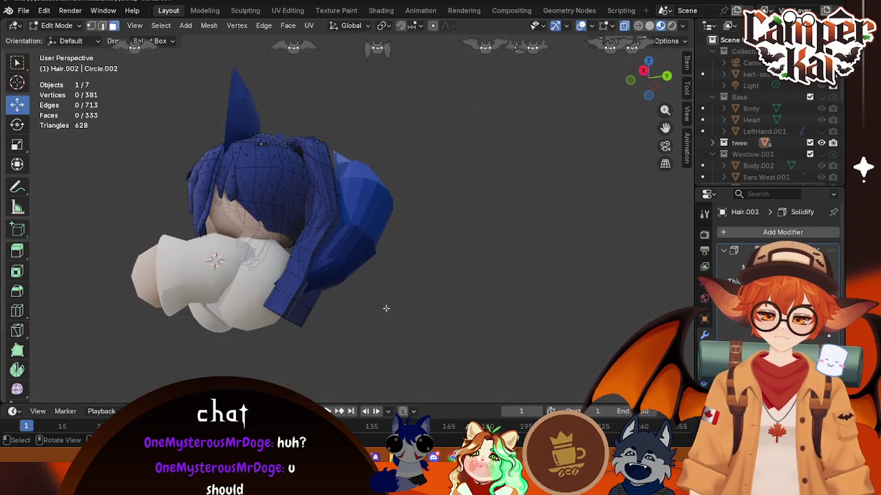
- Toggle the hair in and out of Edit Mode and move the selected vertices along Z
{"action": "key", "text": "Tab"}
{"action": "middle_click_drag", "start_coordinate": [339, 337], "coordinate": [300, 302]}
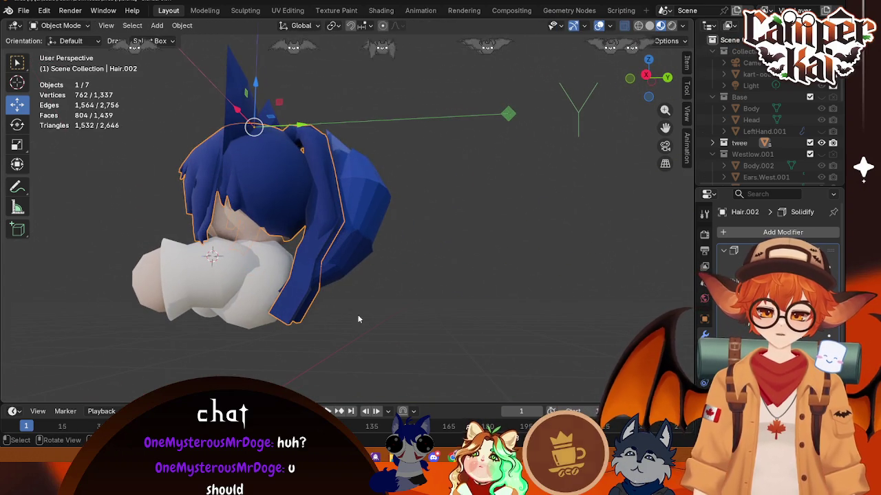
{"action": "key", "text": "Tab"}
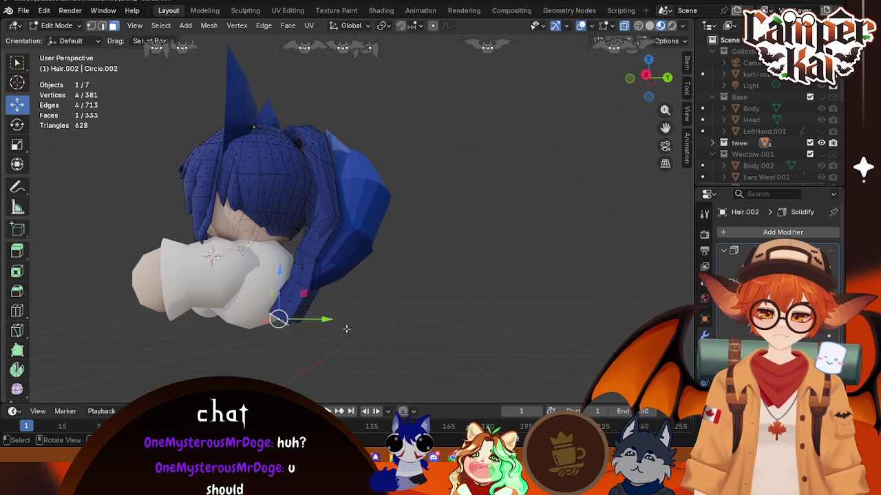
{"action": "middle_click_drag", "start_coordinate": [288, 322], "coordinate": [289, 323]}
{"action": "key", "text": "g"}
{"action": "key", "text": "z"}
{"action": "left_click", "coordinate": [289, 303]}
- Select the face loop at a hair strand's tip and delete its vertices
{"action": "mouse_move", "coordinate": [289, 302]}
{"action": "middle_mouse_down"}
{"action": "mouse_move", "coordinate": [258, 302]}
{"action": "mouse_move", "coordinate": [315, 308]}
{"action": "mouse_move", "coordinate": [435, 344]}
{"action": "middle_mouse_up"}
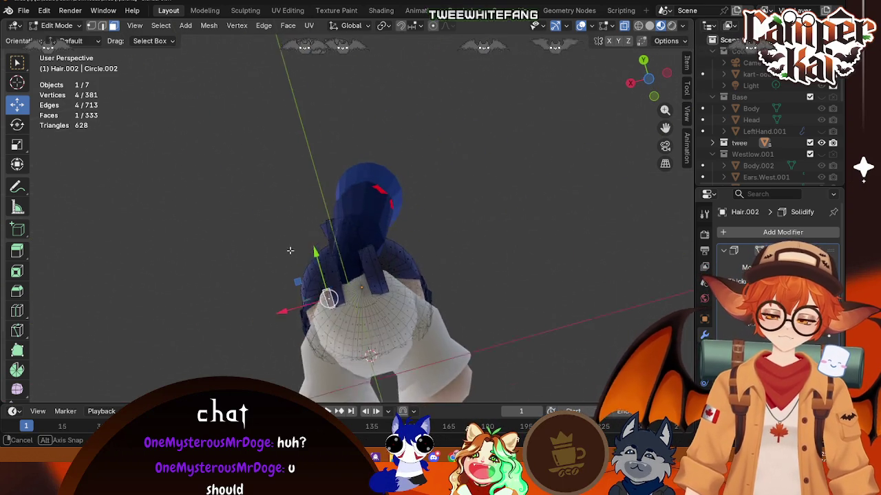
{"action": "middle_click_drag", "start_coordinate": [331, 351], "coordinate": [365, 386]}
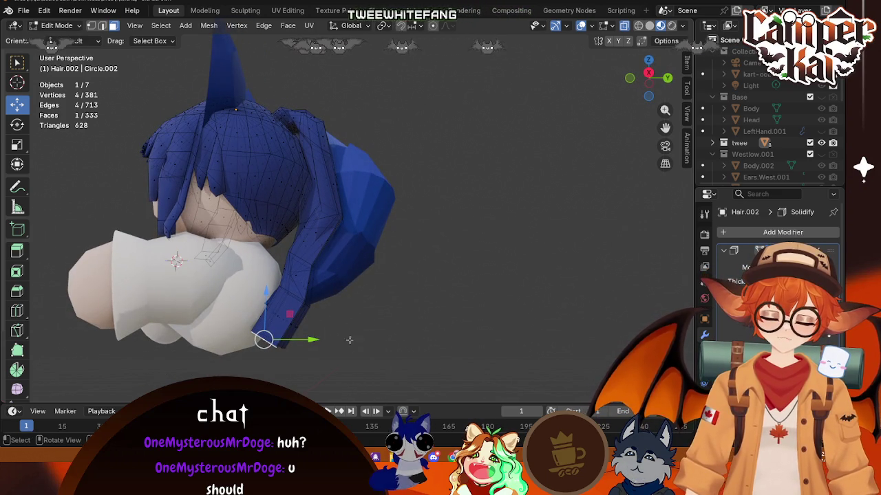
{"action": "left_click", "coordinate": [285, 352], "text": "alt"}
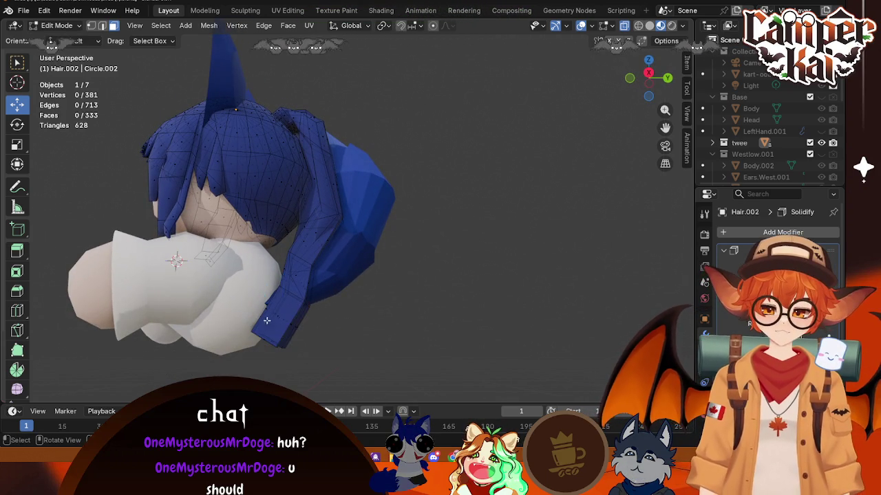
{"action": "middle_click_drag", "start_coordinate": [265, 315], "coordinate": [289, 331]}
{"action": "left_click", "coordinate": [287, 329], "text": "alt"}
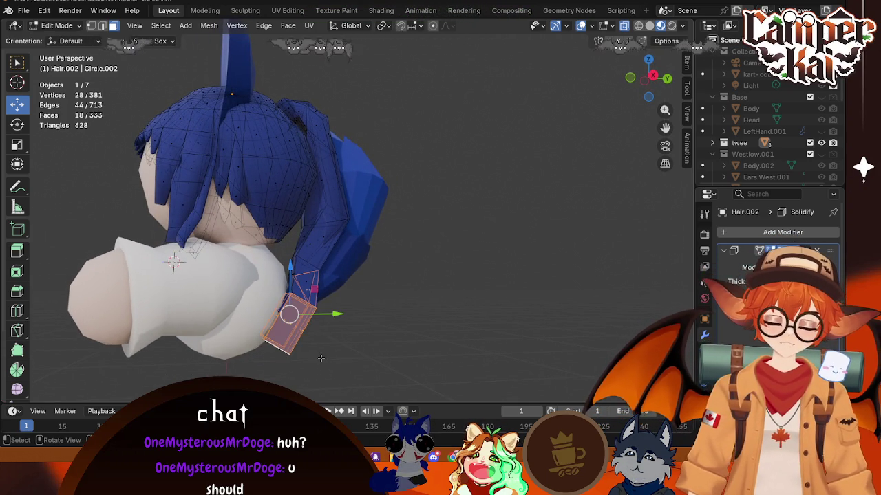
{"action": "key", "text": "x"}
{"action": "left_click", "coordinate": [286, 307]}
- Delete stray faces on the ponytail
{"action": "middle_click_drag", "start_coordinate": [287, 307], "coordinate": [399, 330]}
{"action": "left_click", "coordinate": [330, 249]}
{"action": "key", "text": "x"}
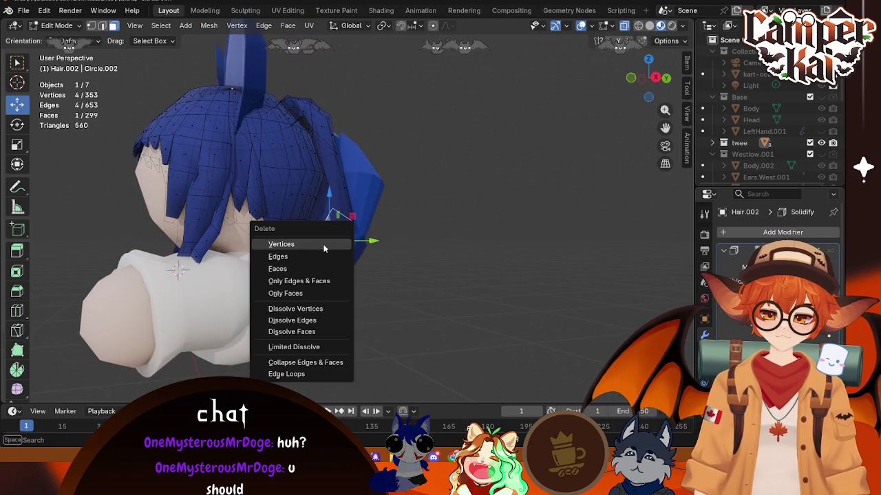
{"action": "left_click", "coordinate": [324, 248]}
{"action": "middle_click_drag", "start_coordinate": [311, 241], "coordinate": [330, 249]}
{"action": "scroll", "coordinate": [343, 256], "scroll_direction": "up", "scroll_amount": 3}
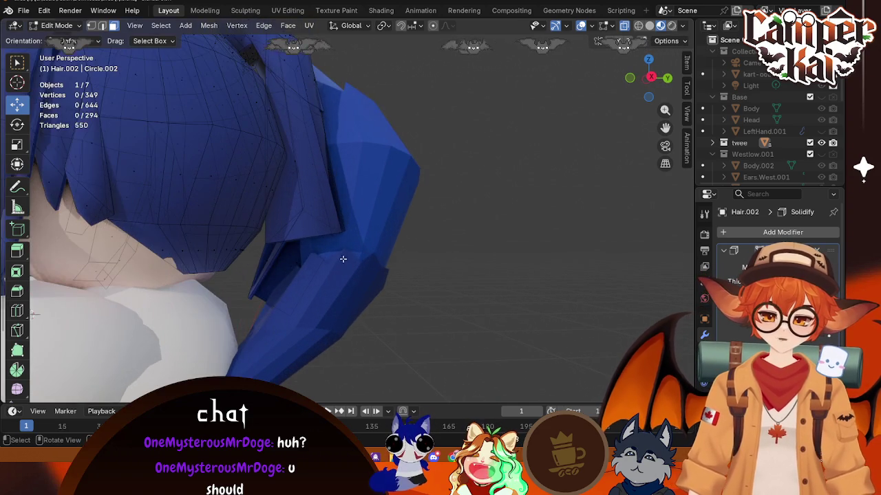
{"action": "mouse_move", "coordinate": [284, 274]}
{"action": "middle_mouse_down"}
{"action": "mouse_move", "coordinate": [324, 256]}
{"action": "mouse_move", "coordinate": [334, 264]}
{"action": "mouse_move", "coordinate": [286, 262]}
{"action": "middle_mouse_up"}
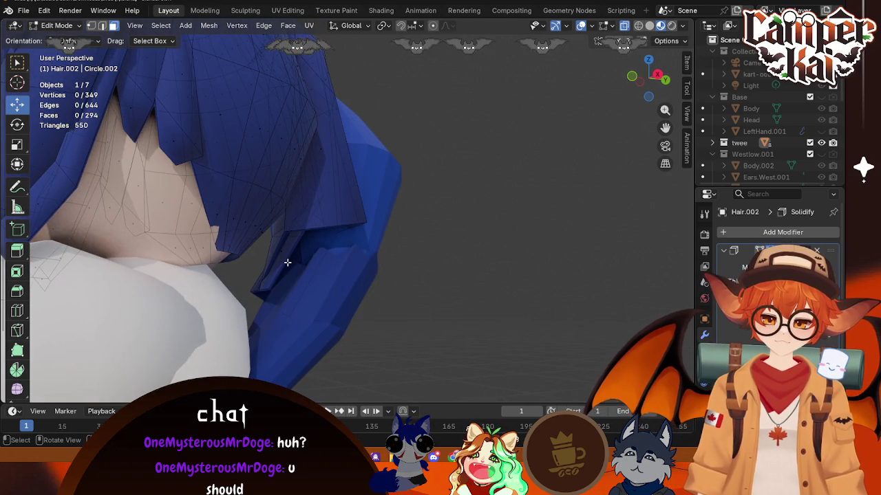
{"action": "key", "text": "x"}
{"action": "left_click", "coordinate": [287, 252]}
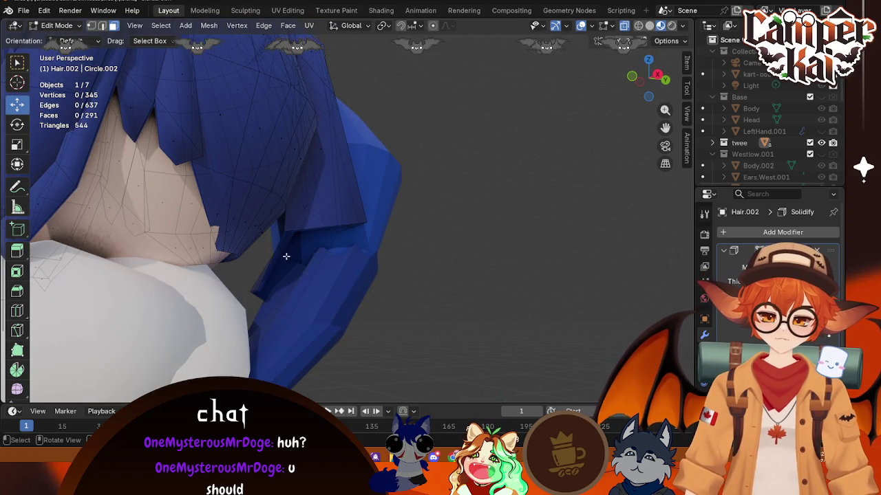
- Delete two more ponytail faces, then undo the recent deletions
{"action": "mouse_move", "coordinate": [332, 269]}
{"action": "middle_mouse_down"}
{"action": "mouse_move", "coordinate": [328, 305]}
{"action": "mouse_move", "coordinate": [361, 299]}
{"action": "mouse_move", "coordinate": [352, 321]}
{"action": "mouse_move", "coordinate": [136, 272]}
{"action": "middle_mouse_up"}
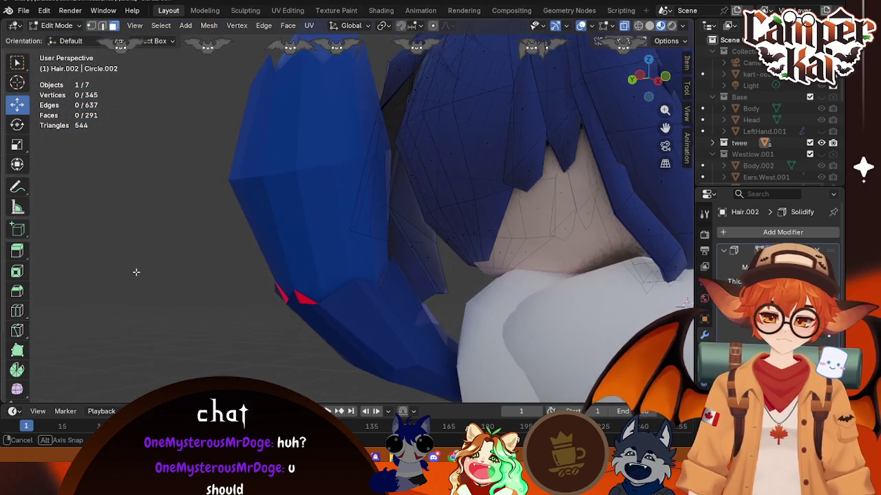
{"action": "key", "text": "x"}
{"action": "left_click", "coordinate": [414, 258]}
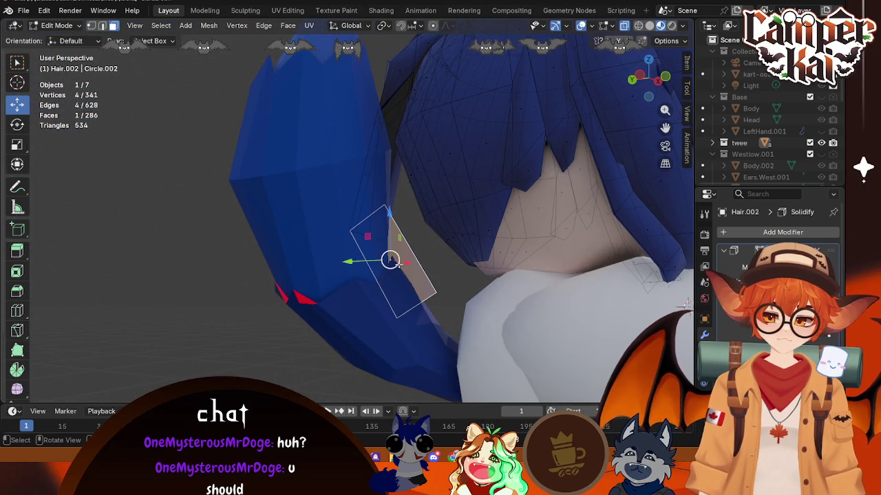
{"action": "key", "text": "x"}
{"action": "left_click", "coordinate": [389, 265]}
{"action": "mouse_move", "coordinate": [390, 265]}
{"action": "middle_mouse_down"}
{"action": "mouse_move", "coordinate": [555, 318]}
{"action": "mouse_move", "coordinate": [604, 292]}
{"action": "middle_mouse_up"}
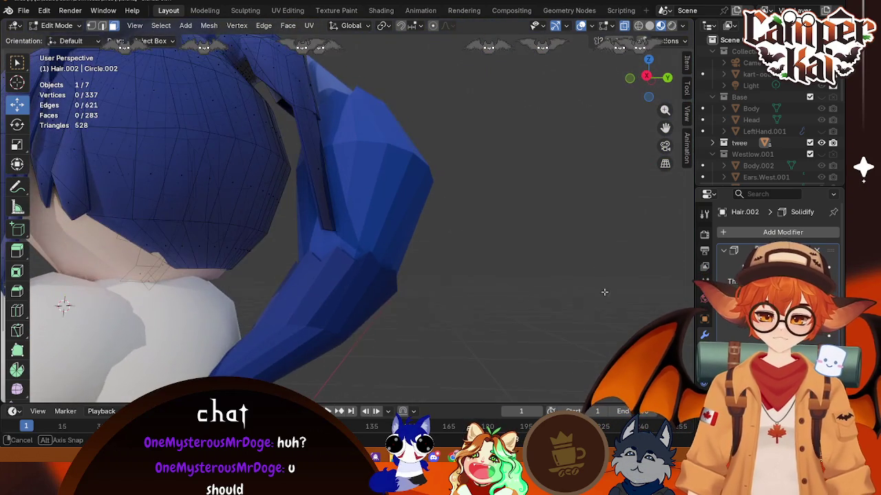
{"action": "scroll", "coordinate": [512, 297], "scroll_direction": "down", "scroll_amount": 4}
{"action": "key", "text": "ctrl+z"}
{"action": "key", "text": "ctrl+z"}
{"action": "key", "text": "ctrl+z"}
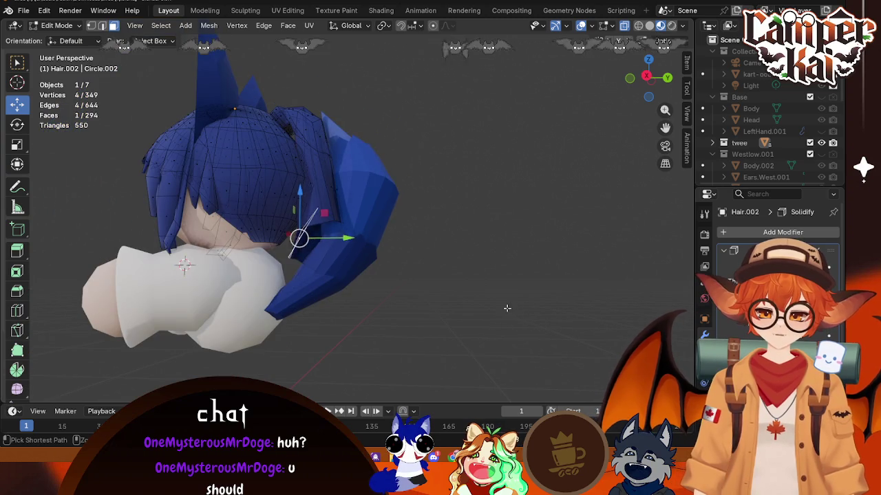
{"action": "mouse_move", "coordinate": [507, 323]}
{"action": "middle_mouse_down"}
{"action": "mouse_move", "coordinate": [422, 295]}
{"action": "mouse_move", "coordinate": [349, 252]}
{"action": "mouse_move", "coordinate": [450, 309]}
{"action": "mouse_move", "coordinate": [432, 309]}
{"action": "middle_mouse_up"}
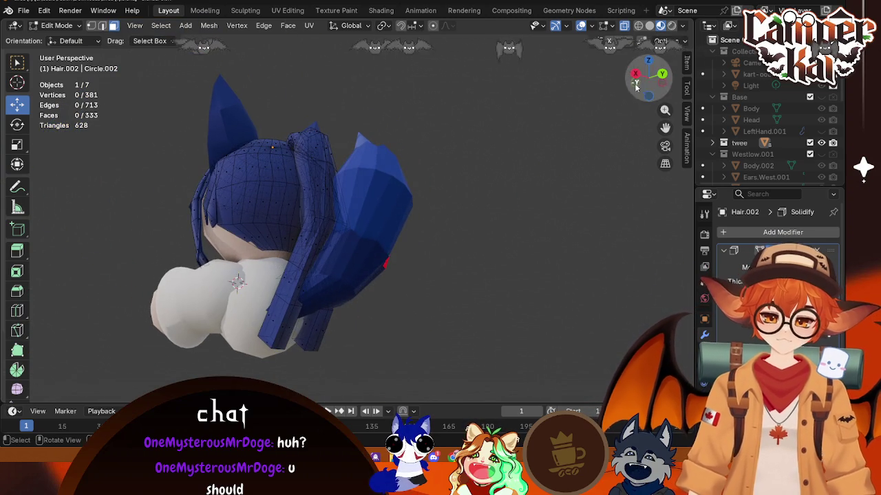
- Return to Object Mode, view the character from the side, and reselect the hair for editing
{"action": "key", "text": "Tab"}
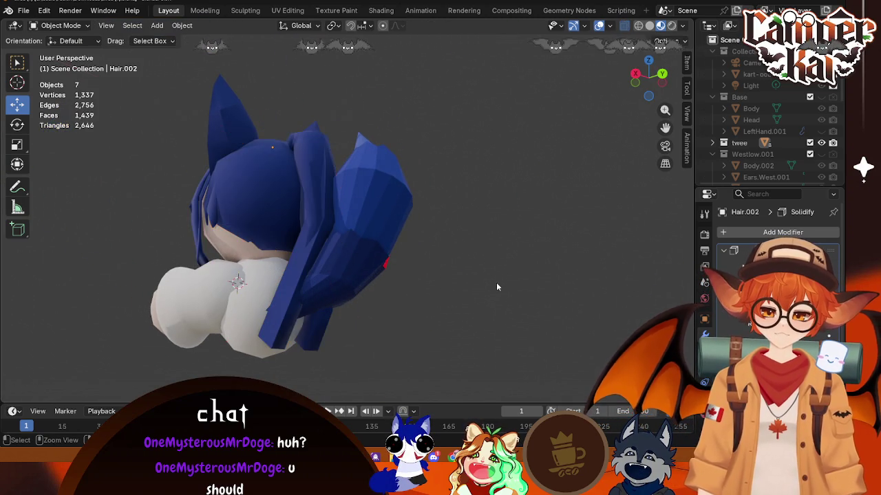
{"action": "middle_click_drag", "start_coordinate": [294, 339], "coordinate": [336, 374]}
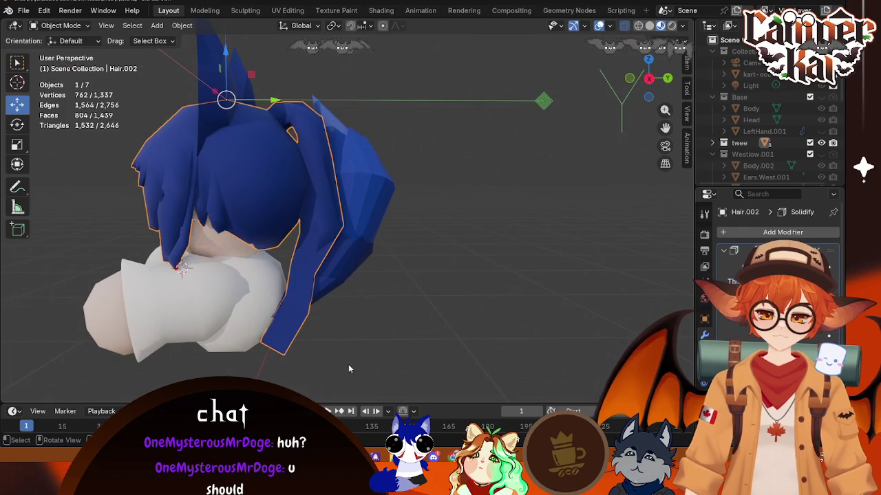
{"action": "left_click", "coordinate": [385, 356]}
{"action": "middle_click_drag", "start_coordinate": [390, 356], "coordinate": [362, 375]}
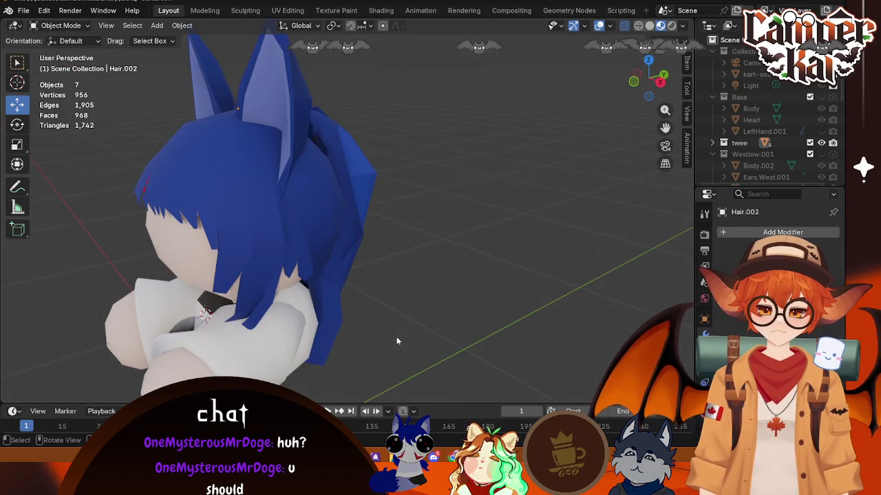
{"action": "scroll", "coordinate": [396, 341], "scroll_direction": "down", "scroll_amount": 4}
{"action": "left_click", "coordinate": [283, 202]}
{"action": "key", "text": "Tab"}
- From a near-front view, make Hair.002 active again and reopen it in Edit Mode
{"action": "key", "text": "Tab"}
{"action": "key", "text": "Tab"}
{"action": "key", "text": "Tab"}
{"action": "left_click", "coordinate": [416, 280]}
{"action": "key", "text": "ctrl+z"}
{"action": "mouse_move", "coordinate": [416, 285]}
{"action": "middle_mouse_down"}
{"action": "mouse_move", "coordinate": [495, 309]}
{"action": "mouse_move", "coordinate": [482, 182]}
{"action": "middle_mouse_up"}
{"action": "left_click", "coordinate": [405, 243]}
{"action": "key", "text": "Tab"}
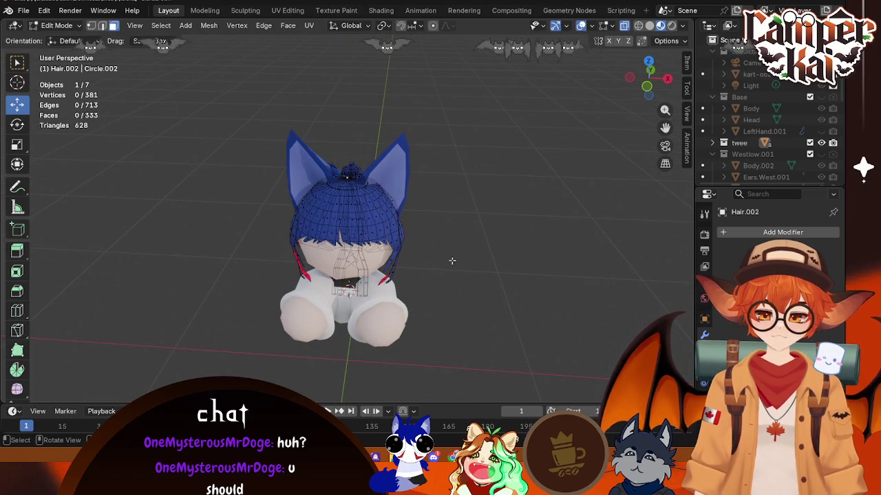
- Switch mesh editing back to the hair and box-select the tips of the back strands
{"action": "key", "text": "Tab"}
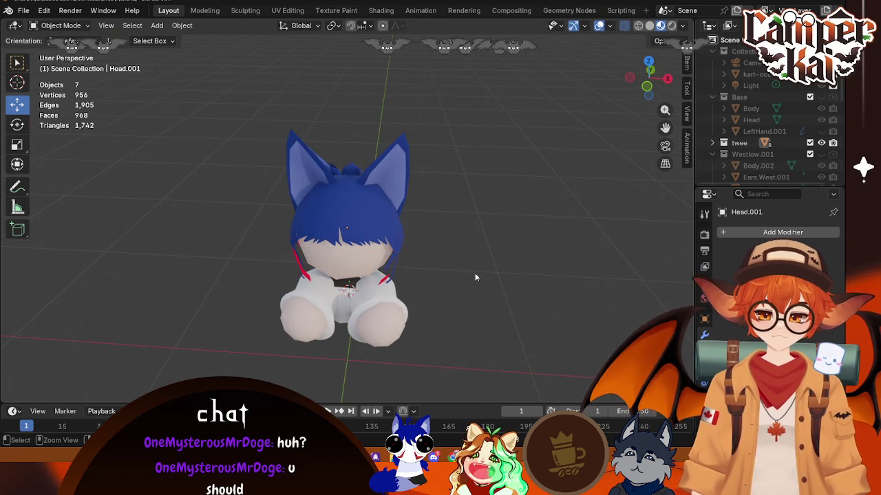
{"action": "key", "text": "Tab"}
{"action": "key", "text": "ctrl+z"}
{"action": "key", "text": "ctrl+z"}
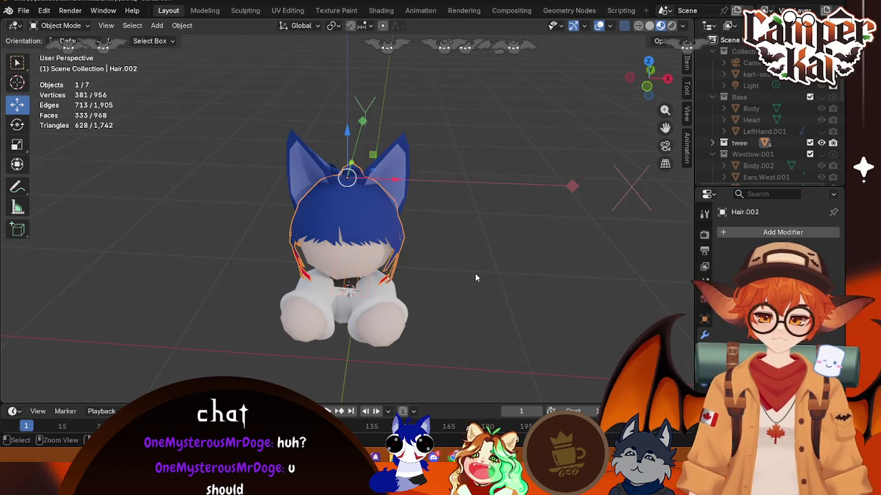
{"action": "key", "text": "ctrl+z"}
{"action": "key", "text": "ctrl+z"}
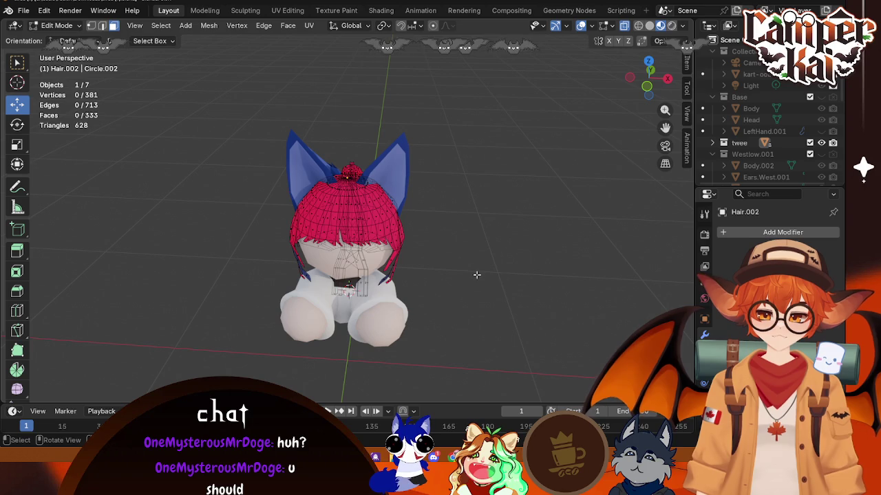
{"action": "mouse_move", "coordinate": [545, 272]}
{"action": "middle_mouse_down"}
{"action": "mouse_move", "coordinate": [306, 227]}
{"action": "mouse_move", "coordinate": [293, 196]}
{"action": "middle_mouse_up"}
{"action": "scroll", "coordinate": [362, 280], "scroll_direction": "up", "scroll_amount": 2}
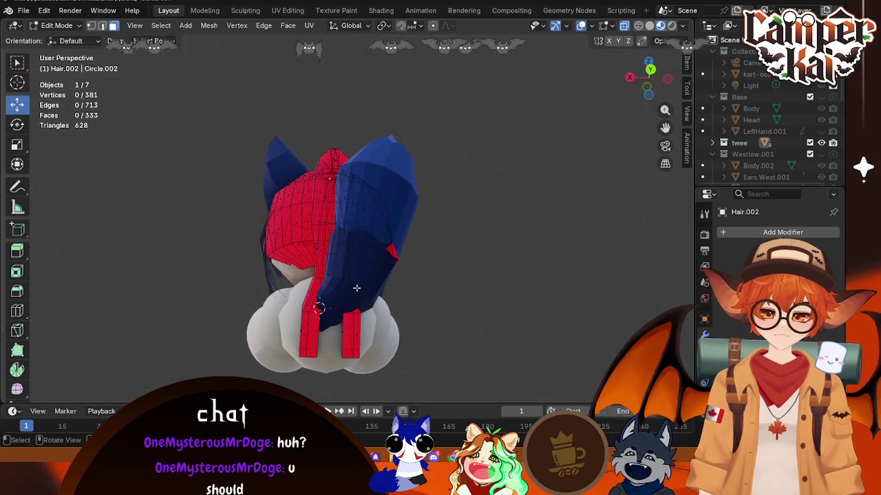
{"action": "left_click_drag", "start_coordinate": [287, 300], "coordinate": [356, 374]}
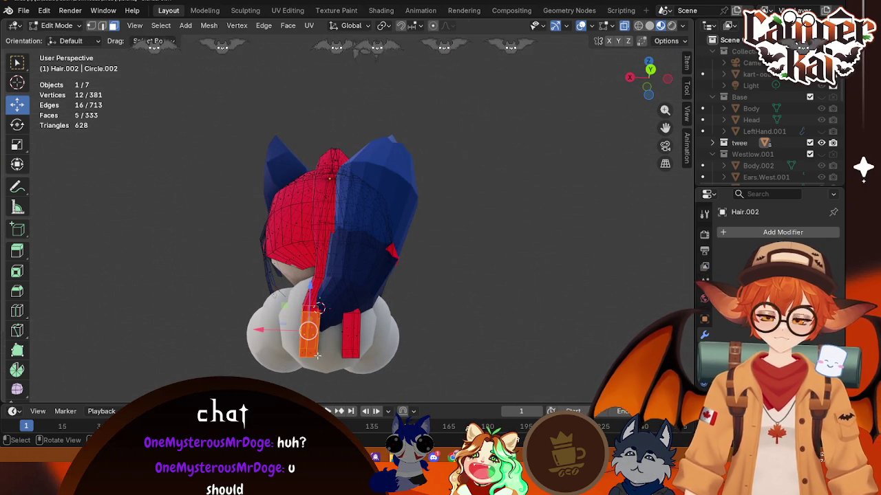
{"action": "scroll", "coordinate": [315, 353], "scroll_direction": "up", "scroll_amount": 1}
{"action": "middle_click_drag", "start_coordinate": [333, 370], "coordinate": [108, 57]}
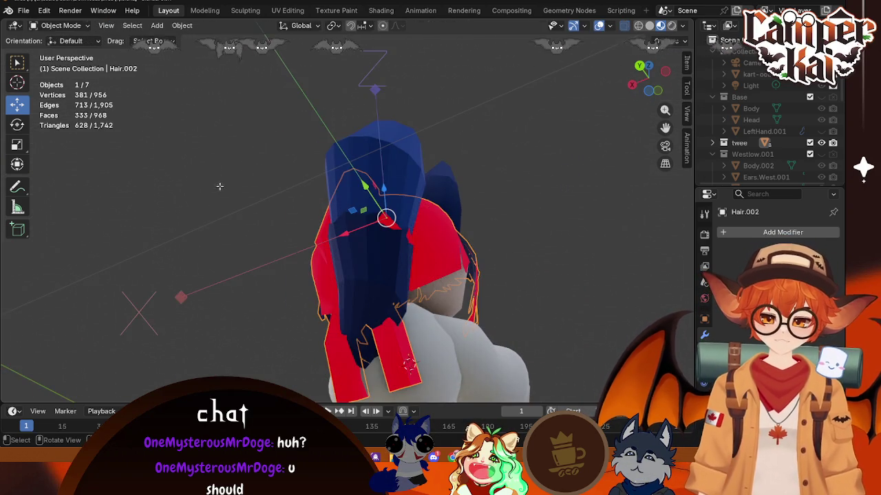
{"action": "middle_click_drag", "start_coordinate": [185, 111], "coordinate": [448, 371]}
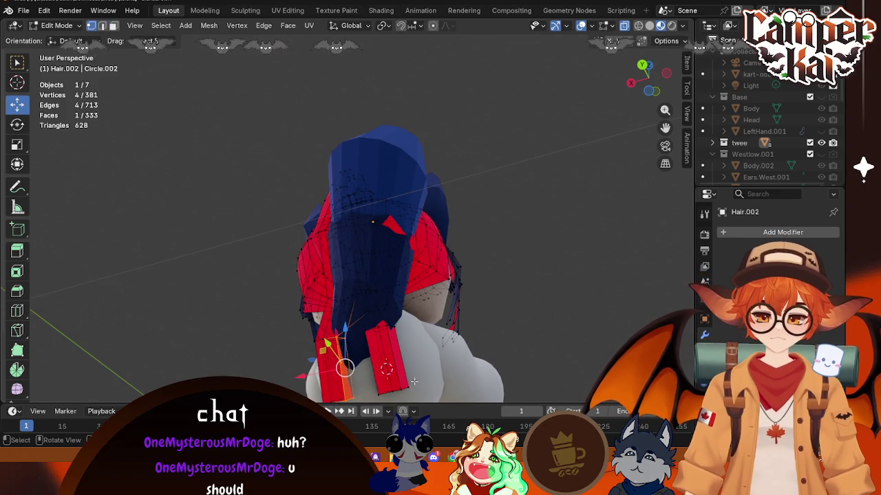
{"action": "middle_click_drag", "start_coordinate": [419, 409], "coordinate": [333, 397]}
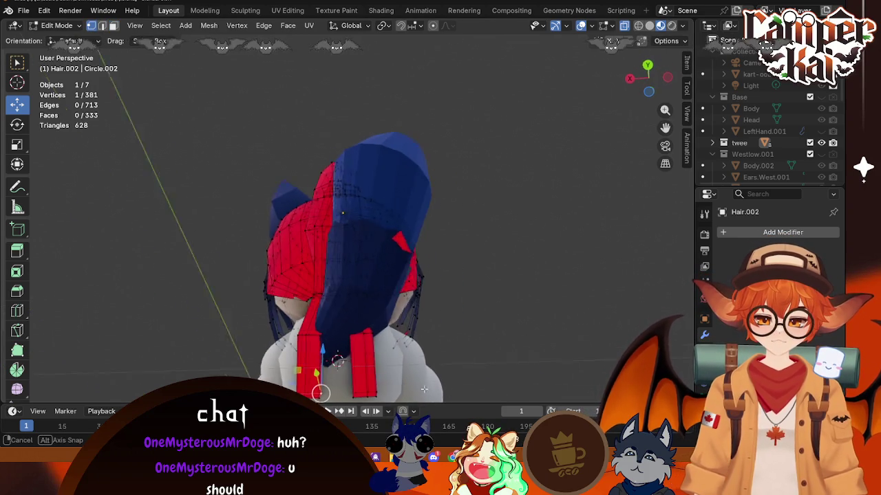
- Merge the selected strand-tip vertices at their center into one point
{"action": "key", "text": "ctrl+v"}
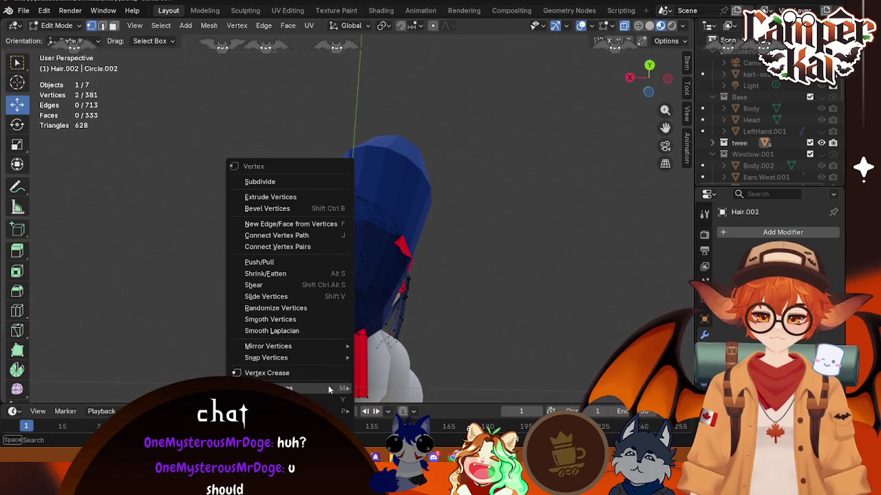
{"action": "mouse_move", "coordinate": [289, 389]}
{"action": "left_click", "coordinate": [387, 335]}
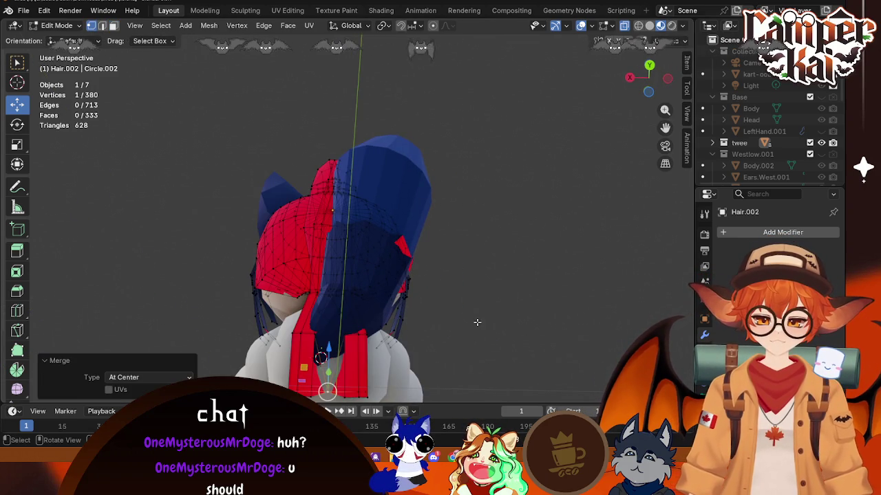
{"action": "key", "text": "ctrl+v"}
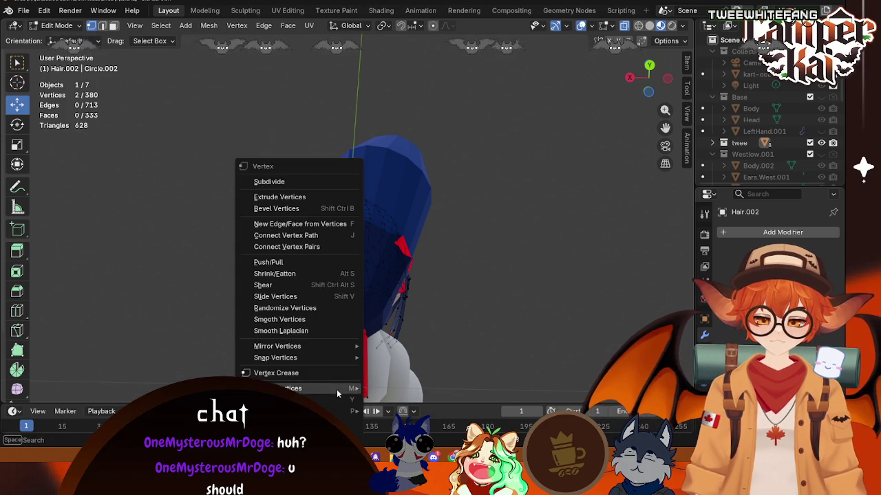
{"action": "left_click", "coordinate": [405, 326]}
{"action": "middle_click_drag", "start_coordinate": [405, 326], "coordinate": [376, 373]}
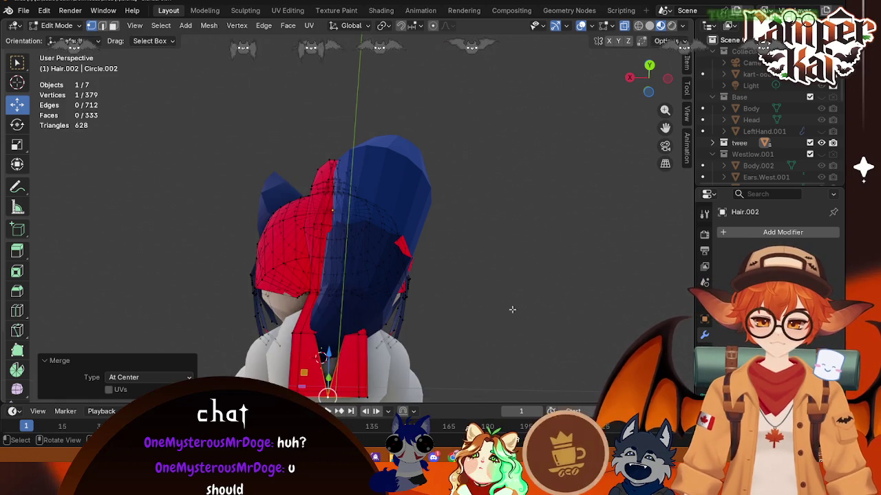
- Shift the strand-tip vertices and a single tip vertex sideways along X
{"action": "left_click_drag", "start_coordinate": [347, 365], "coordinate": [475, 373]}
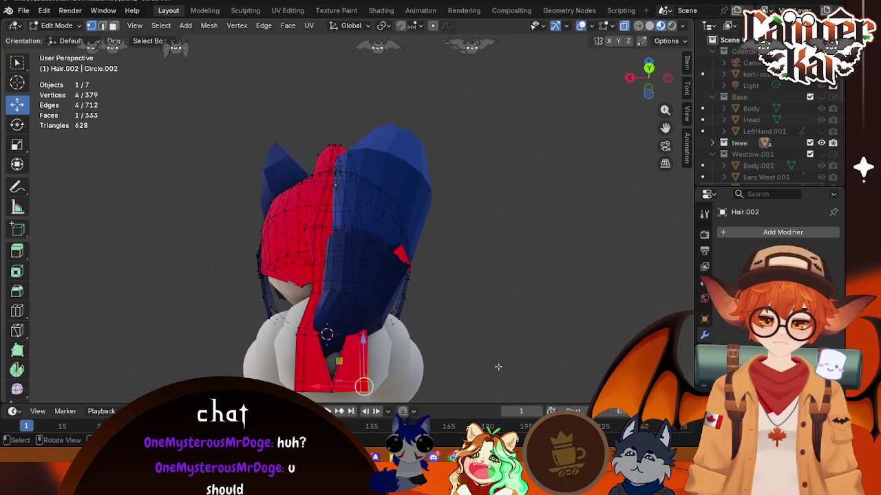
{"action": "key", "text": "g"}
{"action": "key", "text": "x"}
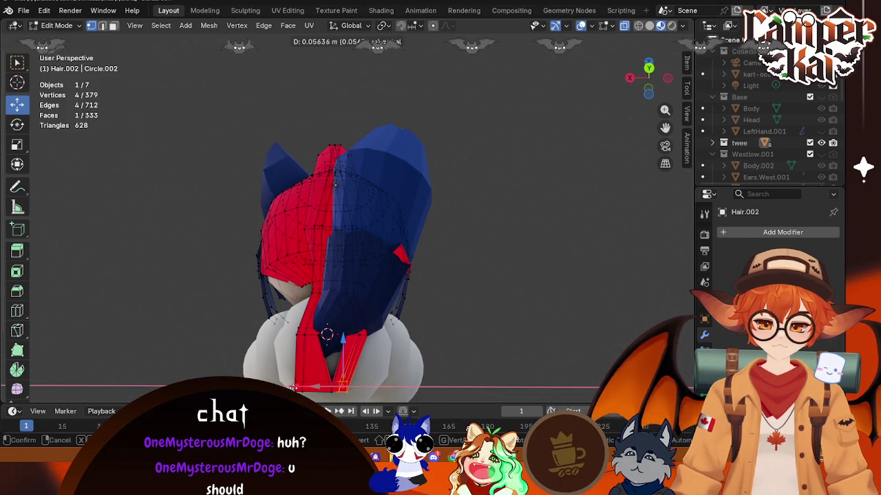
{"action": "left_click", "coordinate": [290, 387]}
{"action": "left_click", "coordinate": [318, 335]}
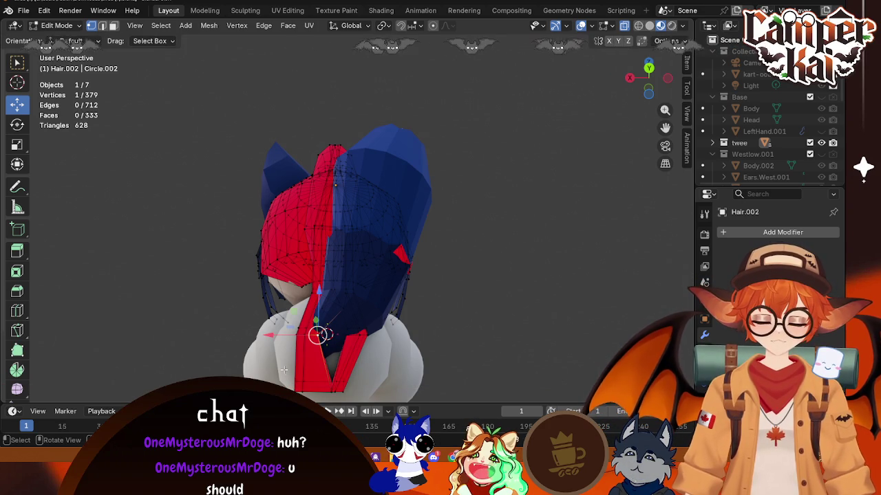
{"action": "key", "text": "g"}
{"action": "key", "text": "x"}
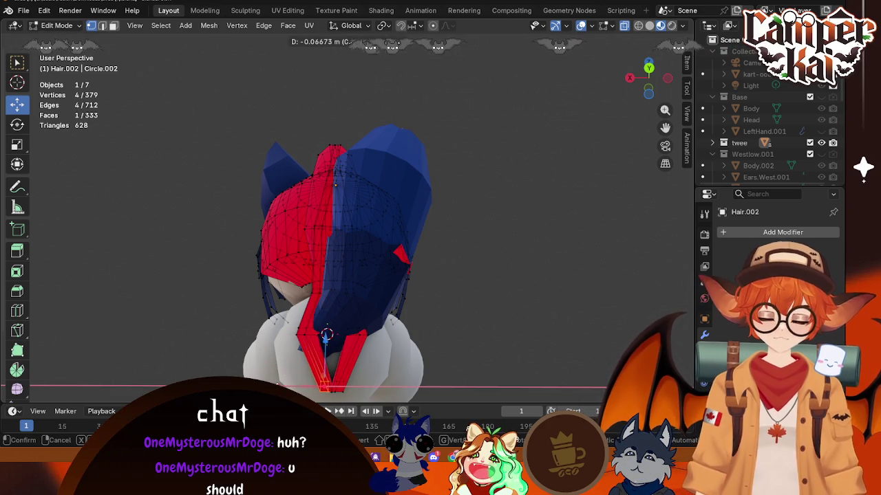
{"action": "left_click", "coordinate": [327, 335]}
{"action": "key", "text": "alt+a"}
- Scale the lower back hair vertices up slightly to even out strand width
{"action": "mouse_move", "coordinate": [329, 332]}
{"action": "middle_mouse_down"}
{"action": "mouse_move", "coordinate": [368, 333]}
{"action": "mouse_move", "coordinate": [376, 322]}
{"action": "middle_mouse_up"}
{"action": "left_click_drag", "start_coordinate": [376, 322], "coordinate": [280, 351]}
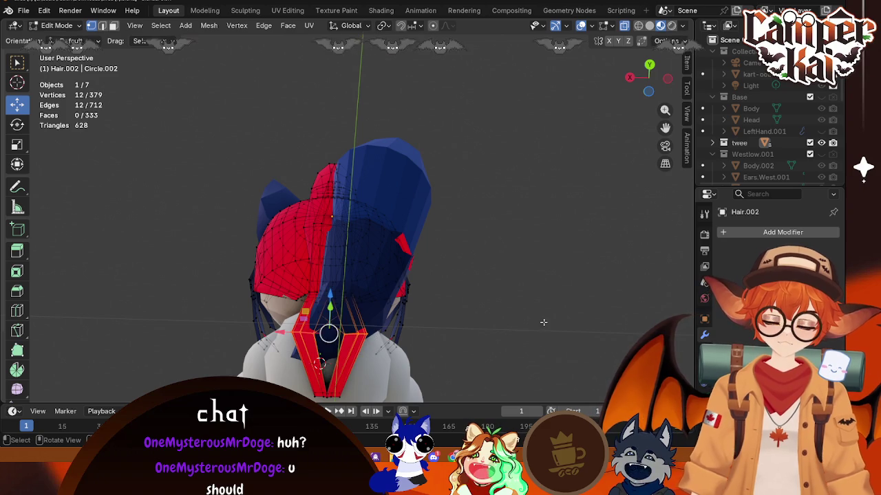
{"action": "key", "text": "s"}
{"action": "left_click", "coordinate": [489, 330]}
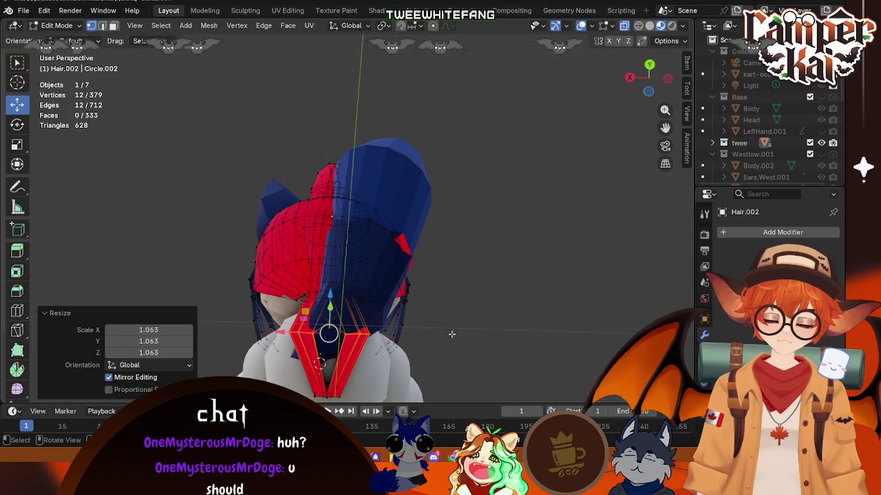
{"action": "left_click", "coordinate": [464, 328]}
{"action": "middle_click_drag", "start_coordinate": [464, 328], "coordinate": [489, 359]}
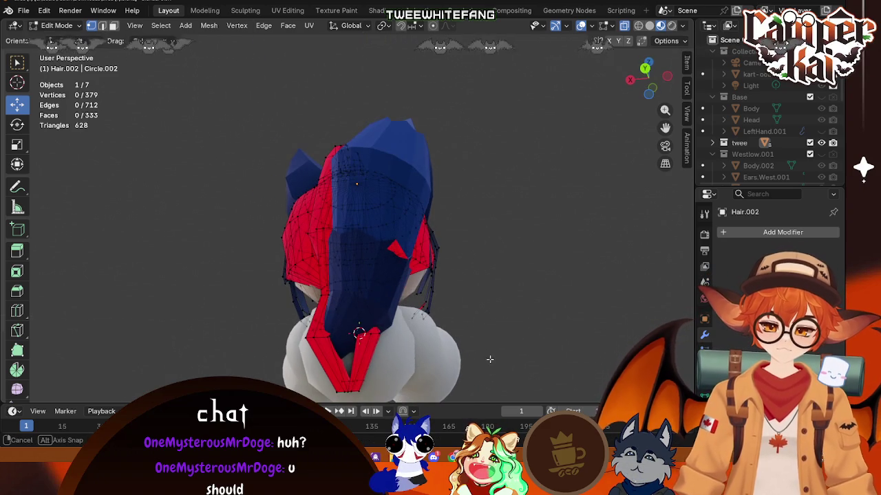
- Cancel the pending transform and extend the selection to more tip vertices
{"action": "right_click", "coordinate": [429, 335]}
{"action": "left_click_drag", "start_coordinate": [324, 332], "coordinate": [320, 336]}
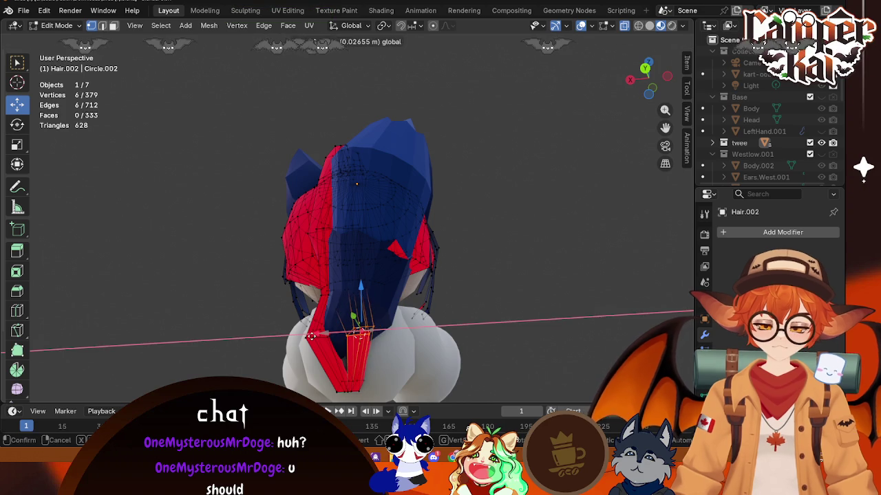
{"action": "right_click", "coordinate": [254, 354]}
{"action": "middle_click_drag", "start_coordinate": [253, 354], "coordinate": [276, 315]}
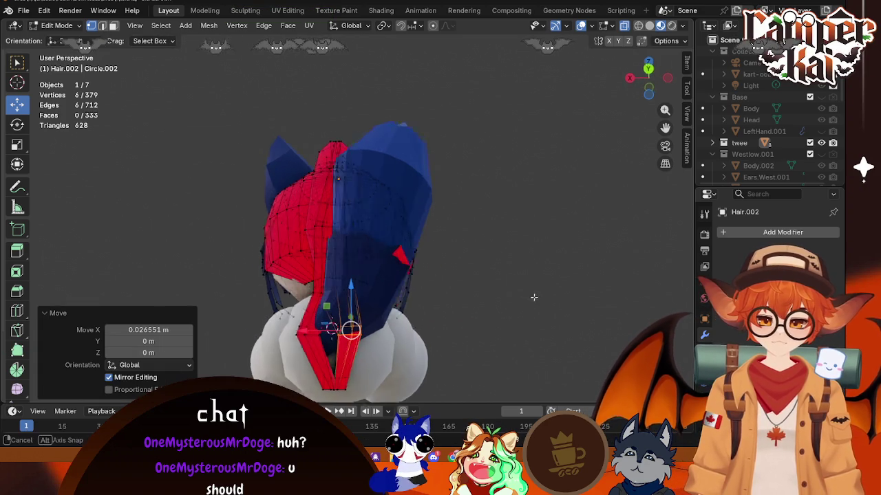
{"action": "left_click_drag", "start_coordinate": [321, 348], "coordinate": [320, 347]}
- Move the hanging strand's tip vertices 0.026551 m along X, then deselect all
{"action": "key", "text": "g"}
{"action": "key", "text": "x"}
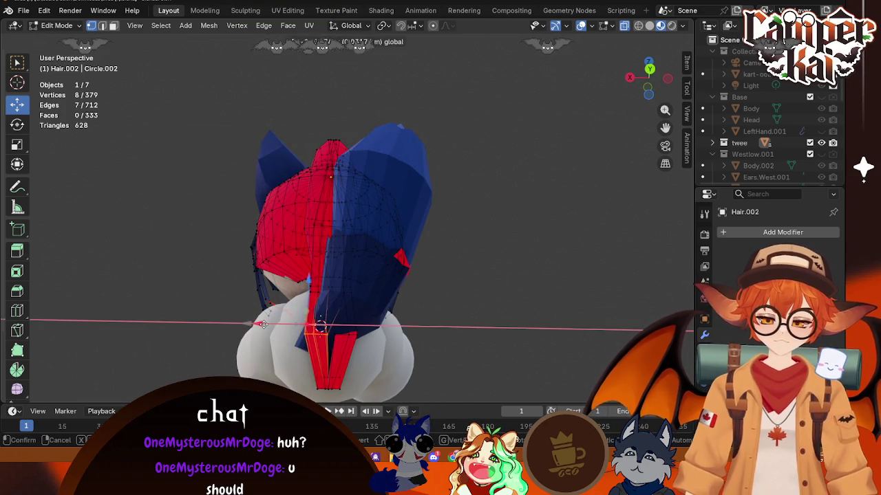
{"action": "key", "text": "Escape"}
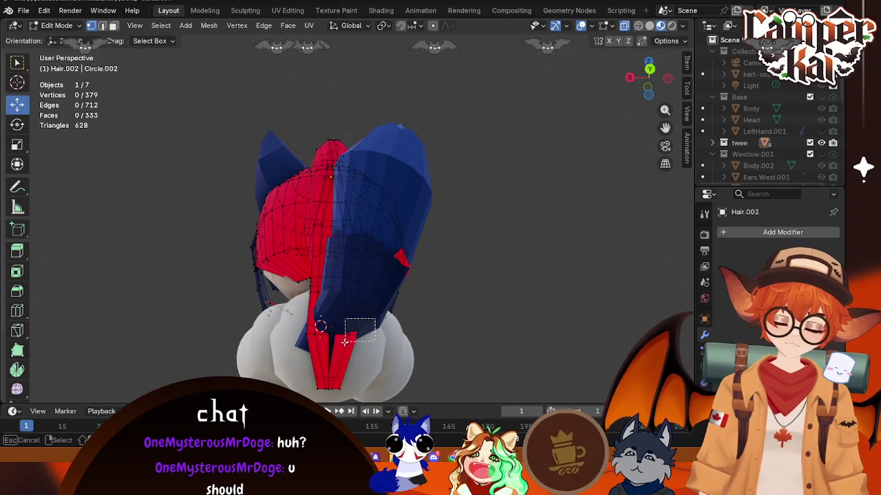
{"action": "key", "text": "ctrl+z"}
{"action": "key", "text": "g"}
{"action": "key", "text": "x"}
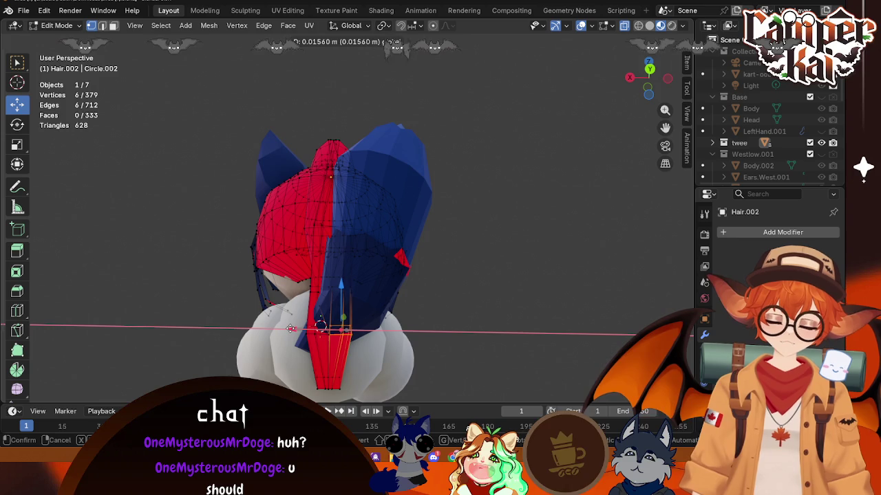
{"action": "left_click", "coordinate": [291, 328]}
{"action": "key", "text": "alt+a"}
{"action": "mouse_move", "coordinate": [291, 329]}
{"action": "middle_mouse_down"}
{"action": "mouse_move", "coordinate": [556, 357]}
{"action": "mouse_move", "coordinate": [375, 367]}
{"action": "middle_mouse_up"}
{"action": "left_click_drag", "start_coordinate": [376, 367], "coordinate": [228, 326]}
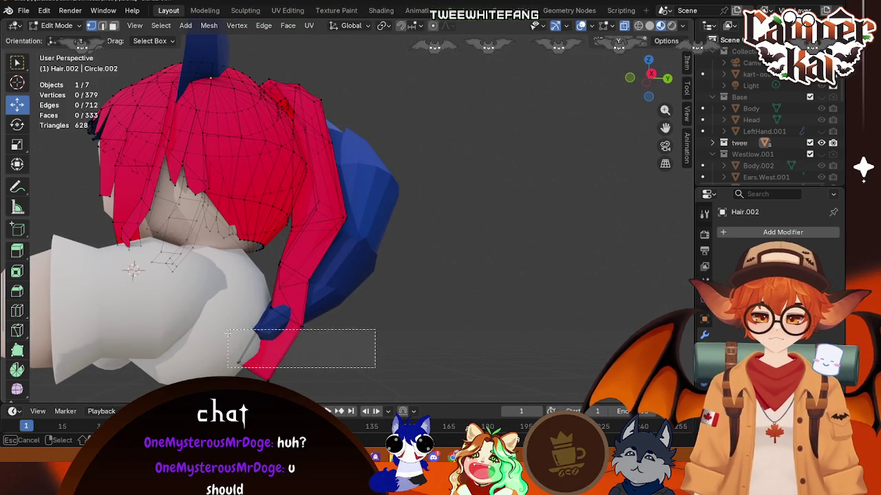
- Select the tail object in Object Mode from the right orthographic view
{"action": "key", "text": "Escape"}
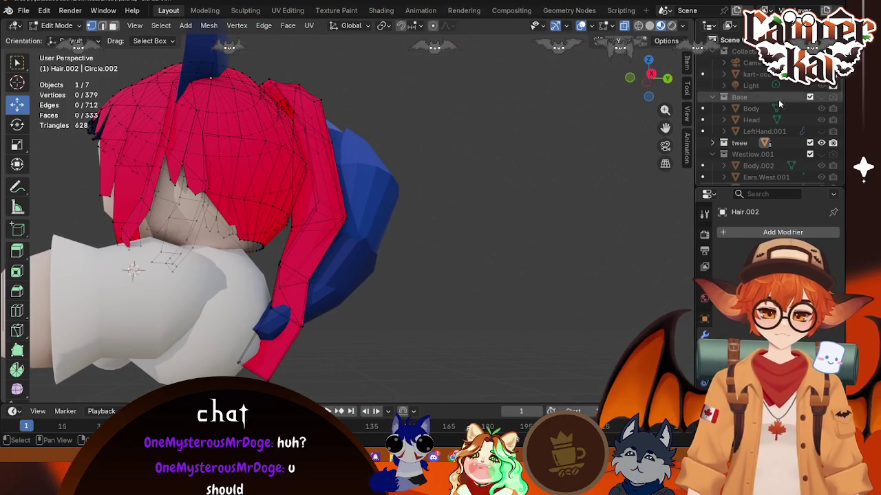
{"action": "scroll", "coordinate": [769, 118], "scroll_direction": "down", "scroll_amount": 2}
{"action": "scroll", "coordinate": [769, 152], "scroll_direction": "down", "scroll_amount": 5}
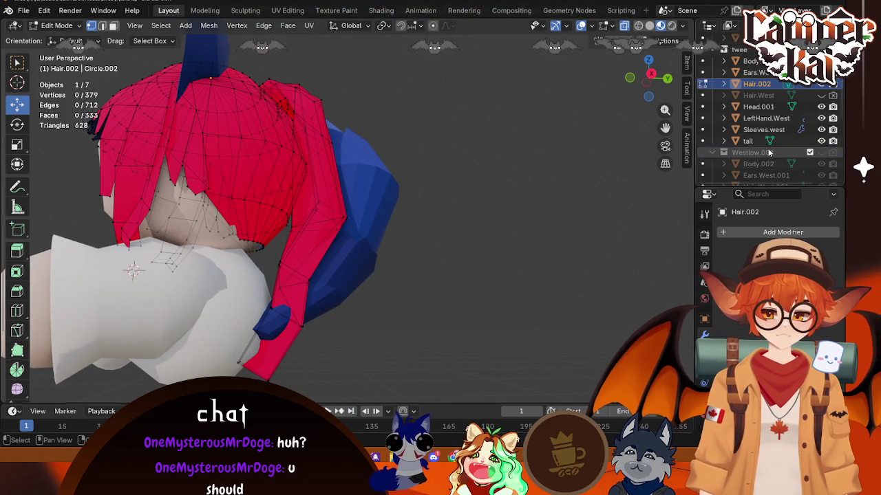
{"action": "left_click", "coordinate": [812, 140]}
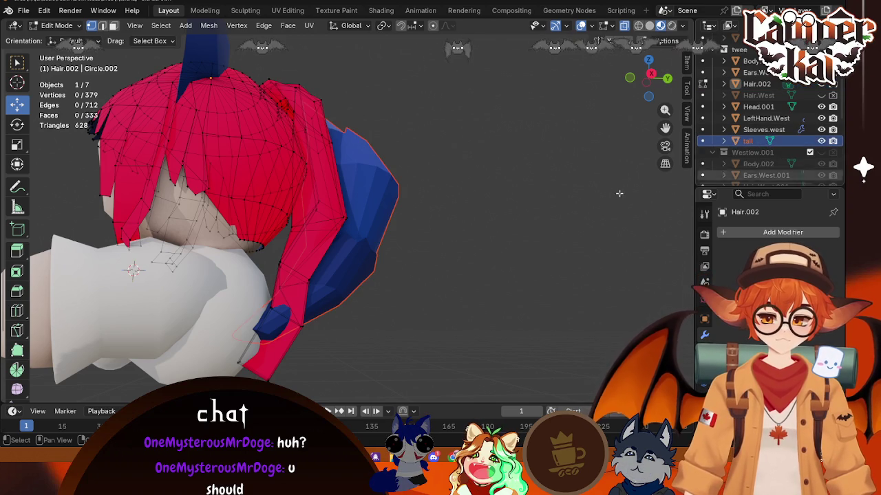
{"action": "scroll", "coordinate": [302, 256], "scroll_direction": "down", "scroll_amount": 4}
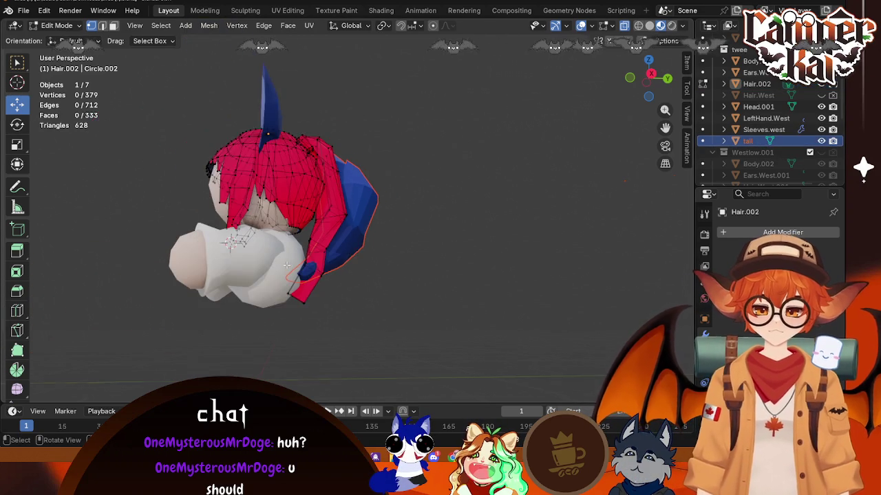
{"action": "scroll", "coordinate": [333, 247], "scroll_direction": "up", "scroll_amount": 2}
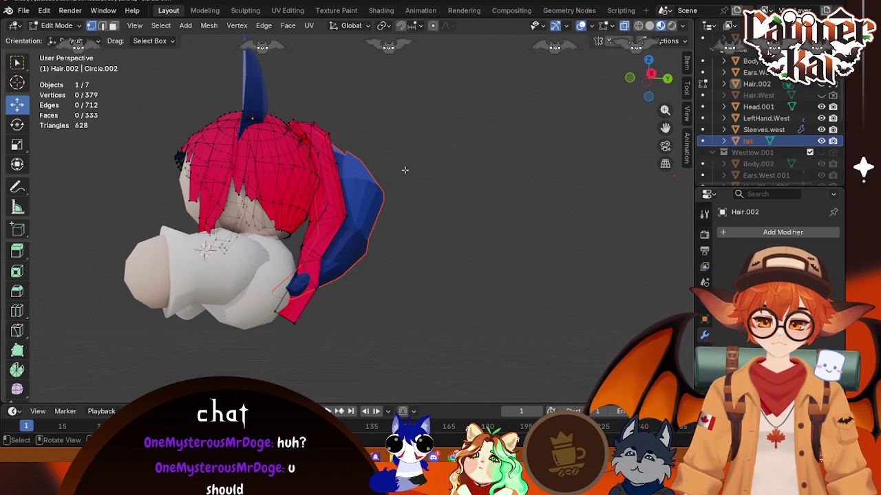
{"action": "key", "text": "Tab"}
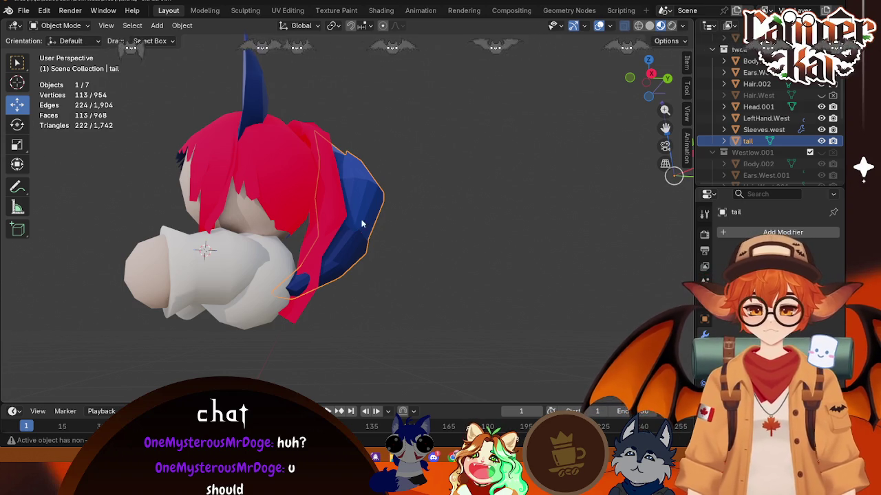
{"action": "left_click", "coordinate": [651, 73]}
{"action": "left_click_drag", "start_coordinate": [365, 211], "coordinate": [391, 217]}
- Set the tail's origin to its geometry
{"action": "scroll", "coordinate": [393, 224], "scroll_direction": "down", "scroll_amount": 5}
{"action": "scroll", "coordinate": [372, 213], "scroll_direction": "up", "scroll_amount": 5}
{"action": "right_click", "coordinate": [353, 227]}
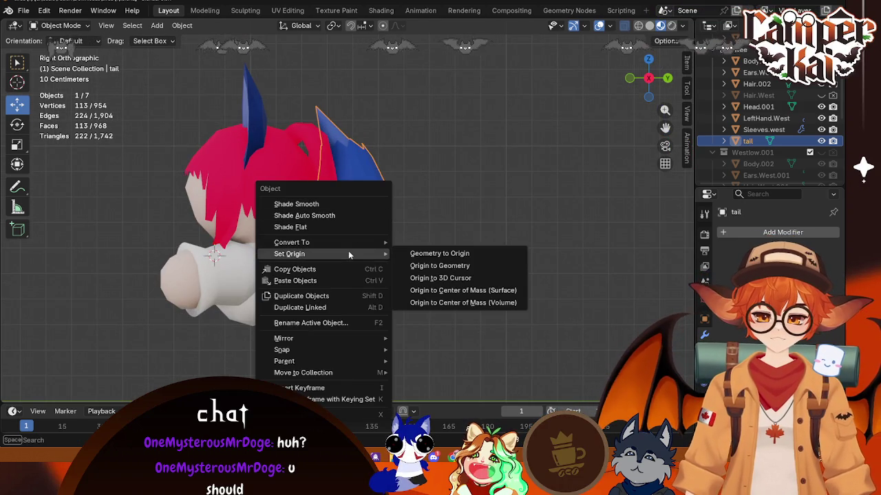
{"action": "left_click", "coordinate": [440, 266]}
- Slide the tail 0.1497 m back along Y, away from the head
{"action": "left_click_drag", "start_coordinate": [383, 227], "coordinate": [482, 223]}
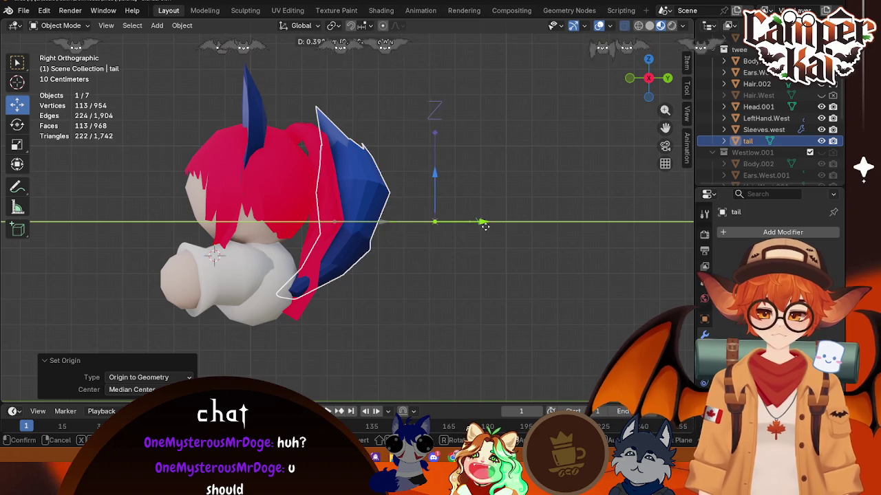
{"action": "key", "text": "ctrl+z"}
{"action": "left_click", "coordinate": [665, 41]}
{"action": "left_click", "coordinate": [664, 75]}
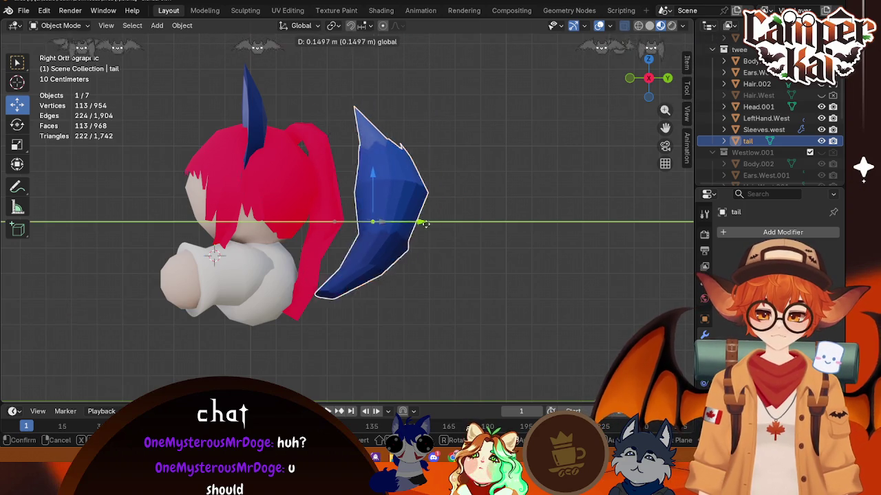
{"action": "left_click_drag", "start_coordinate": [397, 230], "coordinate": [481, 230]}
{"action": "left_click", "coordinate": [528, 316]}
{"action": "mouse_move", "coordinate": [528, 316]}
{"action": "middle_mouse_down"}
{"action": "mouse_move", "coordinate": [394, 295]}
{"action": "mouse_move", "coordinate": [354, 229]}
{"action": "mouse_move", "coordinate": [531, 294]}
{"action": "mouse_move", "coordinate": [373, 234]}
{"action": "middle_mouse_up"}
- Make Hair.002 the active object and reopen it in Edit Mode
{"action": "key", "text": "Tab"}
{"action": "key", "text": "Tab"}
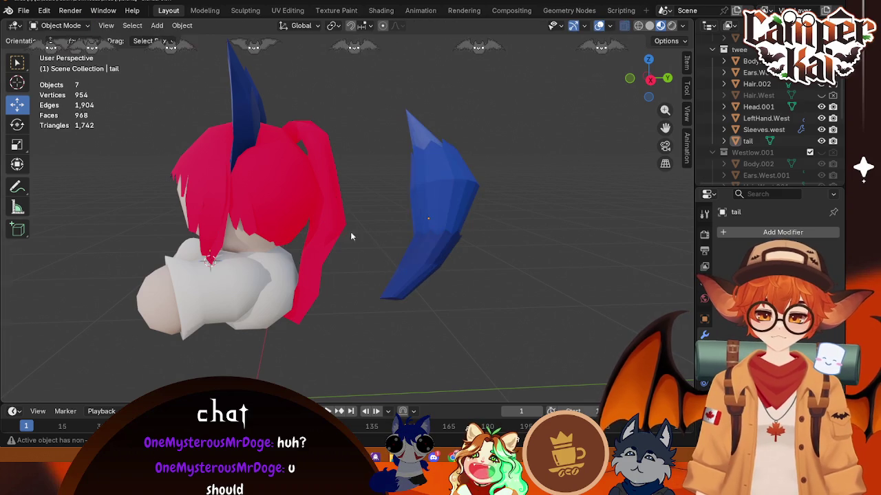
{"action": "left_click", "coordinate": [340, 237]}
{"action": "key", "text": "Tab"}
{"action": "key", "text": "Tab"}
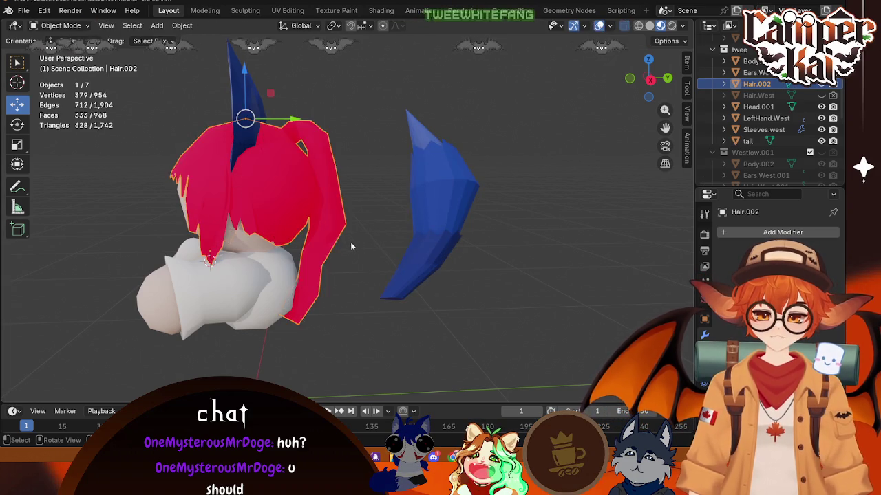
{"action": "key", "text": "Tab"}
- Select the whole hair mesh and flip its normals so they face outward
{"action": "key", "text": "l"}
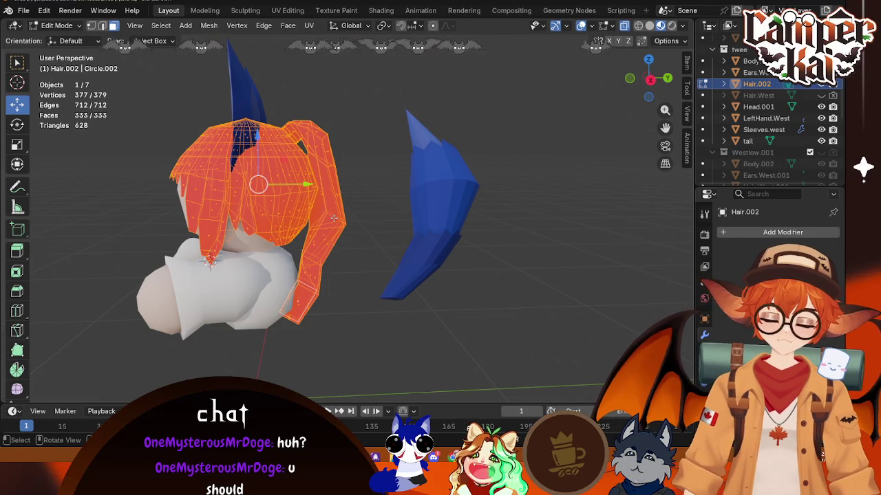
{"action": "key", "text": "alt+n"}
{"action": "left_click", "coordinate": [336, 217]}
{"action": "key", "text": "alt+a"}
{"action": "mouse_move", "coordinate": [337, 218]}
{"action": "middle_mouse_down"}
{"action": "mouse_move", "coordinate": [326, 247]}
{"action": "mouse_move", "coordinate": [358, 220]}
{"action": "middle_mouse_up"}
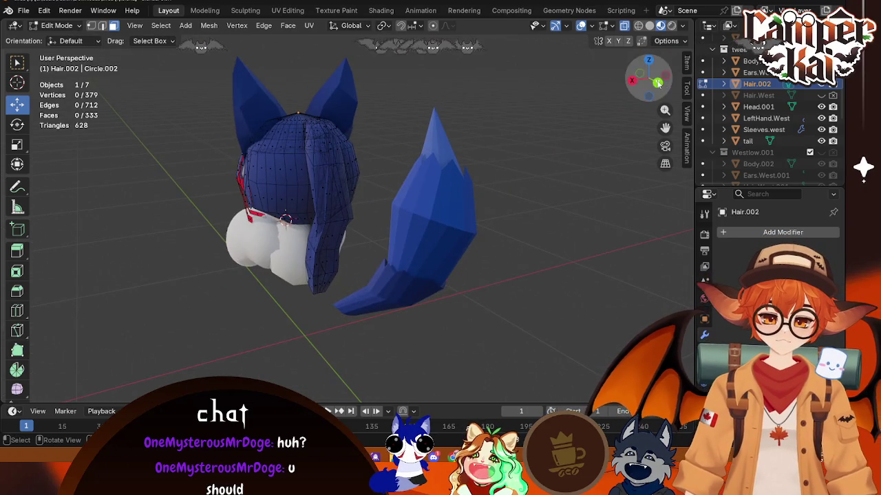
{"action": "left_click", "coordinate": [658, 82]}
{"action": "left_click", "coordinate": [395, 202]}
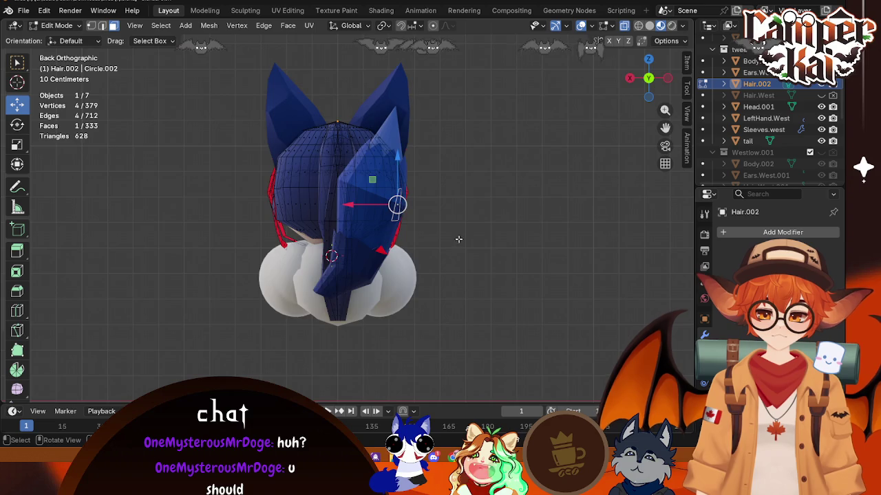
{"action": "middle_click_drag", "start_coordinate": [395, 202], "coordinate": [440, 264]}
- Shift the tail object sideways along X so it sits beside the head
{"action": "key", "text": "Tab"}
{"action": "left_click", "coordinate": [440, 264]}
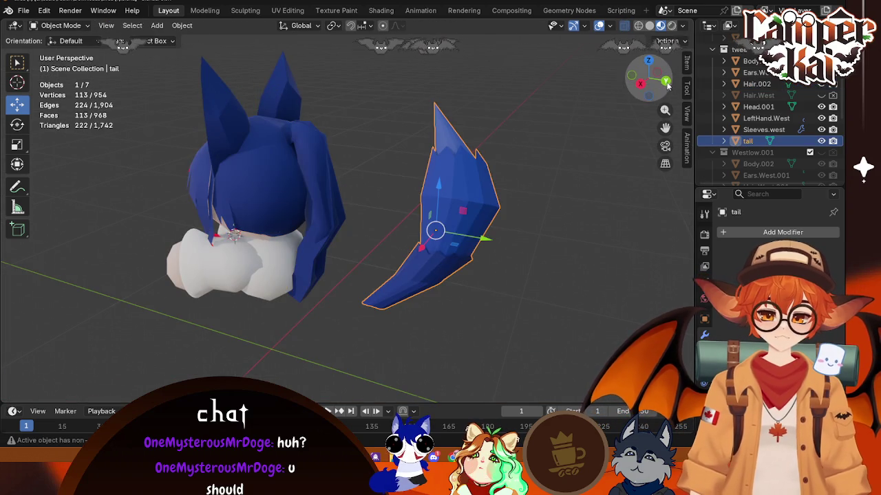
{"action": "left_click", "coordinate": [666, 82]}
{"action": "key", "text": "g"}
{"action": "key", "text": "x"}
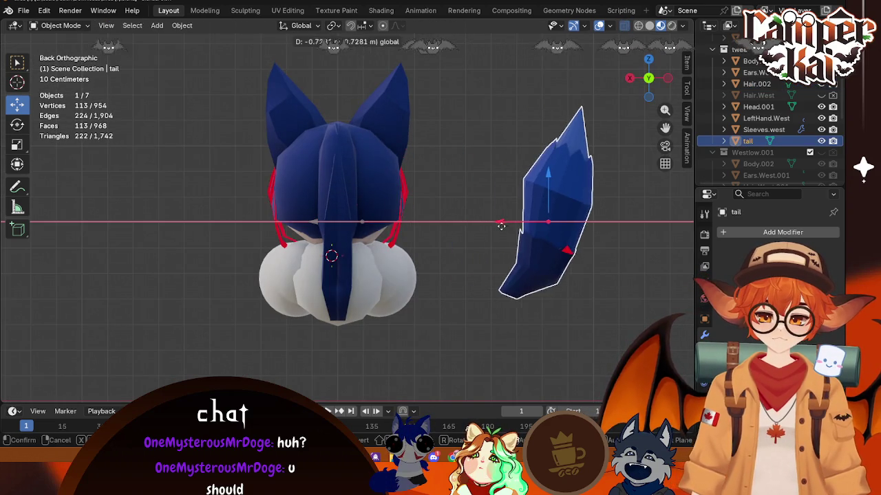
{"action": "left_click", "coordinate": [501, 226]}
- Reselect Hair.002 and go back into Edit Mode on it
{"action": "left_click", "coordinate": [322, 219]}
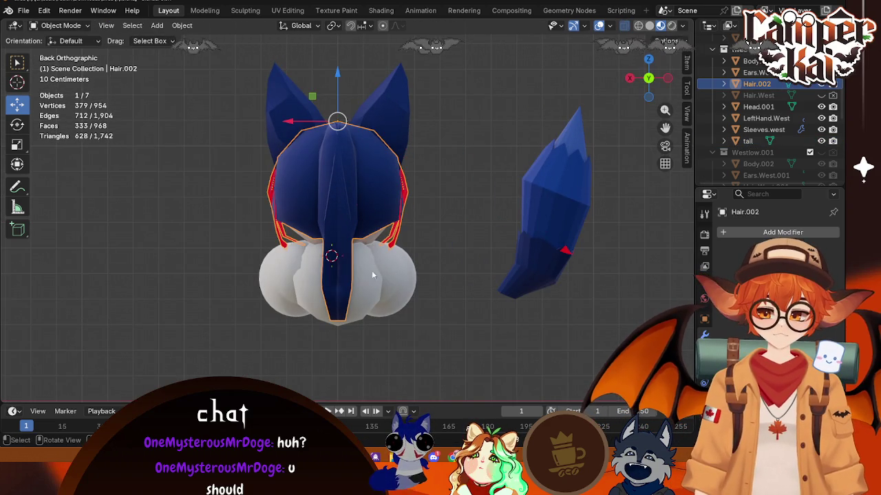
{"action": "middle_click_drag", "start_coordinate": [386, 266], "coordinate": [656, 87]}
{"action": "left_click", "coordinate": [662, 78]}
{"action": "key", "text": "Tab"}
{"action": "mouse_move", "coordinate": [385, 261]}
{"action": "middle_mouse_down"}
{"action": "mouse_move", "coordinate": [442, 320]}
{"action": "mouse_move", "coordinate": [422, 318]}
{"action": "middle_mouse_up"}
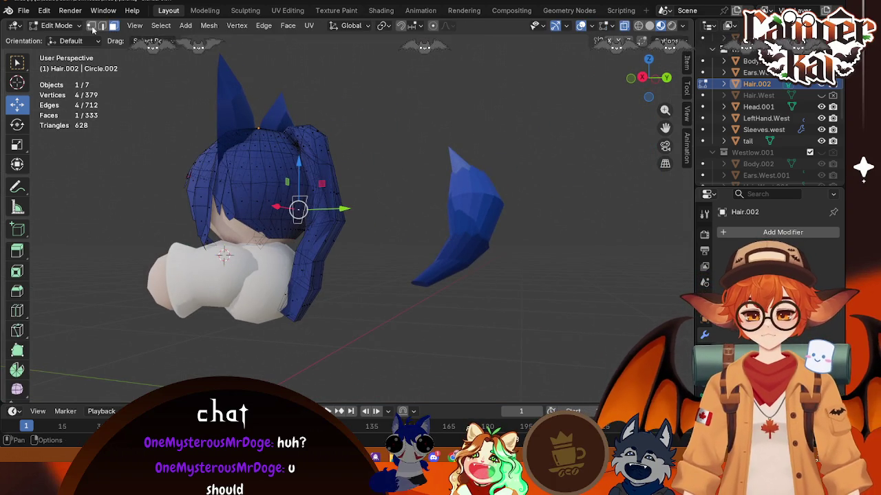
- In vertex mode, select the central back hair strand, shift it sideways and rotate it
{"action": "left_click", "coordinate": [90, 25]}
{"action": "middle_click_drag", "start_coordinate": [385, 261], "coordinate": [412, 248]}
{"action": "left_click", "coordinate": [650, 84]}
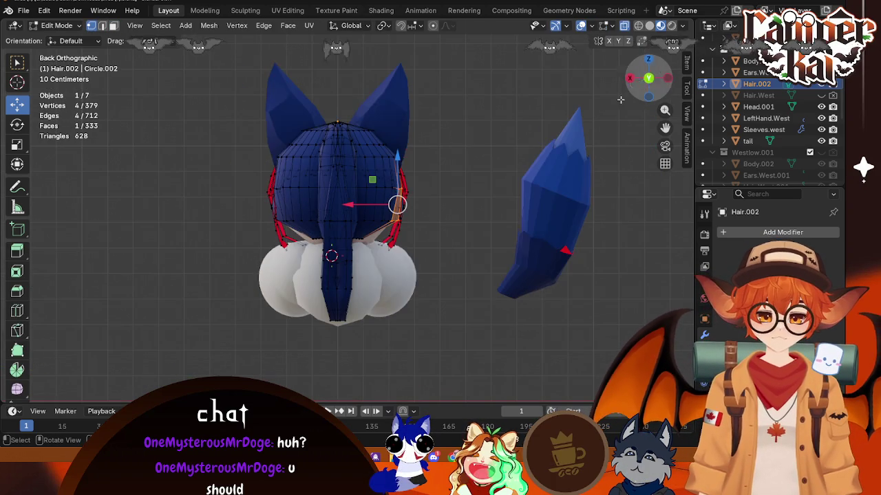
{"action": "left_click", "coordinate": [330, 275]}
{"action": "key", "text": "ctrl+l"}
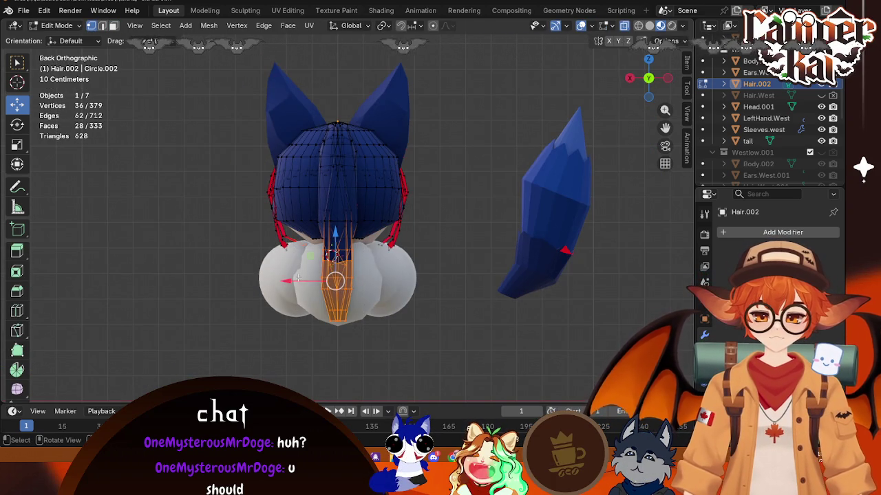
{"action": "left_click_drag", "start_coordinate": [286, 281], "coordinate": [263, 281]}
{"action": "key", "text": "r"}
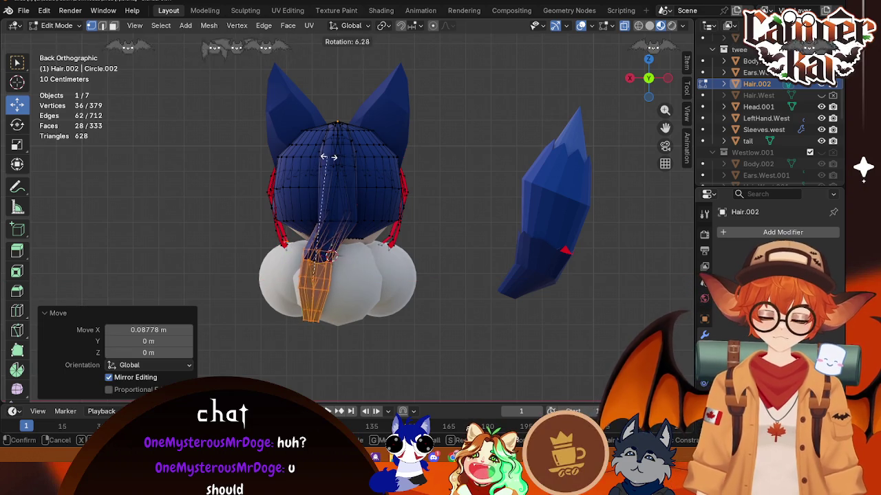
{"action": "left_click", "coordinate": [361, 175]}
- Raise the strand's vertices, then move its base vertices along X and rotate them
{"action": "mouse_move", "coordinate": [320, 240]}
{"action": "middle_mouse_down"}
{"action": "mouse_move", "coordinate": [412, 283]}
{"action": "mouse_move", "coordinate": [453, 247]}
{"action": "mouse_move", "coordinate": [364, 215]}
{"action": "middle_mouse_up"}
{"action": "mouse_move", "coordinate": [316, 249]}
{"action": "left_mouse_down", "text": "shift"}
{"action": "mouse_move", "coordinate": [337, 192]}
{"action": "mouse_move", "coordinate": [327, 174]}
{"action": "left_mouse_up", "text": "shift"}
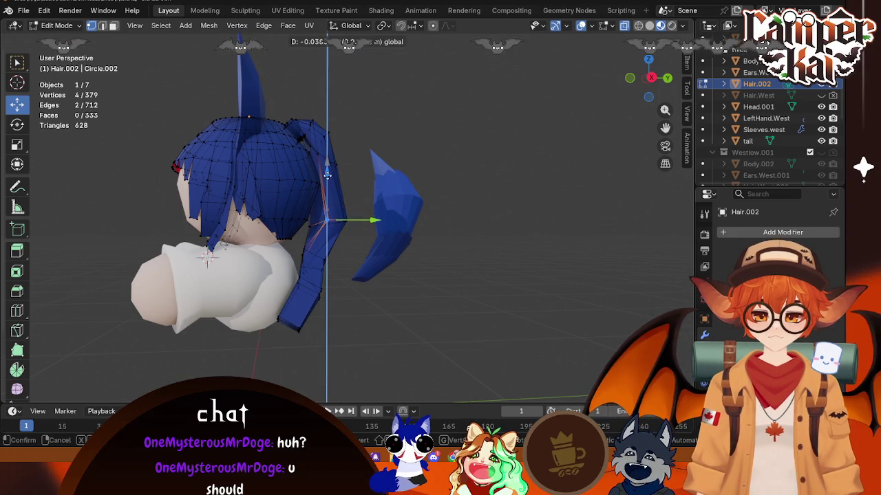
{"action": "left_click", "coordinate": [330, 180]}
{"action": "left_click", "coordinate": [354, 217]}
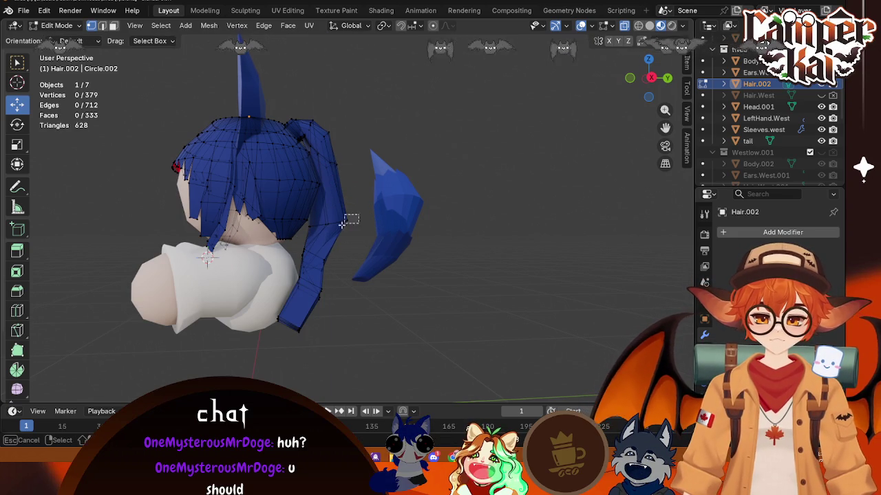
{"action": "left_click_drag", "start_coordinate": [316, 239], "coordinate": [315, 239]}
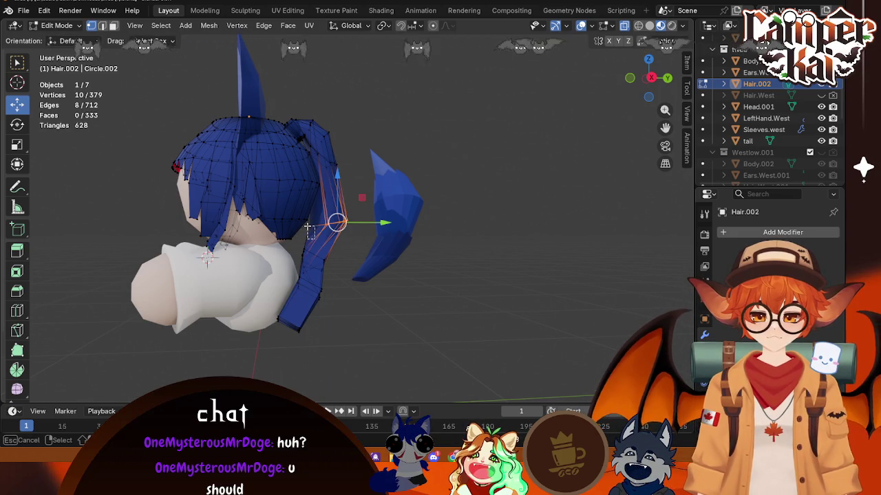
{"action": "key", "text": "ctrl+KP_1"}
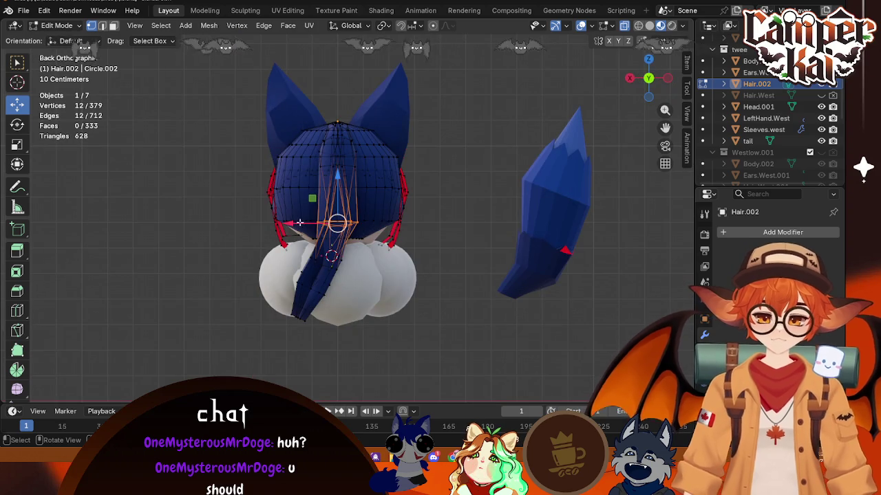
{"action": "key", "text": "g"}
{"action": "key", "text": "x"}
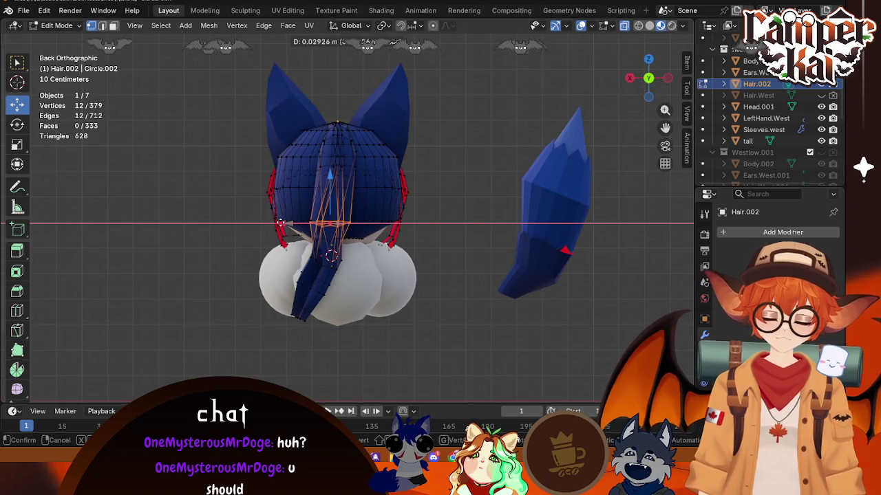
{"action": "left_click", "coordinate": [282, 224]}
{"action": "key", "text": "r"}
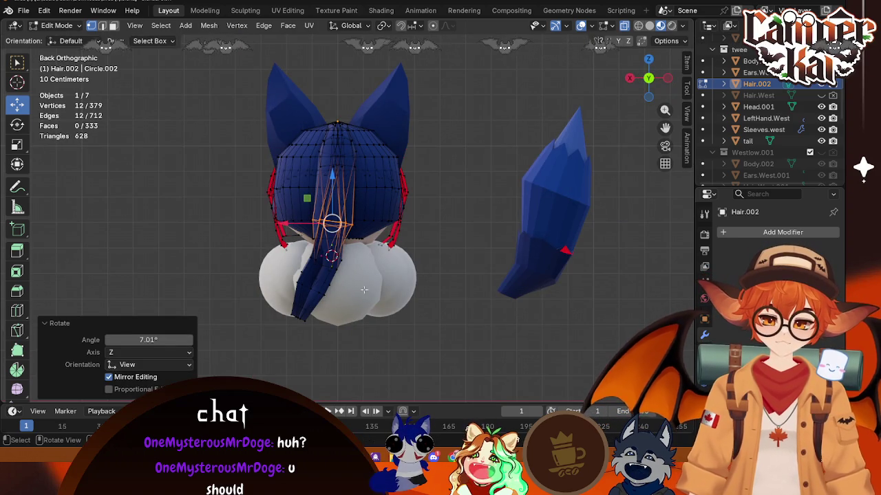
{"action": "left_click", "coordinate": [352, 370]}
- Raise another back strand's vertices straight up along Z, then slide them along Y
{"action": "left_click_drag", "start_coordinate": [333, 377], "coordinate": [279, 259]}
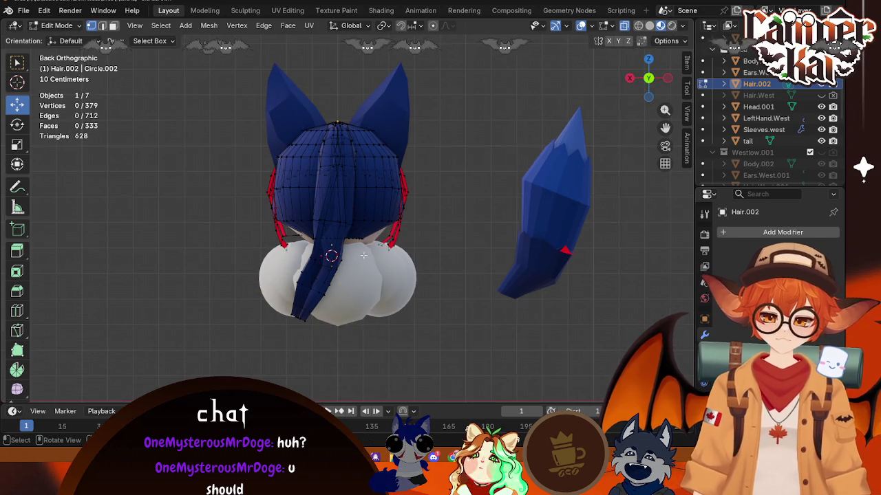
{"action": "left_click_drag", "start_coordinate": [255, 334], "coordinate": [331, 229]}
{"action": "key", "text": "g"}
{"action": "key", "text": "z"}
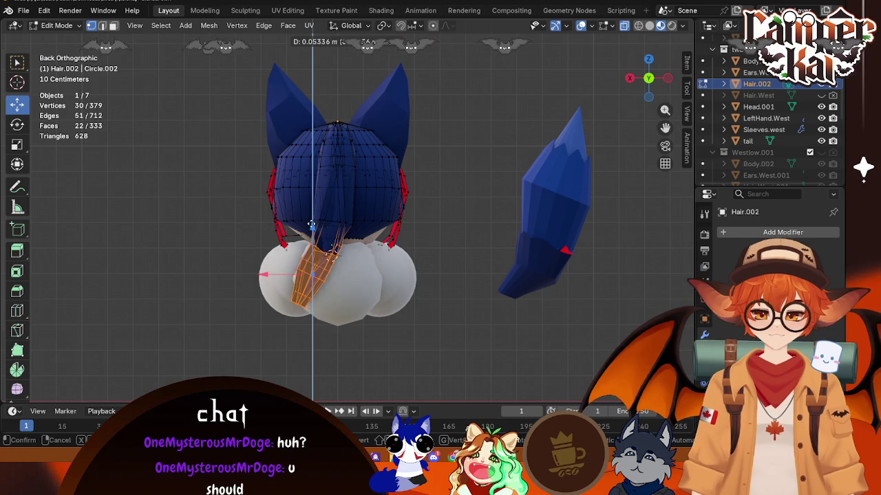
{"action": "left_click", "coordinate": [312, 224]}
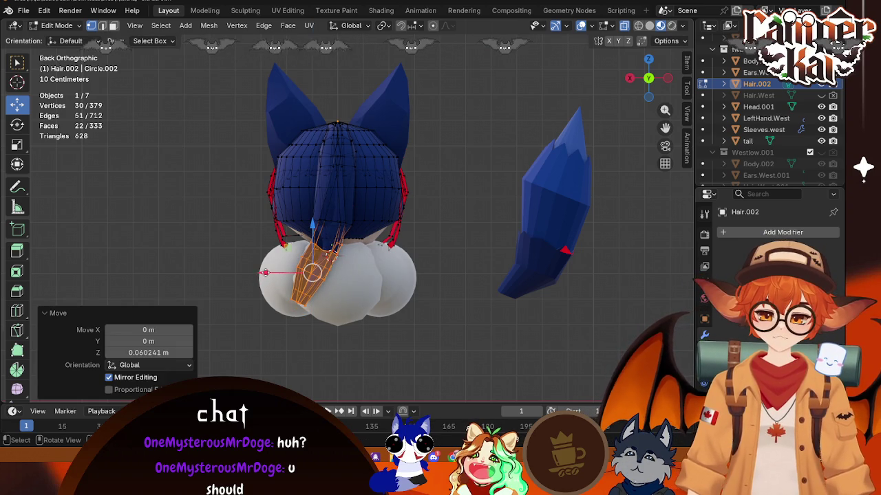
{"action": "key", "text": "alt+a"}
{"action": "mouse_move", "coordinate": [413, 344]}
{"action": "middle_mouse_down"}
{"action": "mouse_move", "coordinate": [438, 370]}
{"action": "mouse_move", "coordinate": [503, 360]}
{"action": "mouse_move", "coordinate": [388, 355]}
{"action": "mouse_move", "coordinate": [375, 254]}
{"action": "middle_mouse_up"}
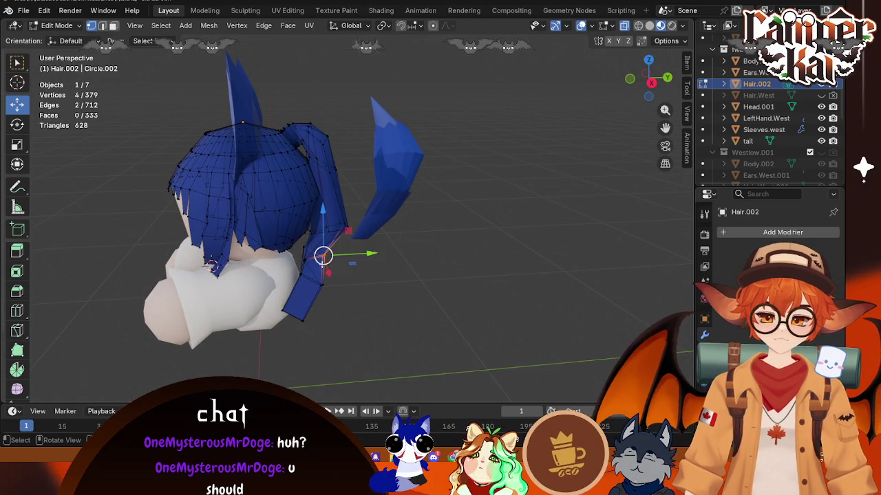
{"action": "left_click_drag", "start_coordinate": [371, 253], "coordinate": [393, 256]}
{"action": "mouse_move", "coordinate": [392, 256]}
{"action": "middle_mouse_down"}
{"action": "mouse_move", "coordinate": [324, 275]}
{"action": "mouse_move", "coordinate": [322, 337]}
{"action": "middle_mouse_up"}
- Slide a single hair vertex at the side of the hair along Y
{"action": "scroll", "coordinate": [328, 308], "scroll_direction": "up", "scroll_amount": 4}
{"action": "middle_click_drag", "start_coordinate": [385, 331], "coordinate": [397, 349]}
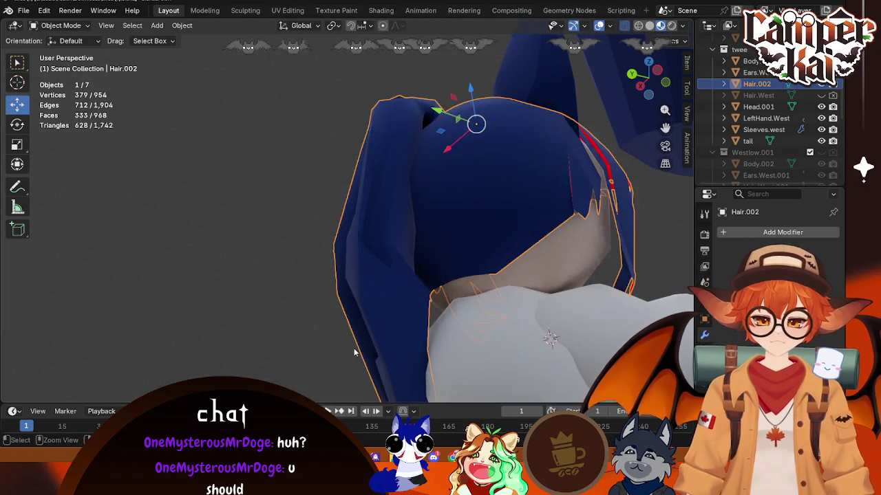
{"action": "middle_click_drag", "start_coordinate": [436, 324], "coordinate": [403, 317]}
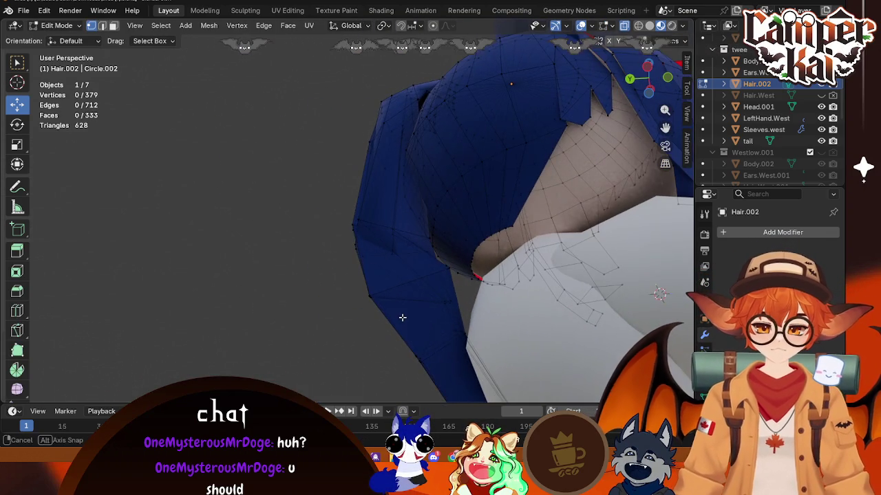
{"action": "left_click_drag", "start_coordinate": [401, 302], "coordinate": [393, 303]}
{"action": "left_click", "coordinate": [450, 301]}
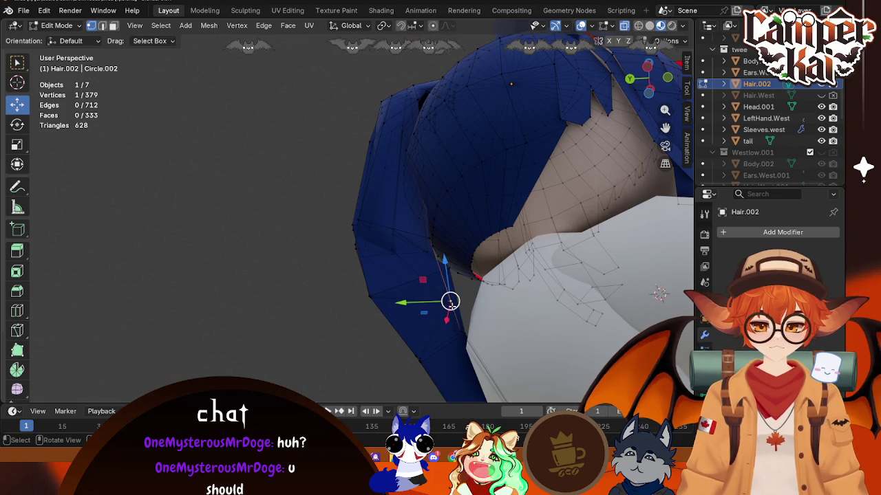
{"action": "scroll", "coordinate": [448, 300], "scroll_direction": "up", "scroll_amount": 5}
{"action": "scroll", "coordinate": [417, 207], "scroll_direction": "down", "scroll_amount": 3}
{"action": "left_click", "coordinate": [527, 284]}
{"action": "mouse_move", "coordinate": [417, 206]}
{"action": "middle_mouse_down"}
{"action": "mouse_move", "coordinate": [526, 284]}
{"action": "mouse_move", "coordinate": [497, 349]}
{"action": "middle_mouse_up"}
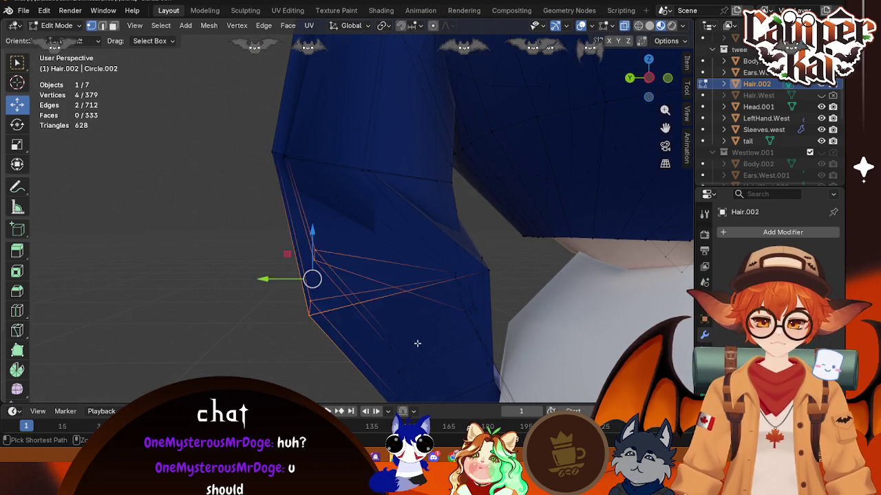
- Select the entire long strand hanging down the back with a box selection
{"action": "key", "text": "l"}
{"action": "left_click", "coordinate": [361, 342]}
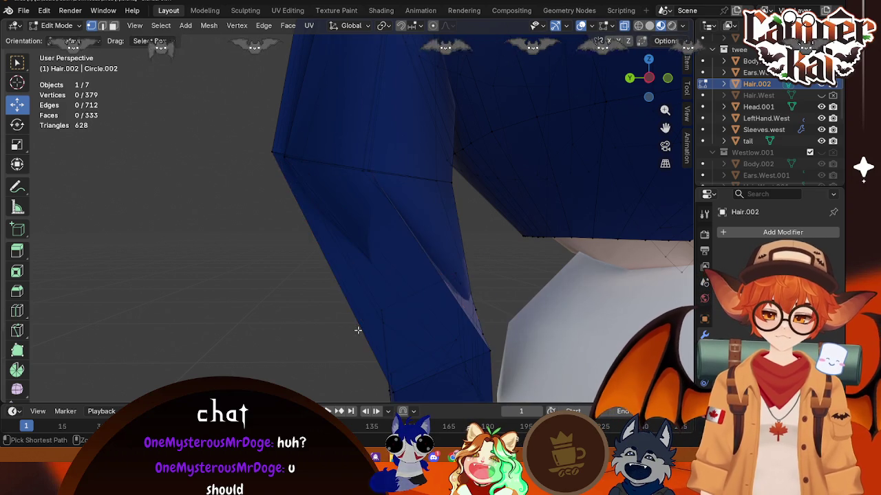
{"action": "middle_click_drag", "start_coordinate": [344, 320], "coordinate": [440, 340]}
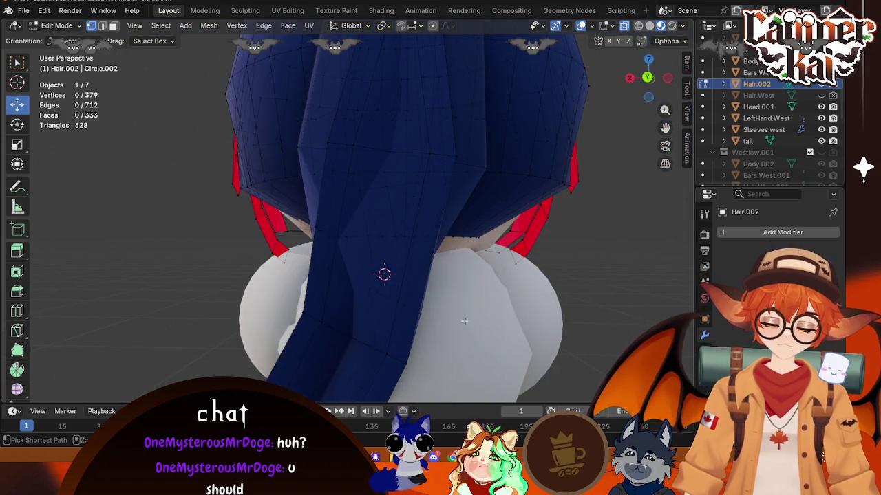
{"action": "left_click", "coordinate": [441, 342], "text": "alt"}
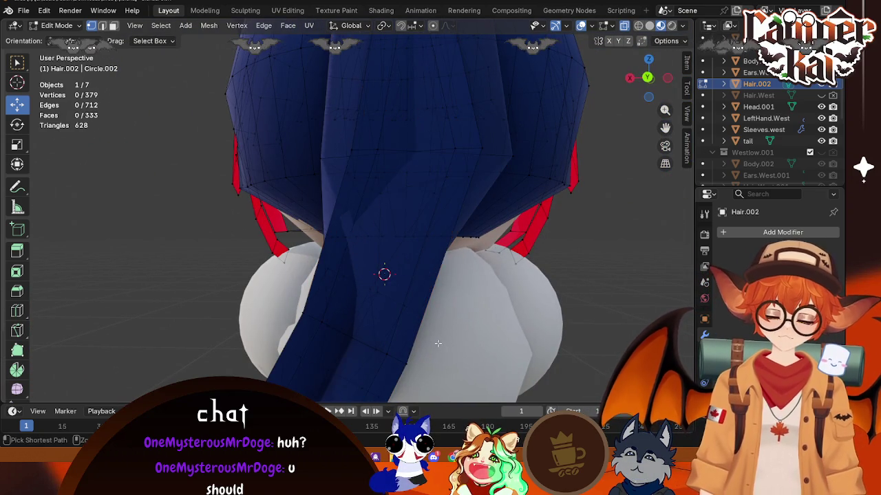
{"action": "key", "text": "l"}
{"action": "middle_click_drag", "start_coordinate": [320, 321], "coordinate": [326, 323]}
{"action": "key", "text": "alt+a"}
{"action": "mouse_move", "coordinate": [353, 394]}
{"action": "left_mouse_down"}
{"action": "mouse_move", "coordinate": [281, 376]}
{"action": "mouse_move", "coordinate": [230, 230]}
{"action": "left_mouse_up"}
- Delete the vertices of the hanging back hair strand
{"action": "key", "text": "x"}
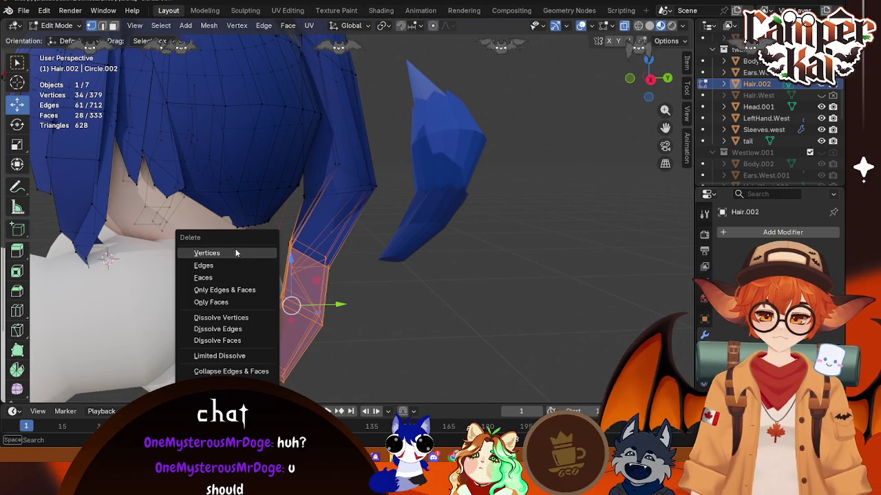
{"action": "left_click", "coordinate": [233, 250]}
{"action": "mouse_move", "coordinate": [347, 281]}
{"action": "middle_mouse_down"}
{"action": "mouse_move", "coordinate": [332, 167]}
{"action": "mouse_move", "coordinate": [275, 212]}
{"action": "mouse_move", "coordinate": [314, 252]}
{"action": "mouse_move", "coordinate": [377, 251]}
{"action": "mouse_move", "coordinate": [444, 169]}
{"action": "mouse_move", "coordinate": [417, 209]}
{"action": "mouse_move", "coordinate": [337, 240]}
{"action": "mouse_move", "coordinate": [338, 252]}
{"action": "mouse_move", "coordinate": [429, 187]}
{"action": "mouse_move", "coordinate": [374, 187]}
{"action": "mouse_move", "coordinate": [387, 295]}
{"action": "mouse_move", "coordinate": [407, 204]}
{"action": "mouse_move", "coordinate": [375, 189]}
{"action": "middle_mouse_up"}
- Select vertices on the hair's lower edge and slide them along X twice
{"action": "left_click_drag", "start_coordinate": [340, 173], "coordinate": [374, 187]}
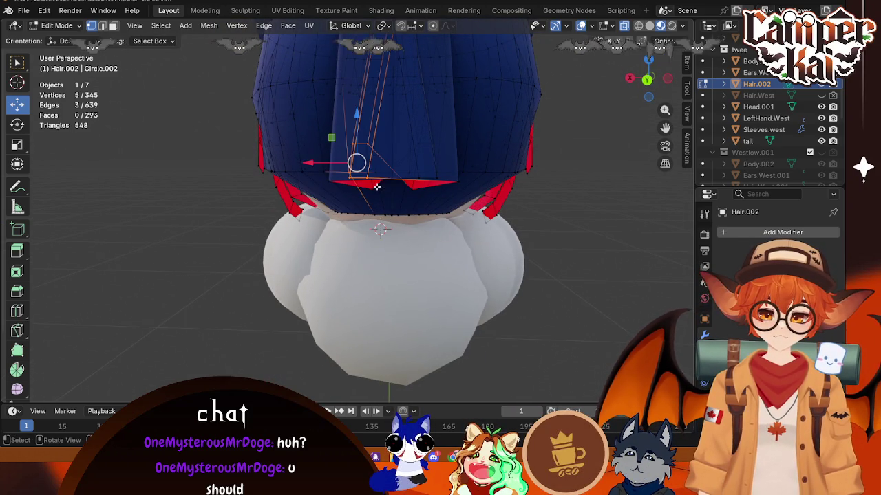
{"action": "key", "text": "alt+a"}
{"action": "mouse_move", "coordinate": [391, 202]}
{"action": "middle_mouse_down"}
{"action": "mouse_move", "coordinate": [408, 257]}
{"action": "mouse_move", "coordinate": [188, 163]}
{"action": "mouse_move", "coordinate": [480, 258]}
{"action": "middle_mouse_up"}
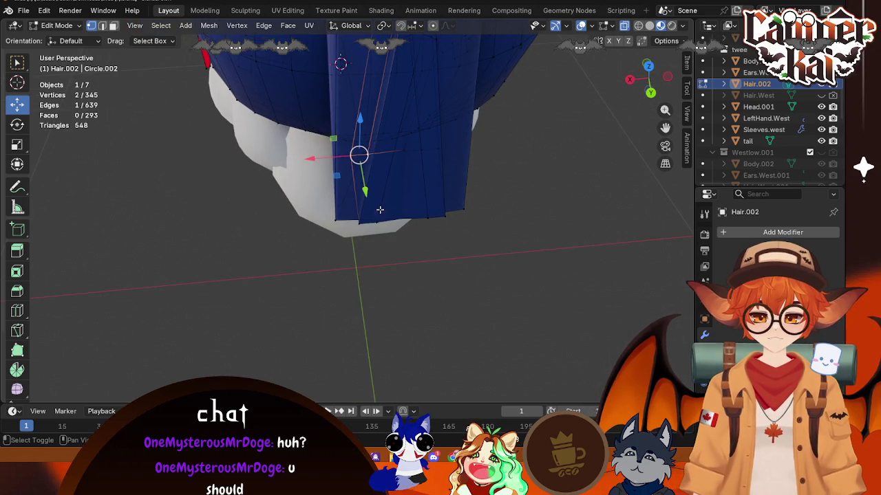
{"action": "middle_click_drag", "start_coordinate": [375, 204], "coordinate": [432, 211]}
{"action": "left_click", "coordinate": [359, 219], "text": "shift"}
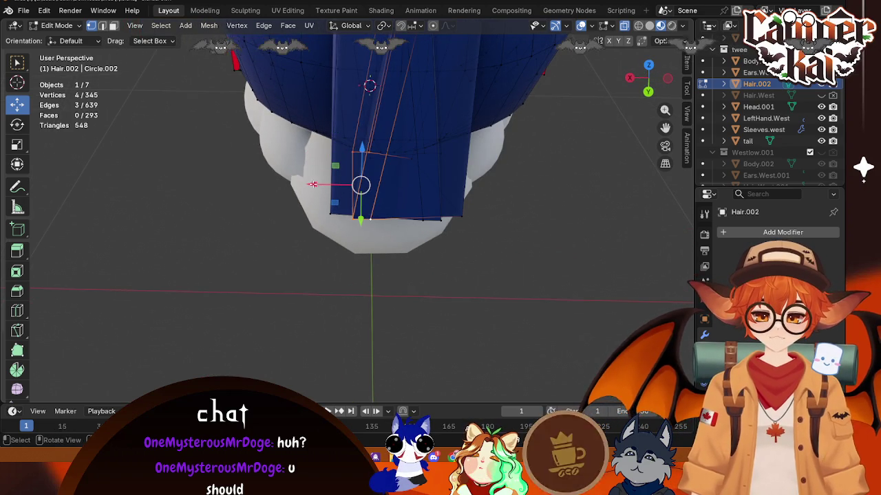
{"action": "key", "text": "g"}
{"action": "key", "text": "x"}
{"action": "left_click", "coordinate": [396, 197]}
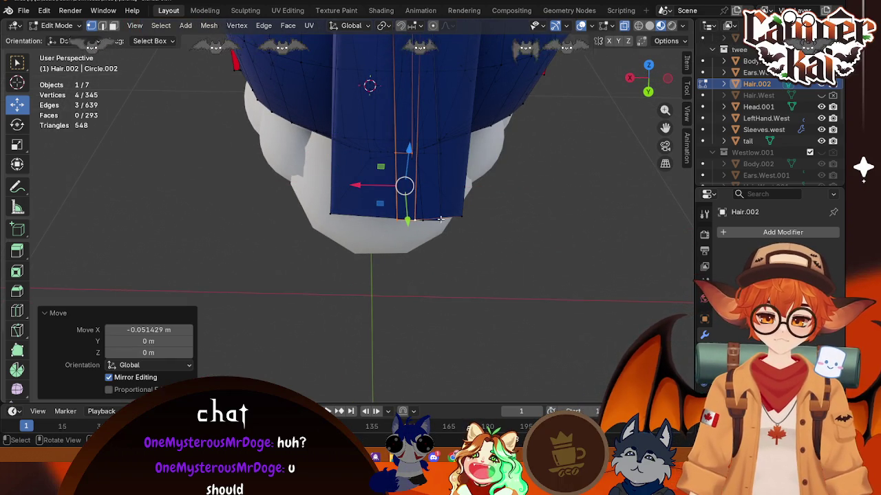
{"action": "key", "text": "g"}
{"action": "key", "text": "x"}
{"action": "left_click", "coordinate": [423, 207]}
- Extrude a new vertex along X from the hair's lower edge
{"action": "mouse_move", "coordinate": [423, 206]}
{"action": "middle_mouse_down"}
{"action": "mouse_move", "coordinate": [432, 190]}
{"action": "mouse_move", "coordinate": [438, 203]}
{"action": "middle_mouse_up"}
{"action": "left_click", "coordinate": [435, 174], "text": "shift"}
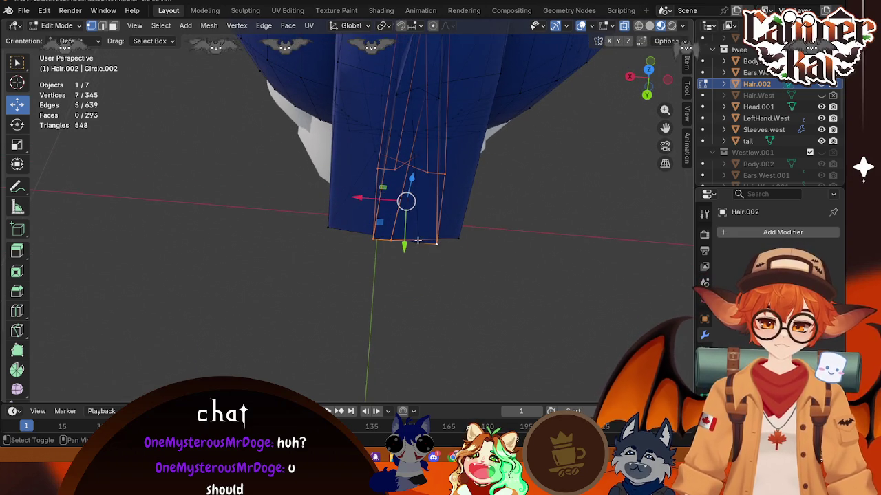
{"action": "key", "text": "e"}
{"action": "key", "text": "x"}
{"action": "left_click", "coordinate": [474, 239]}
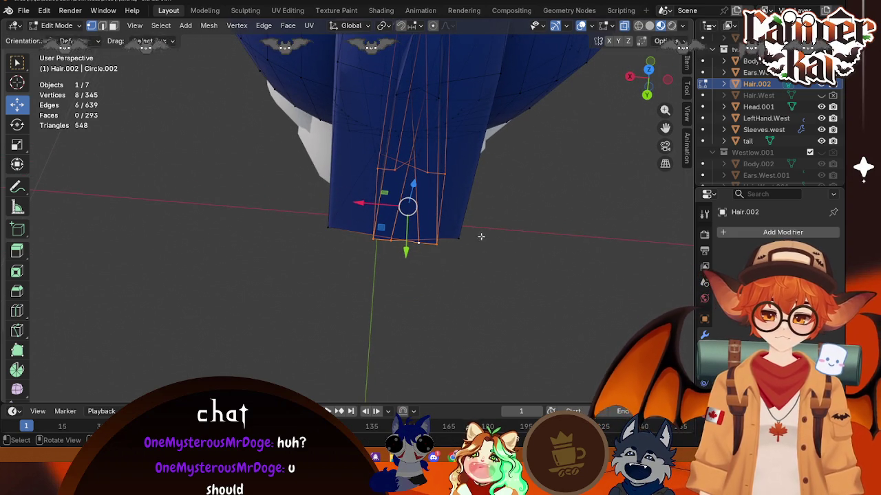
{"action": "key", "text": "g"}
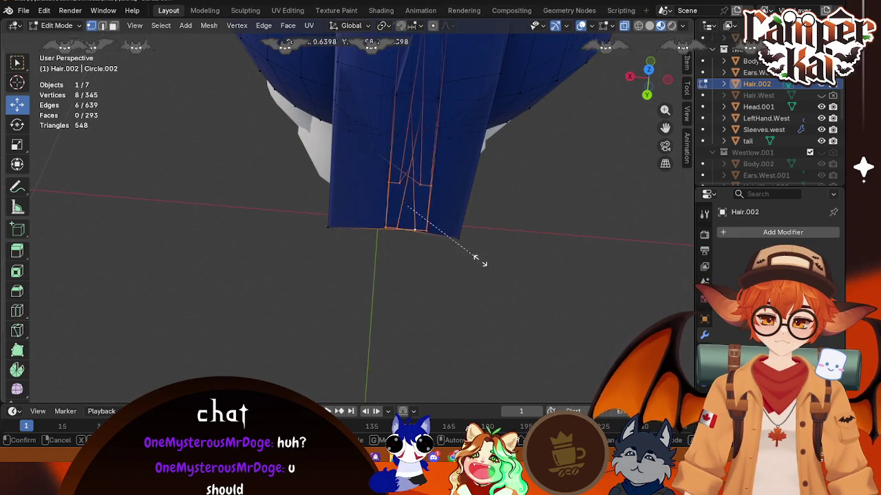
{"action": "right_click", "coordinate": [540, 254]}
{"action": "left_click", "coordinate": [540, 253]}
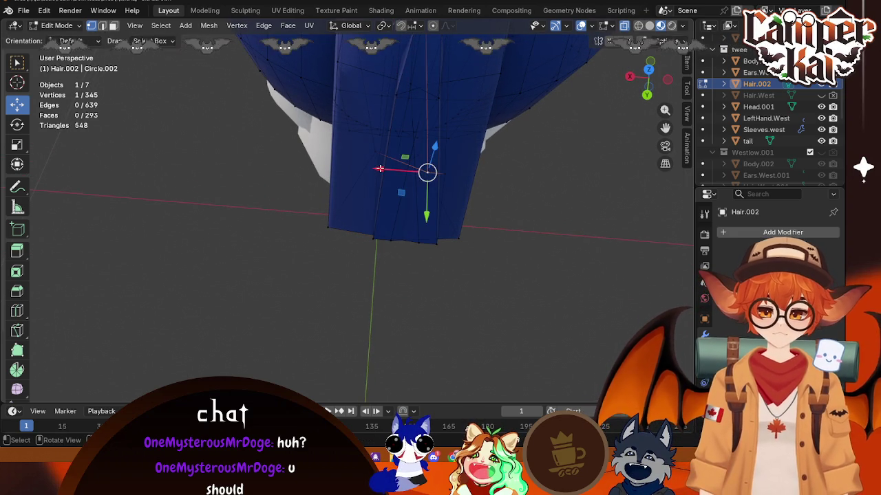
- Slide bottom-edge vertices along X into a straight hem, the last by 0.077366 m
{"action": "key", "text": "g"}
{"action": "key", "text": "x"}
{"action": "left_click", "coordinate": [333, 169]}
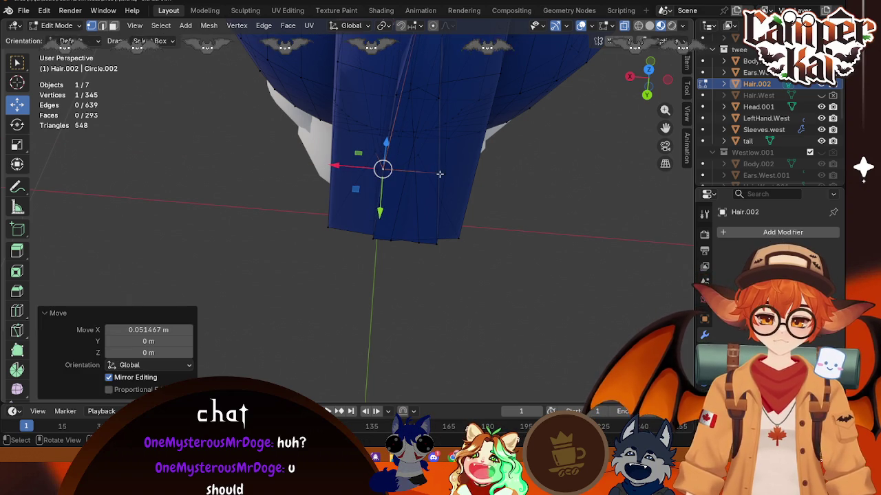
{"action": "key", "text": "g"}
{"action": "key", "text": "x"}
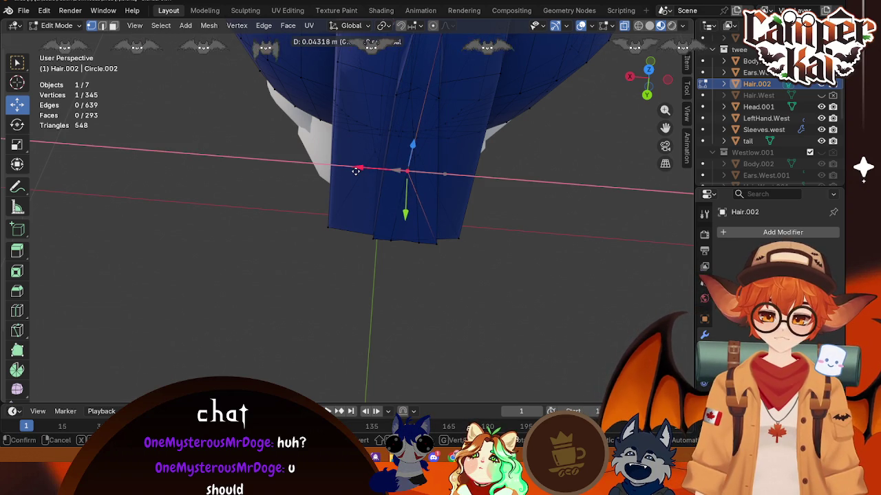
{"action": "left_click", "coordinate": [363, 174]}
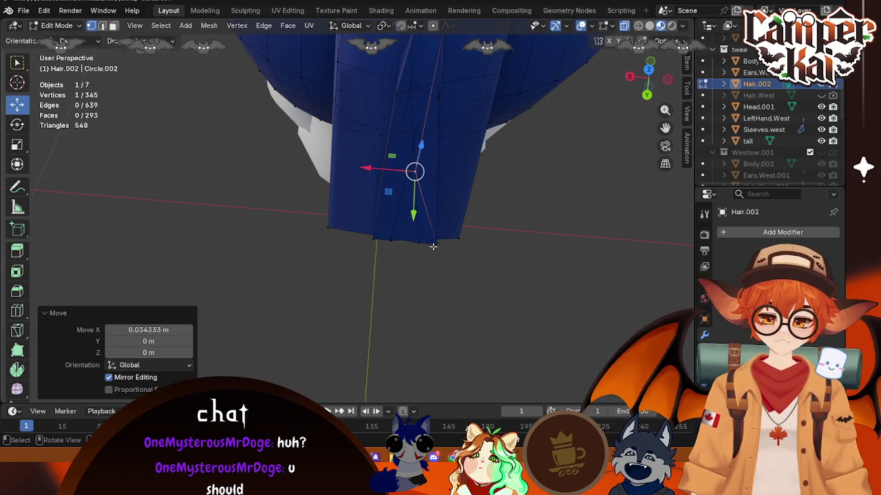
{"action": "left_click", "coordinate": [433, 244]}
{"action": "key", "text": "g"}
{"action": "key", "text": "x"}
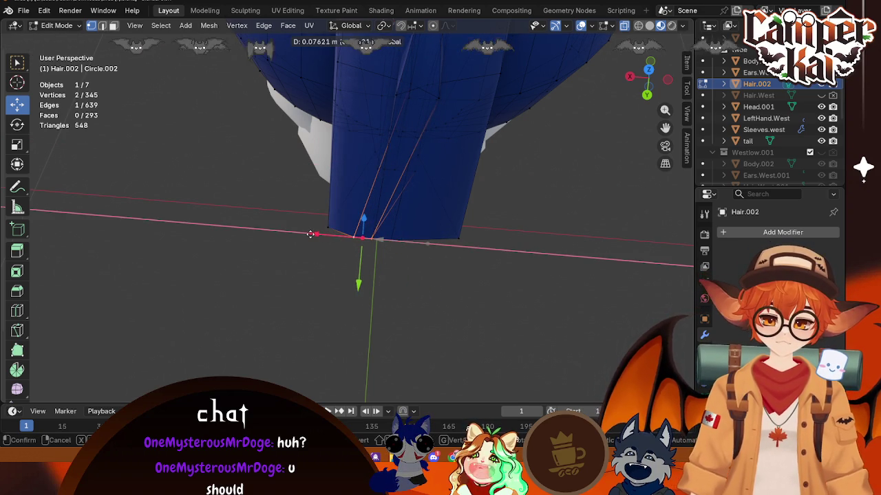
{"action": "left_click", "coordinate": [310, 233]}
- Select a vertex on top of the head from a higher view over the hair
{"action": "middle_click_drag", "start_coordinate": [425, 151], "coordinate": [395, 94]}
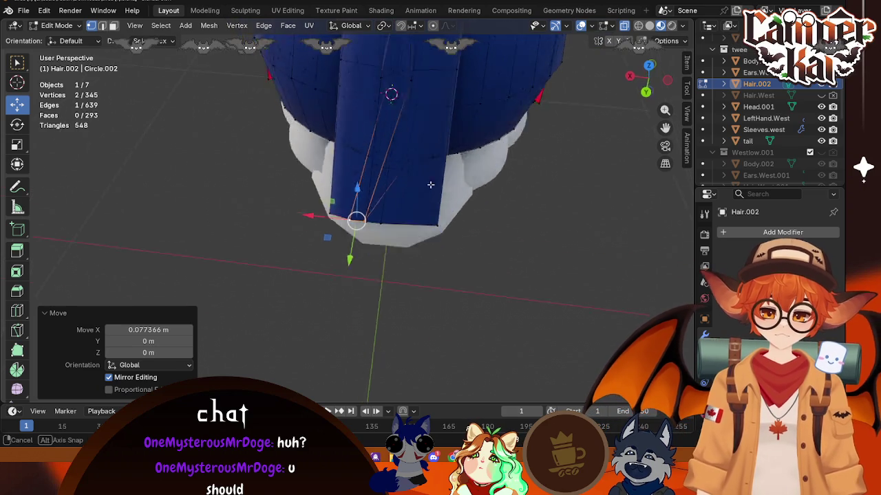
{"action": "mouse_move", "coordinate": [372, 214]}
{"action": "middle_mouse_down"}
{"action": "mouse_move", "coordinate": [383, 207]}
{"action": "mouse_move", "coordinate": [413, 211]}
{"action": "mouse_move", "coordinate": [423, 237]}
{"action": "middle_mouse_up"}
{"action": "left_click", "coordinate": [425, 241]}
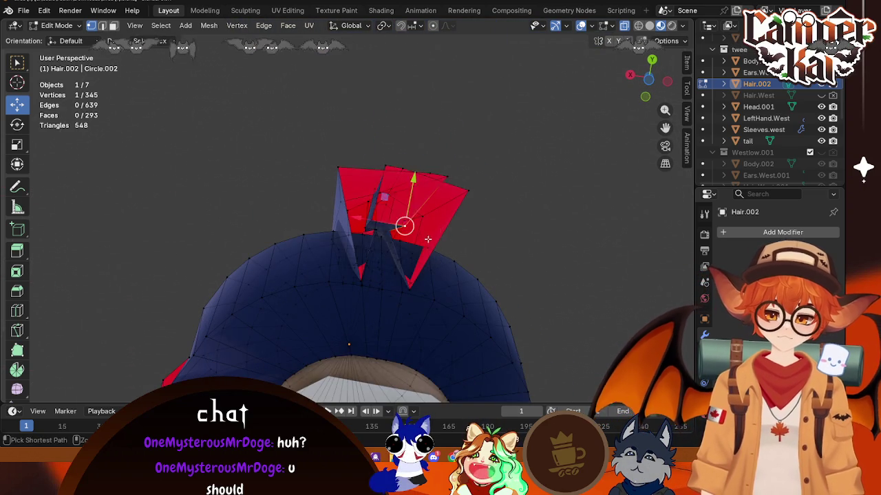
- Move the top vertex along Y twice, then shift it along X
{"action": "mouse_move", "coordinate": [512, 244]}
{"action": "middle_mouse_down"}
{"action": "mouse_move", "coordinate": [543, 241]}
{"action": "mouse_move", "coordinate": [521, 255]}
{"action": "mouse_move", "coordinate": [534, 250]}
{"action": "mouse_move", "coordinate": [505, 213]}
{"action": "mouse_move", "coordinate": [474, 204]}
{"action": "mouse_move", "coordinate": [461, 218]}
{"action": "middle_mouse_up"}
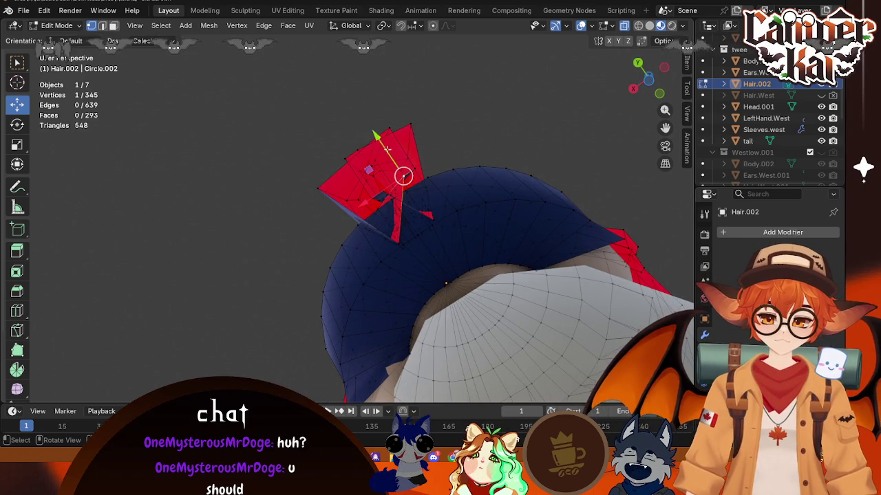
{"action": "key", "text": "g"}
{"action": "key", "text": "y"}
{"action": "left_click", "coordinate": [403, 187]}
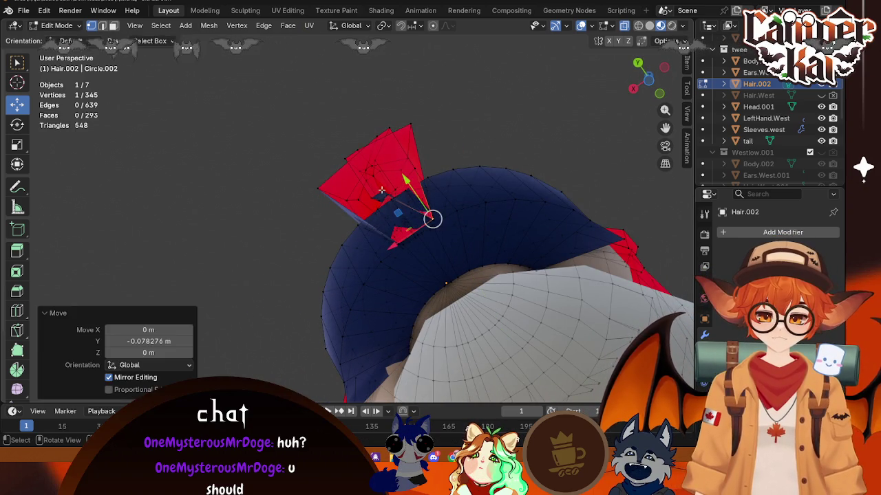
{"action": "key", "text": "g"}
{"action": "key", "text": "y"}
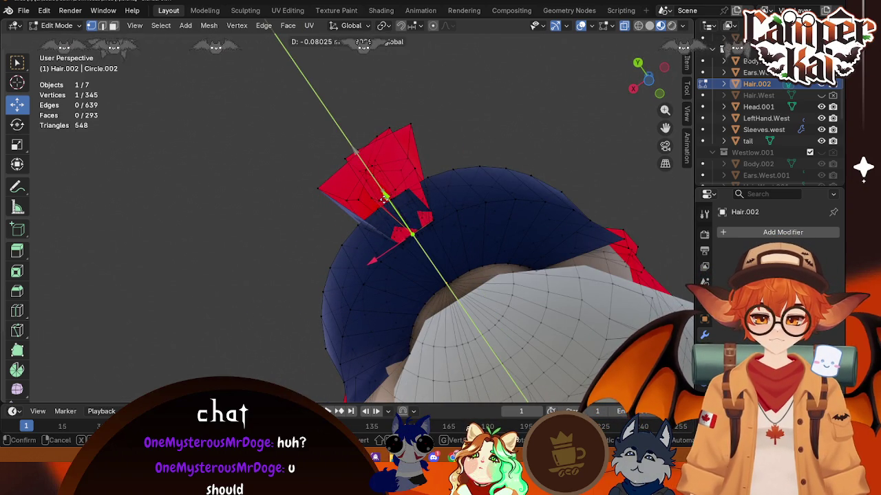
{"action": "left_click", "coordinate": [384, 198]}
{"action": "key", "text": "g"}
{"action": "key", "text": "x"}
{"action": "left_click", "coordinate": [367, 274]}
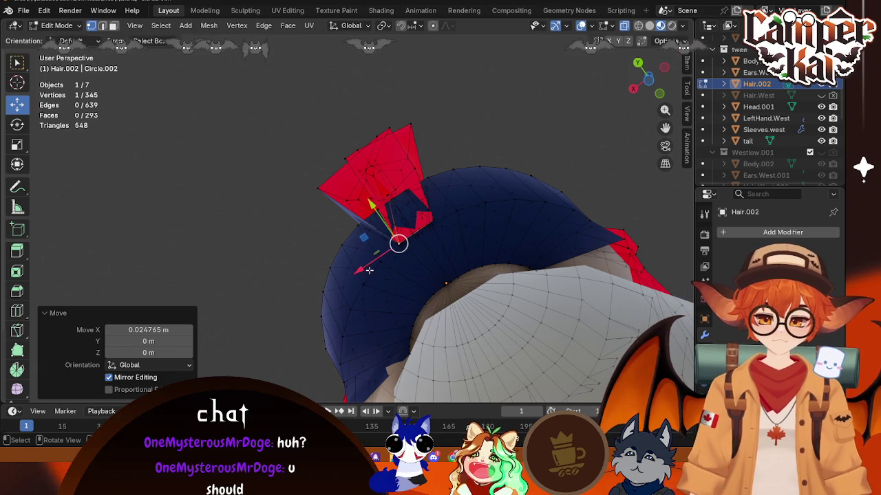
- Shift several vertices on the red back strand sideways along X into place
{"action": "middle_click_drag", "start_coordinate": [416, 170], "coordinate": [460, 216]}
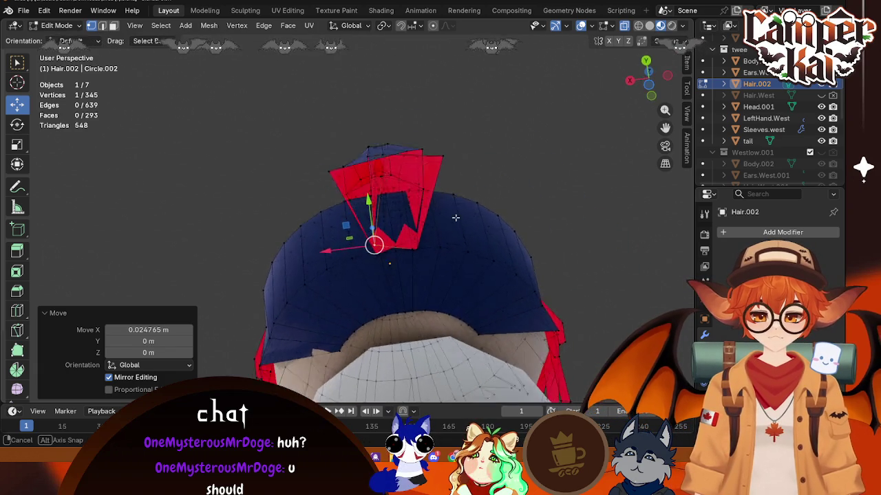
{"action": "left_click", "coordinate": [371, 201]}
{"action": "left_click_drag", "start_coordinate": [331, 207], "coordinate": [304, 212]}
{"action": "left_click", "coordinate": [354, 164]}
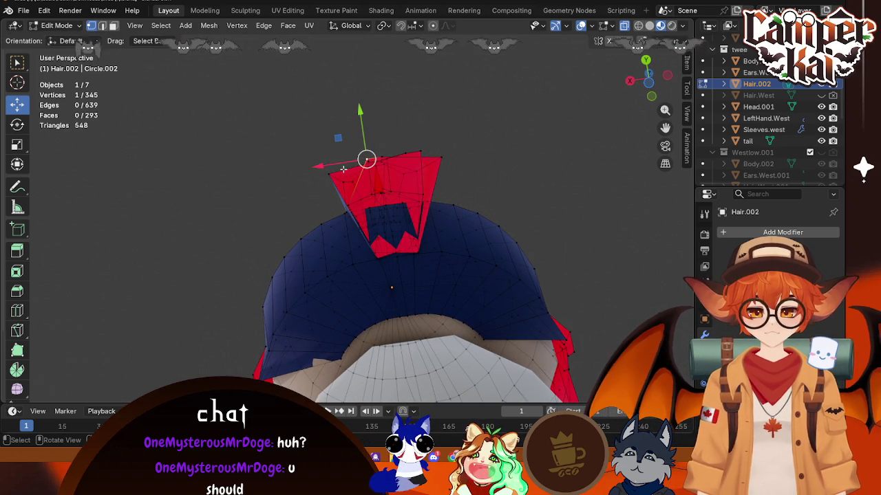
{"action": "left_click_drag", "start_coordinate": [328, 163], "coordinate": [284, 170]}
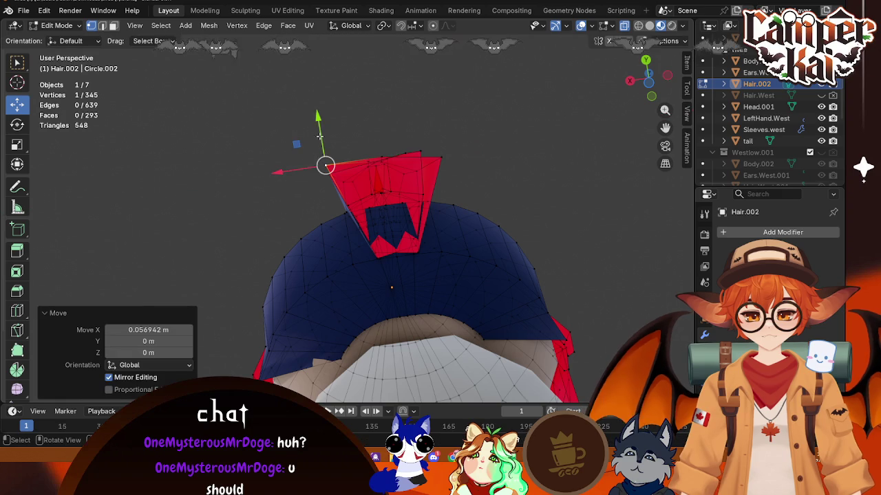
{"action": "left_click_drag", "start_coordinate": [321, 127], "coordinate": [322, 133]}
{"action": "left_click_drag", "start_coordinate": [278, 180], "coordinate": [285, 180]}
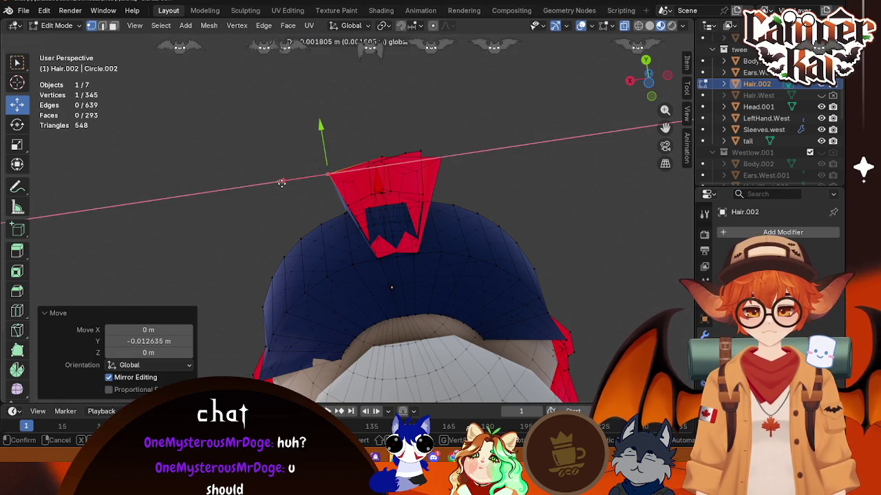
- Adjust the strand's top-corner vertices along X and Y, the last by -0.012038 m
{"action": "left_click", "coordinate": [425, 152]}
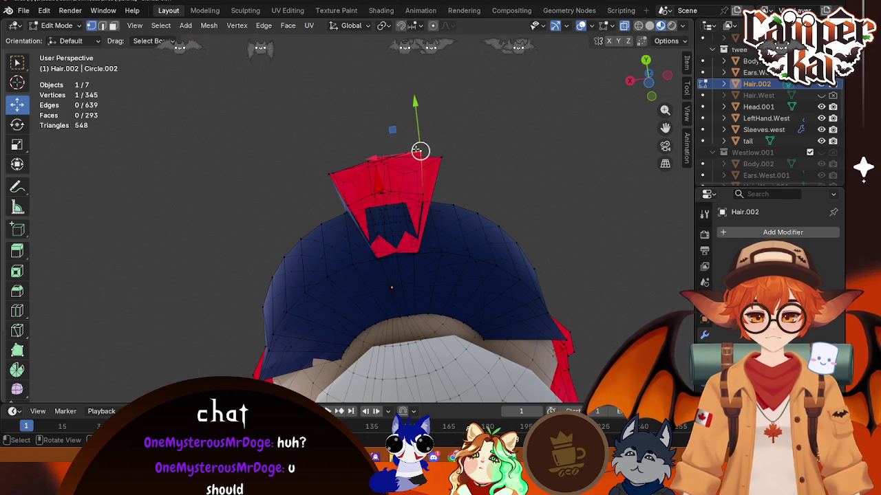
{"action": "left_click_drag", "start_coordinate": [418, 149], "coordinate": [414, 137]}
{"action": "left_click_drag", "start_coordinate": [436, 105], "coordinate": [439, 114]}
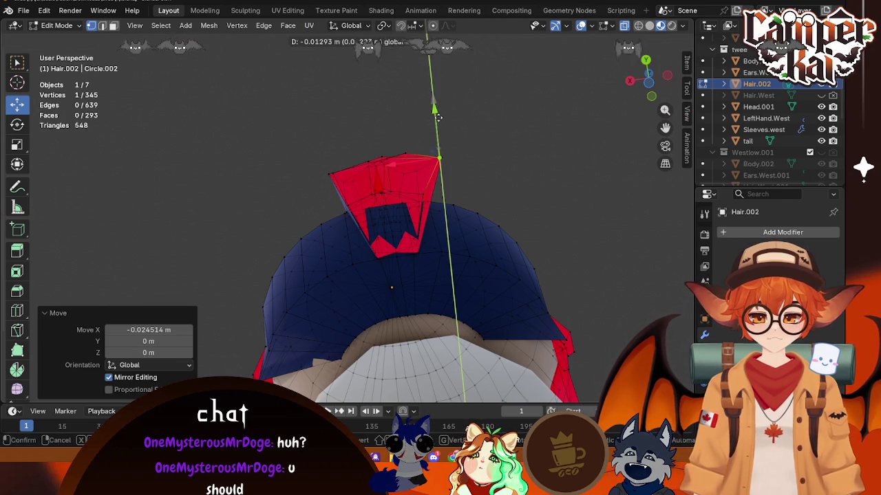
{"action": "left_click", "coordinate": [422, 194]}
{"action": "left_click_drag", "start_coordinate": [380, 199], "coordinate": [376, 199]}
- From a close side view, nudge a hair vertex slightly along Y
{"action": "mouse_move", "coordinate": [379, 199]}
{"action": "middle_mouse_down"}
{"action": "mouse_move", "coordinate": [414, 238]}
{"action": "mouse_move", "coordinate": [533, 230]}
{"action": "middle_mouse_up"}
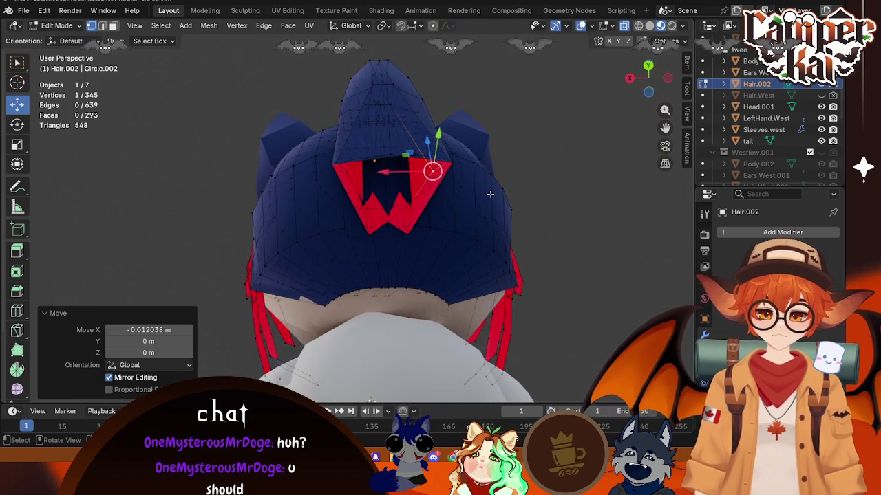
{"action": "left_click", "coordinate": [574, 224]}
{"action": "mouse_move", "coordinate": [574, 225]}
{"action": "middle_mouse_down"}
{"action": "mouse_move", "coordinate": [458, 277]}
{"action": "mouse_move", "coordinate": [448, 311]}
{"action": "mouse_move", "coordinate": [585, 188]}
{"action": "mouse_move", "coordinate": [430, 85]}
{"action": "mouse_move", "coordinate": [401, 307]}
{"action": "mouse_move", "coordinate": [385, 236]}
{"action": "mouse_move", "coordinate": [364, 246]}
{"action": "mouse_move", "coordinate": [312, 312]}
{"action": "mouse_move", "coordinate": [486, 303]}
{"action": "middle_mouse_up"}
{"action": "scroll", "coordinate": [428, 115], "scroll_direction": "up", "scroll_amount": 3}
{"action": "left_click_drag", "start_coordinate": [505, 275], "coordinate": [490, 264]}
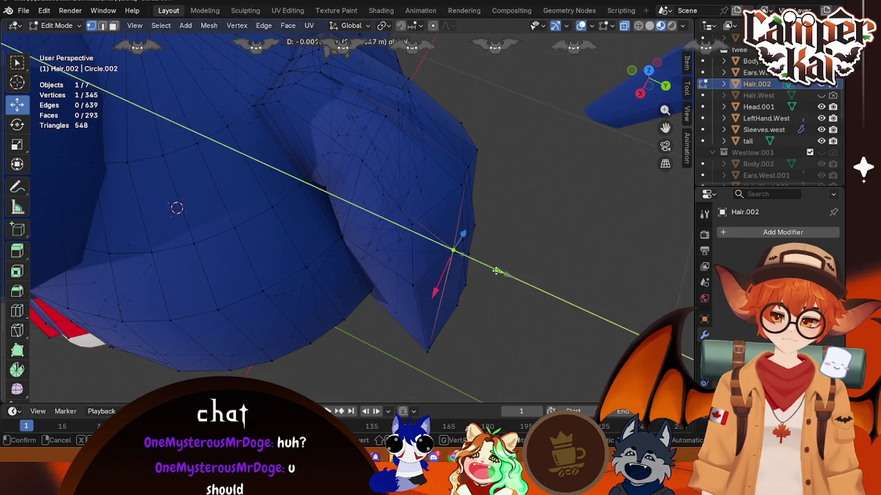
- Nudge a hair vertex along Y, then turn to the back of the red triangle
{"action": "middle_click_drag", "start_coordinate": [490, 264], "coordinate": [548, 218]}
{"action": "left_click", "coordinate": [410, 314]}
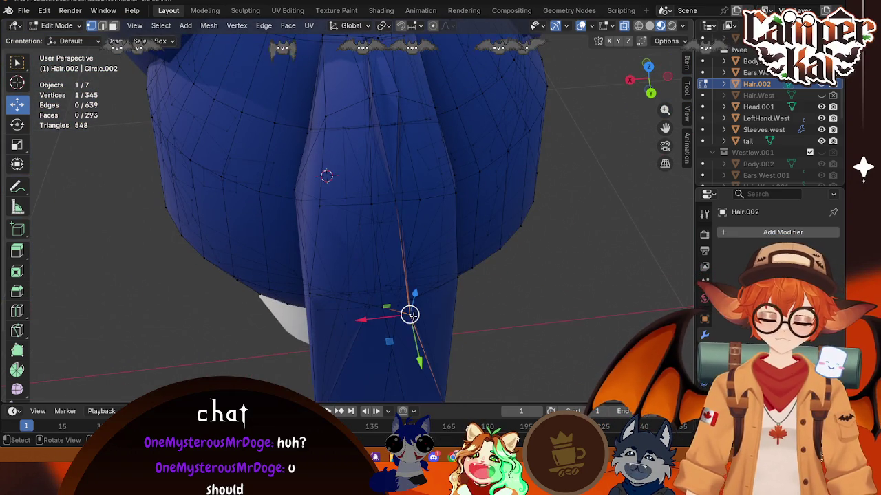
{"action": "left_click_drag", "start_coordinate": [417, 358], "coordinate": [413, 330]}
{"action": "left_click", "coordinate": [599, 326]}
{"action": "middle_click_drag", "start_coordinate": [599, 326], "coordinate": [482, 155]}
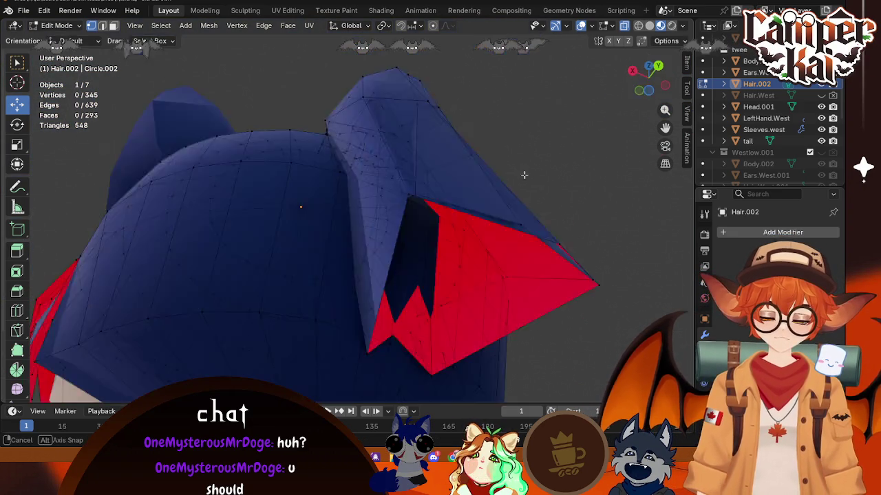
{"action": "scroll", "coordinate": [333, 142], "scroll_direction": "down", "scroll_amount": 2}
{"action": "middle_click_drag", "start_coordinate": [282, 122], "coordinate": [386, 175]}
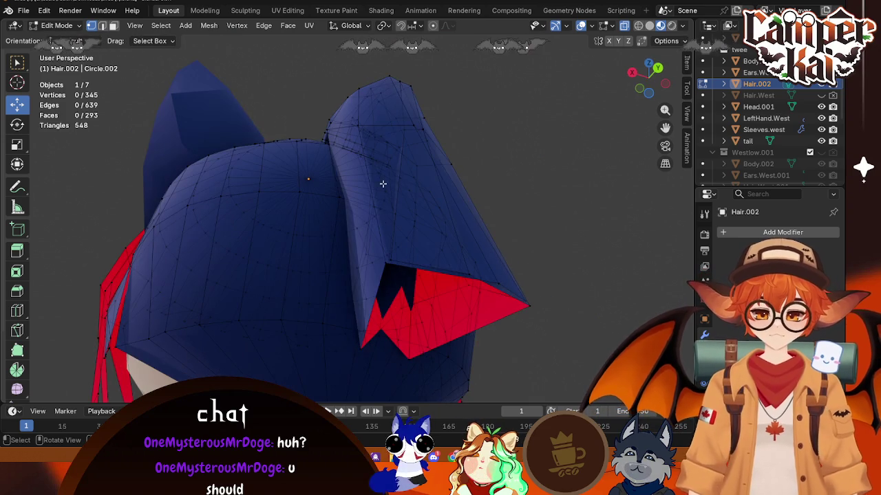
{"action": "middle_click_drag", "start_coordinate": [531, 284], "coordinate": [478, 227]}
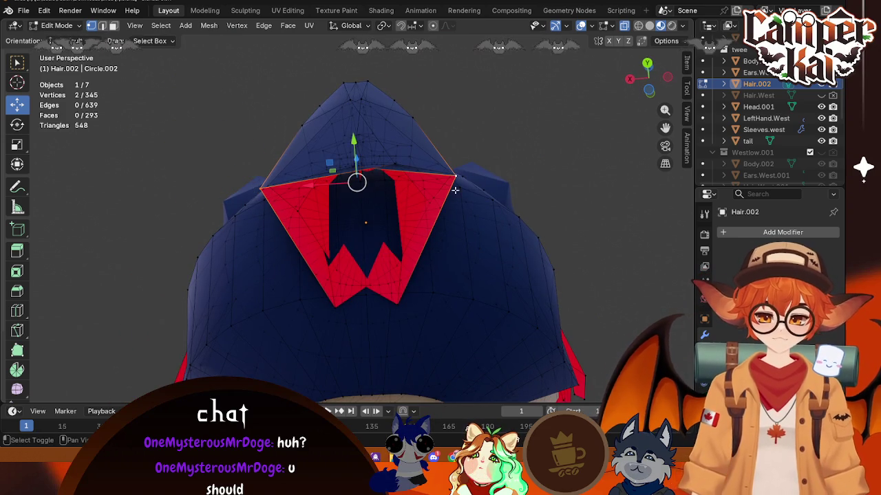
- Try filling a face between the four selected corners, then undo it
{"action": "left_click", "coordinate": [399, 306], "text": "shift"}
{"action": "middle_click_drag", "start_coordinate": [338, 306], "coordinate": [306, 278]}
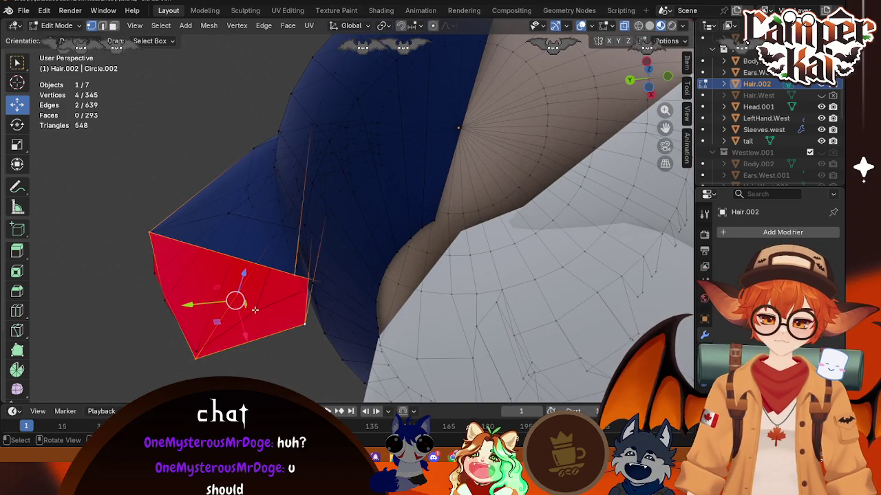
{"action": "key", "text": "f"}
{"action": "key", "text": "alt+a"}
{"action": "mouse_move", "coordinate": [161, 365]}
{"action": "middle_mouse_down"}
{"action": "mouse_move", "coordinate": [147, 361]}
{"action": "mouse_move", "coordinate": [257, 346]}
{"action": "mouse_move", "coordinate": [261, 313]}
{"action": "middle_mouse_up"}
{"action": "key", "text": "ctrl+z"}
{"action": "key", "text": "ctrl+z"}
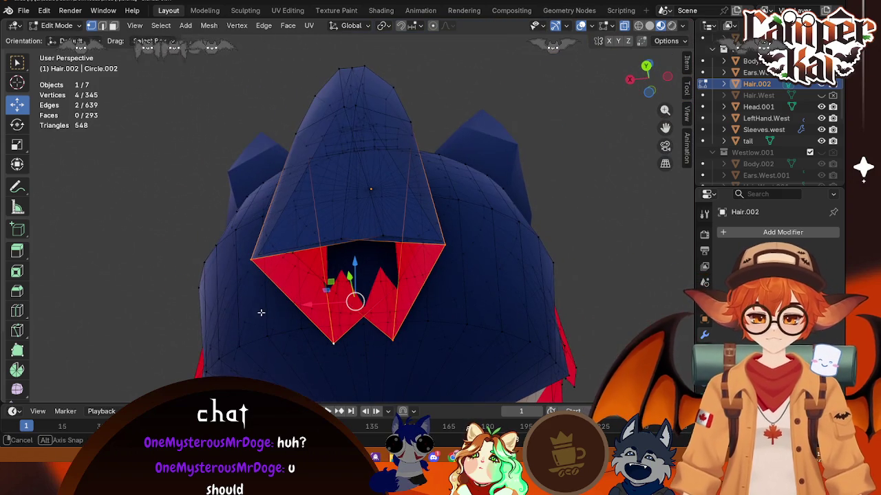
- Merge the red hair's top-edge vertices at center and slide the result along X
{"action": "left_click", "coordinate": [341, 240]}
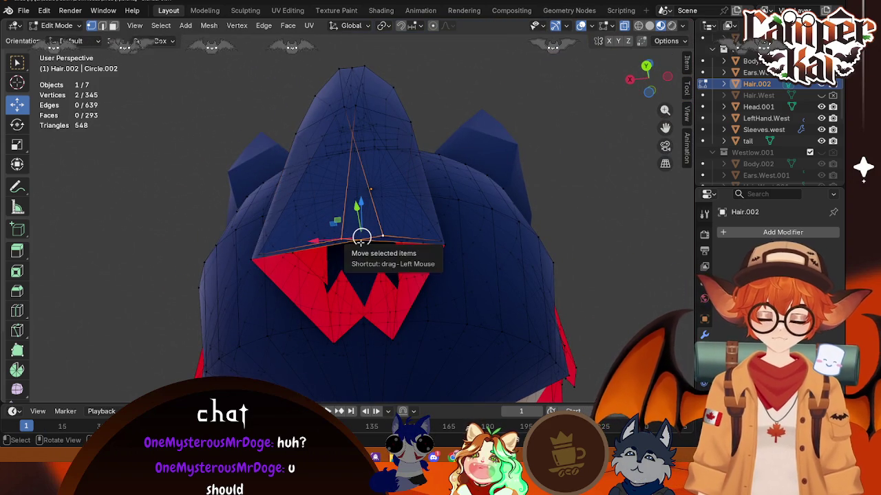
{"action": "key", "text": "ctrl+v"}
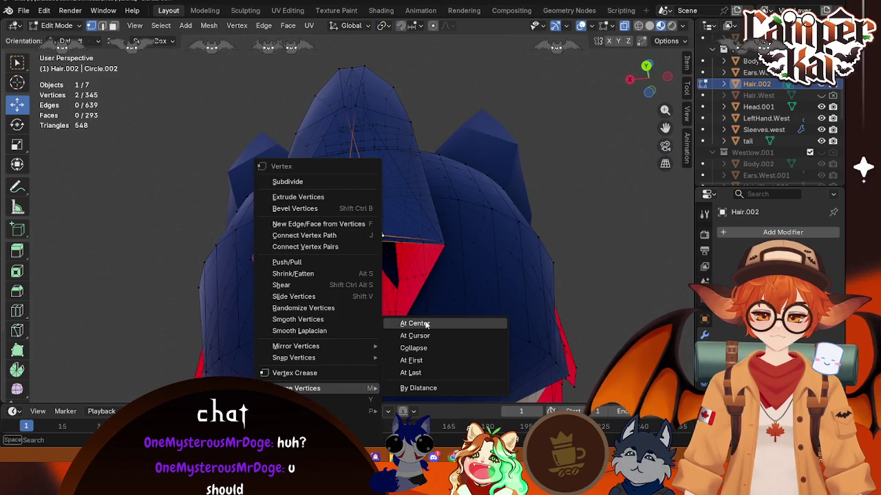
{"action": "left_click", "coordinate": [426, 324]}
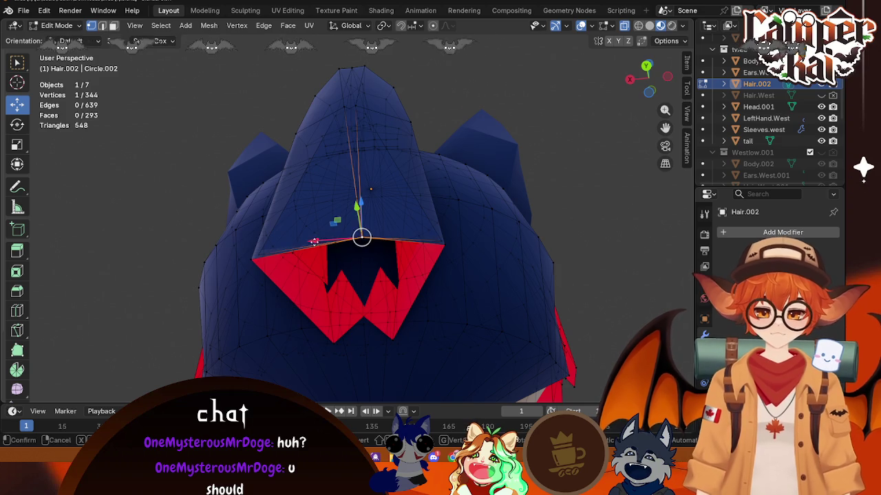
{"action": "key", "text": "g"}
{"action": "key", "text": "x"}
{"action": "left_click", "coordinate": [321, 242]}
- Merge two more stray vertex pairs At Center
{"action": "mouse_move", "coordinate": [320, 242]}
{"action": "middle_mouse_down"}
{"action": "mouse_move", "coordinate": [387, 243]}
{"action": "mouse_move", "coordinate": [397, 363]}
{"action": "middle_mouse_up"}
{"action": "left_click", "coordinate": [399, 364], "text": "shift"}
{"action": "right_click", "coordinate": [406, 403]}
{"action": "left_click", "coordinate": [468, 403]}
{"action": "left_click", "coordinate": [239, 355], "text": "shift"}
{"action": "right_click", "coordinate": [236, 357]}
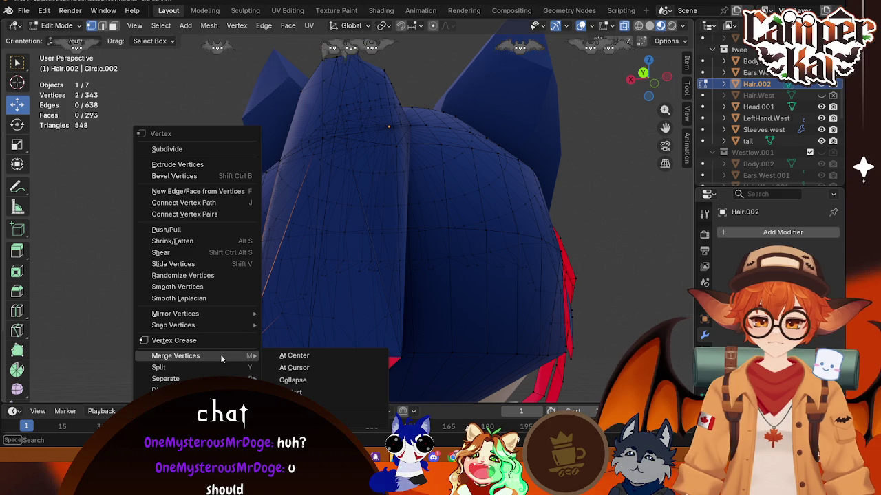
{"action": "left_click", "coordinate": [294, 356]}
- Lower a vertex along Z and merge it with its neighbour At Center
{"action": "mouse_move", "coordinate": [280, 356]}
{"action": "middle_mouse_down"}
{"action": "mouse_move", "coordinate": [367, 212]}
{"action": "mouse_move", "coordinate": [308, 263]}
{"action": "mouse_move", "coordinate": [323, 294]}
{"action": "middle_mouse_up"}
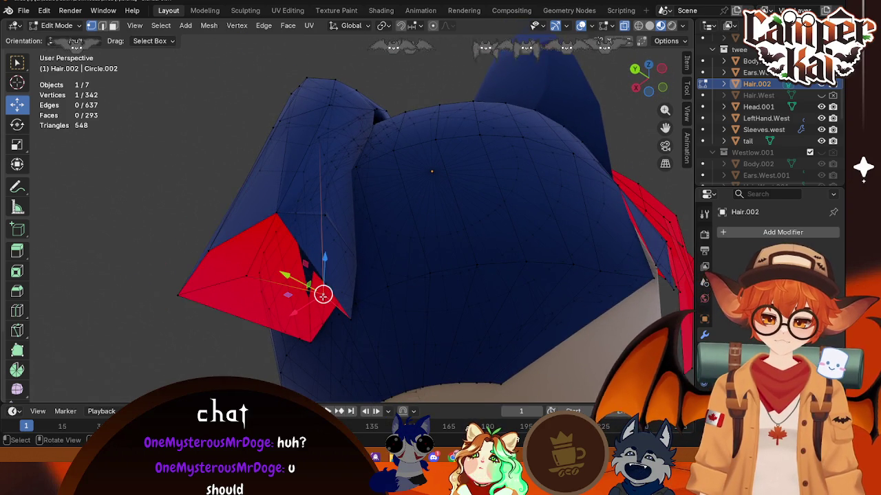
{"action": "left_click_drag", "start_coordinate": [324, 259], "coordinate": [324, 302]}
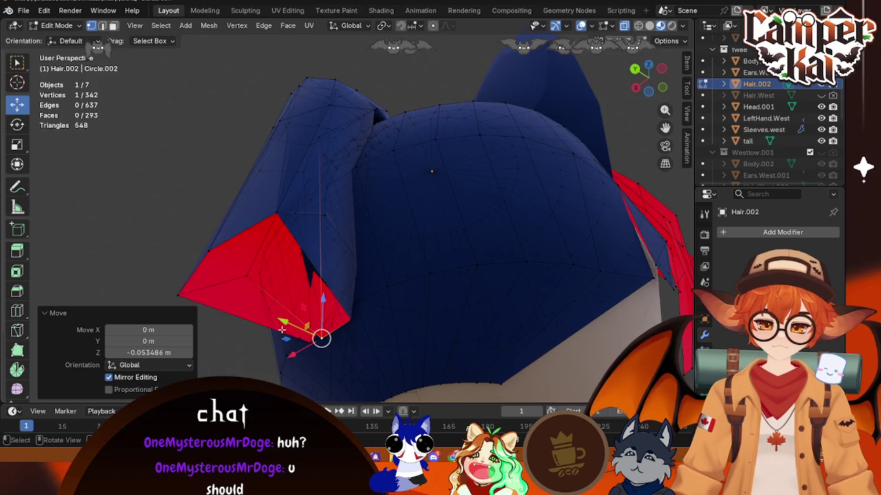
{"action": "middle_click_drag", "start_coordinate": [323, 303], "coordinate": [314, 306]}
{"action": "right_click", "coordinate": [318, 282]}
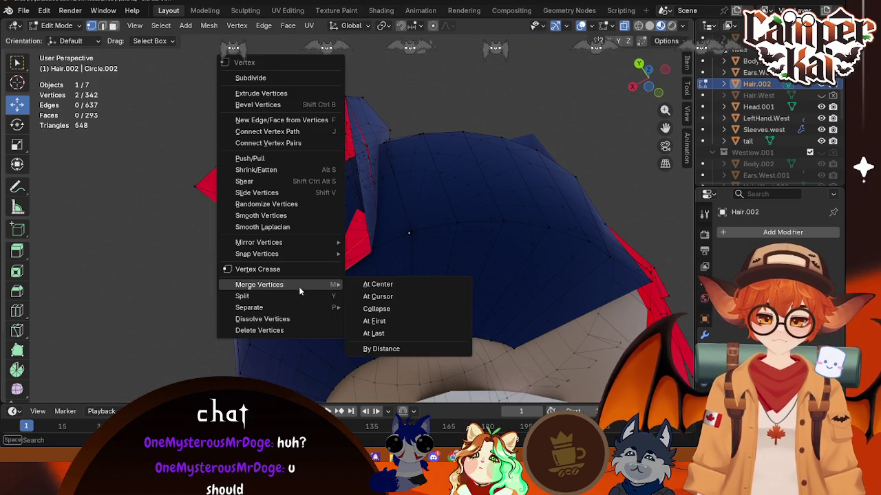
{"action": "left_click", "coordinate": [377, 285]}
- Shift a hood vertex slightly along X, checking it from the front and side
{"action": "middle_click_drag", "start_coordinate": [387, 250], "coordinate": [448, 263]}
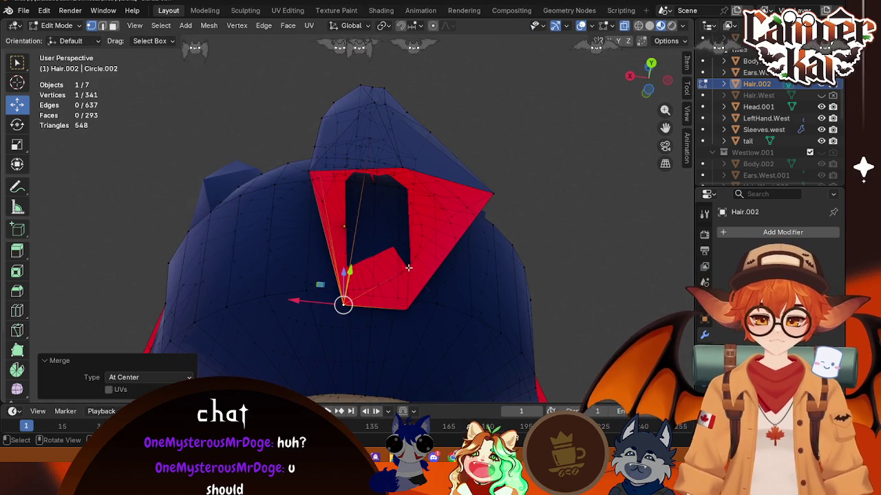
{"action": "right_click", "coordinate": [382, 285]}
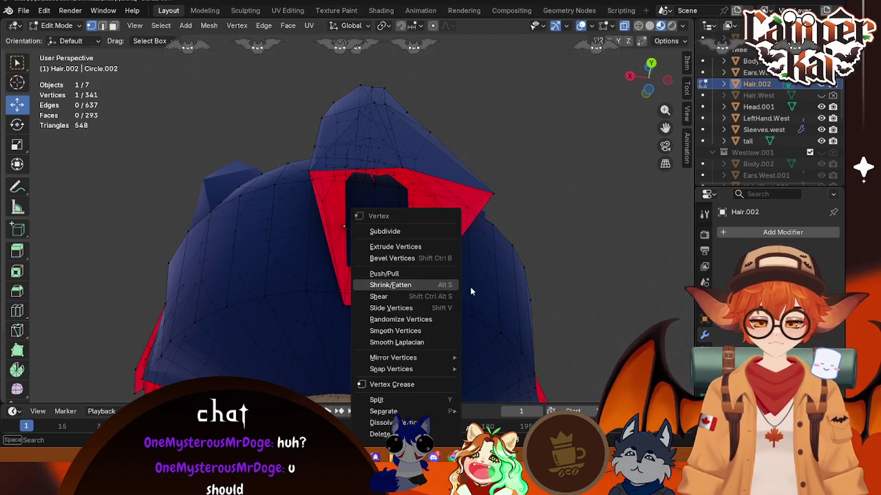
{"action": "middle_click_drag", "start_coordinate": [399, 262], "coordinate": [424, 249]}
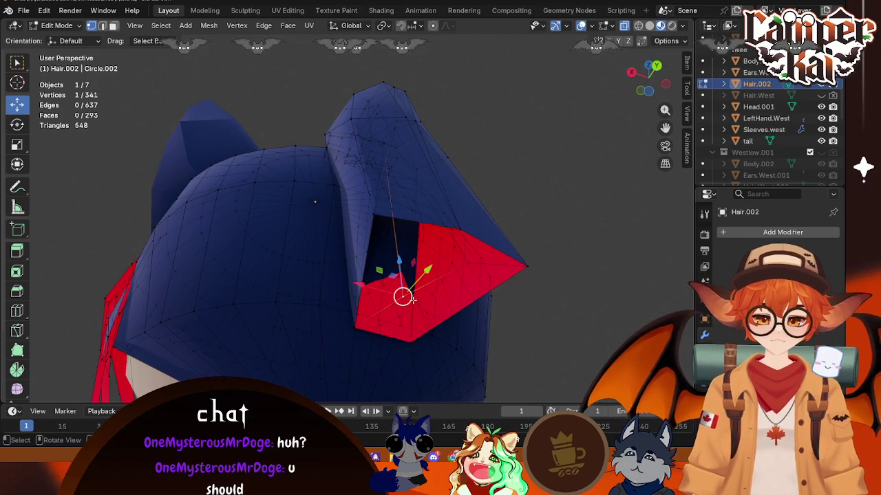
{"action": "scroll", "coordinate": [412, 299], "scroll_direction": "up", "scroll_amount": 2}
{"action": "scroll", "coordinate": [408, 298], "scroll_direction": "up", "scroll_amount": 2}
{"action": "scroll", "coordinate": [404, 297], "scroll_direction": "up", "scroll_amount": 2}
{"action": "mouse_move", "coordinate": [395, 264]}
{"action": "middle_mouse_down"}
{"action": "mouse_move", "coordinate": [371, 245]}
{"action": "mouse_move", "coordinate": [371, 221]}
{"action": "mouse_move", "coordinate": [364, 294]}
{"action": "middle_mouse_up"}
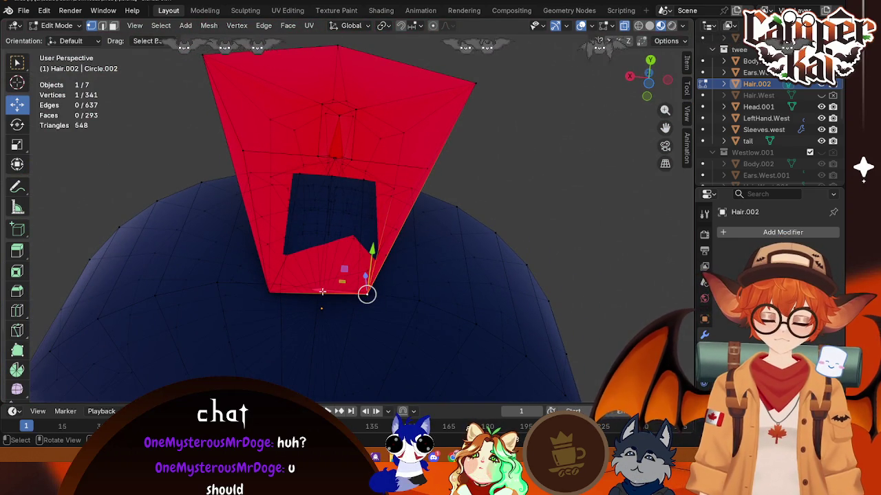
{"action": "left_click_drag", "start_coordinate": [321, 292], "coordinate": [334, 296]}
{"action": "middle_click_drag", "start_coordinate": [379, 296], "coordinate": [379, 286]}
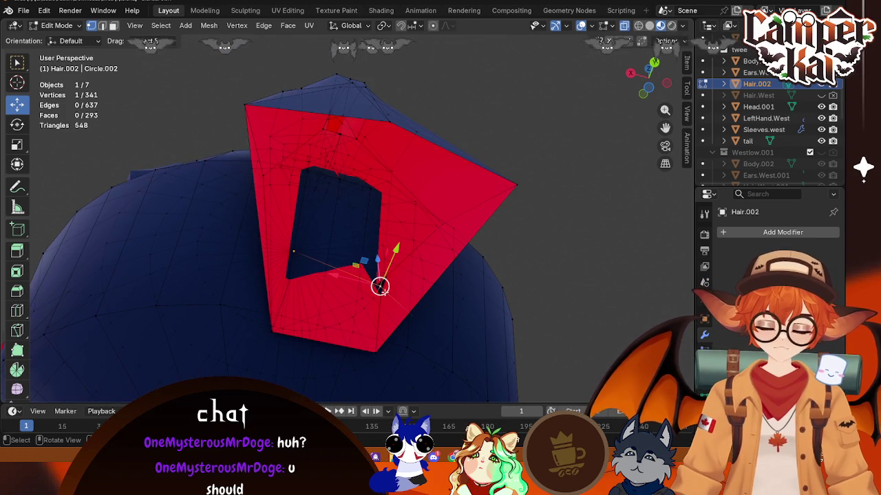
{"action": "middle_click_drag", "start_coordinate": [446, 315], "coordinate": [332, 160]}
- Select the five corners of the opening and fill them with a new face
{"action": "left_click", "coordinate": [327, 105]}
{"action": "left_click", "coordinate": [226, 120], "text": "shift"}
{"action": "left_click", "coordinate": [288, 289], "text": "shift"}
{"action": "left_click", "coordinate": [371, 287], "text": "shift"}
{"action": "left_click", "coordinate": [433, 127], "text": "shift"}
{"action": "key", "text": "f"}
{"action": "key", "text": "alt+a"}
- Switch to Face select and pick the newly filled face at the back of the head
{"action": "mouse_move", "coordinate": [484, 158]}
{"action": "middle_mouse_down"}
{"action": "mouse_move", "coordinate": [330, 210]}
{"action": "mouse_move", "coordinate": [350, 211]}
{"action": "mouse_move", "coordinate": [286, 305]}
{"action": "middle_mouse_up"}
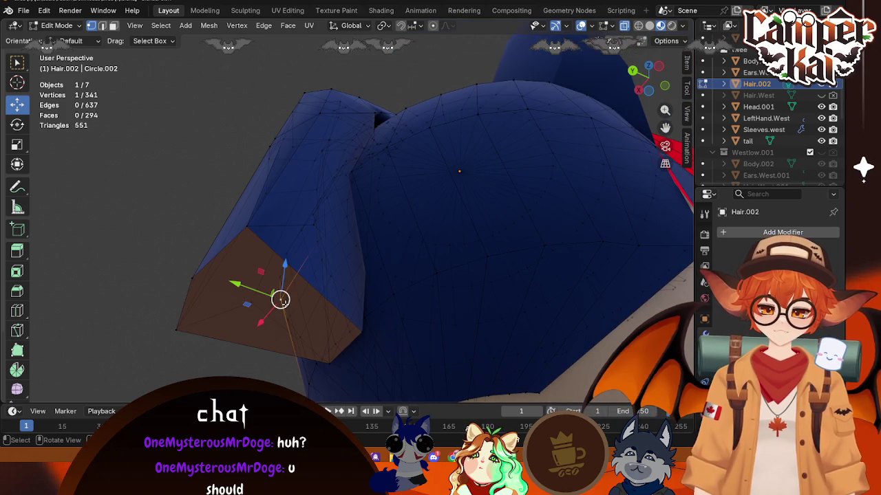
{"action": "key", "text": "alt+a"}
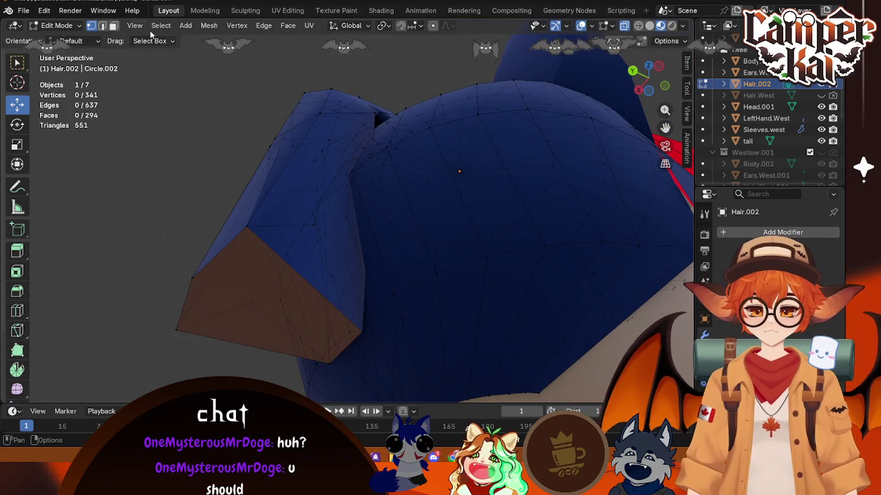
{"action": "left_click", "coordinate": [114, 25]}
{"action": "middle_click_drag", "start_coordinate": [412, 206], "coordinate": [310, 227]}
{"action": "left_click", "coordinate": [268, 347]}
{"action": "mouse_move", "coordinate": [310, 275]}
{"action": "middle_mouse_down"}
{"action": "mouse_move", "coordinate": [357, 172]}
{"action": "mouse_move", "coordinate": [359, 41]}
{"action": "middle_mouse_up"}
{"action": "scroll", "coordinate": [485, 86], "scroll_direction": "down", "scroll_amount": 3}
{"action": "middle_click_drag", "start_coordinate": [484, 86], "coordinate": [385, 137]}
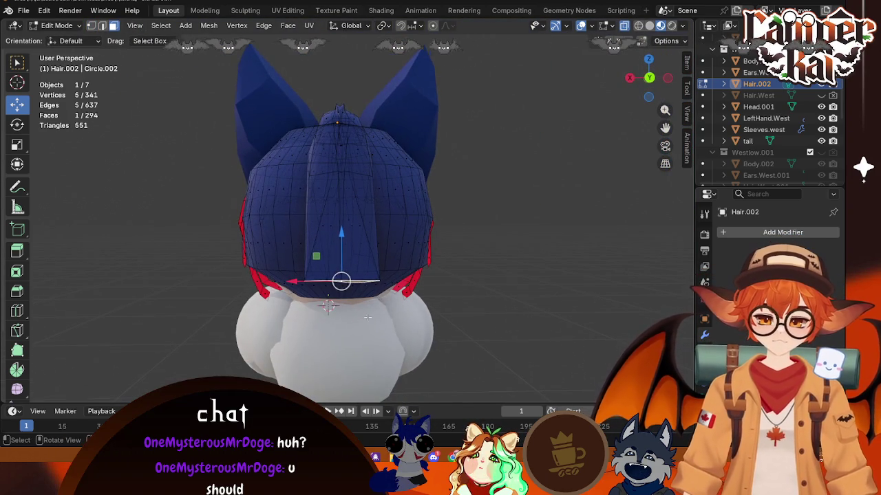
- Extrude the selected face into a bun and scale its end face to 0.556
{"action": "key", "text": "e"}
{"action": "left_click", "coordinate": [374, 28]}
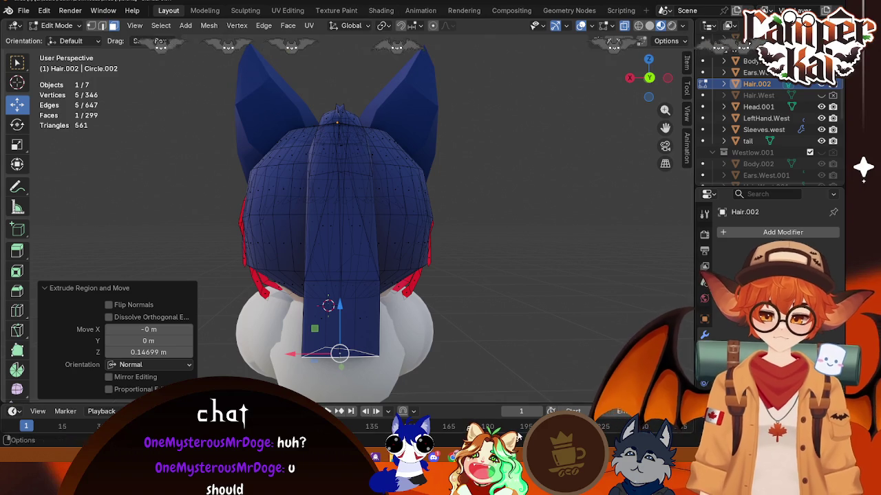
{"action": "key", "text": "s"}
{"action": "middle_click_drag", "start_coordinate": [450, 358], "coordinate": [538, 370]}
{"action": "left_click", "coordinate": [447, 356]}
{"action": "mouse_move", "coordinate": [335, 348]}
{"action": "middle_mouse_down"}
{"action": "mouse_move", "coordinate": [388, 326]}
{"action": "mouse_move", "coordinate": [400, 330]}
{"action": "middle_mouse_up"}
{"action": "mouse_move", "coordinate": [461, 361]}
{"action": "middle_mouse_down"}
{"action": "mouse_move", "coordinate": [432, 262]}
{"action": "mouse_move", "coordinate": [366, 252]}
{"action": "middle_mouse_up"}
- Extrude the end face again and scale the tip to 0.15 for a sharp point
{"action": "key", "text": "e"}
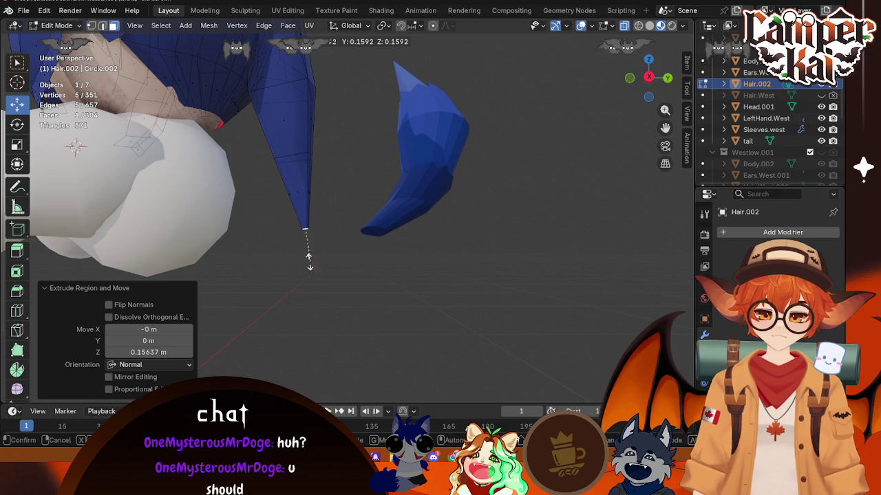
{"action": "left_click", "coordinate": [313, 261]}
{"action": "type", "text": "s.15"}
{"action": "key", "text": "Return"}
{"action": "middle_click_drag", "start_coordinate": [313, 261], "coordinate": [261, 274]}
{"action": "left_click", "coordinate": [416, 174]}
{"action": "middle_click_drag", "start_coordinate": [415, 174], "coordinate": [434, 159]}
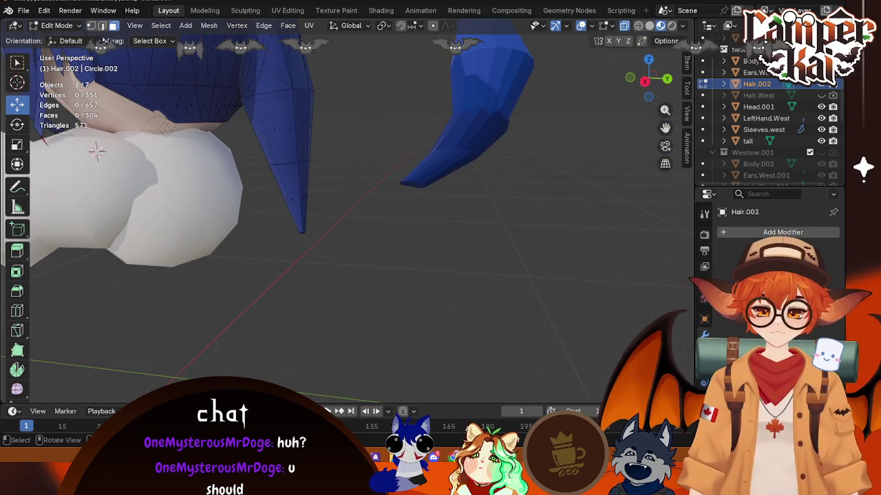
- In Right Ortho view, box-select the left strand and rotate it about 18.6°
{"action": "left_click", "coordinate": [644, 80]}
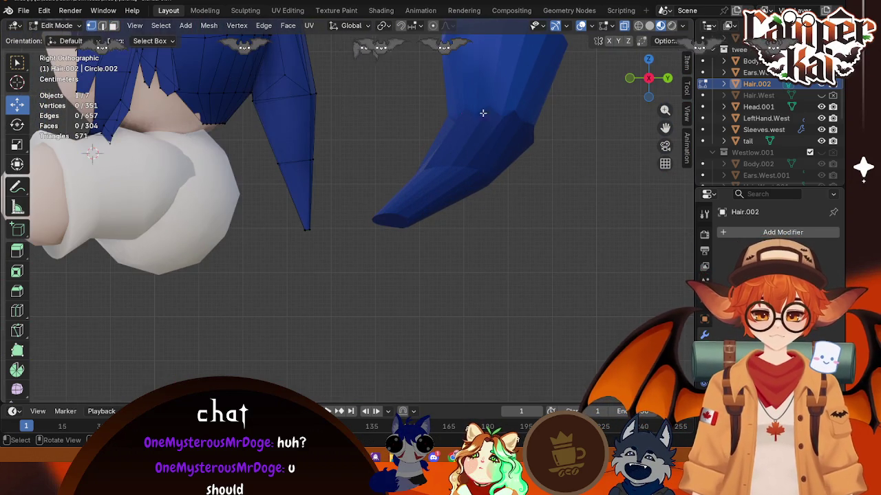
{"action": "left_click_drag", "start_coordinate": [251, 141], "coordinate": [251, 144]}
{"action": "mouse_move", "coordinate": [323, 148]}
{"action": "left_mouse_down", "text": "shift"}
{"action": "mouse_move", "coordinate": [252, 211]}
{"action": "mouse_move", "coordinate": [348, 250]}
{"action": "left_mouse_up", "text": "shift"}
{"action": "mouse_move", "coordinate": [654, 86]}
{"action": "left_mouse_down"}
{"action": "mouse_move", "coordinate": [340, 162]}
{"action": "mouse_move", "coordinate": [262, 160]}
{"action": "left_mouse_up"}
{"action": "key", "text": "r"}
{"action": "left_click", "coordinate": [264, 156]}
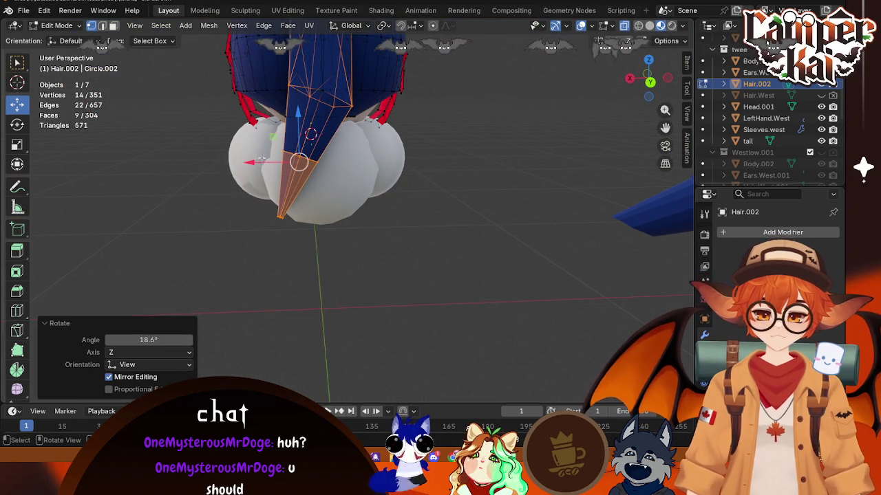
{"action": "middle_click_drag", "start_coordinate": [265, 157], "coordinate": [310, 137]}
{"action": "left_click_drag", "start_coordinate": [275, 164], "coordinate": [282, 164]}
{"action": "mouse_move", "coordinate": [282, 164]}
{"action": "middle_mouse_down"}
{"action": "mouse_move", "coordinate": [410, 112]}
{"action": "mouse_move", "coordinate": [250, 173]}
{"action": "mouse_move", "coordinate": [197, 142]}
{"action": "mouse_move", "coordinate": [370, 104]}
{"action": "mouse_move", "coordinate": [401, 107]}
{"action": "mouse_move", "coordinate": [393, 68]}
{"action": "mouse_move", "coordinate": [401, 81]}
{"action": "middle_mouse_up"}
- Switch Hair.002 between Object Mode and Edit Mode
{"action": "key", "text": "Tab"}
{"action": "key", "text": "Tab"}
{"action": "left_click", "coordinate": [408, 81]}
{"action": "key", "text": "Tab"}
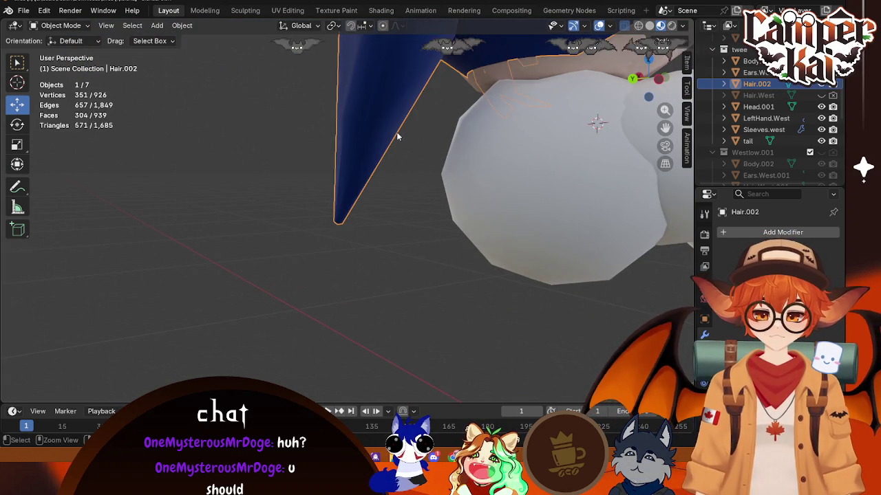
{"action": "key", "text": "Tab"}
{"action": "mouse_move", "coordinate": [394, 138]}
{"action": "middle_mouse_down"}
{"action": "mouse_move", "coordinate": [405, 143]}
{"action": "mouse_move", "coordinate": [384, 132]}
{"action": "middle_mouse_up"}
- Box-select the hair-tip vertices and delete them
{"action": "left_click_drag", "start_coordinate": [289, 157], "coordinate": [289, 157]}
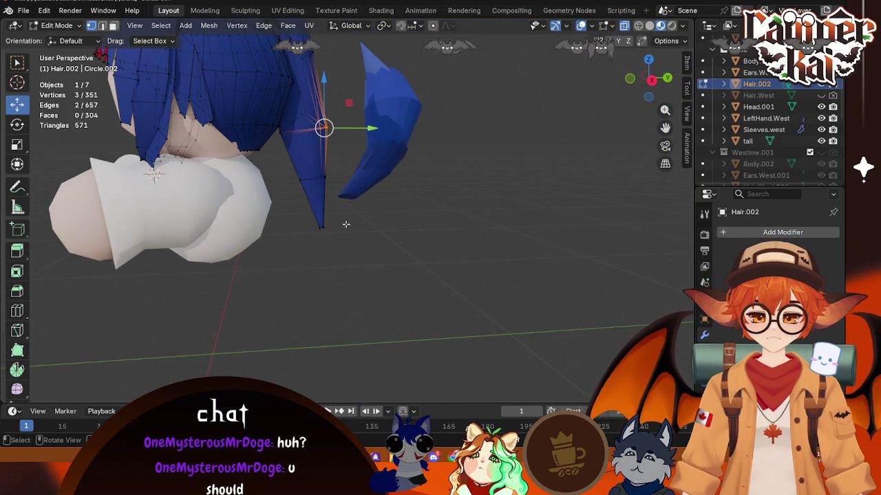
{"action": "left_click_drag", "start_coordinate": [308, 196], "coordinate": [295, 174]}
{"action": "left_click_drag", "start_coordinate": [328, 246], "coordinate": [303, 160]}
{"action": "key", "text": "x"}
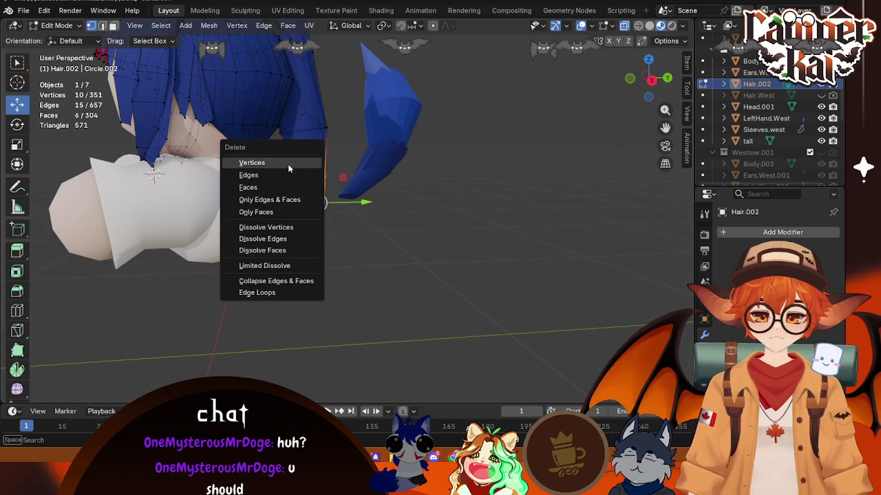
{"action": "left_click", "coordinate": [289, 166]}
- Delete the broken vertices and edges on top of the hair
{"action": "mouse_move", "coordinate": [348, 92]}
{"action": "middle_mouse_down"}
{"action": "mouse_move", "coordinate": [323, 238]}
{"action": "mouse_move", "coordinate": [302, 200]}
{"action": "middle_mouse_up"}
{"action": "scroll", "coordinate": [322, 239], "scroll_direction": "up", "scroll_amount": 2}
{"action": "left_click_drag", "start_coordinate": [336, 170], "coordinate": [276, 212]}
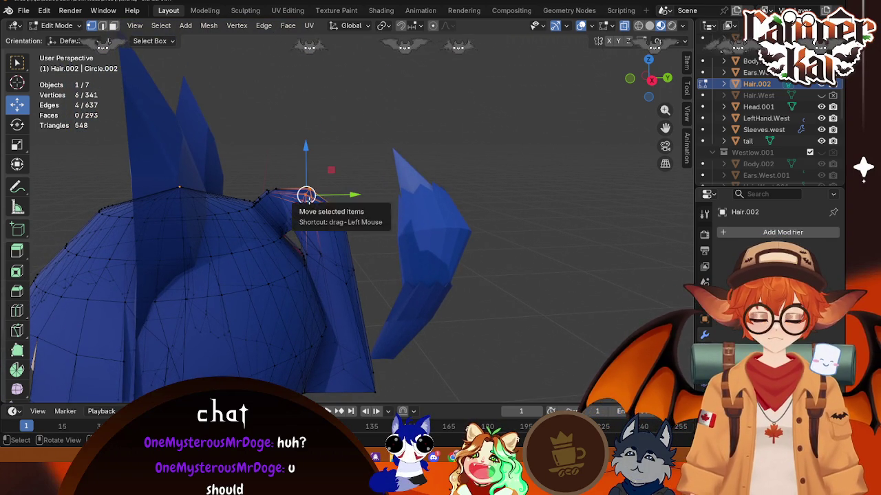
{"action": "key", "text": "x"}
{"action": "left_click", "coordinate": [299, 202]}
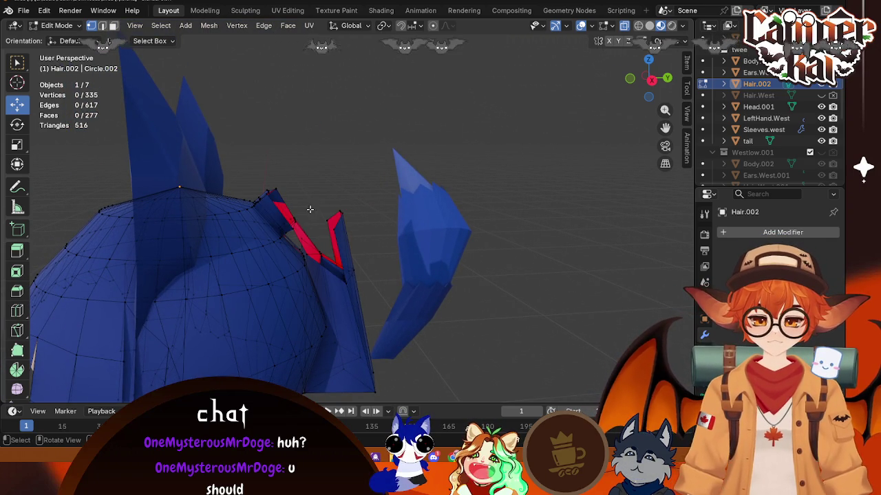
{"action": "middle_click_drag", "start_coordinate": [310, 208], "coordinate": [324, 194]}
{"action": "left_click_drag", "start_coordinate": [297, 224], "coordinate": [307, 220]}
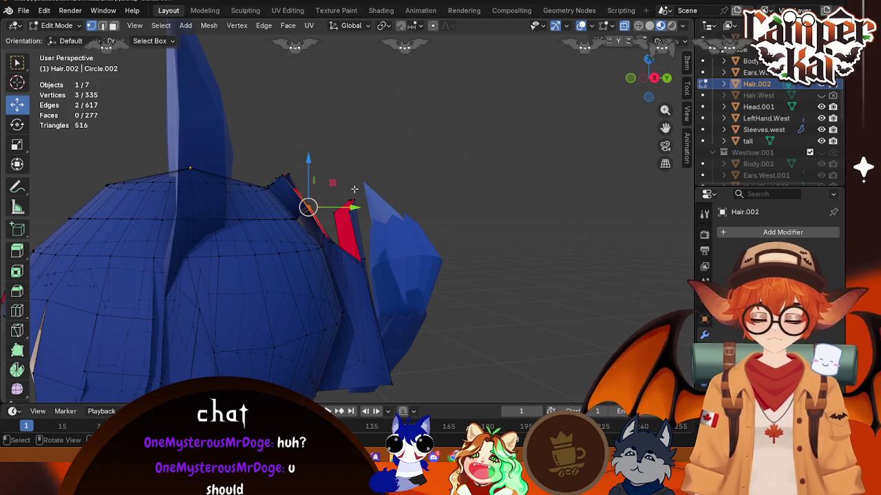
{"action": "key", "text": "x"}
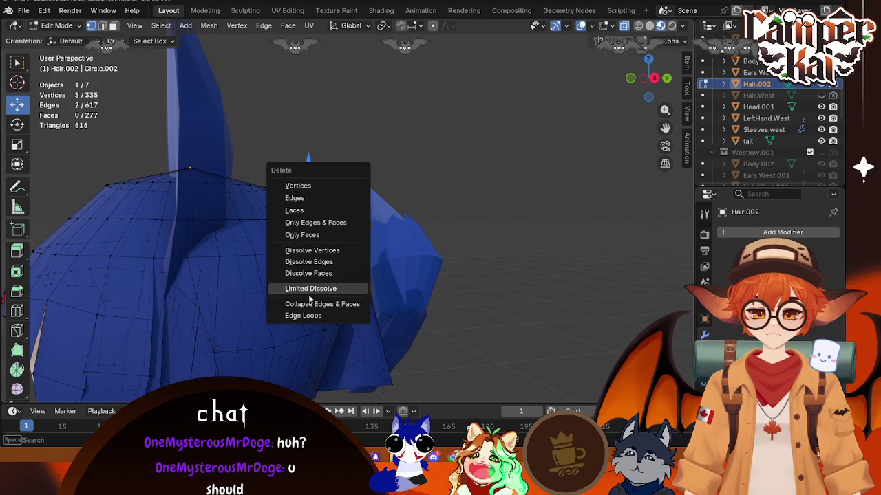
{"action": "left_click", "coordinate": [307, 318]}
- Delete more stray vertices around the hole rim, undoing an accidental vertex move
{"action": "mouse_move", "coordinate": [358, 140]}
{"action": "middle_mouse_down"}
{"action": "mouse_move", "coordinate": [238, 240]}
{"action": "mouse_move", "coordinate": [285, 258]}
{"action": "middle_mouse_up"}
{"action": "left_click", "coordinate": [192, 236]}
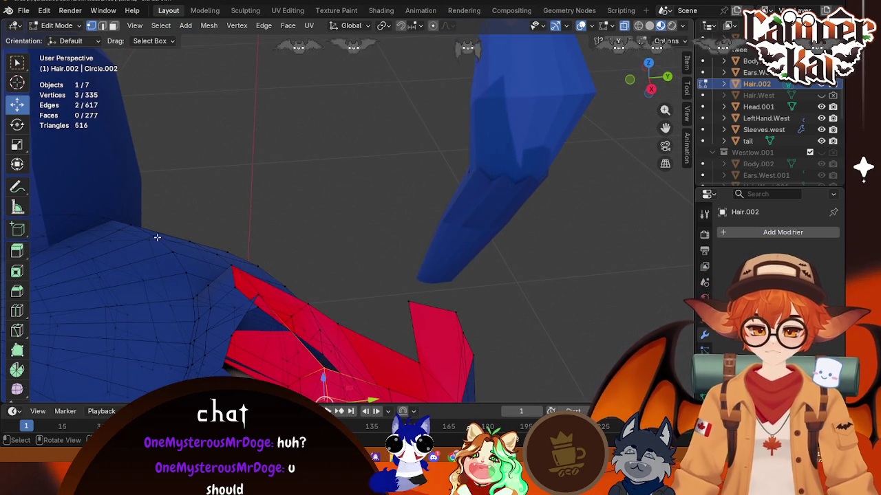
{"action": "left_click_drag", "start_coordinate": [205, 230], "coordinate": [220, 227]}
{"action": "key", "text": "ctrl+z"}
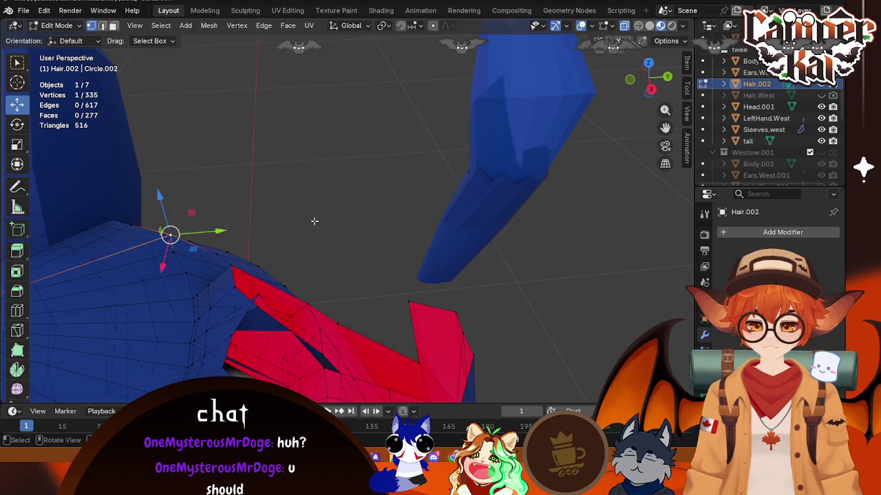
{"action": "mouse_move", "coordinate": [241, 248]}
{"action": "middle_mouse_down"}
{"action": "mouse_move", "coordinate": [310, 183]}
{"action": "mouse_move", "coordinate": [325, 219]}
{"action": "middle_mouse_up"}
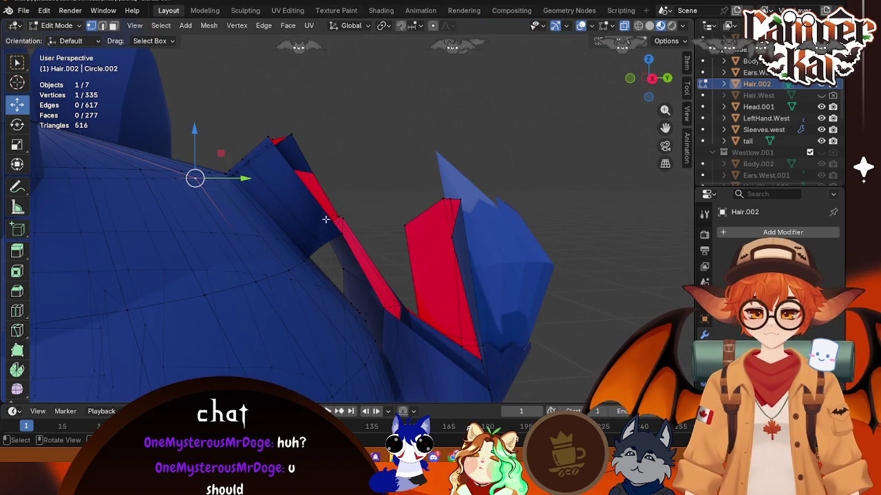
{"action": "left_click_drag", "start_coordinate": [337, 239], "coordinate": [340, 220]}
{"action": "key", "text": "x"}
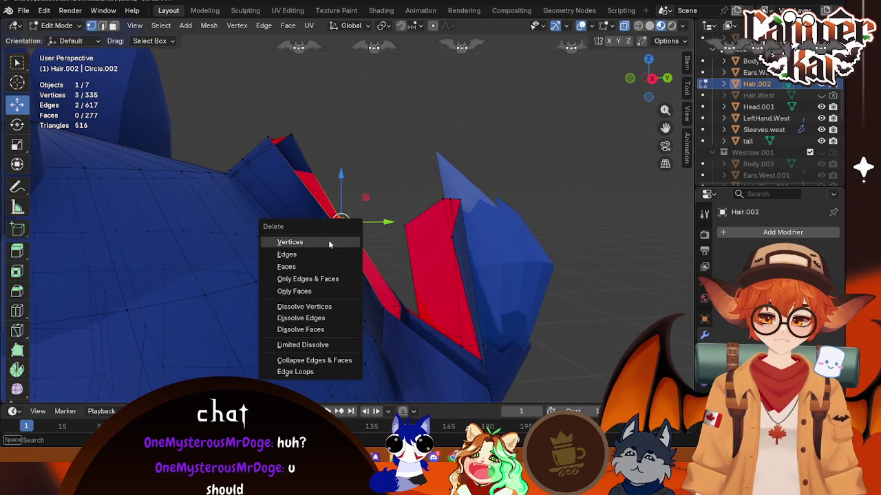
{"action": "left_click", "coordinate": [335, 243]}
{"action": "middle_click_drag", "start_coordinate": [360, 216], "coordinate": [336, 216]}
{"action": "left_click_drag", "start_coordinate": [272, 237], "coordinate": [275, 227]}
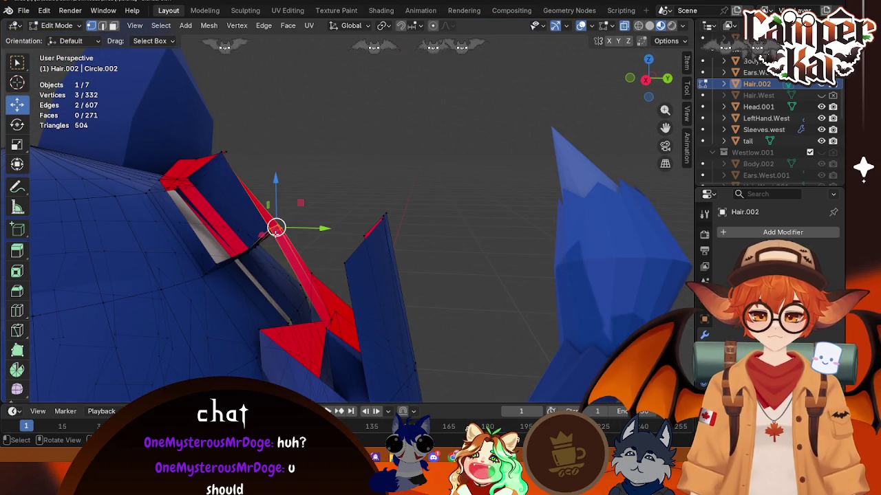
{"action": "key", "text": "x"}
{"action": "left_click", "coordinate": [291, 232]}
- Delete the stray vertices near the hair tip and the damaged hair-top vertices
{"action": "mouse_move", "coordinate": [280, 184]}
{"action": "middle_mouse_down"}
{"action": "mouse_move", "coordinate": [314, 190]}
{"action": "mouse_move", "coordinate": [305, 186]}
{"action": "middle_mouse_up"}
{"action": "left_click_drag", "start_coordinate": [289, 147], "coordinate": [254, 182]}
{"action": "key", "text": "x"}
{"action": "left_click", "coordinate": [257, 181]}
{"action": "mouse_move", "coordinate": [257, 181]}
{"action": "middle_mouse_down"}
{"action": "mouse_move", "coordinate": [278, 169]}
{"action": "mouse_move", "coordinate": [300, 199]}
{"action": "mouse_move", "coordinate": [383, 222]}
{"action": "mouse_move", "coordinate": [381, 209]}
{"action": "mouse_move", "coordinate": [403, 193]}
{"action": "middle_mouse_up"}
{"action": "left_click", "coordinate": [261, 178]}
{"action": "key", "text": "x"}
{"action": "left_click", "coordinate": [258, 180]}
{"action": "mouse_move", "coordinate": [426, 175]}
{"action": "left_mouse_down"}
{"action": "mouse_move", "coordinate": [363, 236]}
{"action": "mouse_move", "coordinate": [322, 249]}
{"action": "left_mouse_up"}
{"action": "key", "text": "x"}
{"action": "left_click", "coordinate": [318, 254]}
- Delete the remaining damaged vertices behind the head until only a clean hole is left
{"action": "mouse_move", "coordinate": [318, 254]}
{"action": "middle_mouse_down"}
{"action": "mouse_move", "coordinate": [383, 252]}
{"action": "mouse_move", "coordinate": [388, 234]}
{"action": "mouse_move", "coordinate": [376, 243]}
{"action": "middle_mouse_up"}
{"action": "left_click_drag", "start_coordinate": [399, 207], "coordinate": [347, 242]}
{"action": "key", "text": "x"}
{"action": "left_click", "coordinate": [353, 245]}
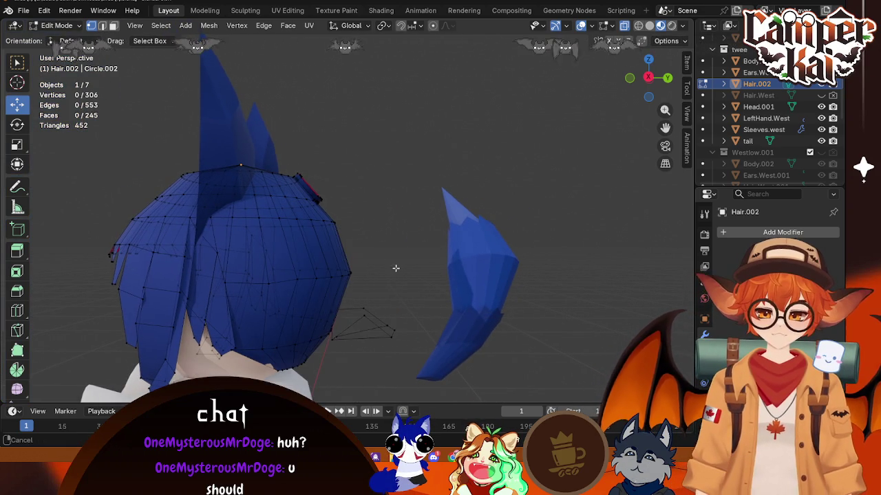
{"action": "middle_click_drag", "start_coordinate": [393, 266], "coordinate": [394, 213]}
{"action": "key", "text": "x"}
{"action": "left_click", "coordinate": [367, 262]}
{"action": "key", "text": "x"}
{"action": "left_click", "coordinate": [364, 269]}
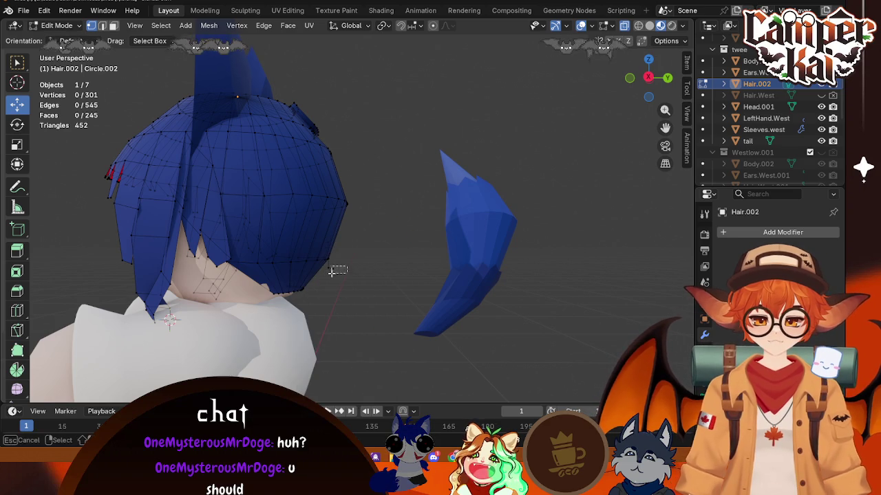
{"action": "key", "text": "x"}
{"action": "left_click", "coordinate": [330, 267]}
{"action": "scroll", "coordinate": [353, 257], "scroll_direction": "up", "scroll_amount": 3}
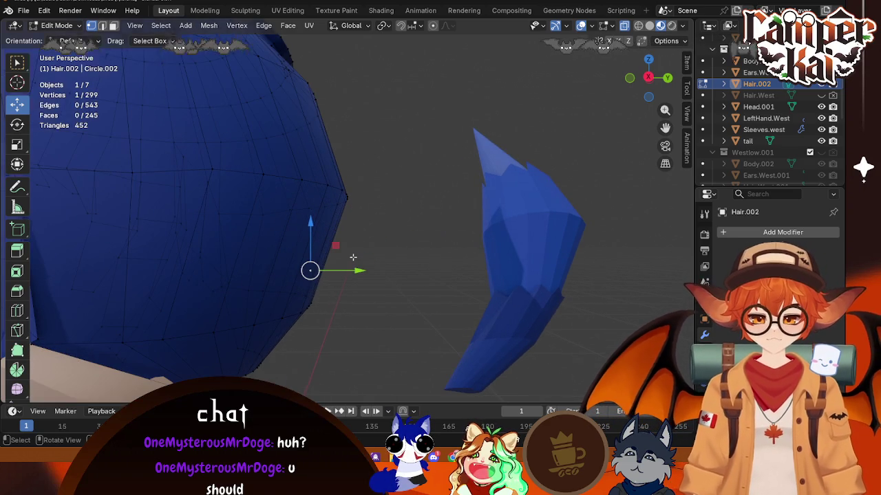
{"action": "key", "text": "x"}
{"action": "left_click", "coordinate": [341, 256]}
{"action": "scroll", "coordinate": [382, 245], "scroll_direction": "down", "scroll_amount": 5}
{"action": "middle_click_drag", "start_coordinate": [291, 253], "coordinate": [230, 140]}
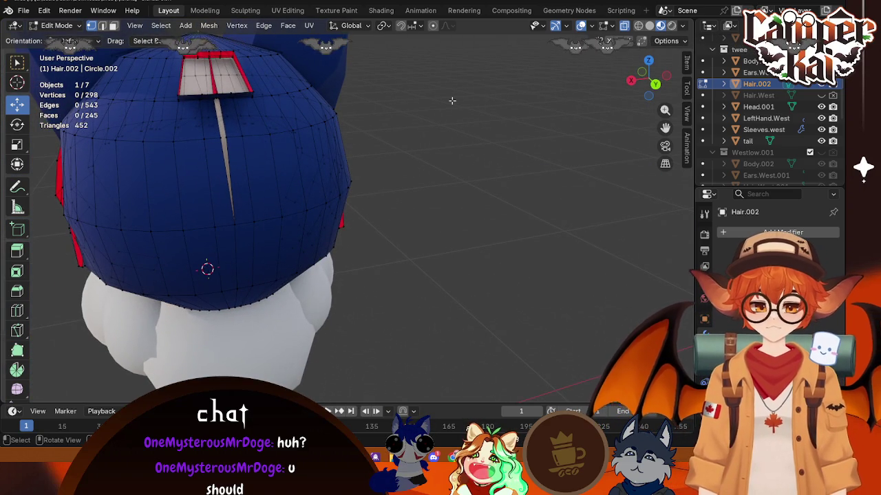
- Merge two pairs of split vertices at their center on top of the head
{"action": "right_click", "coordinate": [191, 227]}
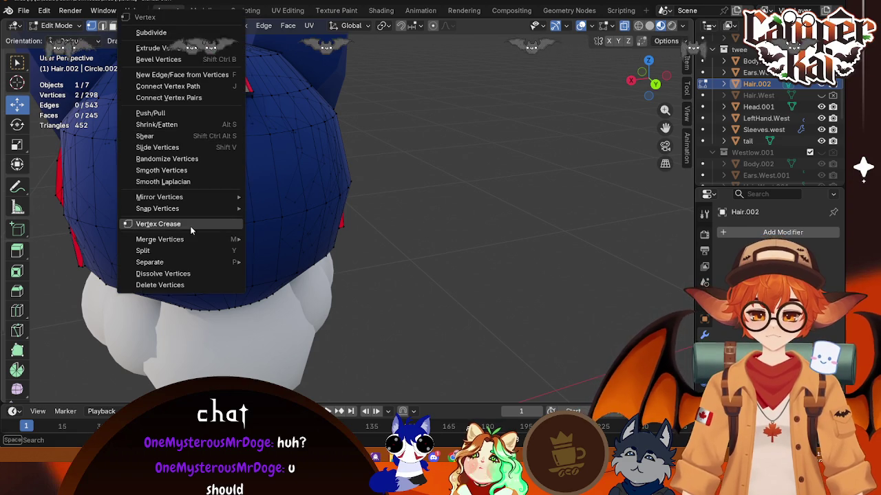
{"action": "left_click", "coordinate": [276, 240]}
{"action": "left_click", "coordinate": [273, 130]}
{"action": "mouse_move", "coordinate": [218, 72]}
{"action": "middle_mouse_down"}
{"action": "mouse_move", "coordinate": [248, 206]}
{"action": "mouse_move", "coordinate": [300, 196]}
{"action": "middle_mouse_up"}
{"action": "scroll", "coordinate": [255, 210], "scroll_direction": "up", "scroll_amount": 3}
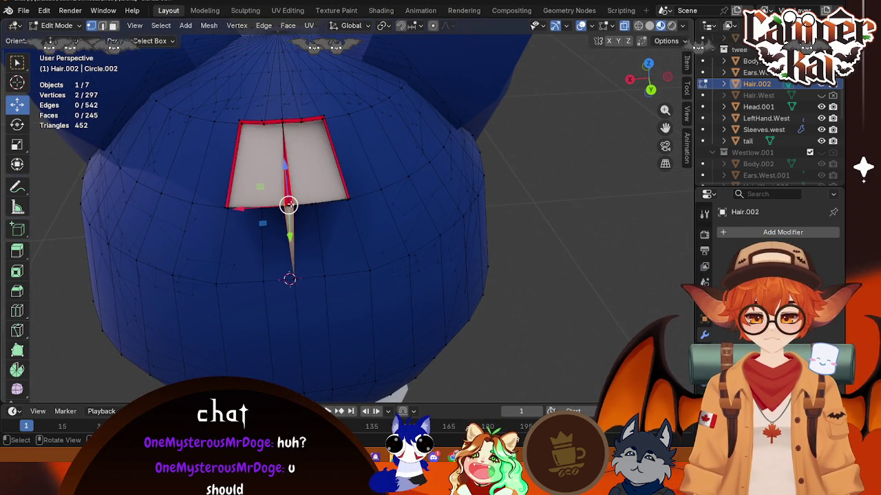
{"action": "right_click", "coordinate": [268, 227]}
{"action": "key", "text": "Escape"}
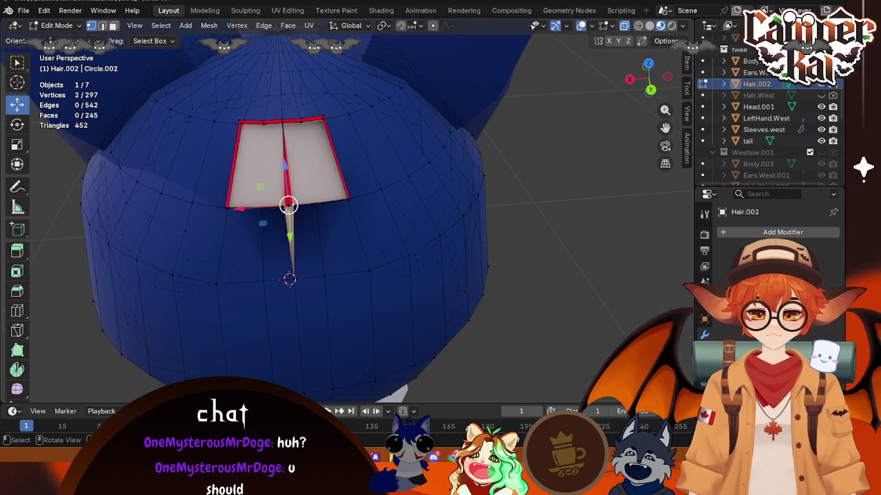
{"action": "key", "text": "ctrl+v"}
{"action": "left_click", "coordinate": [330, 237]}
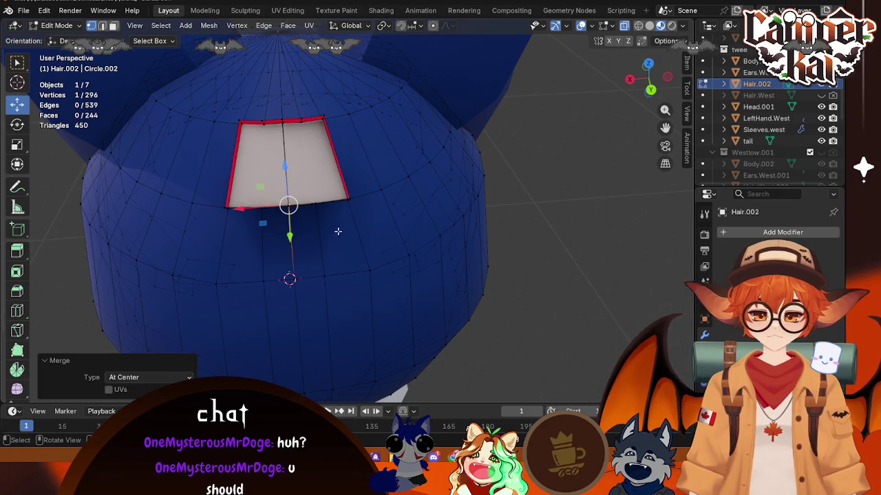
- Fill the hole at the top of the head with a new face
{"action": "mouse_move", "coordinate": [304, 200]}
{"action": "middle_mouse_down"}
{"action": "mouse_move", "coordinate": [317, 151]}
{"action": "mouse_move", "coordinate": [279, 209]}
{"action": "middle_mouse_up"}
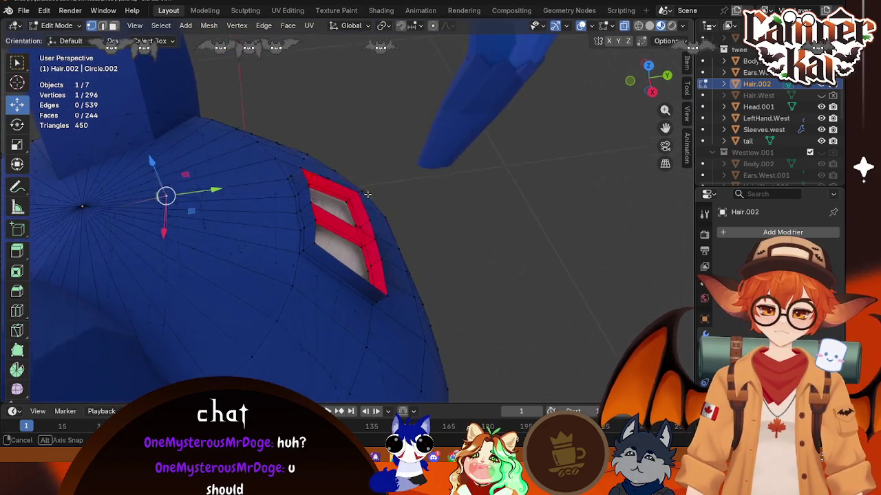
{"action": "middle_click_drag", "start_coordinate": [279, 210], "coordinate": [319, 226]}
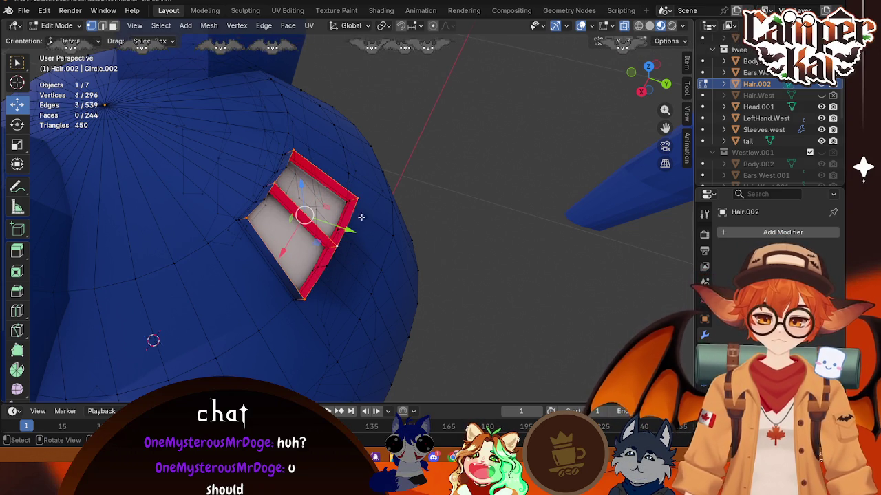
{"action": "key", "text": "f"}
{"action": "middle_click_drag", "start_coordinate": [471, 200], "coordinate": [372, 178]}
{"action": "left_click", "coordinate": [326, 118]}
{"action": "middle_click_drag", "start_coordinate": [326, 118], "coordinate": [263, 133]}
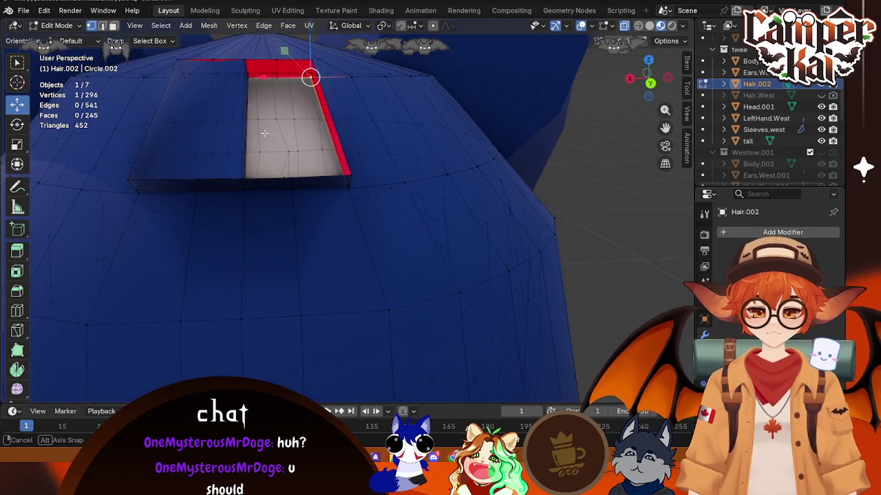
{"action": "mouse_move", "coordinate": [263, 133]}
{"action": "middle_mouse_down"}
{"action": "mouse_move", "coordinate": [334, 187]}
{"action": "mouse_move", "coordinate": [227, 130]}
{"action": "middle_mouse_up"}
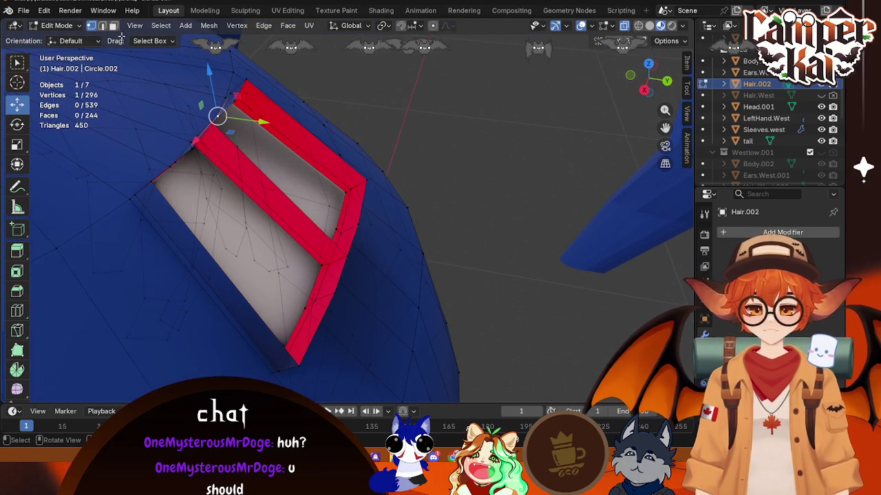
- Delete the vertices of the stray strip spanning the hole
{"action": "left_click", "coordinate": [240, 202]}
{"action": "left_click", "coordinate": [278, 200], "text": "alt"}
{"action": "key", "text": "x"}
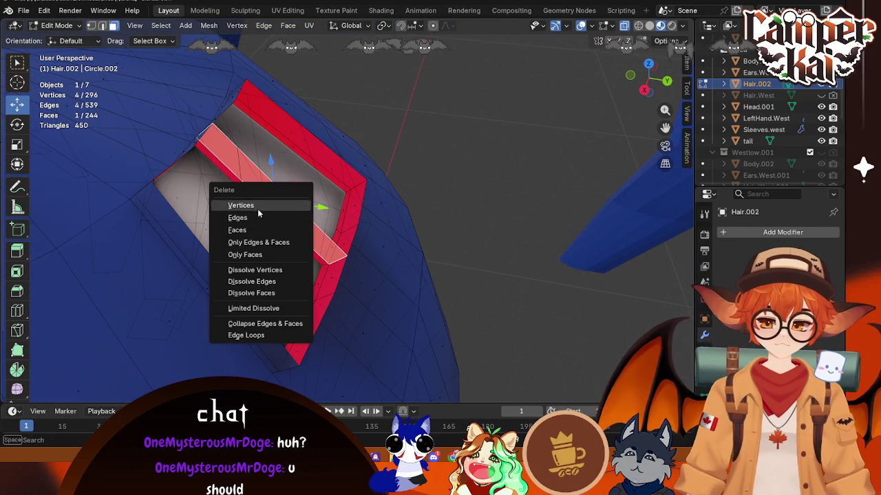
{"action": "left_click", "coordinate": [260, 207]}
{"action": "mouse_move", "coordinate": [274, 200]}
{"action": "middle_mouse_down"}
{"action": "mouse_move", "coordinate": [291, 163]}
{"action": "mouse_move", "coordinate": [276, 161]}
{"action": "middle_mouse_up"}
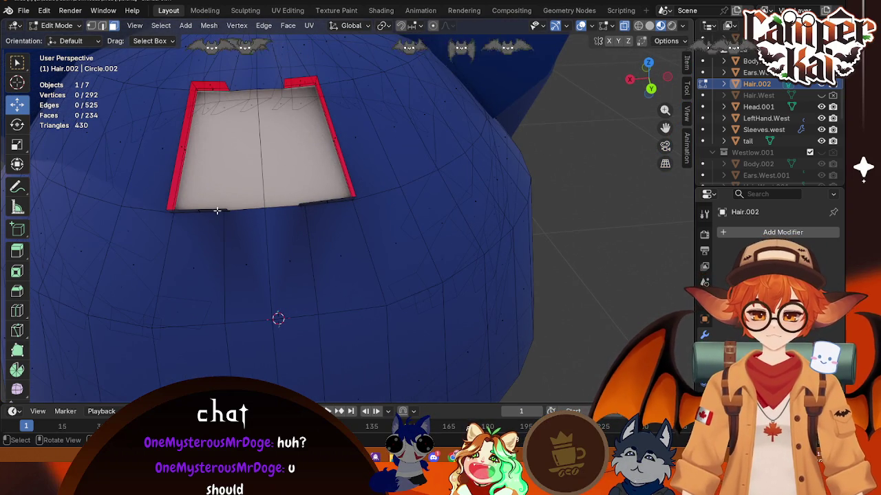
- Select and delete the faces of the left and right raised blocks, then undo that deletion
{"action": "middle_click_drag", "start_coordinate": [236, 121], "coordinate": [206, 158]}
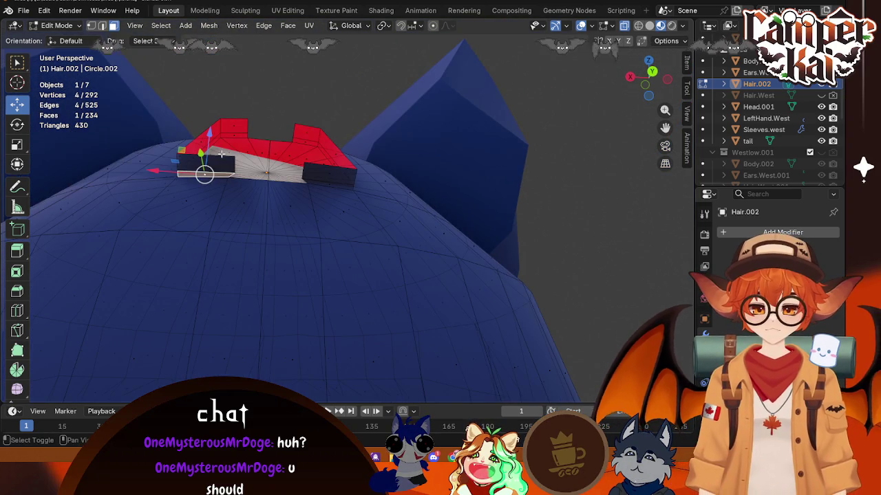
{"action": "left_click", "coordinate": [243, 150], "text": "shift"}
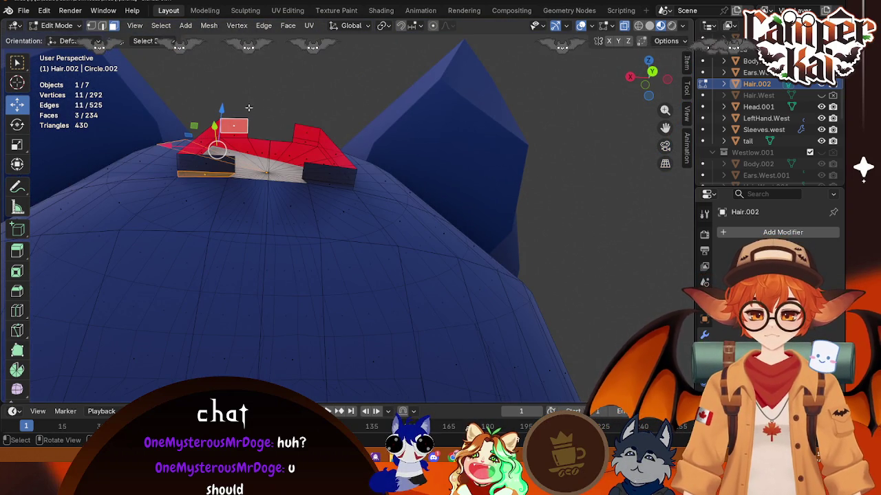
{"action": "left_click", "coordinate": [201, 141], "text": "shift"}
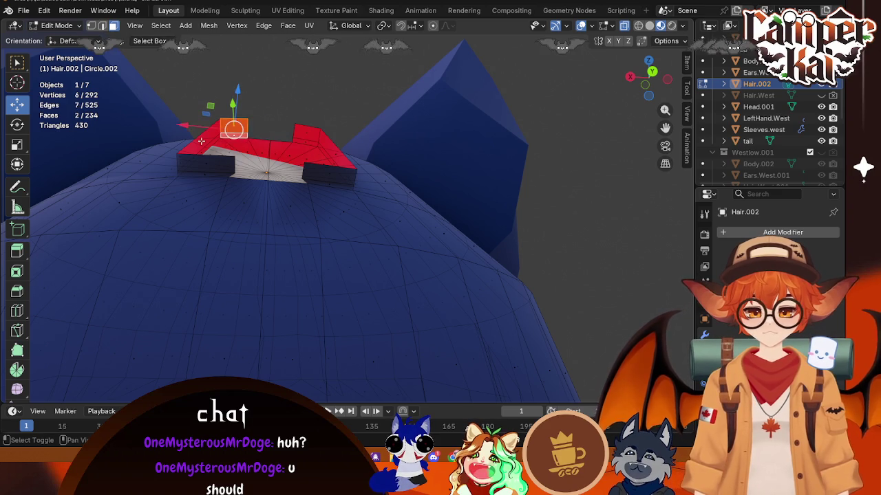
{"action": "left_click", "coordinate": [201, 141], "text": "shift"}
{"action": "left_click", "coordinate": [208, 172], "text": "shift"}
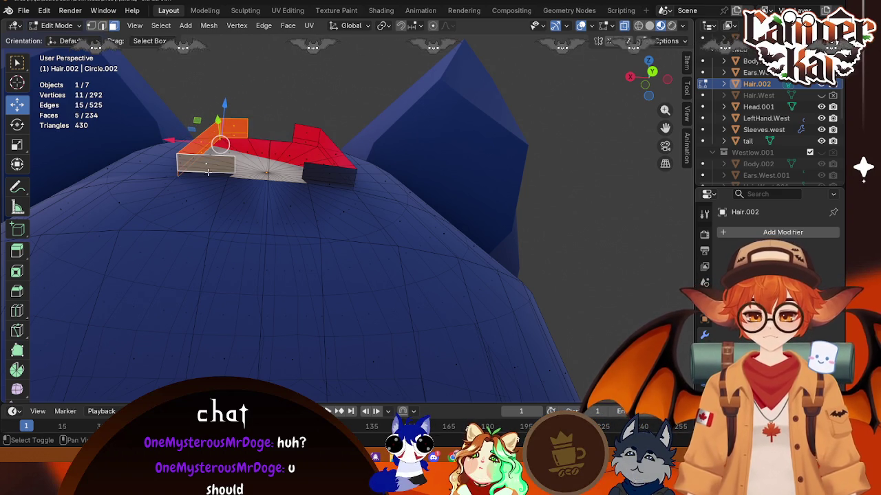
{"action": "left_click", "coordinate": [329, 176], "text": "shift"}
{"action": "left_click", "coordinate": [337, 154], "text": "shift"}
{"action": "left_click", "coordinate": [335, 157], "text": "shift"}
{"action": "left_click", "coordinate": [315, 140], "text": "shift"}
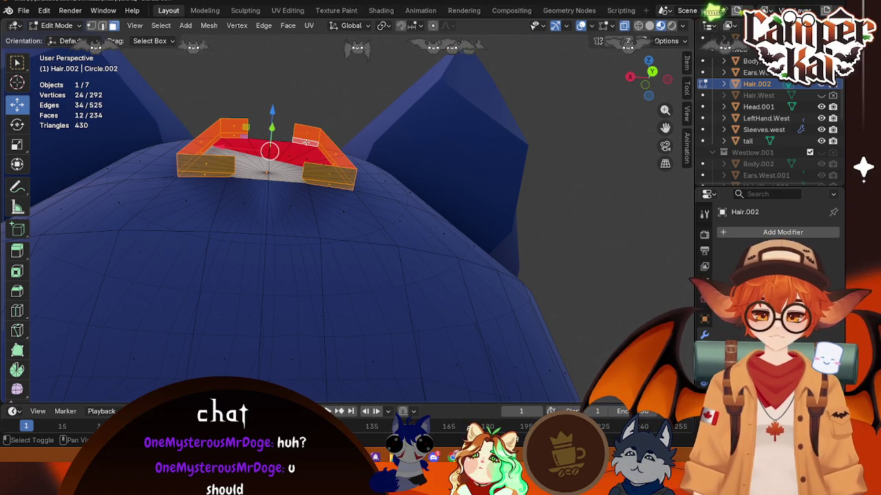
{"action": "key", "text": "x"}
{"action": "left_click", "coordinate": [280, 145]}
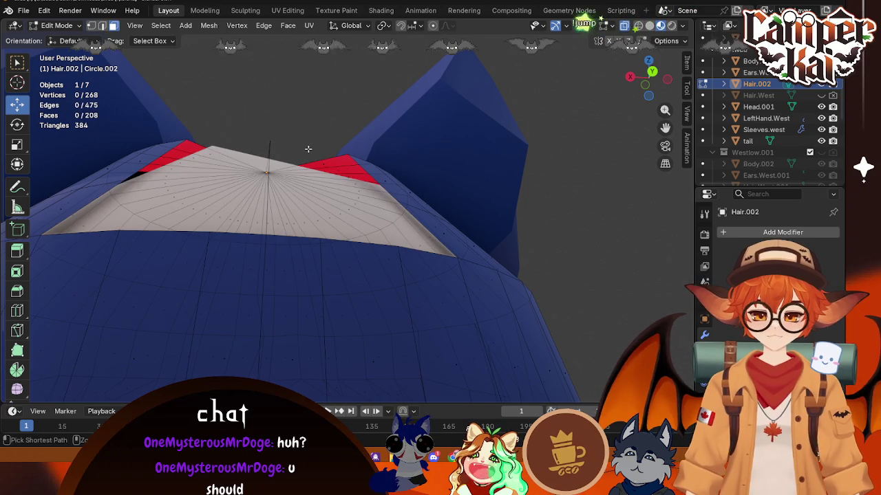
{"action": "key", "text": "ctrl+z"}
{"action": "scroll", "coordinate": [307, 149], "scroll_direction": "down", "scroll_amount": 4}
{"action": "left_click", "coordinate": [219, 104]}
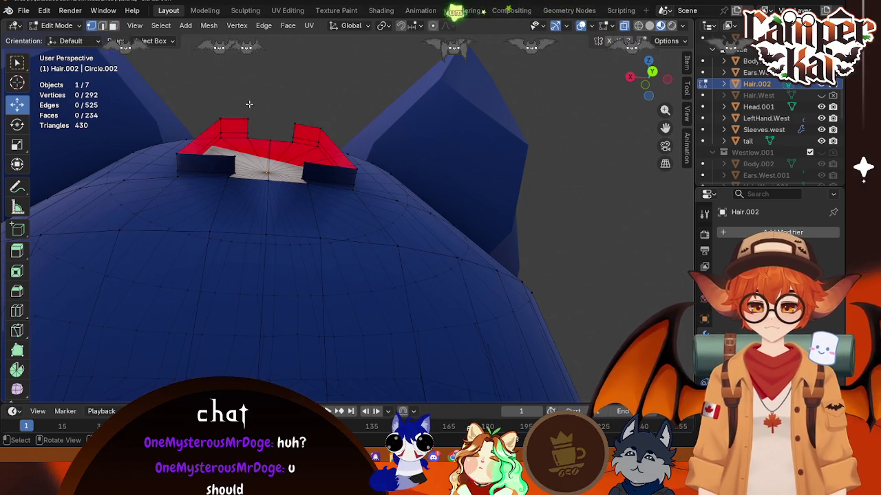
- Delete the raised block vertices in batches, including four along the top edge
{"action": "middle_click_drag", "start_coordinate": [247, 105], "coordinate": [318, 128]}
{"action": "left_click_drag", "start_coordinate": [332, 159], "coordinate": [292, 171]}
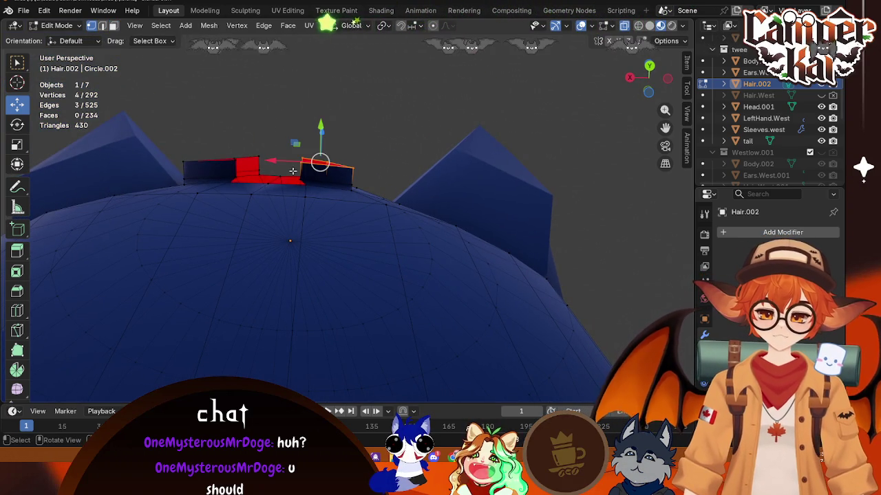
{"action": "key", "text": "x"}
{"action": "left_click", "coordinate": [290, 169]}
{"action": "left_click_drag", "start_coordinate": [275, 132], "coordinate": [181, 165]}
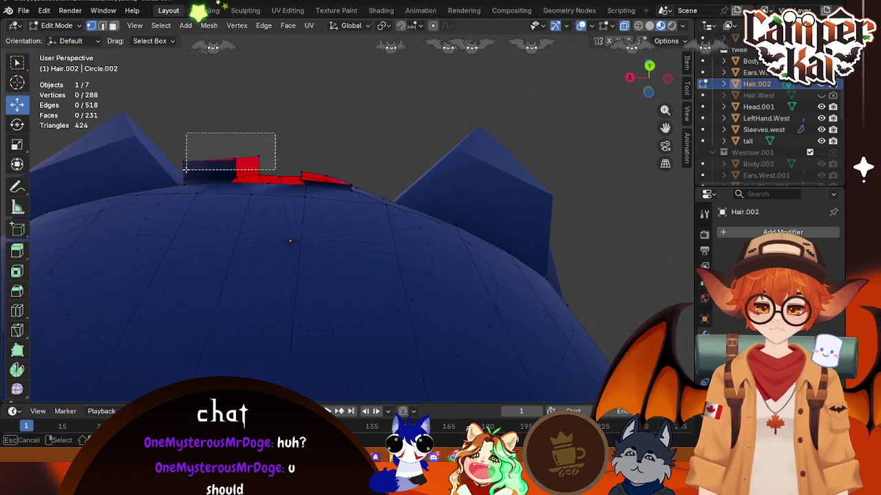
{"action": "key", "text": "x"}
{"action": "left_click", "coordinate": [141, 171]}
{"action": "mouse_move", "coordinate": [293, 122]}
{"action": "middle_mouse_down"}
{"action": "mouse_move", "coordinate": [296, 111]}
{"action": "mouse_move", "coordinate": [355, 149]}
{"action": "middle_mouse_up"}
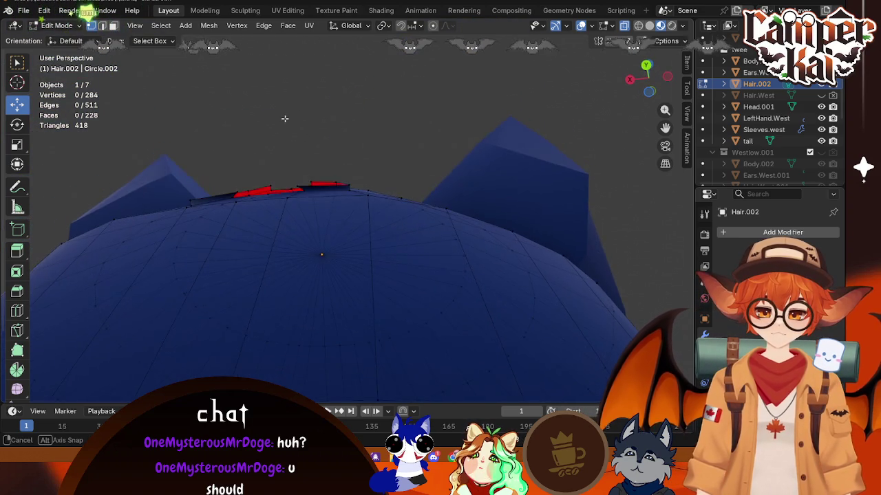
{"action": "left_click_drag", "start_coordinate": [365, 159], "coordinate": [289, 191]}
{"action": "mouse_move", "coordinate": [323, 186]}
{"action": "middle_mouse_down"}
{"action": "mouse_move", "coordinate": [399, 190]}
{"action": "mouse_move", "coordinate": [391, 173]}
{"action": "middle_mouse_up"}
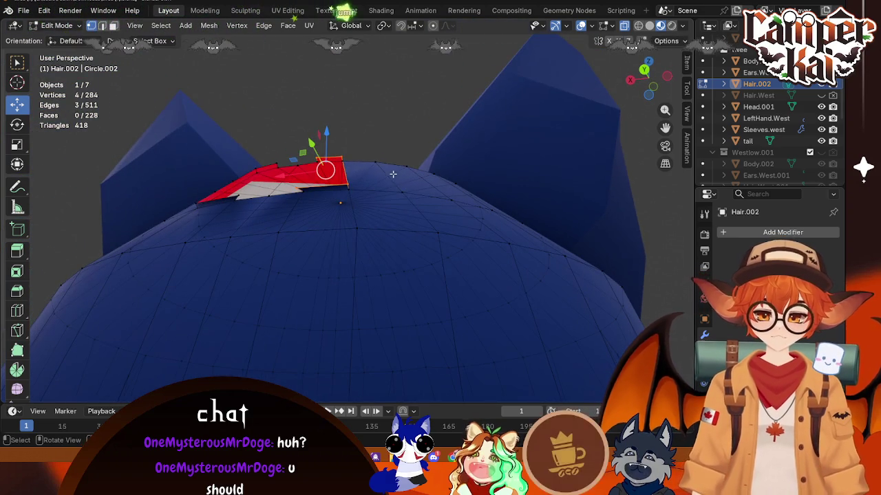
{"action": "key", "text": "x"}
{"action": "left_click", "coordinate": [338, 175]}
- Delete the remaining leftover block vertices to leave a clean square opening
{"action": "middle_click_drag", "start_coordinate": [338, 175], "coordinate": [324, 167]}
{"action": "mouse_move", "coordinate": [261, 151]}
{"action": "left_mouse_down"}
{"action": "mouse_move", "coordinate": [204, 162]}
{"action": "mouse_move", "coordinate": [260, 167]}
{"action": "left_mouse_up"}
{"action": "key", "text": "x"}
{"action": "left_click", "coordinate": [224, 152]}
{"action": "key", "text": "x"}
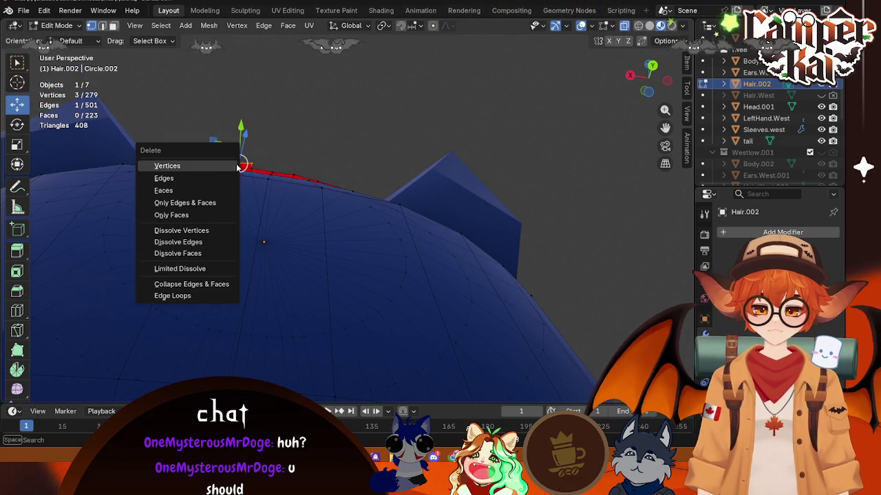
{"action": "left_click", "coordinate": [221, 167]}
{"action": "mouse_move", "coordinate": [316, 134]}
{"action": "middle_mouse_down"}
{"action": "mouse_move", "coordinate": [317, 242]}
{"action": "mouse_move", "coordinate": [266, 133]}
{"action": "middle_mouse_up"}
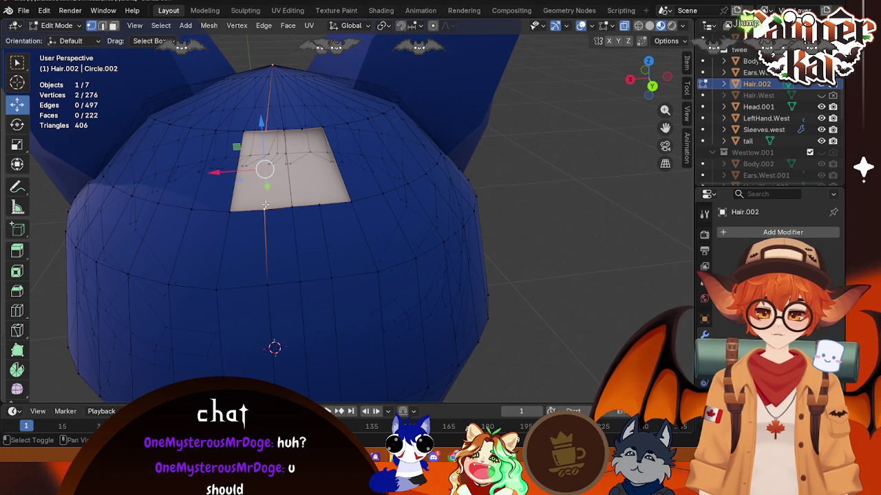
- Fill the left part of the hole with new faces between boundary vertices
{"action": "key", "text": "f"}
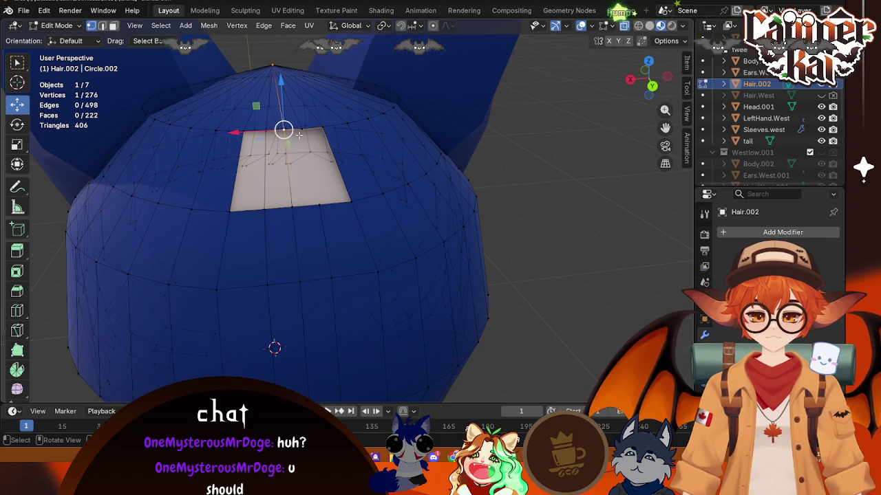
{"action": "left_click", "coordinate": [327, 200]}
{"action": "left_click", "coordinate": [244, 132]}
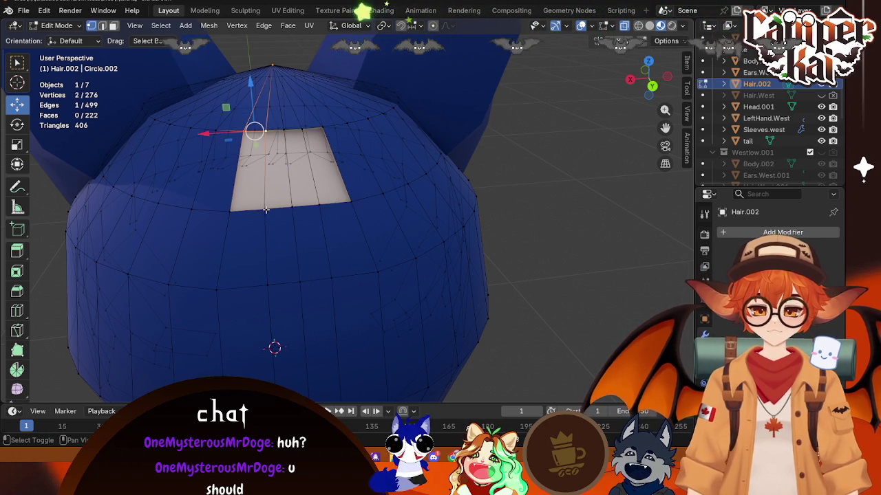
{"action": "key", "text": "f"}
{"action": "left_click", "coordinate": [268, 131]}
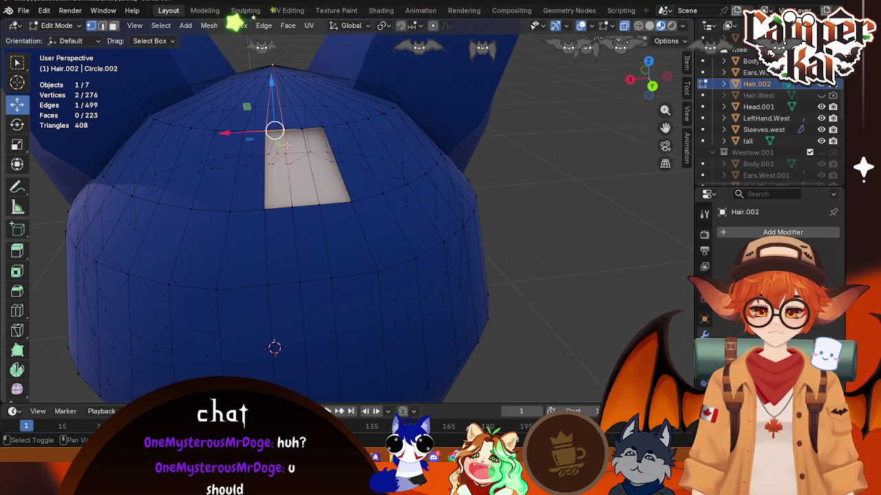
{"action": "key", "text": "f"}
- Fill the last remaining gap in the top of the head with a face
{"action": "left_click", "coordinate": [297, 128]}
{"action": "left_click", "coordinate": [305, 140]}
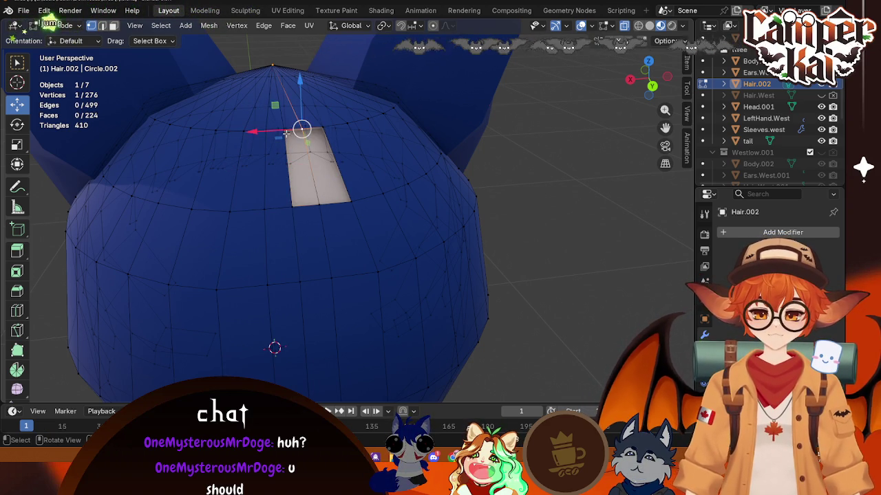
{"action": "left_click", "coordinate": [287, 134], "text": "shift"}
{"action": "middle_click_drag", "start_coordinate": [287, 134], "coordinate": [275, 179]}
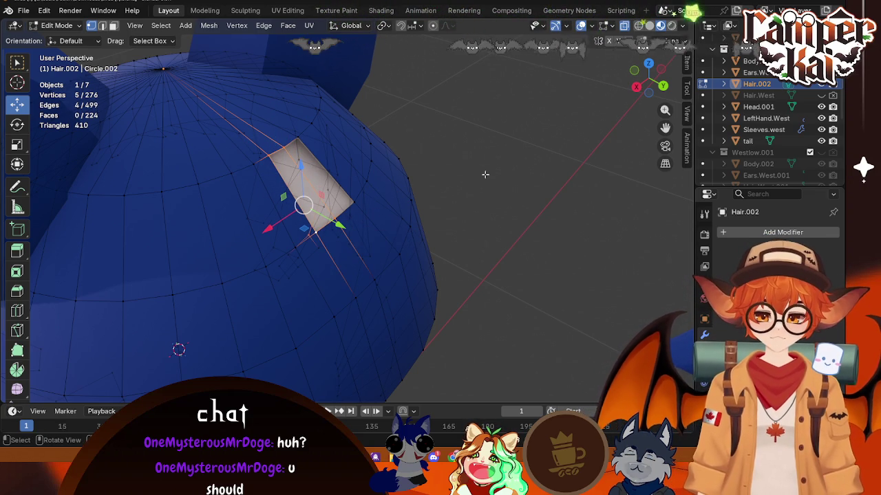
{"action": "middle_click_drag", "start_coordinate": [538, 175], "coordinate": [472, 175]}
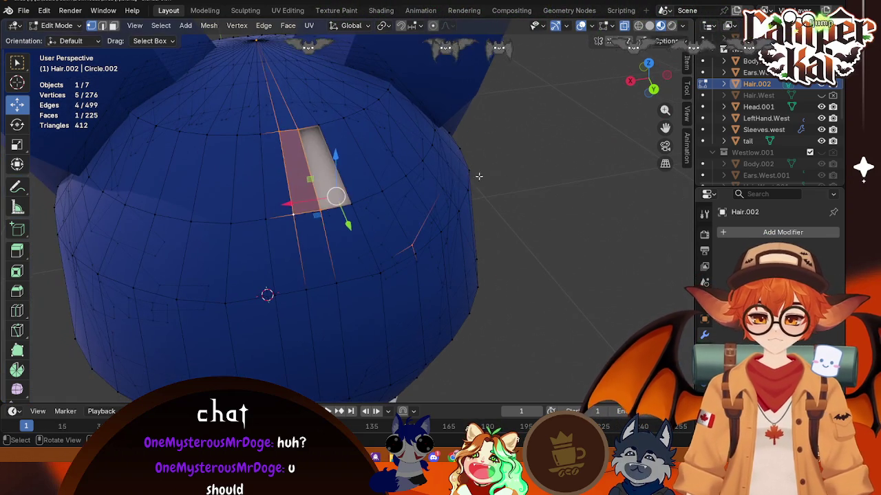
{"action": "left_click", "coordinate": [469, 172]}
{"action": "left_click", "coordinate": [307, 128]}
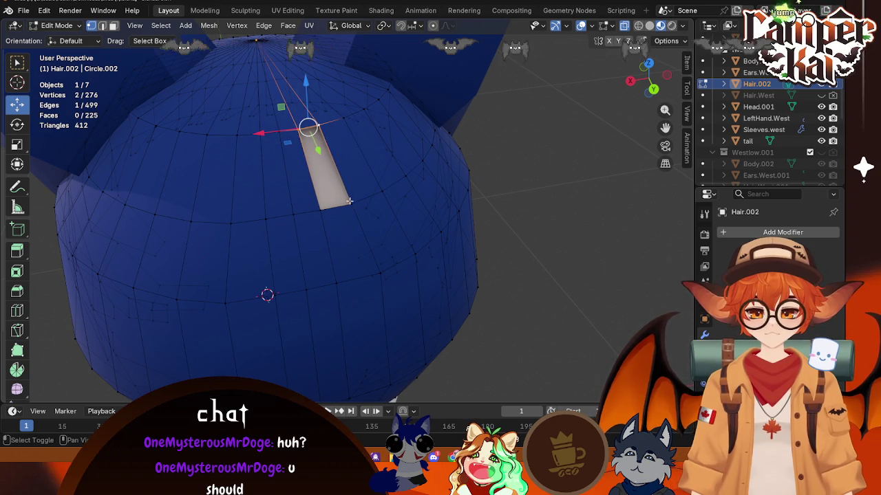
{"action": "key", "text": "f"}
- Orbit to the back of the head and deselect everything
{"action": "left_click", "coordinate": [467, 172]}
{"action": "scroll", "coordinate": [271, 330], "scroll_direction": "down", "scroll_amount": 5}
{"action": "mouse_move", "coordinate": [272, 330]}
{"action": "middle_mouse_down"}
{"action": "mouse_move", "coordinate": [286, 335]}
{"action": "mouse_move", "coordinate": [310, 266]}
{"action": "middle_mouse_up"}
{"action": "scroll", "coordinate": [321, 281], "scroll_direction": "up", "scroll_amount": 2}
{"action": "key", "text": "alt+a"}
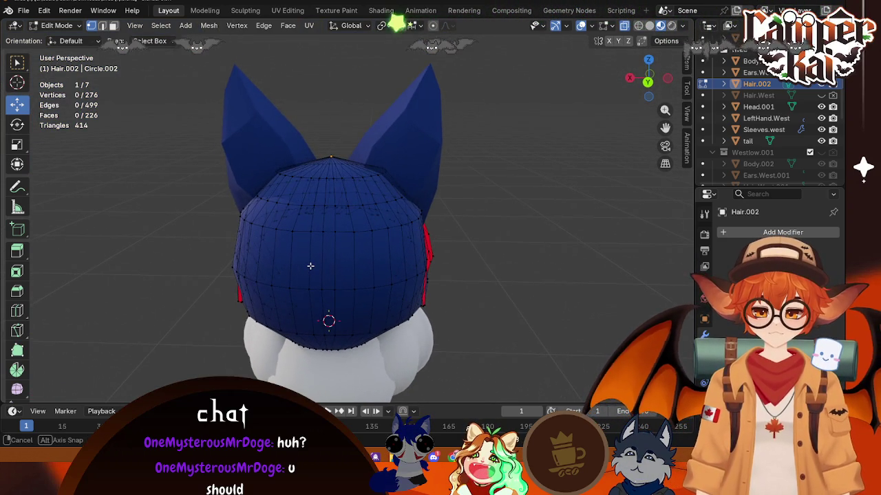
- Extrude two back-of-head faces, shrink them to 0.625 and push them out along Y
{"action": "left_click", "coordinate": [113, 26]}
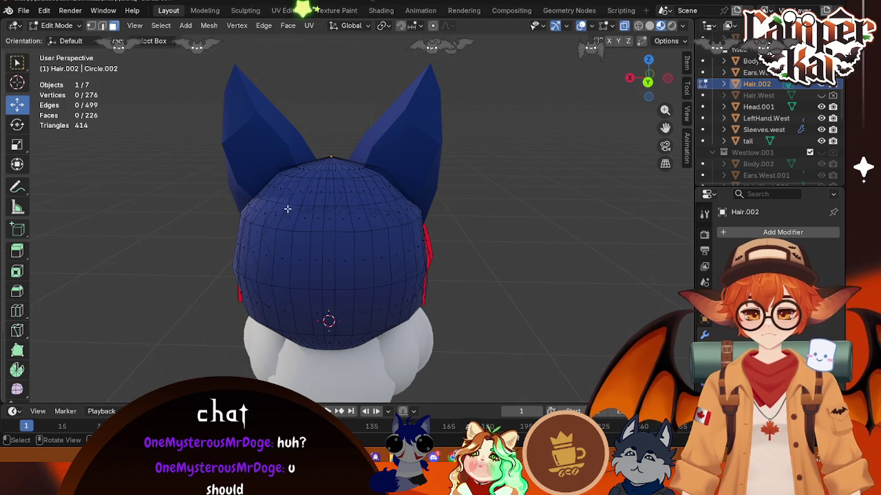
{"action": "left_click", "coordinate": [329, 218]}
{"action": "left_click", "coordinate": [318, 231], "text": "shift"}
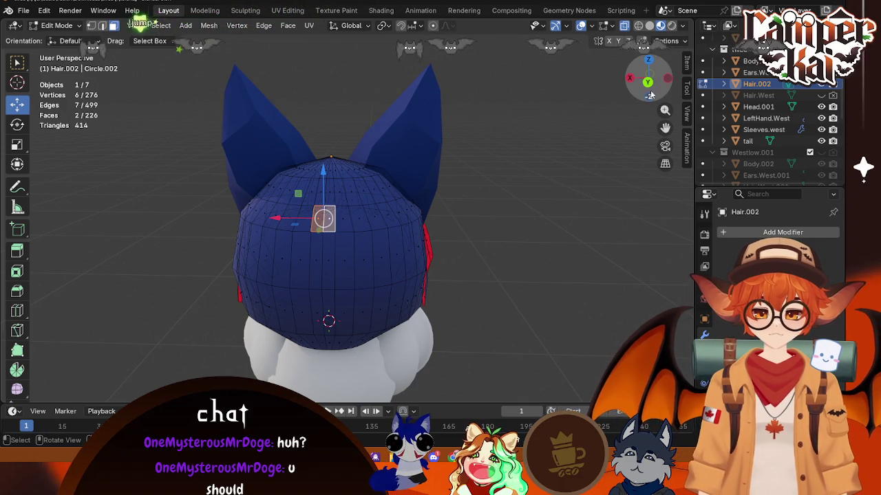
{"action": "left_click", "coordinate": [629, 78]}
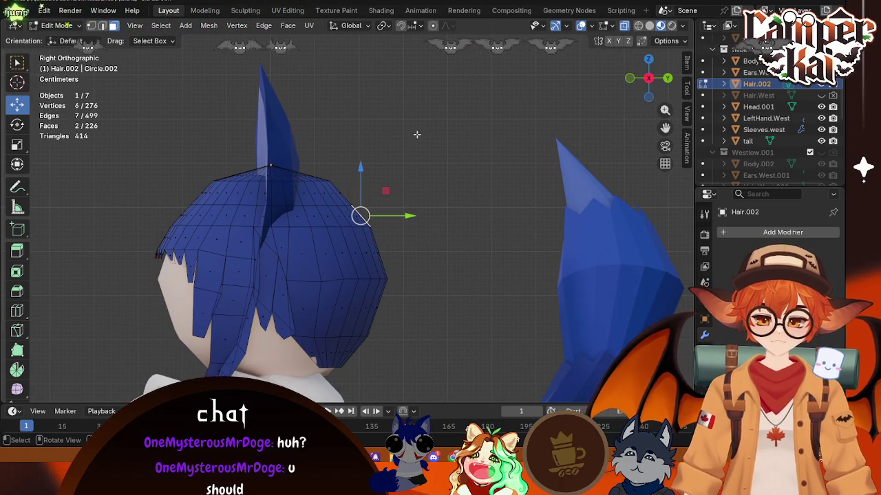
{"action": "key", "text": "e"}
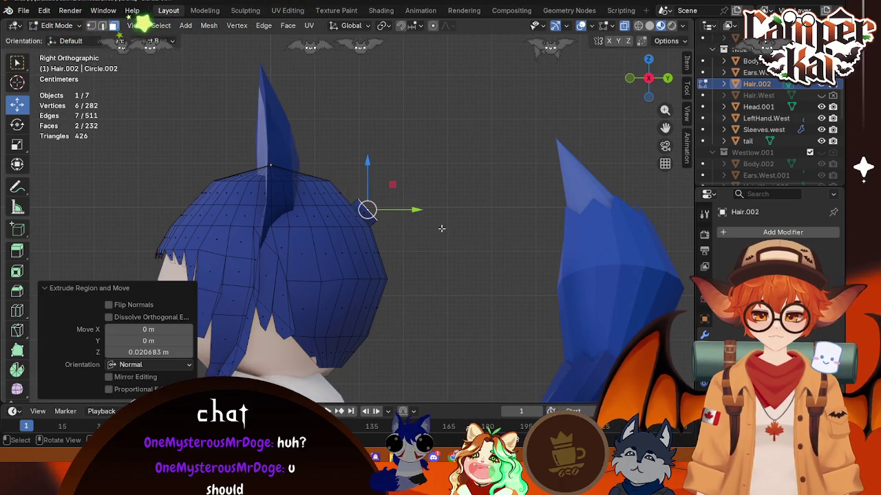
{"action": "left_click", "coordinate": [414, 217]}
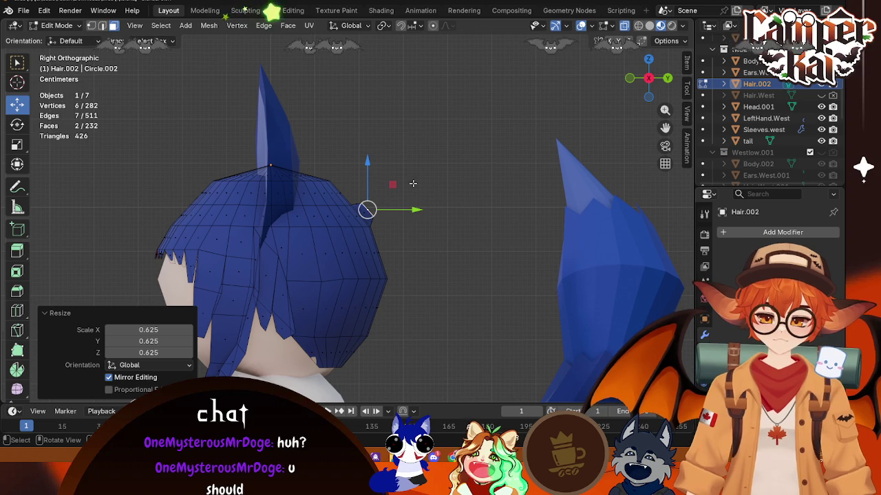
{"action": "left_click_drag", "start_coordinate": [367, 162], "coordinate": [367, 167]}
{"action": "left_click_drag", "start_coordinate": [416, 214], "coordinate": [408, 216]}
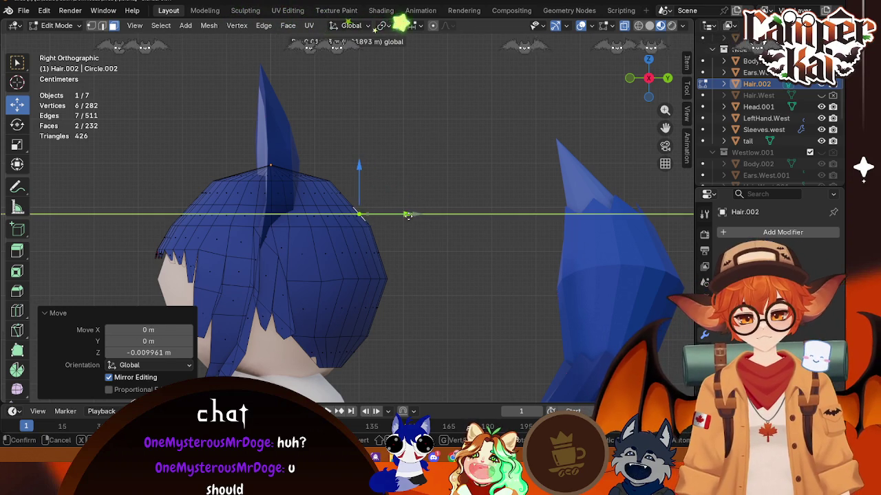
{"action": "left_click", "coordinate": [408, 216]}
{"action": "left_click", "coordinate": [454, 236]}
- Extrude another back-of-head face, resize it and shift it slightly down and along Y
{"action": "mouse_move", "coordinate": [454, 236]}
{"action": "middle_mouse_down"}
{"action": "mouse_move", "coordinate": [363, 286]}
{"action": "mouse_move", "coordinate": [327, 247]}
{"action": "middle_mouse_up"}
{"action": "left_click", "coordinate": [333, 226], "text": "shift"}
{"action": "left_click", "coordinate": [630, 79]}
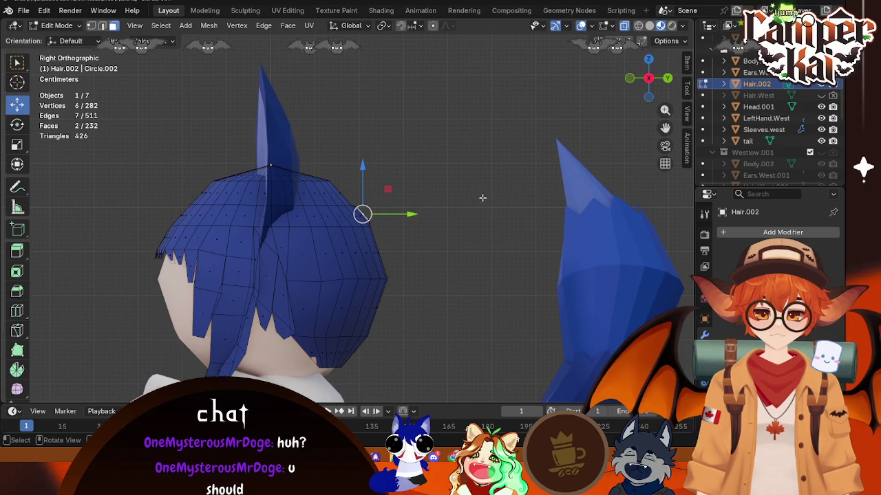
{"action": "key", "text": "e"}
{"action": "left_click", "coordinate": [489, 180]}
{"action": "key", "text": "s"}
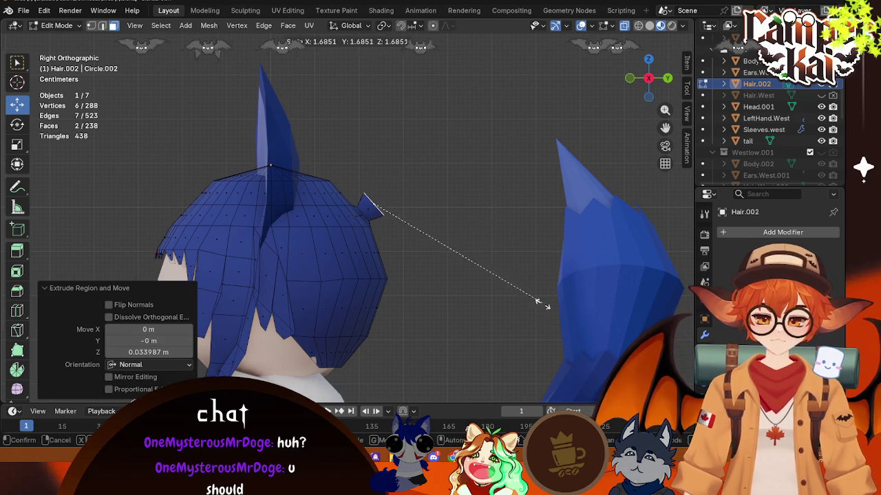
{"action": "left_click", "coordinate": [468, 260]}
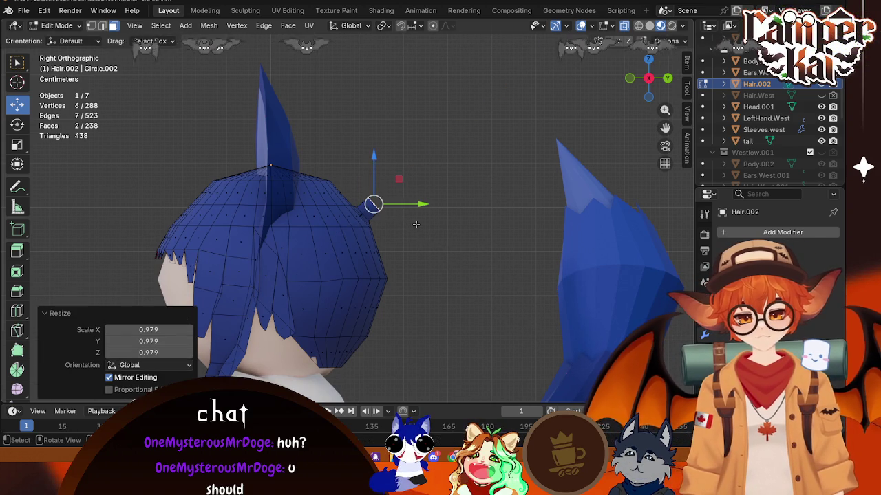
{"action": "left_click_drag", "start_coordinate": [407, 204], "coordinate": [391, 201]}
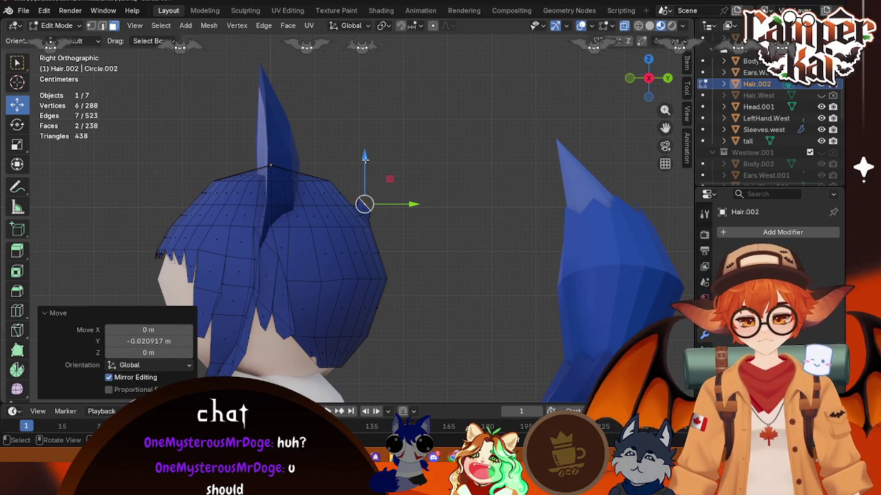
{"action": "left_click_drag", "start_coordinate": [369, 171], "coordinate": [368, 172]}
{"action": "left_click_drag", "start_coordinate": [413, 213], "coordinate": [416, 213]}
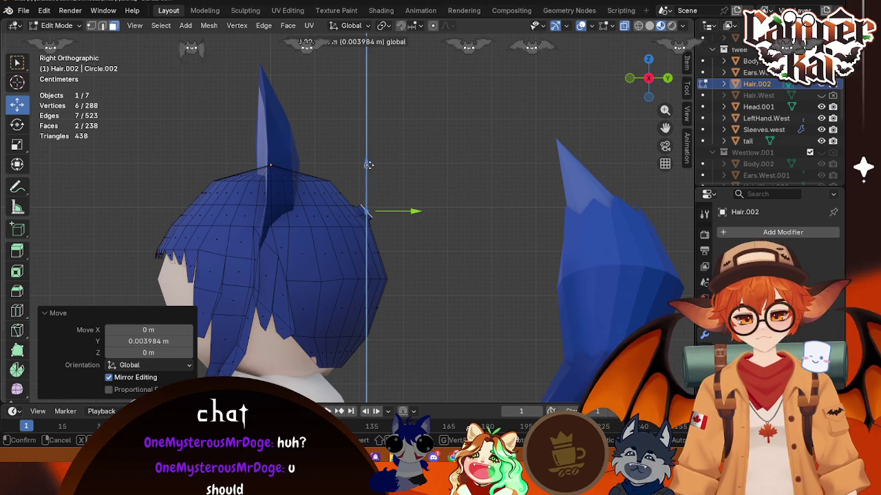
{"action": "left_click", "coordinate": [446, 195]}
- Extrude the back hair faces again and enlarge the tip to 1.609
{"action": "mouse_move", "coordinate": [445, 195]}
{"action": "middle_mouse_down"}
{"action": "mouse_move", "coordinate": [344, 248]}
{"action": "mouse_move", "coordinate": [326, 223]}
{"action": "middle_mouse_up"}
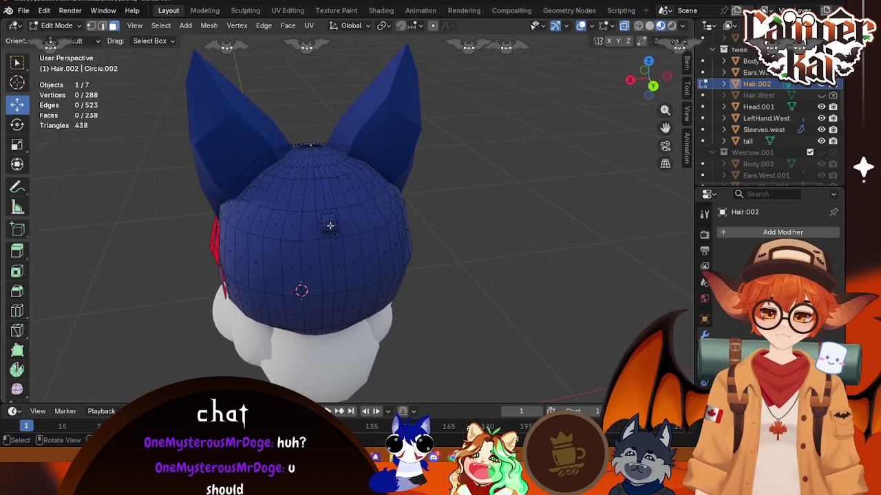
{"action": "left_click", "coordinate": [326, 222]}
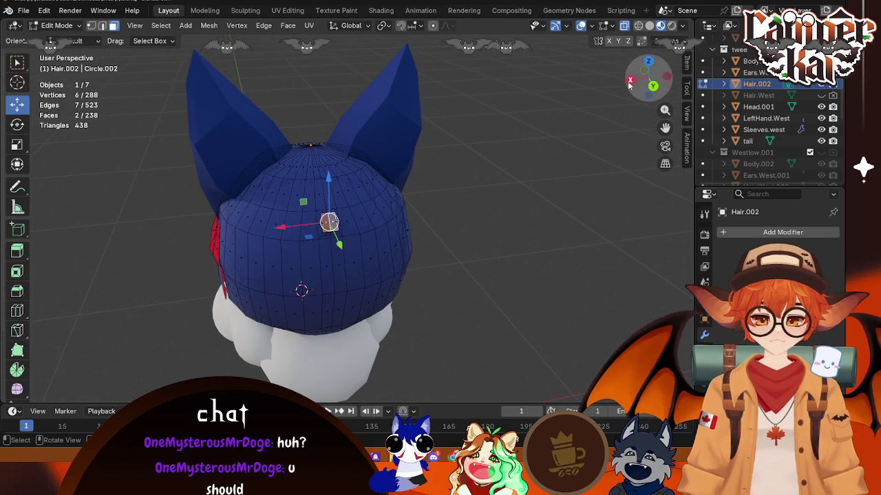
{"action": "key", "text": "KP_3"}
{"action": "key", "text": "e"}
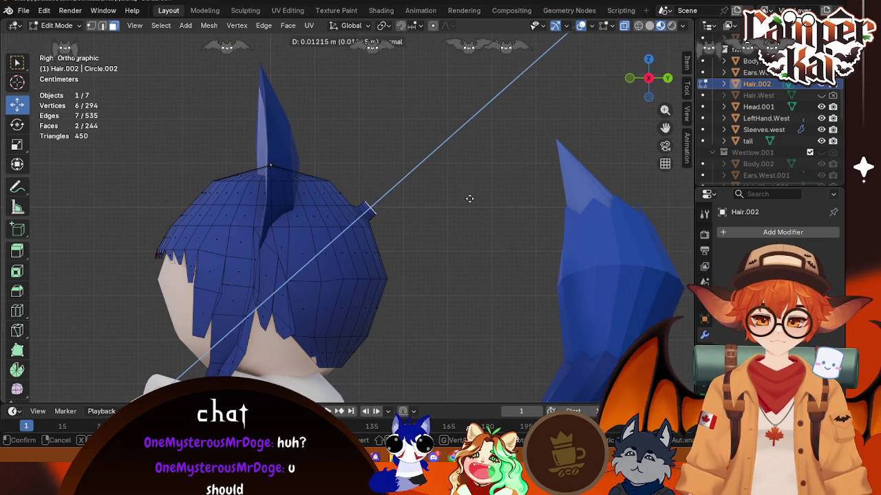
{"action": "left_click", "coordinate": [469, 198]}
{"action": "key", "text": "s"}
{"action": "left_click", "coordinate": [557, 314]}
- Inspect the bun, then tilt its tip from the right side view
{"action": "mouse_move", "coordinate": [557, 314]}
{"action": "middle_mouse_down"}
{"action": "mouse_move", "coordinate": [440, 222]}
{"action": "mouse_move", "coordinate": [344, 248]}
{"action": "mouse_move", "coordinate": [481, 207]}
{"action": "middle_mouse_up"}
{"action": "scroll", "coordinate": [344, 248], "scroll_direction": "down", "scroll_amount": 3}
{"action": "scroll", "coordinate": [344, 252], "scroll_direction": "up", "scroll_amount": 4}
{"action": "scroll", "coordinate": [324, 260], "scroll_direction": "up", "scroll_amount": 3}
{"action": "scroll", "coordinate": [324, 260], "scroll_direction": "down", "scroll_amount": 4}
{"action": "left_click", "coordinate": [648, 77]}
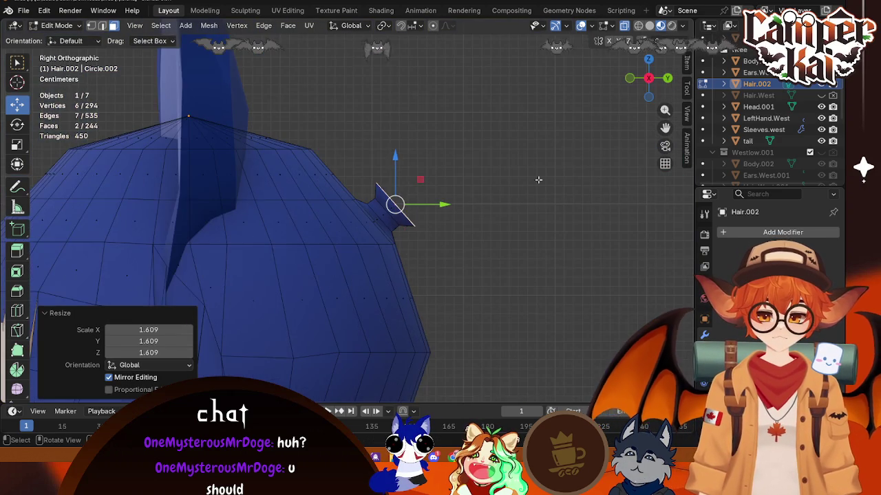
{"action": "scroll", "coordinate": [480, 230], "scroll_direction": "down", "scroll_amount": 4}
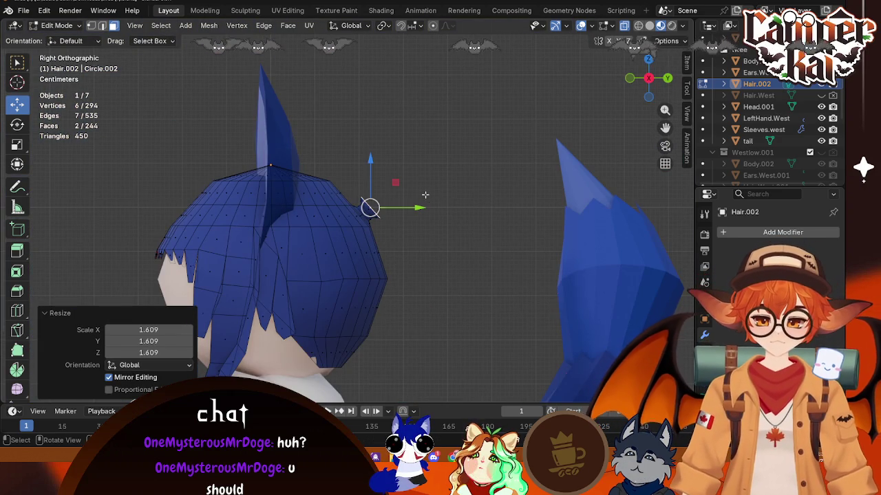
{"action": "key", "text": "alt+s"}
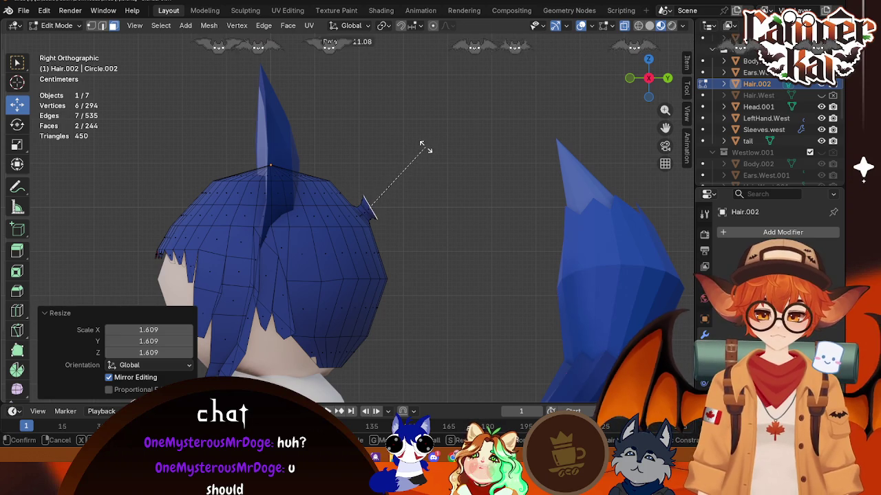
{"action": "left_click", "coordinate": [422, 144]}
- Extrude another bun segment, enlarge it to 1.410 and tilt it 11.8°
{"action": "key", "text": "e"}
{"action": "left_click", "coordinate": [420, 192]}
{"action": "key", "text": "s"}
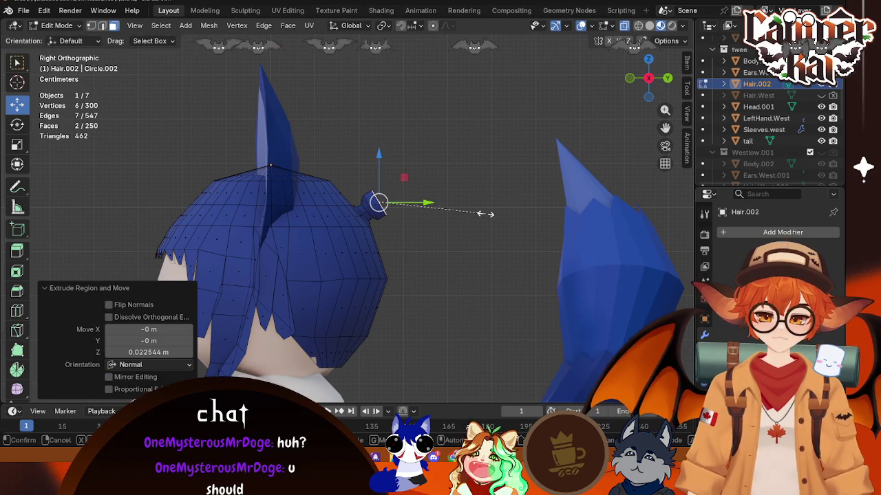
{"action": "left_click", "coordinate": [528, 223]}
{"action": "key", "text": "s"}
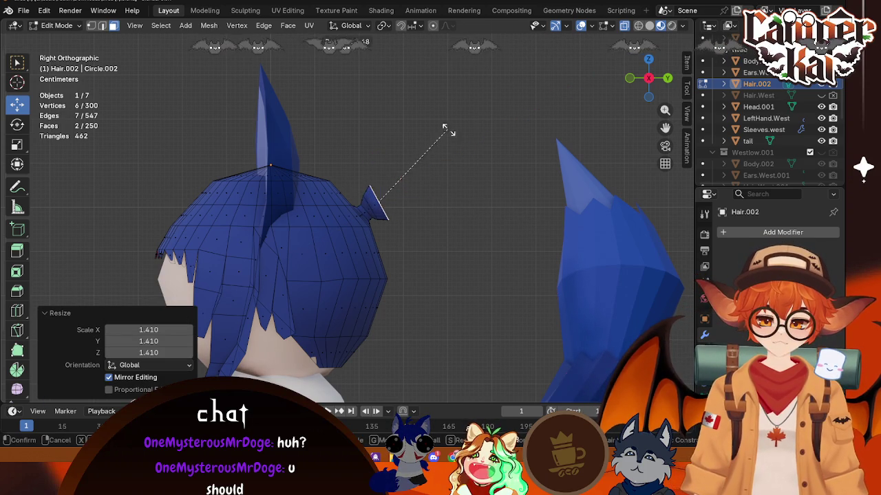
{"action": "left_click", "coordinate": [466, 139]}
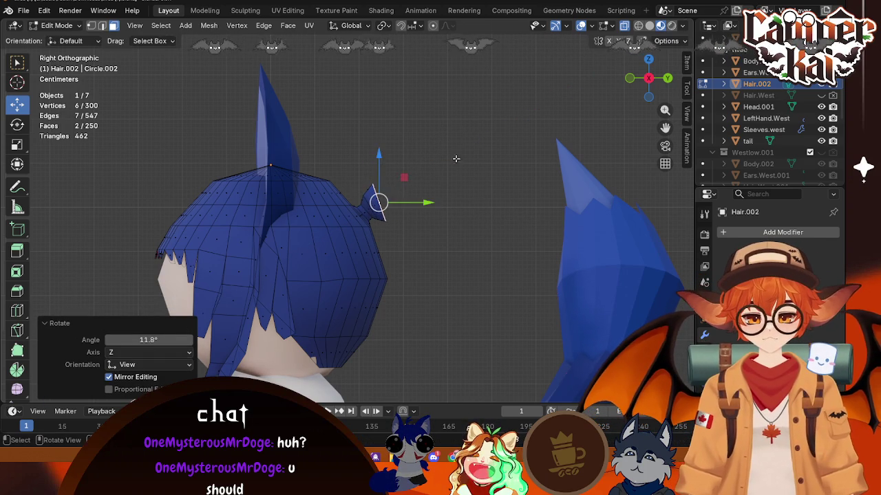
- Extrude a final bun segment, rotate it 17.6° and scale it to 0.897
{"action": "key", "text": "e"}
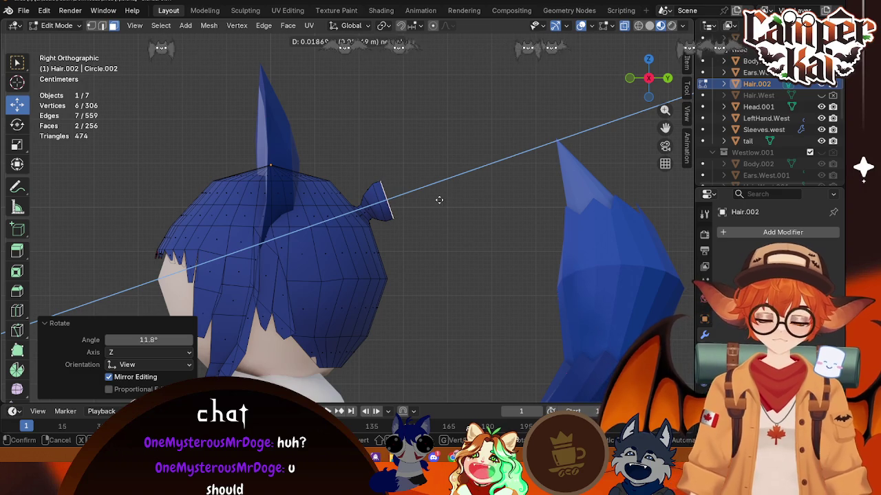
{"action": "left_click", "coordinate": [438, 198]}
{"action": "key", "text": "r"}
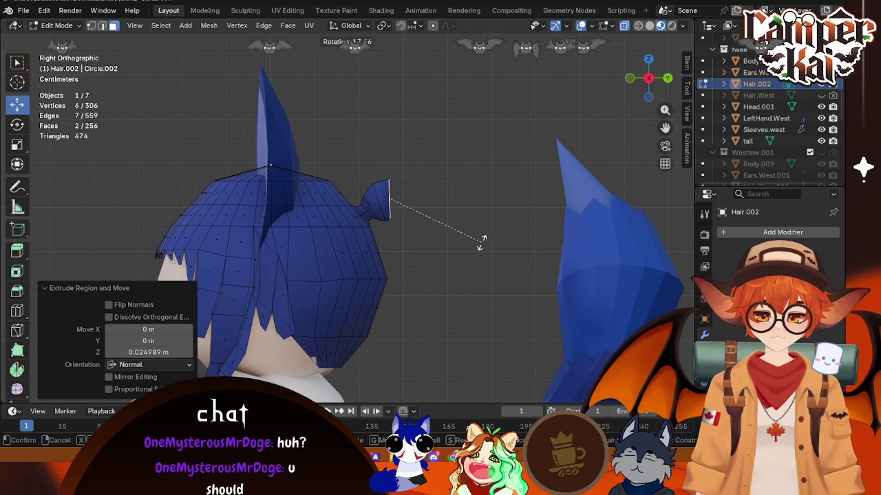
{"action": "left_click", "coordinate": [484, 239]}
{"action": "key", "text": "s"}
{"action": "left_click", "coordinate": [542, 220]}
{"action": "left_click", "coordinate": [477, 218]}
- Select the faces of the box atop the head in the right side view
{"action": "mouse_move", "coordinate": [477, 217]}
{"action": "middle_mouse_down"}
{"action": "mouse_move", "coordinate": [489, 262]}
{"action": "mouse_move", "coordinate": [472, 271]}
{"action": "mouse_move", "coordinate": [515, 238]}
{"action": "mouse_move", "coordinate": [527, 202]}
{"action": "mouse_move", "coordinate": [402, 239]}
{"action": "mouse_move", "coordinate": [511, 206]}
{"action": "mouse_move", "coordinate": [342, 199]}
{"action": "middle_mouse_up"}
{"action": "left_click", "coordinate": [489, 261]}
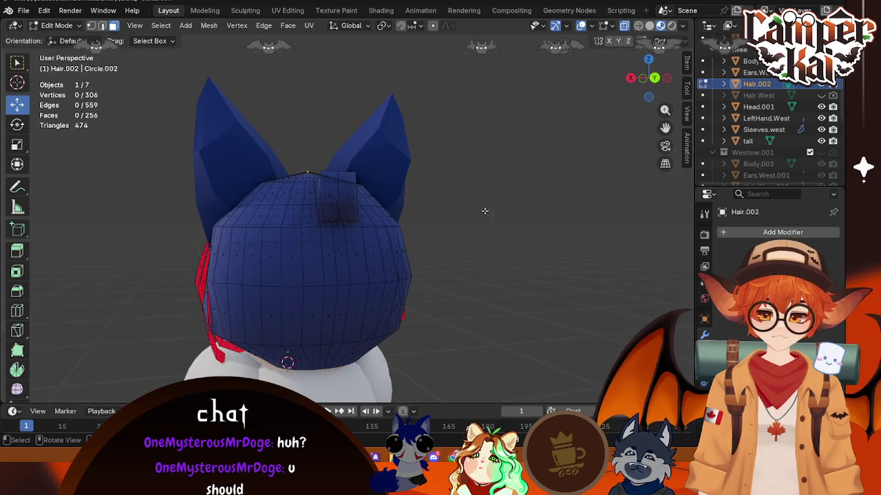
{"action": "left_click", "coordinate": [342, 192]}
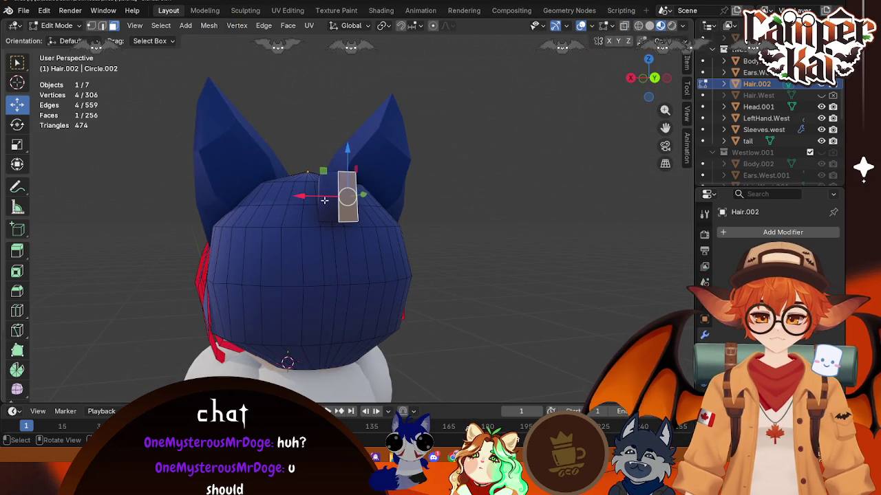
{"action": "left_click", "coordinate": [631, 77]}
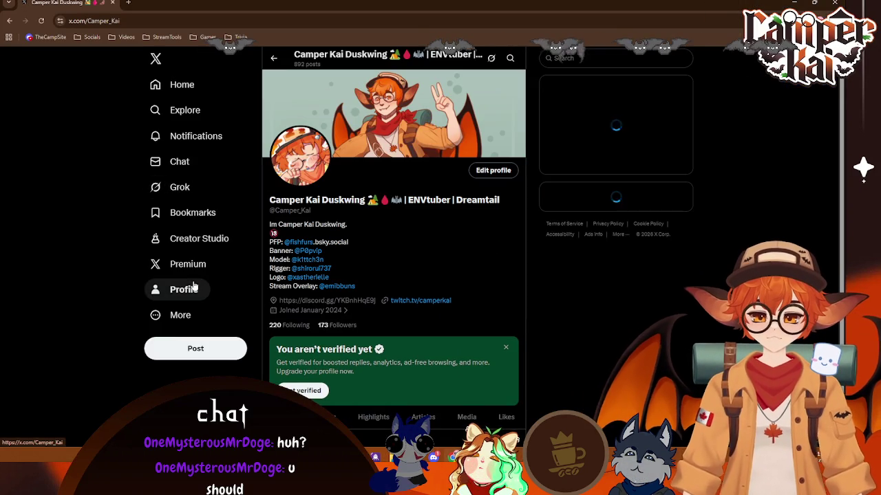
- Open X notifications and scroll through them
{"action": "left_click", "coordinate": [181, 134]}
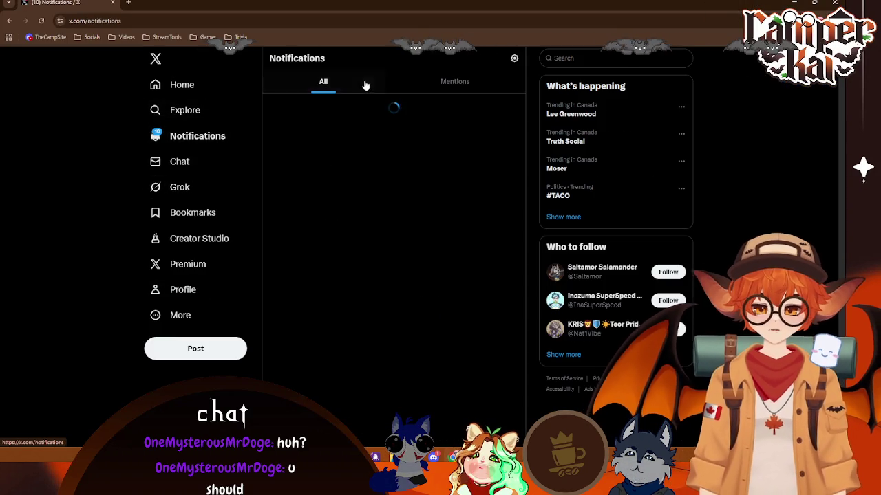
{"action": "scroll", "coordinate": [384, 202], "scroll_direction": "down", "scroll_amount": 3}
{"action": "scroll", "coordinate": [385, 181], "scroll_direction": "down", "scroll_amount": 1}
{"action": "scroll", "coordinate": [388, 191], "scroll_direction": "down", "scroll_amount": 3}
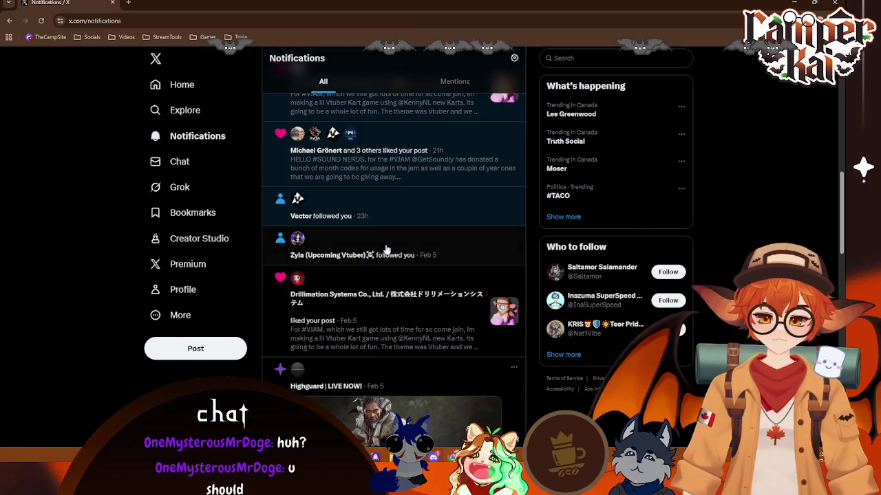
{"action": "scroll", "coordinate": [387, 191], "scroll_direction": "up", "scroll_amount": 3}
- Show the Bat Friends!! feed on the Home page, scrolled back to the top
{"action": "left_click", "coordinate": [181, 85]}
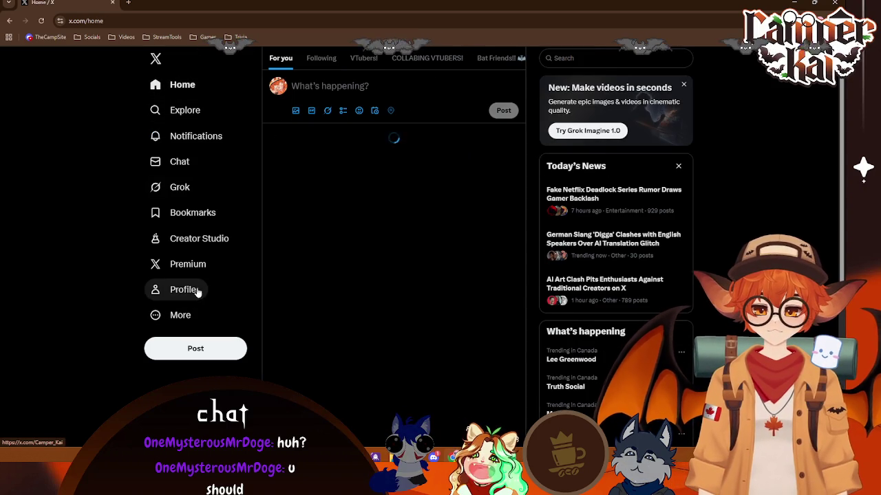
{"action": "left_click", "coordinate": [497, 59]}
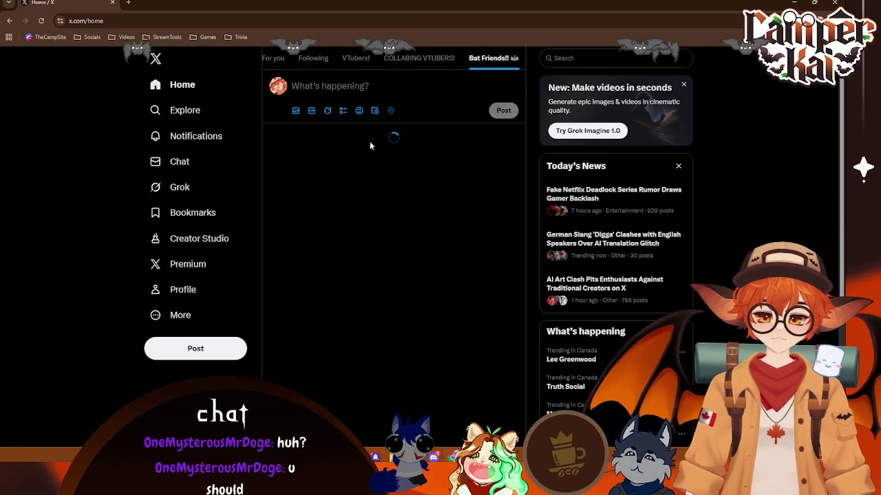
{"action": "scroll", "coordinate": [462, 246], "scroll_direction": "down", "scroll_amount": 4}
{"action": "scroll", "coordinate": [462, 246], "scroll_direction": "up", "scroll_amount": 4}
{"action": "left_click", "coordinate": [488, 61]}
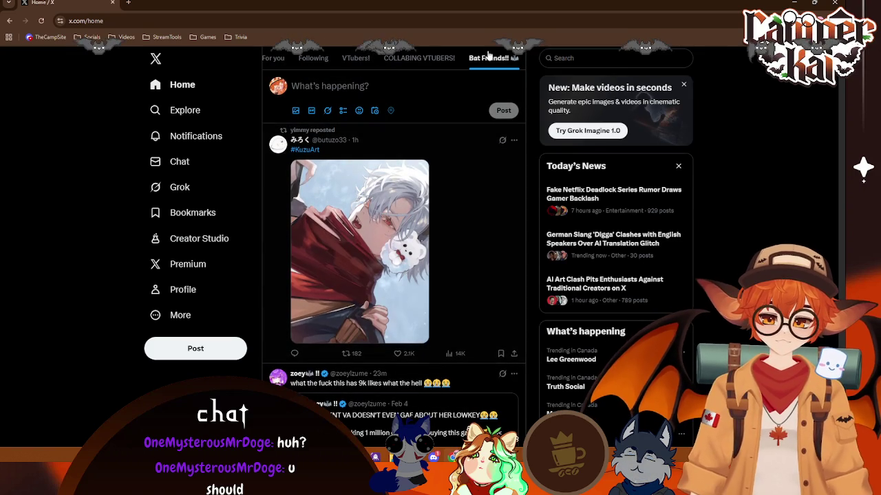
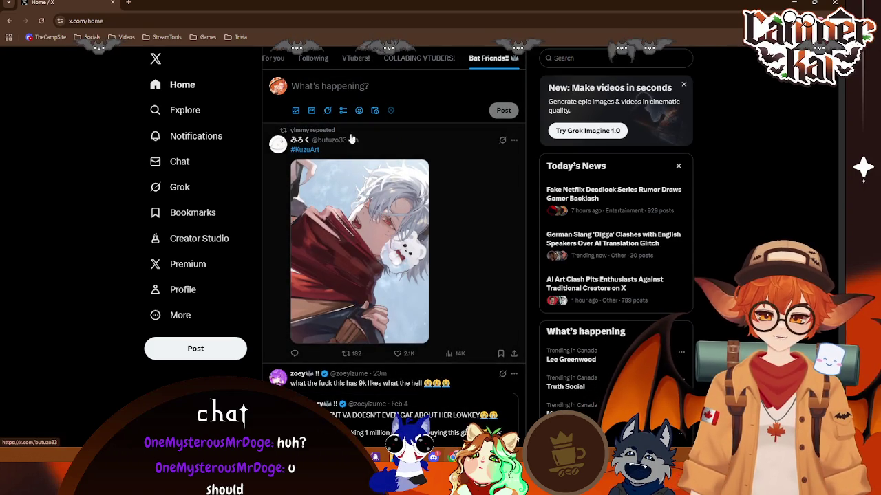
- Back in Blender, select two faces at the back of the hair in right-side view
{"action": "scroll", "coordinate": [504, 229], "scroll_direction": "down", "scroll_amount": 4}
{"action": "scroll", "coordinate": [504, 229], "scroll_direction": "down", "scroll_amount": 5}
{"action": "scroll", "coordinate": [474, 246], "scroll_direction": "down", "scroll_amount": 5}
{"action": "scroll", "coordinate": [474, 245], "scroll_direction": "down", "scroll_amount": 5}
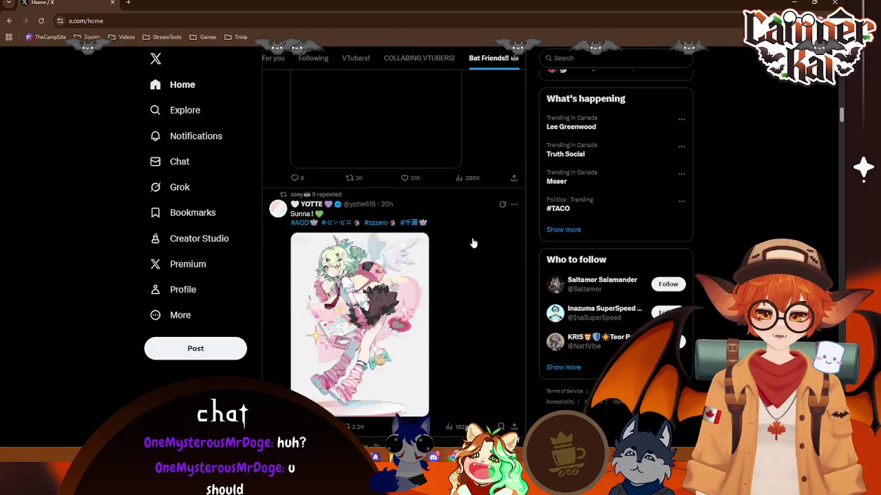
{"action": "scroll", "coordinate": [473, 227], "scroll_direction": "up", "scroll_amount": 4}
{"action": "right_click", "coordinate": [507, 57]}
{"action": "key", "text": "Escape"}
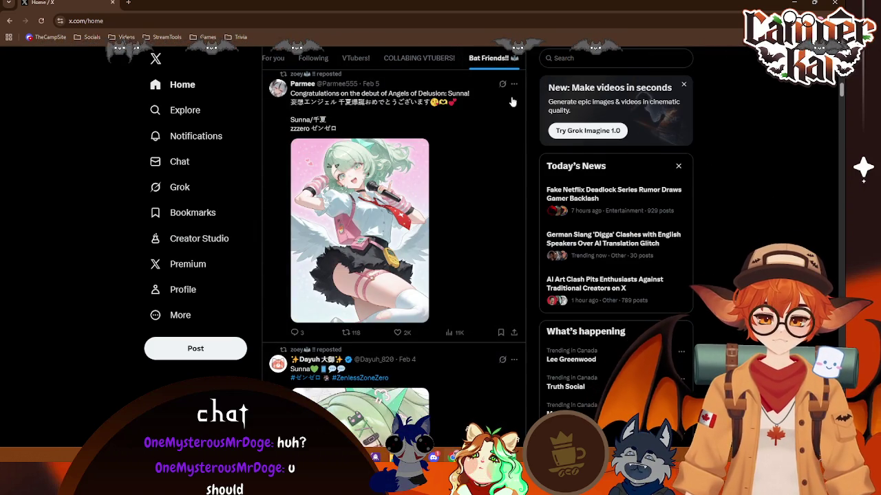
{"action": "scroll", "coordinate": [490, 71], "scroll_direction": "up", "scroll_amount": 1}
{"action": "scroll", "coordinate": [475, 90], "scroll_direction": "up", "scroll_amount": 3}
{"action": "scroll", "coordinate": [440, 110], "scroll_direction": "up", "scroll_amount": 3}
{"action": "scroll", "coordinate": [412, 120], "scroll_direction": "up", "scroll_amount": 3}
{"action": "scroll", "coordinate": [386, 130], "scroll_direction": "up", "scroll_amount": 2}
{"action": "scroll", "coordinate": [613, 199], "scroll_direction": "down", "scroll_amount": 5}
{"action": "scroll", "coordinate": [387, 271], "scroll_direction": "down", "scroll_amount": 5}
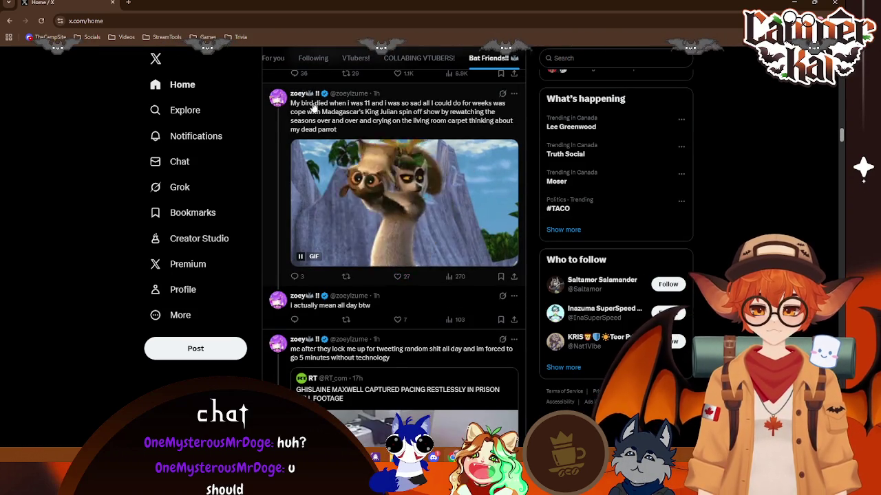
{"action": "scroll", "coordinate": [385, 193], "scroll_direction": "up", "scroll_amount": 5}
{"action": "scroll", "coordinate": [427, 186], "scroll_direction": "up", "scroll_amount": 3}
{"action": "scroll", "coordinate": [428, 186], "scroll_direction": "up", "scroll_amount": 5}
{"action": "scroll", "coordinate": [427, 189], "scroll_direction": "up", "scroll_amount": 5}
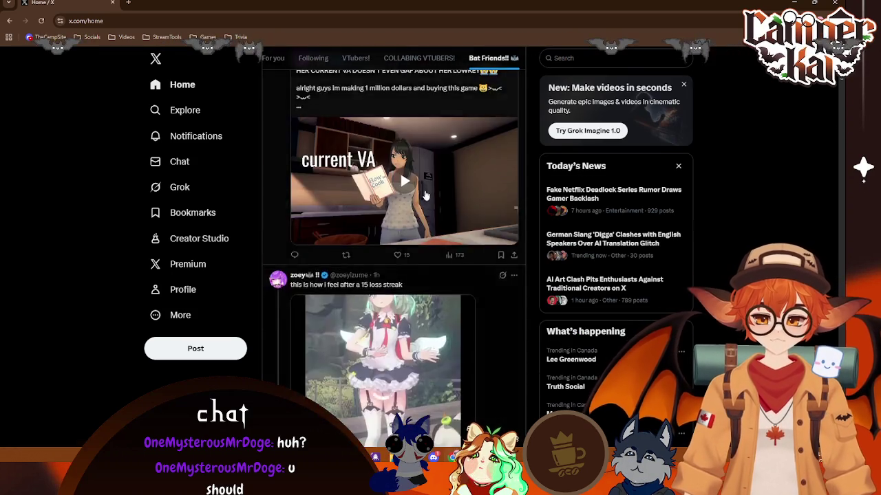
{"action": "scroll", "coordinate": [426, 194], "scroll_direction": "up", "scroll_amount": 5}
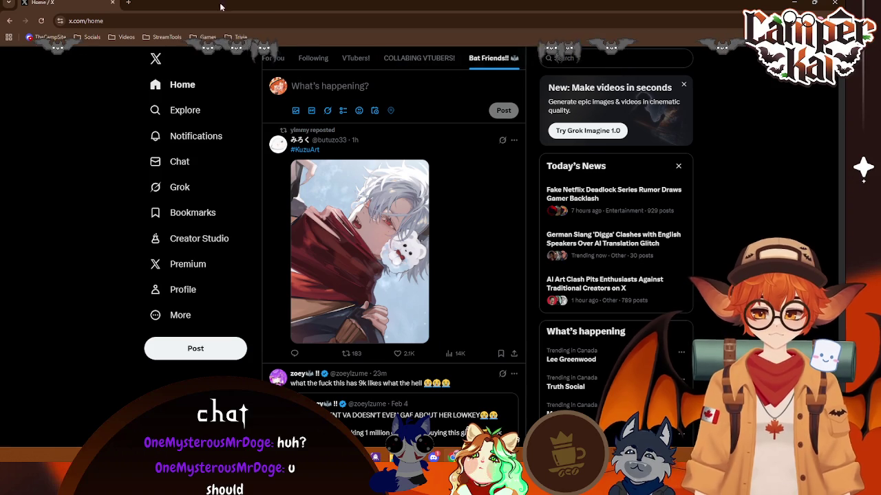
{"action": "key", "text": "alt+Tab"}
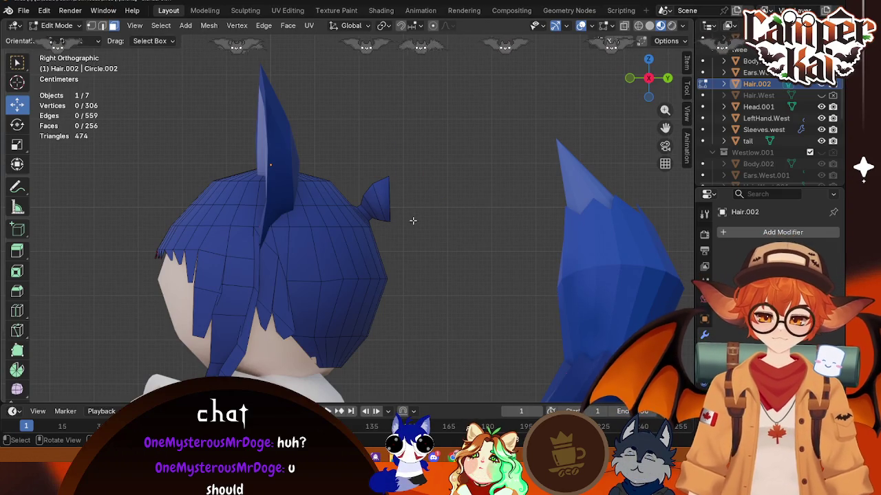
{"action": "middle_click_drag", "start_coordinate": [404, 215], "coordinate": [354, 194]}
{"action": "left_click", "coordinate": [354, 192]}
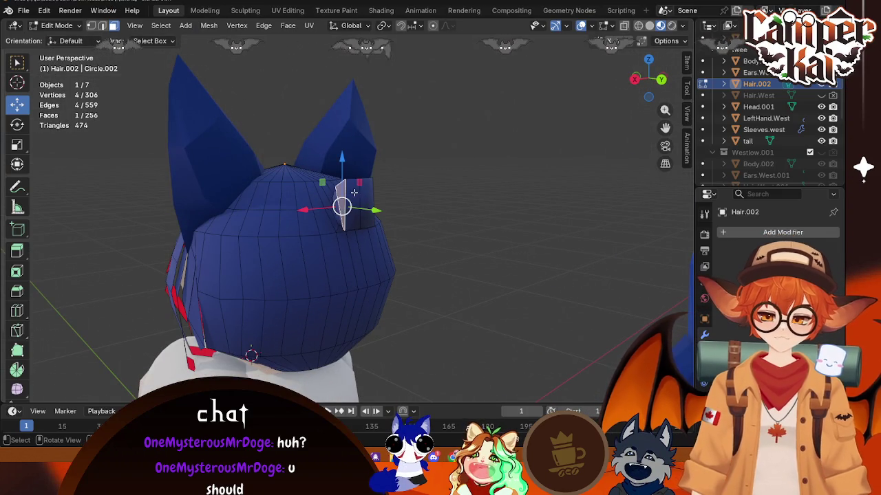
{"action": "left_click", "coordinate": [365, 201], "text": "shift"}
{"action": "left_click", "coordinate": [634, 80]}
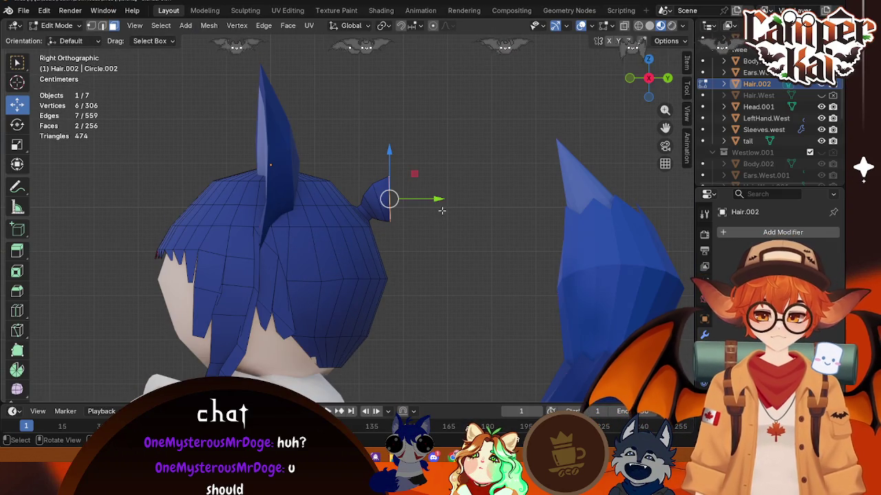
- Extrude the faces into a bun, tilted about 37 degrees, lowered, shifted back and enlarged
{"action": "key", "text": "e"}
{"action": "left_click", "coordinate": [458, 240]}
{"action": "key", "text": "r"}
{"action": "left_click", "coordinate": [454, 321]}
{"action": "key", "text": "g"}
{"action": "key", "text": "z"}
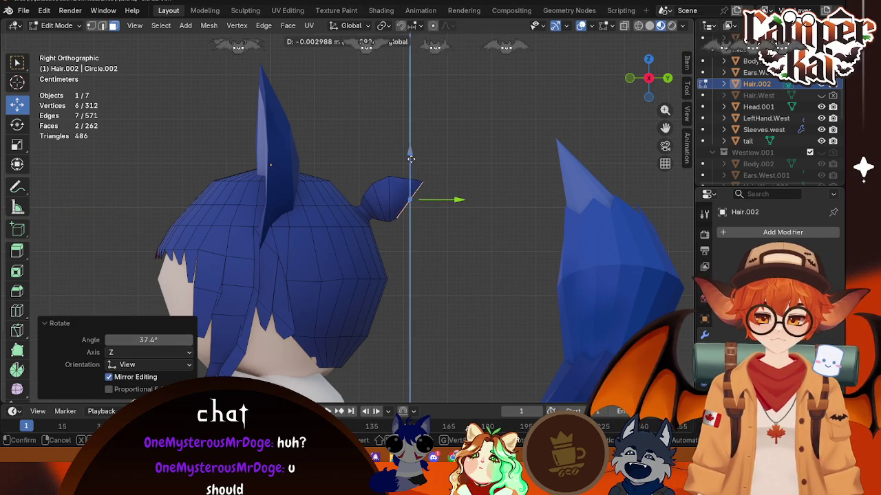
{"action": "left_click", "coordinate": [452, 200]}
{"action": "key", "text": "g"}
{"action": "key", "text": "y"}
{"action": "left_click", "coordinate": [456, 204]}
{"action": "key", "text": "s"}
{"action": "left_click", "coordinate": [454, 209]}
{"action": "left_click_drag", "start_coordinate": [456, 205], "coordinate": [461, 205]}
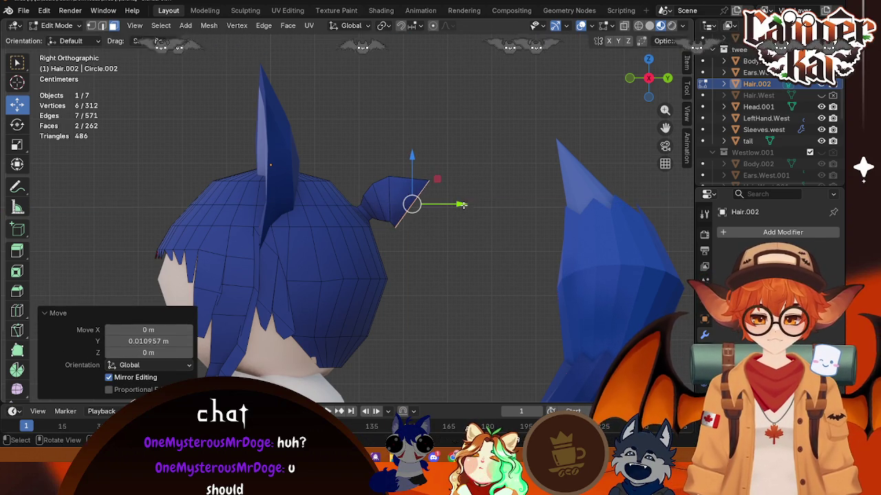
- Extrude the bun's end into a segment tilted about 37 degrees, lowered, and enlarged to 1.34
{"action": "left_click", "coordinate": [457, 287]}
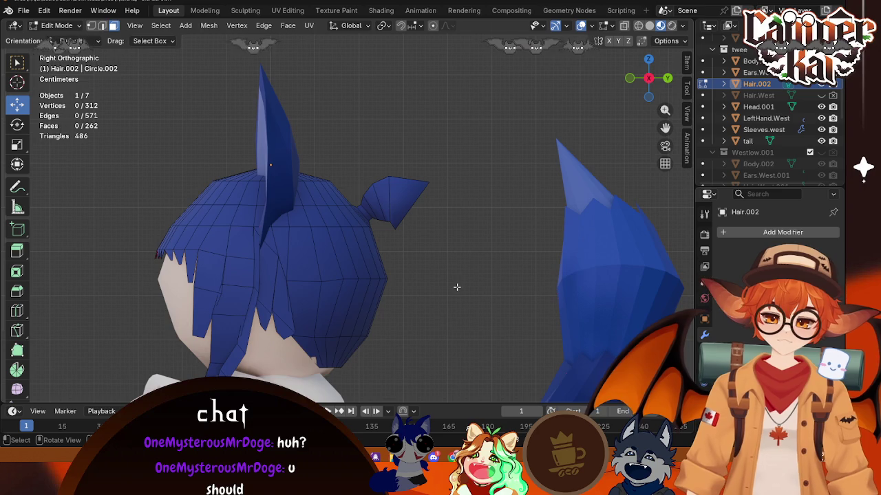
{"action": "middle_click_drag", "start_coordinate": [471, 266], "coordinate": [368, 177]}
{"action": "left_click", "coordinate": [369, 179]}
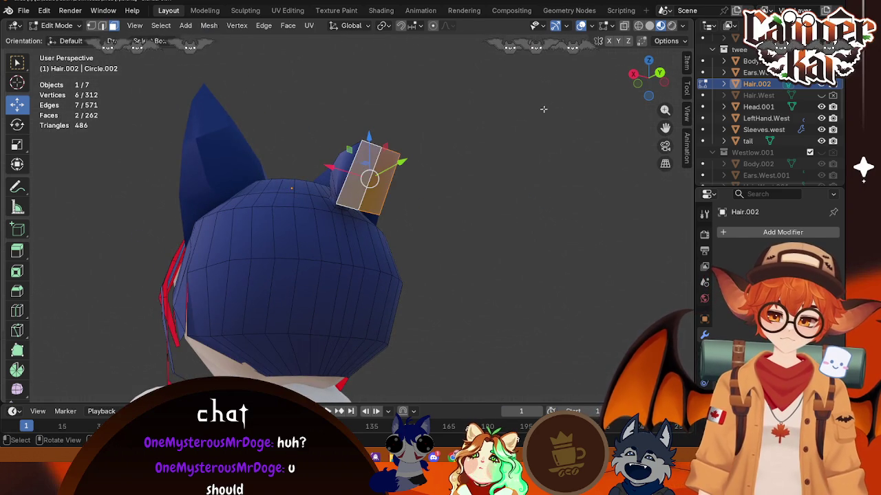
{"action": "left_click", "coordinate": [631, 75]}
{"action": "key", "text": "e"}
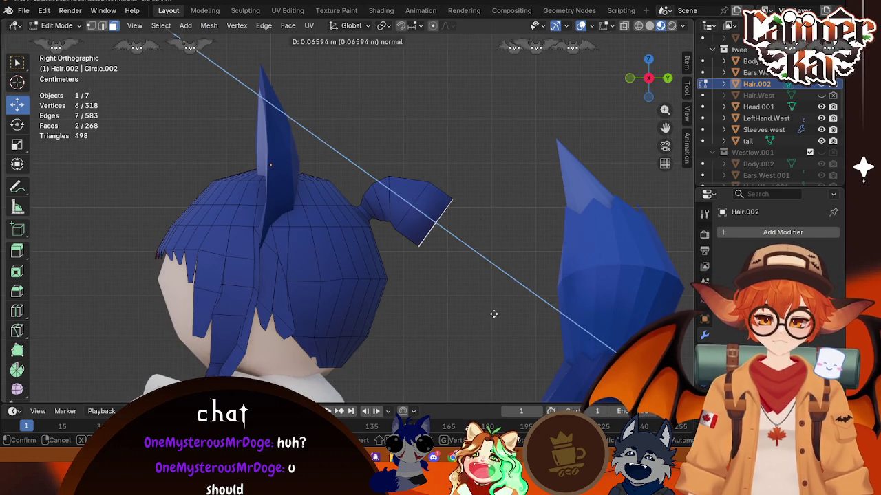
{"action": "left_click", "coordinate": [566, 278]}
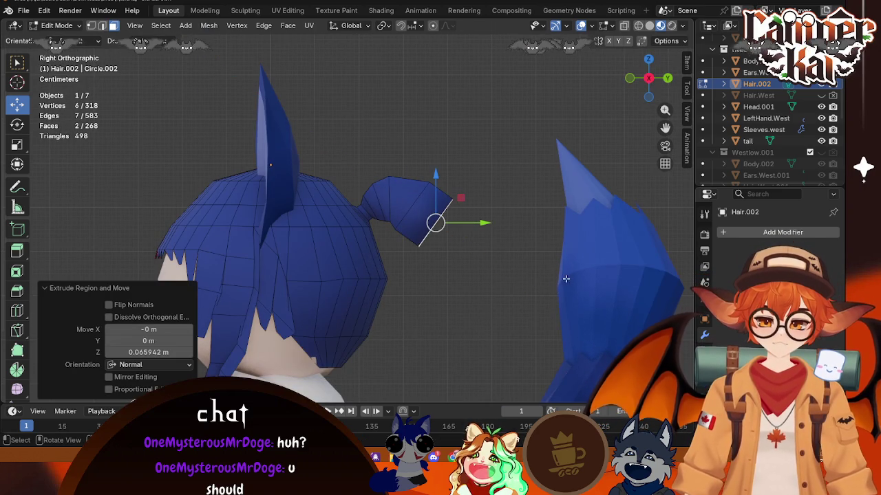
{"action": "left_click", "coordinate": [501, 157]}
{"action": "left_click_drag", "start_coordinate": [435, 176], "coordinate": [436, 199]}
{"action": "left_click_drag", "start_coordinate": [481, 245], "coordinate": [467, 246]}
{"action": "middle_click_drag", "start_coordinate": [518, 266], "coordinate": [403, 273]}
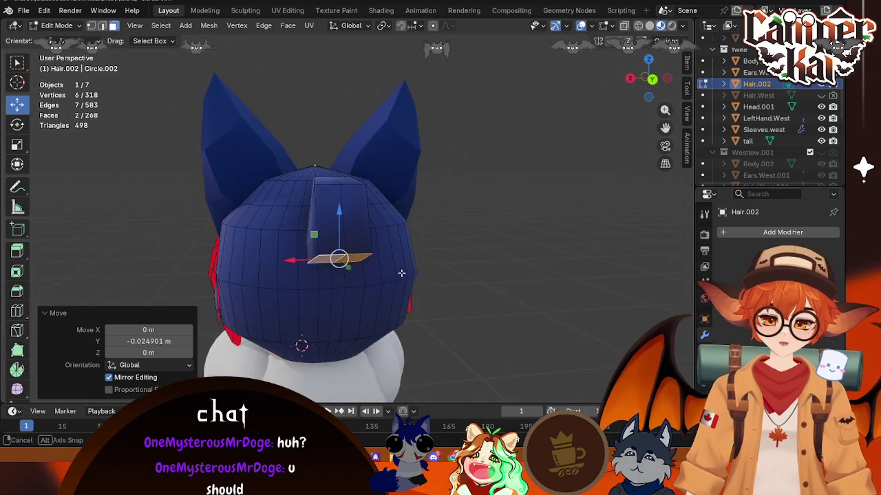
{"action": "key", "text": "s"}
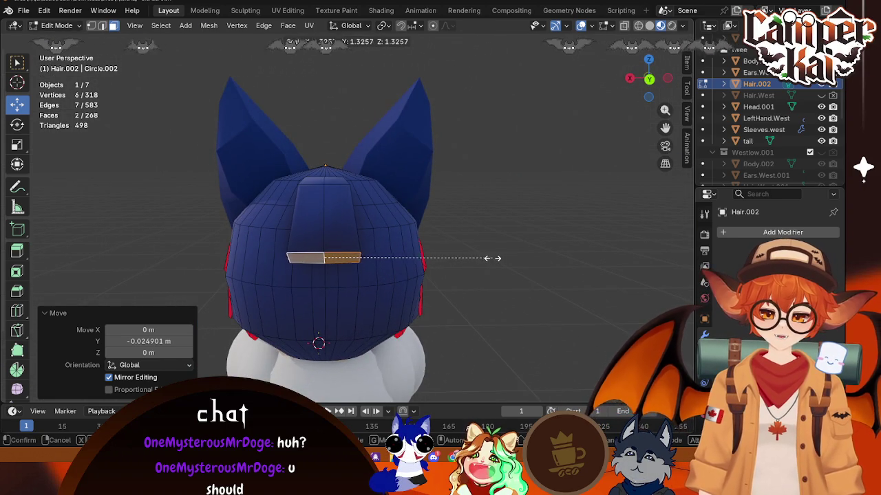
{"action": "left_click", "coordinate": [494, 258]}
{"action": "middle_click_drag", "start_coordinate": [494, 258], "coordinate": [470, 305]}
{"action": "middle_click_drag", "start_coordinate": [438, 300], "coordinate": [445, 302]}
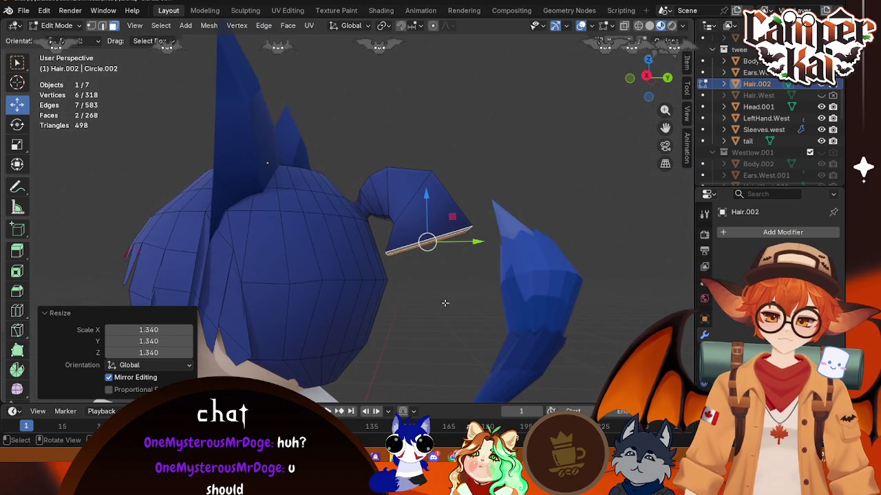
- Extrude the bun end into a long hanging strand, shrink its tip and reposition it
{"action": "key", "text": "e"}
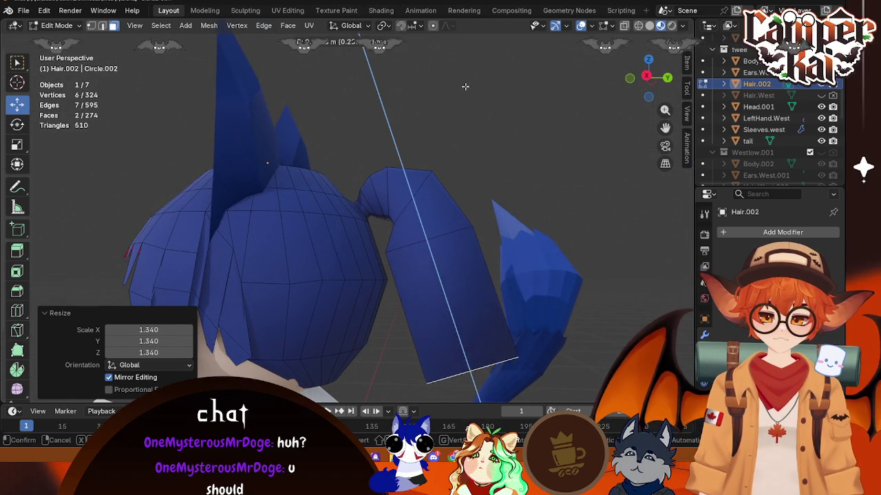
{"action": "left_click", "coordinate": [486, 211]}
{"action": "middle_click_drag", "start_coordinate": [486, 211], "coordinate": [522, 172]}
{"action": "left_click", "coordinate": [648, 77]}
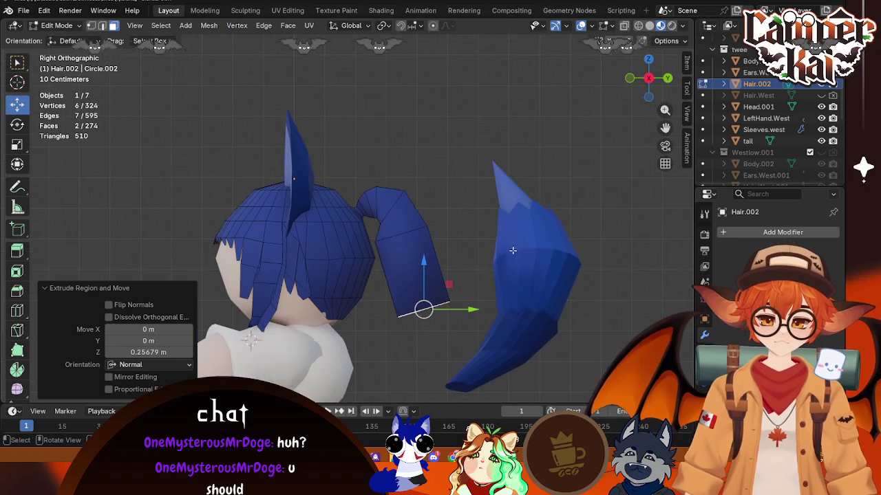
{"action": "middle_click_drag", "start_coordinate": [463, 123], "coordinate": [463, 95], "text": "shift"}
{"action": "key", "text": "s"}
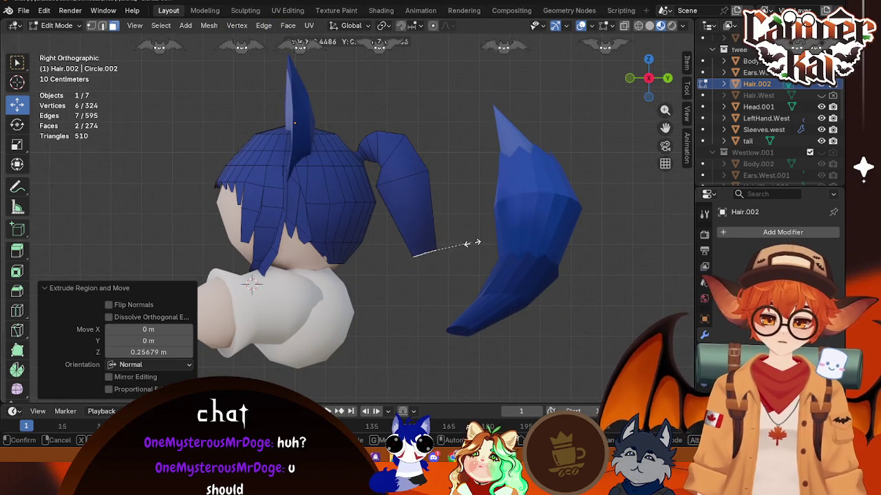
{"action": "left_click", "coordinate": [557, 224]}
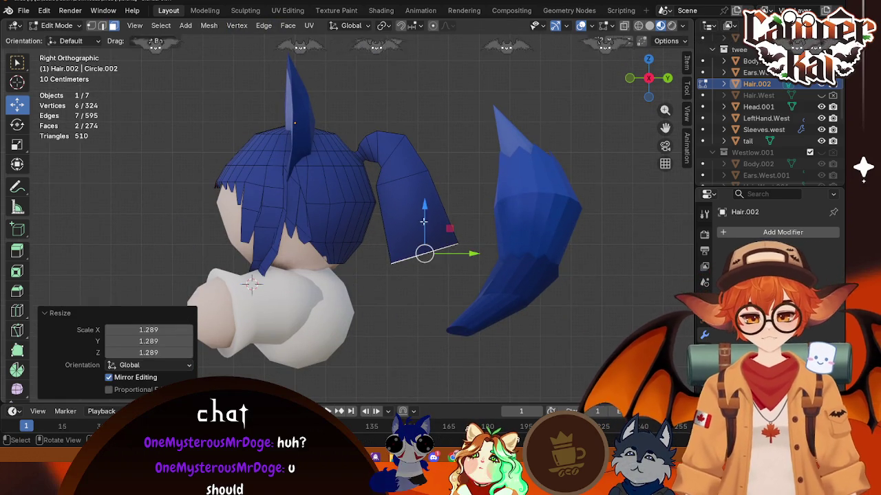
{"action": "left_click_drag", "start_coordinate": [471, 226], "coordinate": [463, 226]}
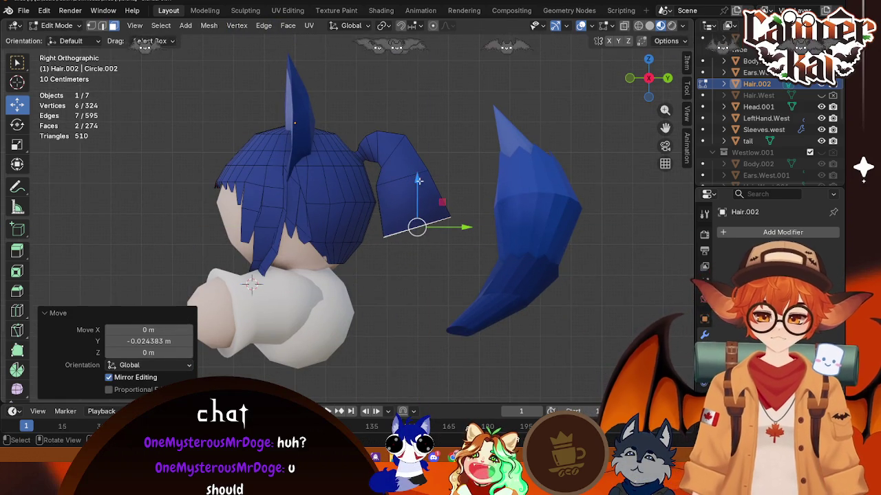
{"action": "left_click_drag", "start_coordinate": [418, 180], "coordinate": [418, 164]}
{"action": "left_click_drag", "start_coordinate": [464, 213], "coordinate": [461, 213]}
- Extrude the ponytail's end faces into another segment shrunk to 0.606
{"action": "middle_click_drag", "start_coordinate": [552, 190], "coordinate": [391, 185]}
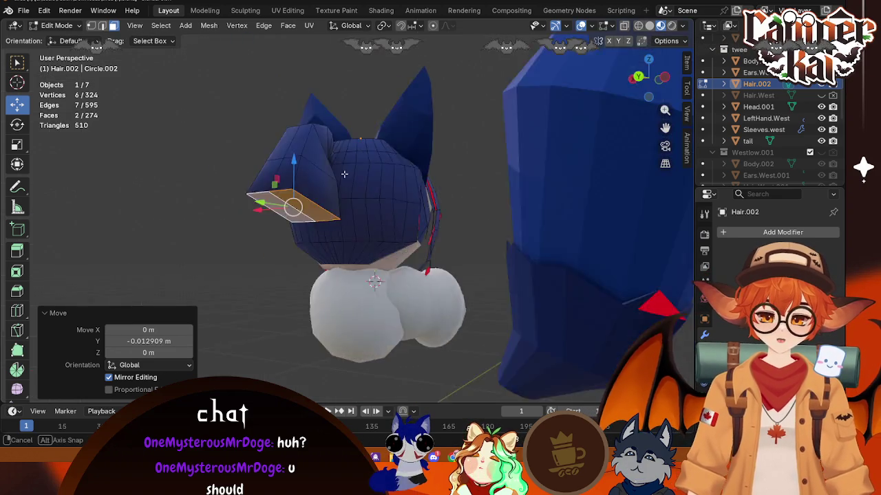
{"action": "left_click", "coordinate": [320, 277]}
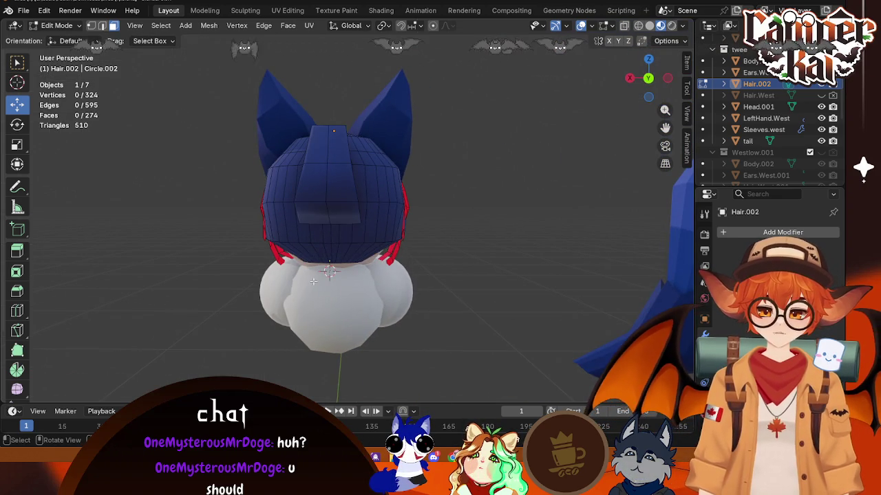
{"action": "left_click", "coordinate": [629, 78]}
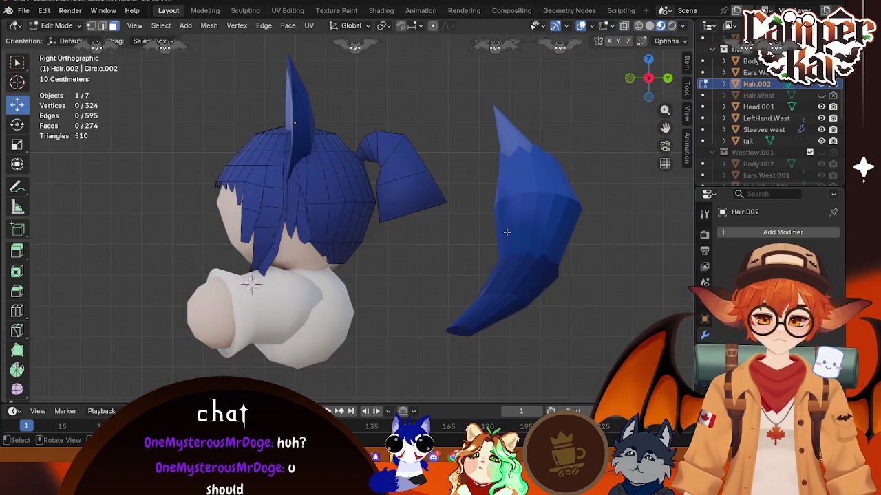
{"action": "left_click_drag", "start_coordinate": [648, 79], "coordinate": [605, 96]}
{"action": "left_click", "coordinate": [339, 148]}
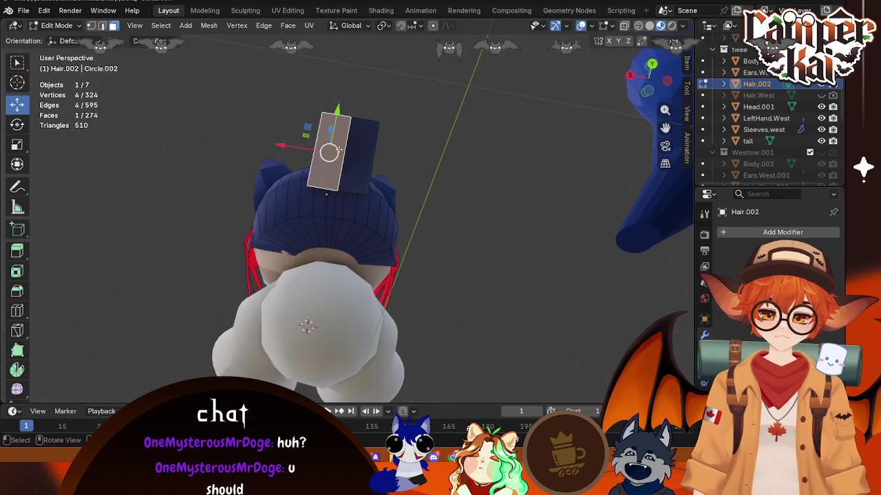
{"action": "left_click", "coordinate": [630, 76]}
{"action": "key", "text": "e"}
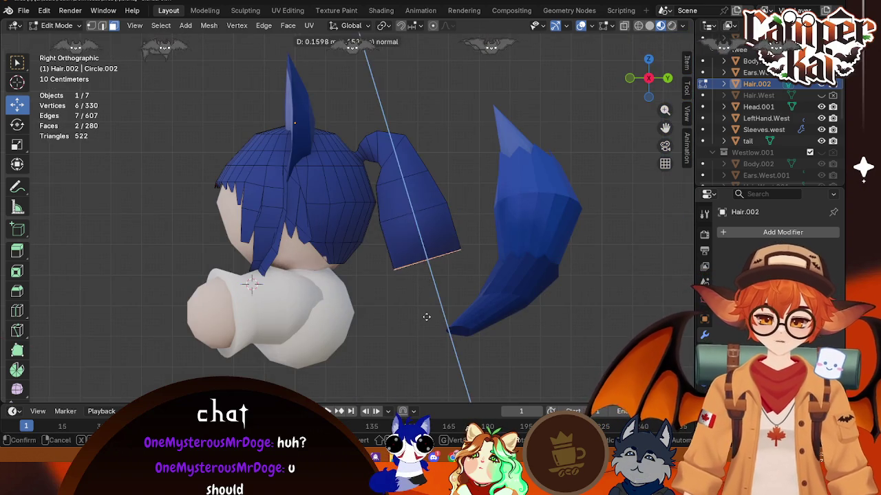
{"action": "left_click", "coordinate": [427, 317]}
{"action": "key", "text": "s"}
{"action": "left_click", "coordinate": [486, 285]}
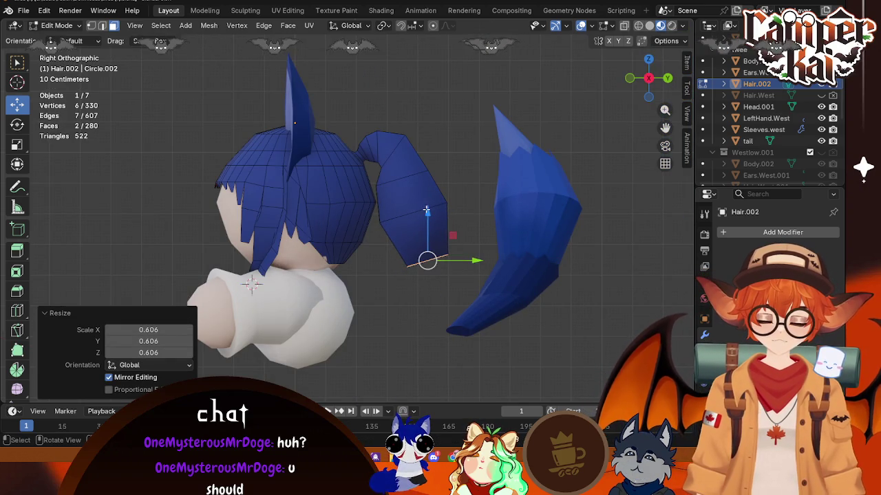
- Shift the new ponytail tip along Y, tilt it, and resize its end face
{"action": "key", "text": "g"}
{"action": "key", "text": "y"}
{"action": "left_click", "coordinate": [454, 214]}
{"action": "key", "text": "r"}
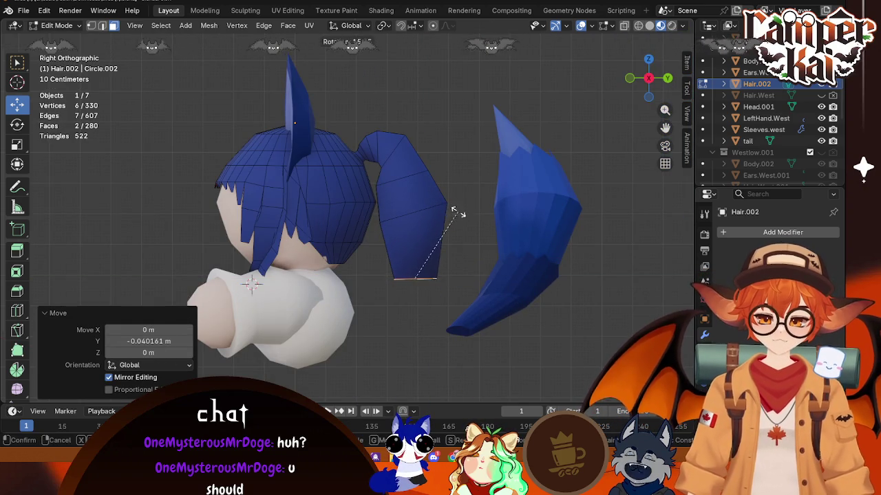
{"action": "left_click", "coordinate": [454, 214]}
{"action": "key", "text": "g"}
{"action": "key", "text": "y"}
{"action": "left_click", "coordinate": [468, 277]}
{"action": "key", "text": "s"}
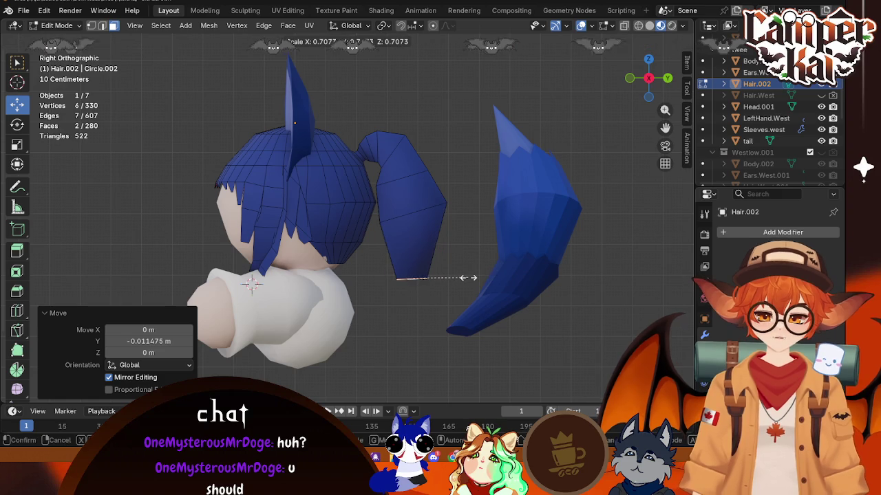
{"action": "left_click", "coordinate": [531, 271]}
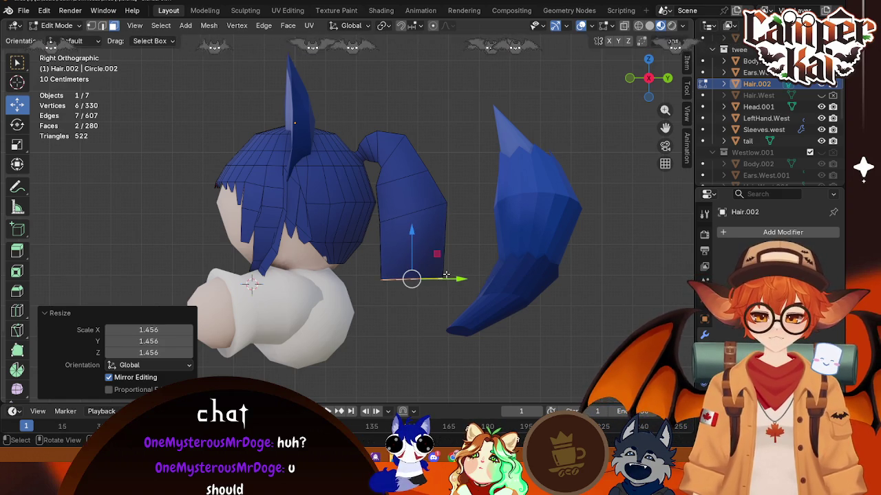
{"action": "left_click_drag", "start_coordinate": [411, 234], "coordinate": [418, 217]}
{"action": "key", "text": "Escape"}
- Extrude the face downward again, shrinking it to 0.275 and shifting it along Y
{"action": "key", "text": "e"}
{"action": "left_click", "coordinate": [413, 308]}
{"action": "key", "text": "s"}
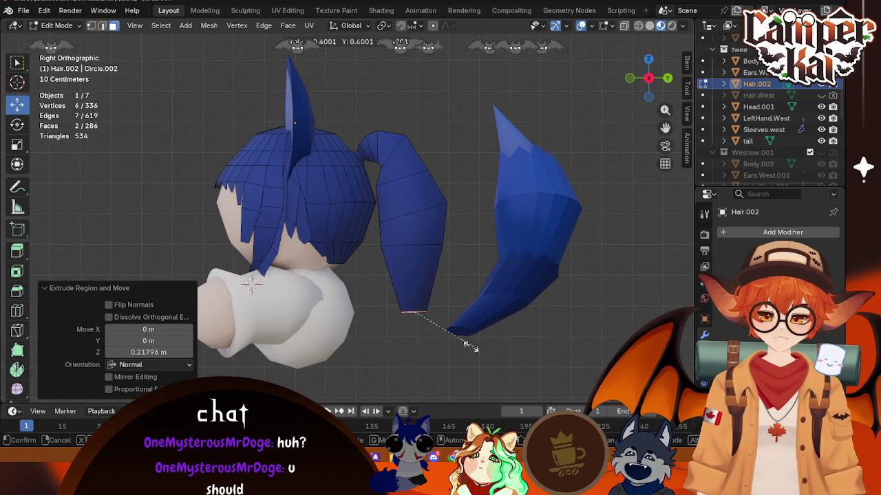
{"action": "left_click", "coordinate": [451, 342]}
{"action": "left_click_drag", "start_coordinate": [456, 311], "coordinate": [428, 311]}
{"action": "mouse_move", "coordinate": [428, 311]}
{"action": "middle_mouse_down"}
{"action": "mouse_move", "coordinate": [463, 295]}
{"action": "mouse_move", "coordinate": [451, 295]}
{"action": "mouse_move", "coordinate": [505, 285]}
{"action": "mouse_move", "coordinate": [475, 292]}
{"action": "middle_mouse_up"}
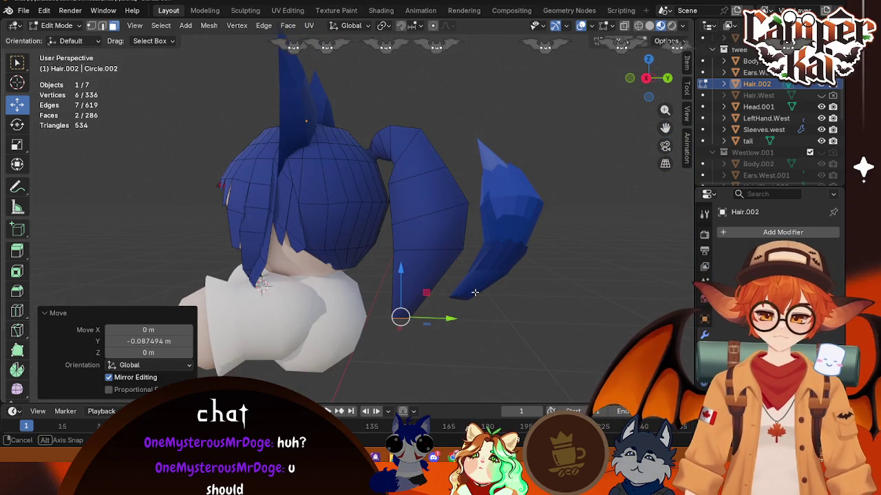
- Extrude the ponytail's end face once more, shrink it to 0.176 and shift it along Y
{"action": "left_click", "coordinate": [500, 351]}
{"action": "middle_click_drag", "start_coordinate": [501, 351], "coordinate": [363, 211]}
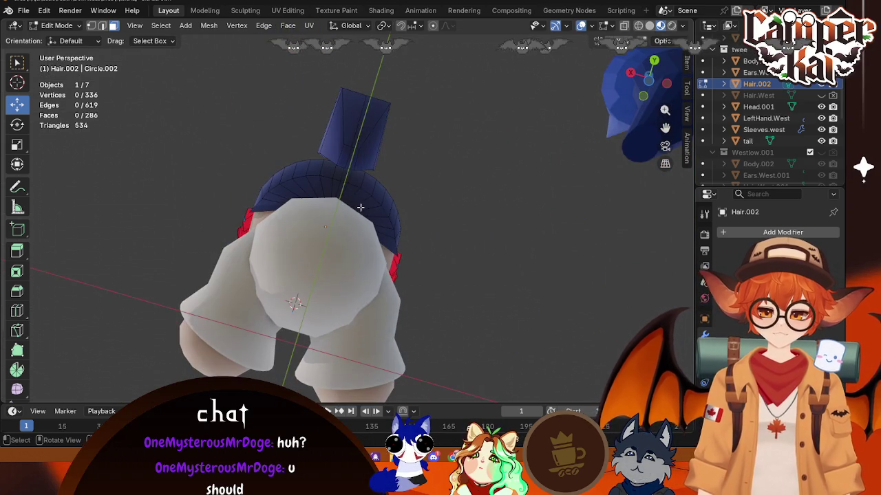
{"action": "left_click", "coordinate": [346, 157], "text": "shift"}
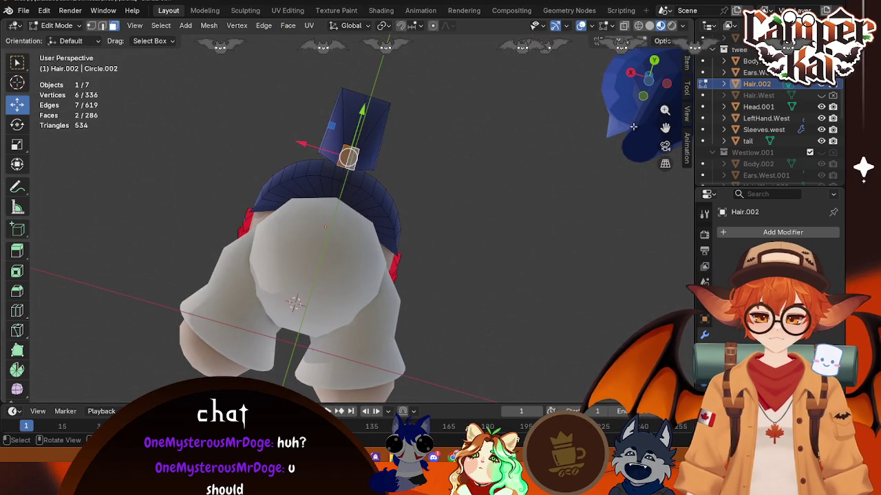
{"action": "left_click", "coordinate": [648, 81]}
{"action": "left_click", "coordinate": [667, 77]}
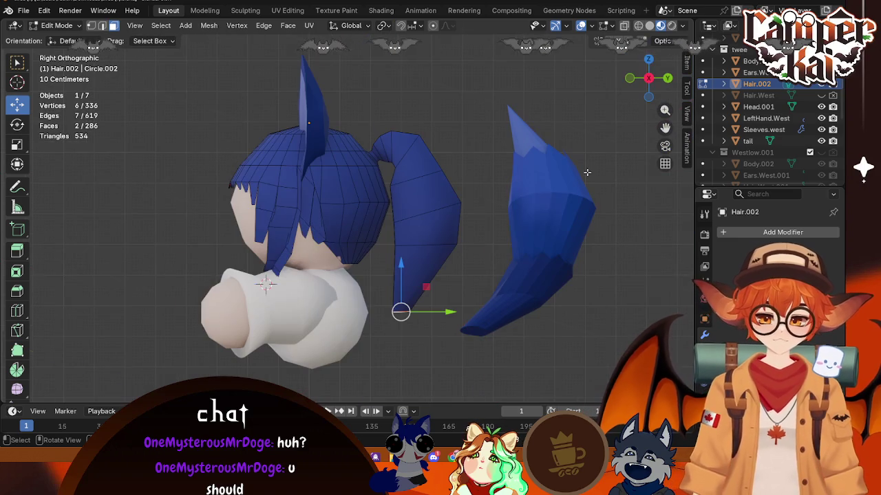
{"action": "key", "text": "e"}
{"action": "left_click", "coordinate": [433, 355]}
{"action": "key", "text": "s"}
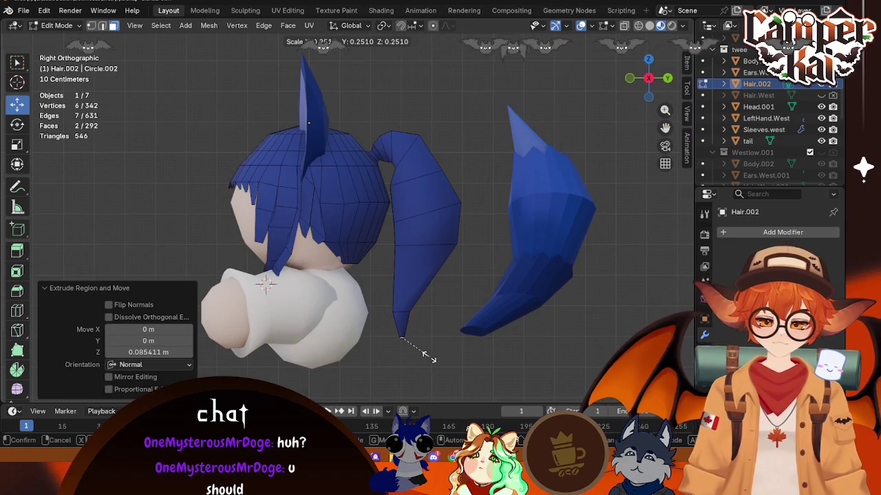
{"action": "left_click", "coordinate": [412, 350]}
{"action": "key", "text": "g"}
{"action": "key", "text": "y"}
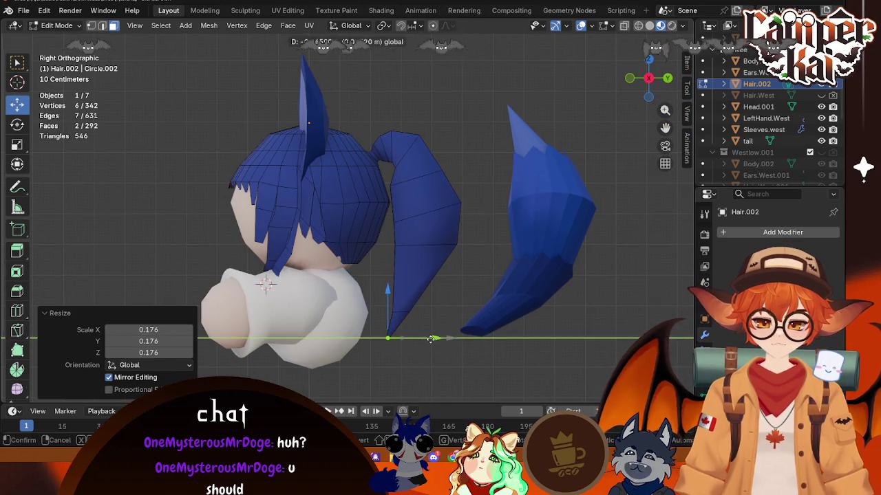
{"action": "left_click", "coordinate": [430, 338]}
{"action": "mouse_move", "coordinate": [430, 339]}
{"action": "middle_mouse_down"}
{"action": "mouse_move", "coordinate": [343, 237]}
{"action": "mouse_move", "coordinate": [335, 296]}
{"action": "middle_mouse_up"}
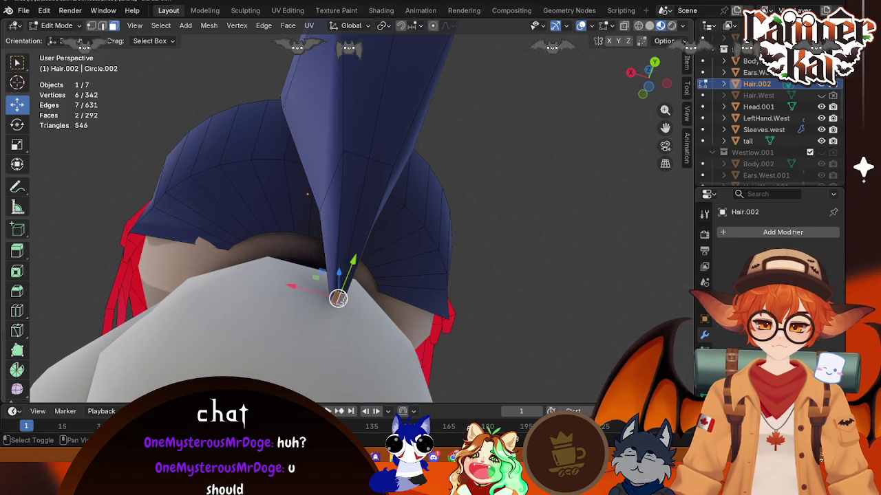
- Merge the ponytail tip vertices at center into a single point
{"action": "right_click", "coordinate": [337, 298]}
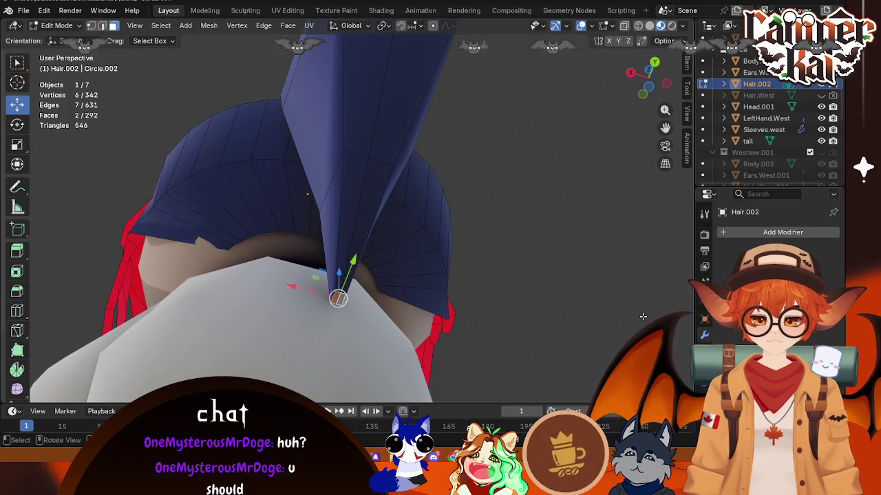
{"action": "left_click", "coordinate": [338, 298]}
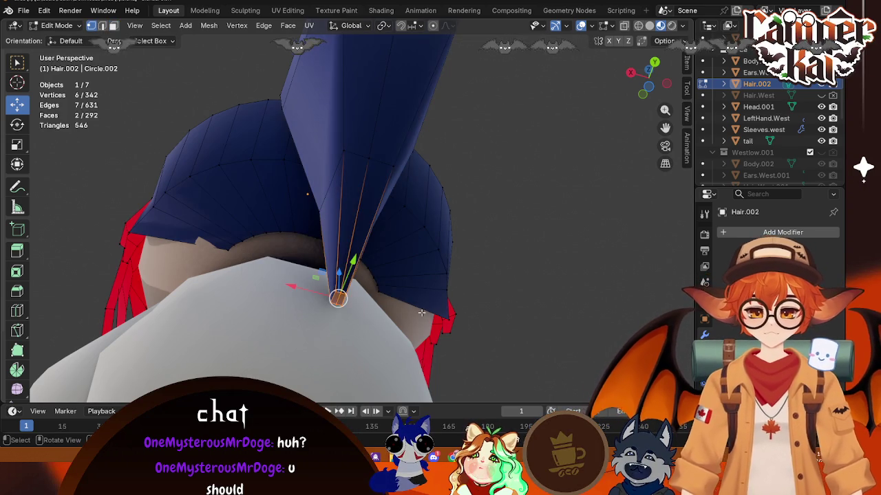
{"action": "middle_click_drag", "start_coordinate": [337, 298], "coordinate": [339, 331]}
{"action": "scroll", "coordinate": [339, 333], "scroll_direction": "up", "scroll_amount": 4}
{"action": "scroll", "coordinate": [340, 334], "scroll_direction": "down", "scroll_amount": 5}
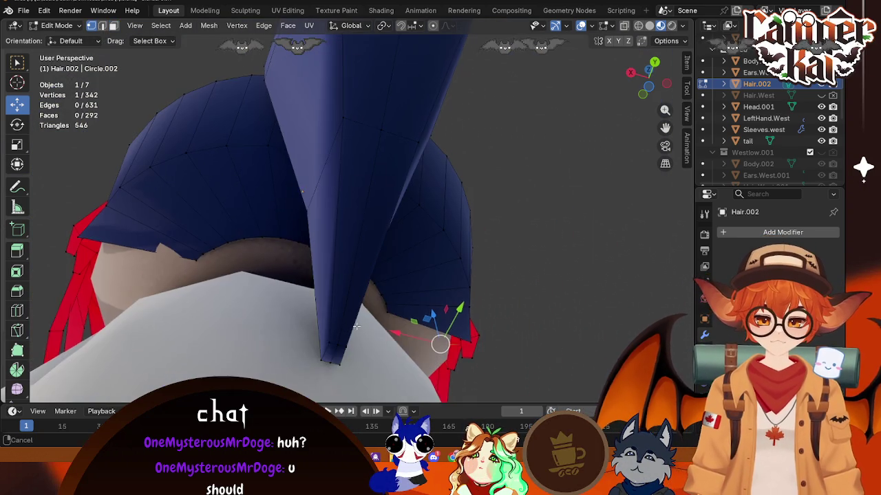
{"action": "middle_click_drag", "start_coordinate": [348, 295], "coordinate": [366, 242]}
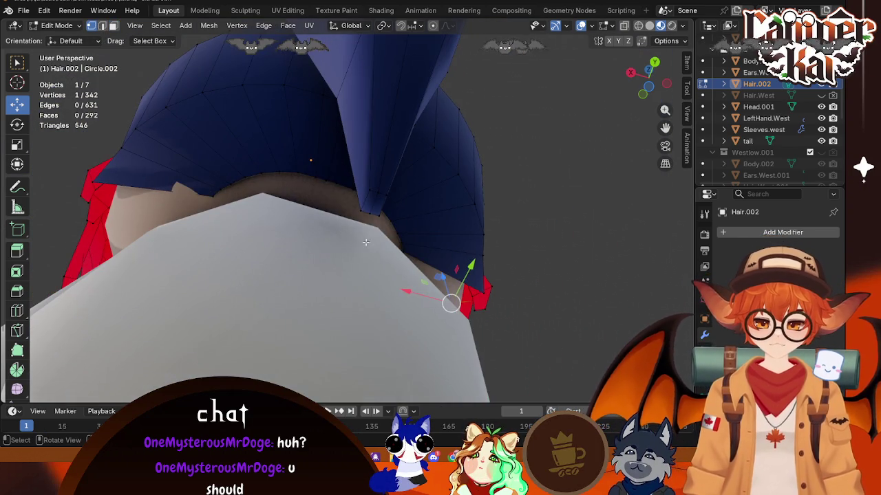
{"action": "right_click", "coordinate": [377, 205]}
{"action": "mouse_move", "coordinate": [320, 239]}
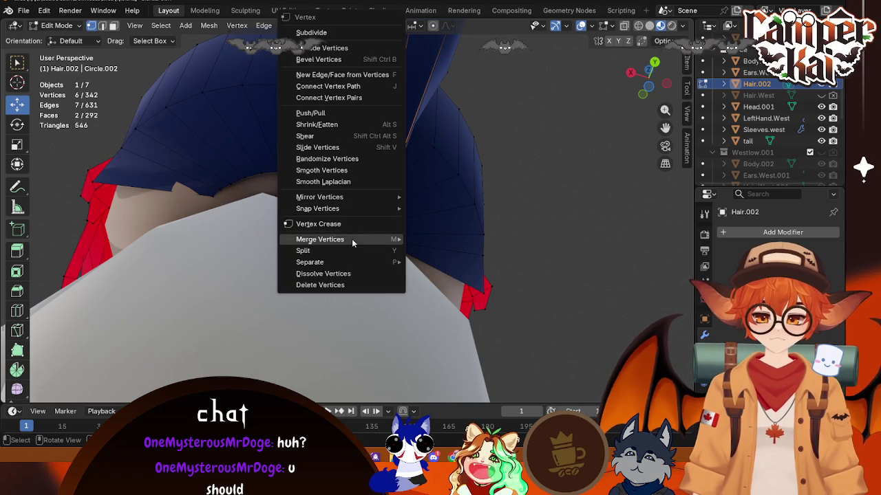
{"action": "left_click", "coordinate": [448, 245]}
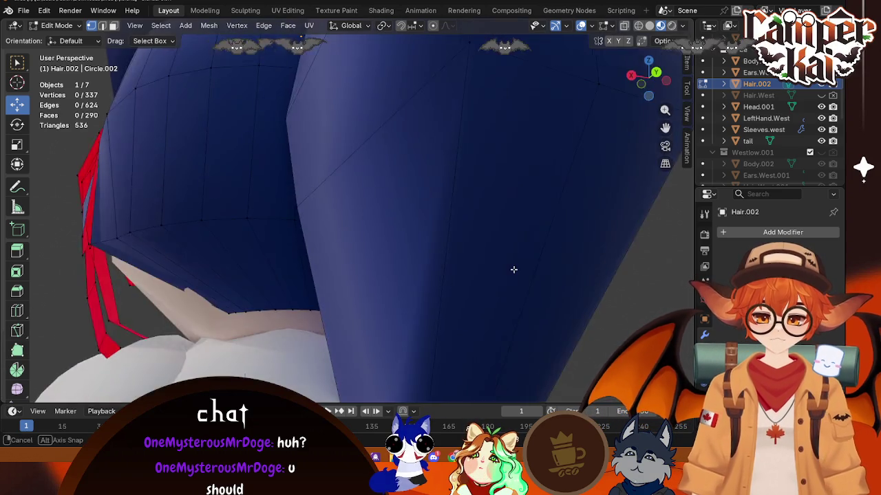
{"action": "scroll", "coordinate": [513, 268], "scroll_direction": "down", "scroll_amount": 5}
{"action": "mouse_move", "coordinate": [500, 271]}
{"action": "middle_mouse_down"}
{"action": "mouse_move", "coordinate": [508, 306]}
{"action": "mouse_move", "coordinate": [534, 315]}
{"action": "mouse_move", "coordinate": [507, 324]}
{"action": "mouse_move", "coordinate": [541, 326]}
{"action": "mouse_move", "coordinate": [531, 317]}
{"action": "middle_mouse_up"}
- Box-select ponytail vertices and nudge them vertically in the side view
{"action": "scroll", "coordinate": [530, 317], "scroll_direction": "down", "scroll_amount": 3}
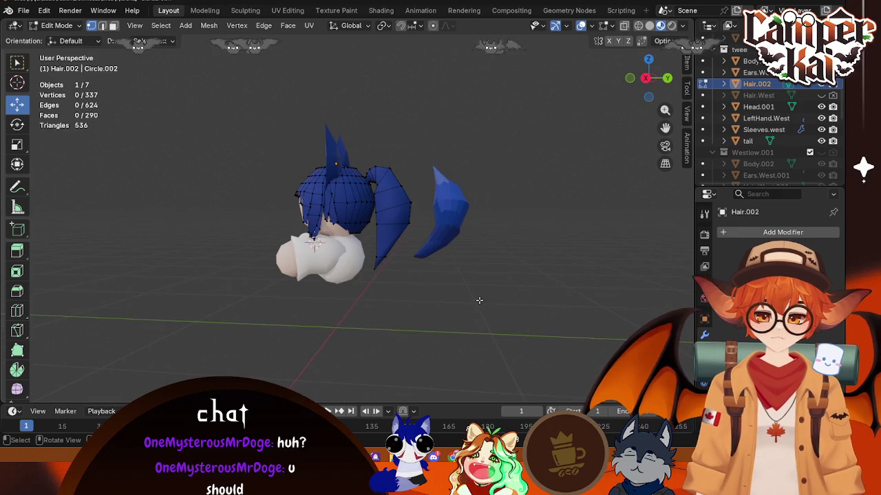
{"action": "scroll", "coordinate": [479, 300], "scroll_direction": "up", "scroll_amount": 2}
{"action": "scroll", "coordinate": [474, 291], "scroll_direction": "up", "scroll_amount": 3}
{"action": "mouse_move", "coordinate": [507, 277]}
{"action": "middle_mouse_down"}
{"action": "mouse_move", "coordinate": [433, 264]}
{"action": "mouse_move", "coordinate": [452, 255]}
{"action": "middle_mouse_up"}
{"action": "middle_click_drag", "start_coordinate": [367, 182], "coordinate": [386, 154]}
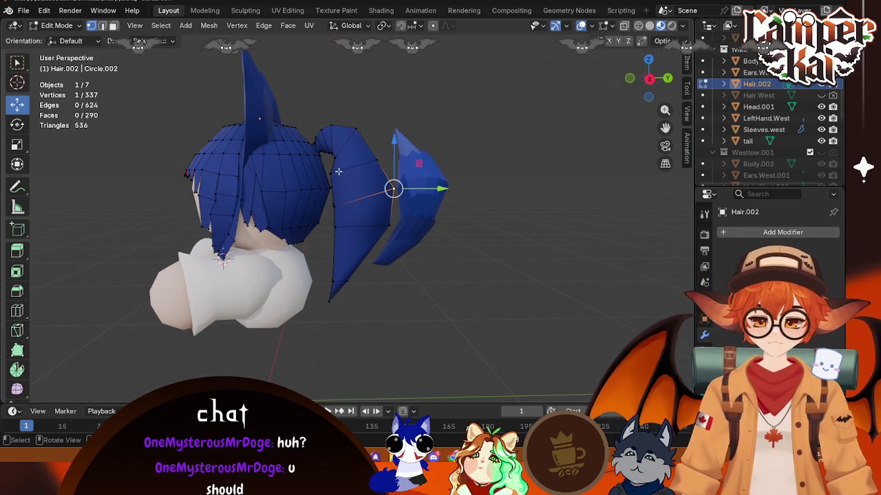
{"action": "scroll", "coordinate": [567, 184], "scroll_direction": "up", "scroll_amount": 2}
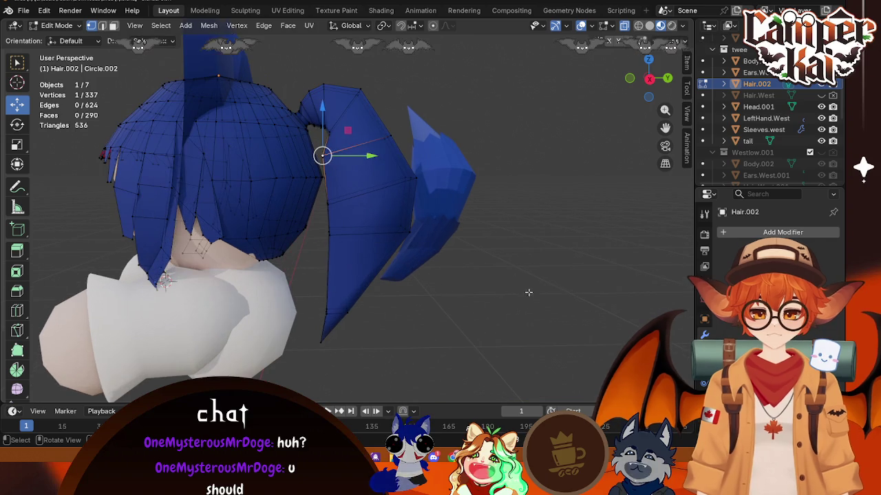
{"action": "mouse_move", "coordinate": [317, 149]}
{"action": "left_mouse_down"}
{"action": "mouse_move", "coordinate": [330, 164]}
{"action": "mouse_move", "coordinate": [380, 157]}
{"action": "left_mouse_up"}
{"action": "left_click", "coordinate": [649, 79]}
{"action": "left_click_drag", "start_coordinate": [334, 114], "coordinate": [333, 108]}
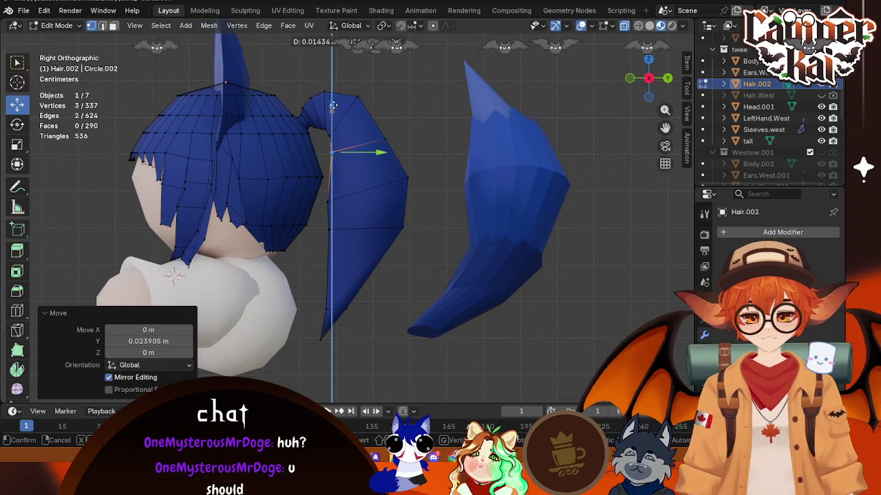
{"action": "left_click", "coordinate": [333, 104]}
{"action": "left_click", "coordinate": [344, 188]}
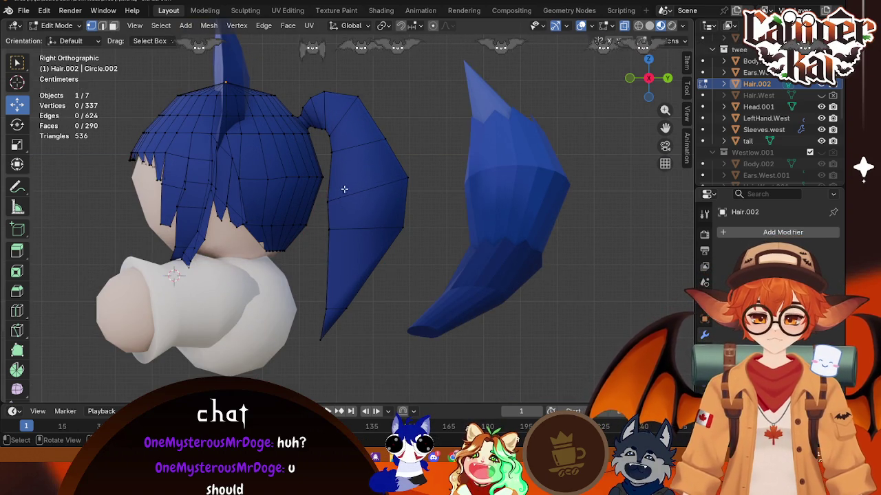
- Select a row of ponytail vertices and move them along Y
{"action": "mouse_move", "coordinate": [375, 201]}
{"action": "left_mouse_down"}
{"action": "mouse_move", "coordinate": [377, 216]}
{"action": "mouse_move", "coordinate": [323, 232]}
{"action": "mouse_move", "coordinate": [366, 232]}
{"action": "left_mouse_up"}
{"action": "left_click", "coordinate": [348, 223]}
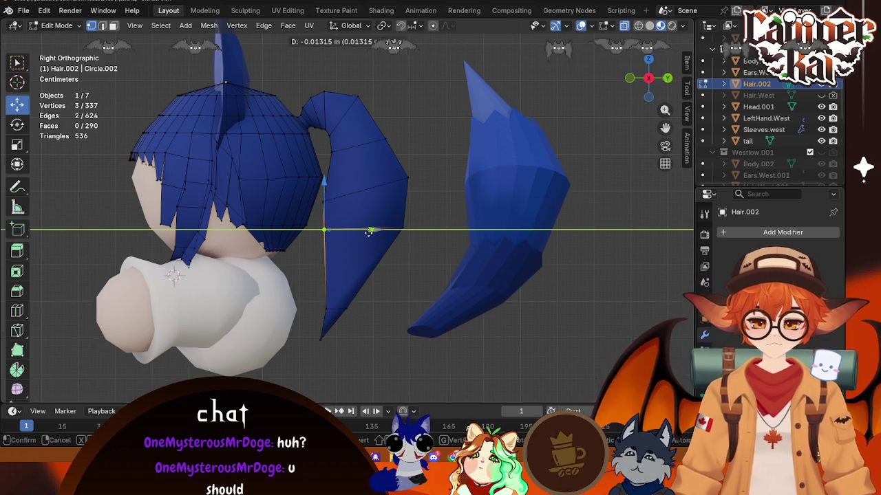
{"action": "left_click", "coordinate": [366, 232]}
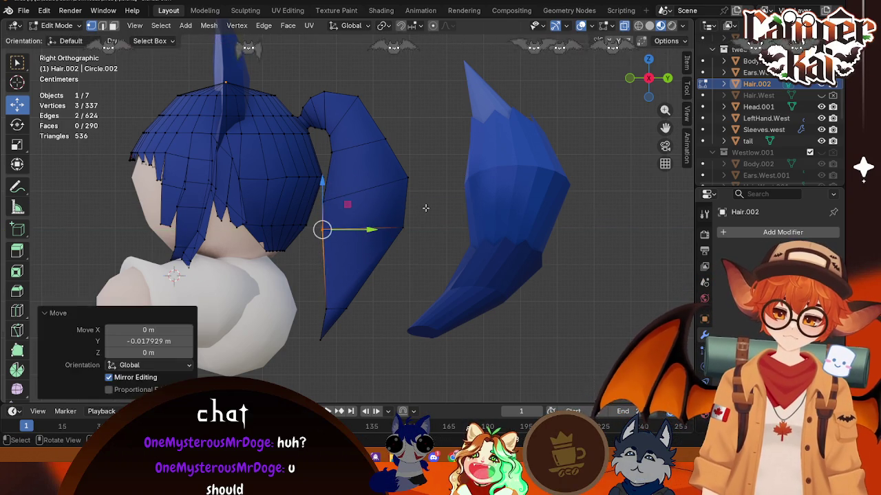
{"action": "mouse_move", "coordinate": [368, 228]}
{"action": "middle_mouse_down"}
{"action": "mouse_move", "coordinate": [341, 244]}
{"action": "mouse_move", "coordinate": [422, 230]}
{"action": "mouse_move", "coordinate": [418, 239]}
{"action": "mouse_move", "coordinate": [489, 253]}
{"action": "mouse_move", "coordinate": [481, 249]}
{"action": "middle_mouse_up"}
- Raise the lower ponytail loop about 0.042 m and widen it to 1.457
{"action": "left_click", "coordinate": [648, 77]}
{"action": "scroll", "coordinate": [383, 234], "scroll_direction": "up", "scroll_amount": 3}
{"action": "left_click_drag", "start_coordinate": [304, 295], "coordinate": [357, 358]}
{"action": "left_click_drag", "start_coordinate": [379, 286], "coordinate": [294, 325]}
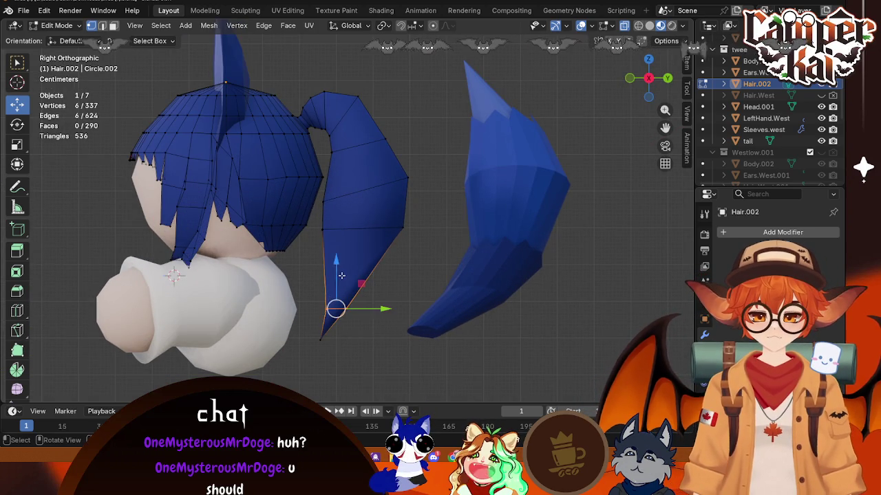
{"action": "left_click_drag", "start_coordinate": [338, 258], "coordinate": [339, 241]}
{"action": "key", "text": "s"}
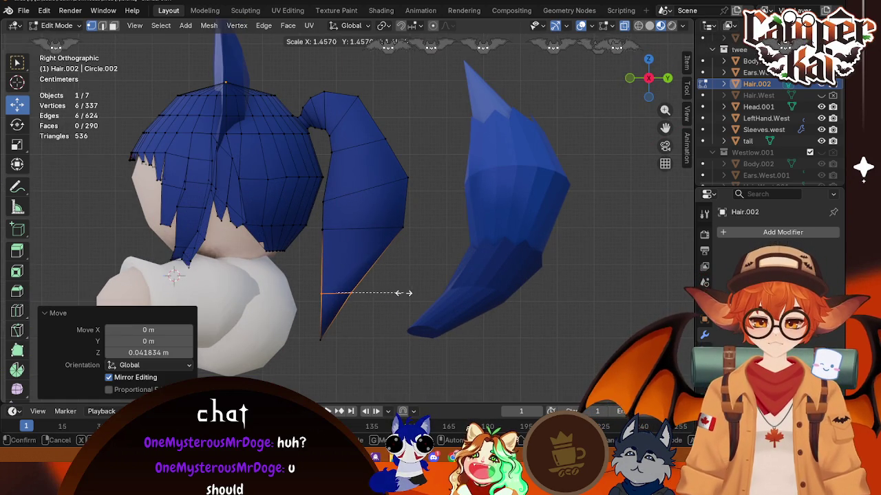
{"action": "left_click", "coordinate": [405, 293]}
{"action": "middle_click_drag", "start_coordinate": [428, 257], "coordinate": [410, 251]}
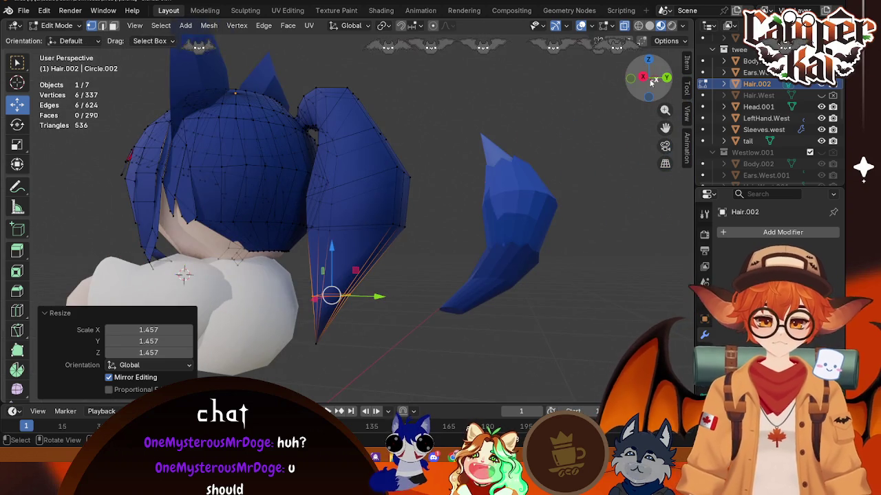
- From the side view, box-select all the ponytail strip's faces on Hair.002
{"action": "left_click", "coordinate": [650, 83]}
{"action": "left_click_drag", "start_coordinate": [389, 372], "coordinate": [310, 279]}
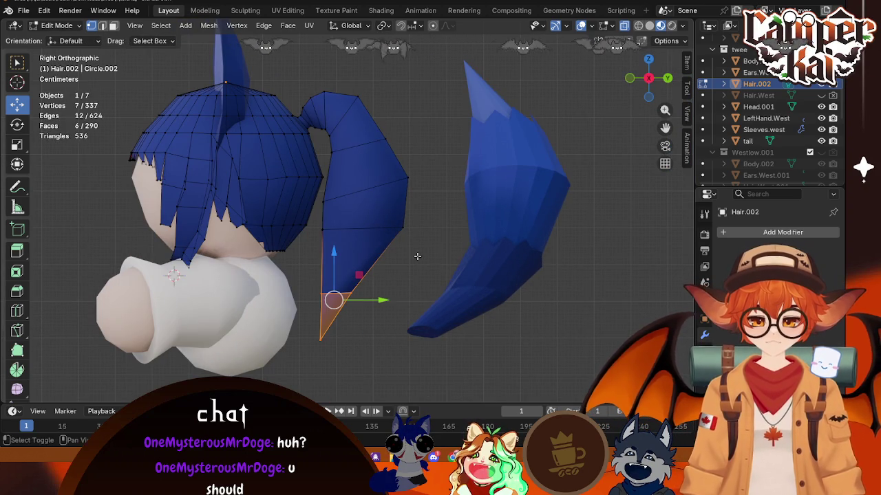
{"action": "left_click_drag", "start_coordinate": [324, 242], "coordinate": [324, 240]}
{"action": "mouse_move", "coordinate": [433, 198]}
{"action": "left_mouse_down", "text": "shift"}
{"action": "mouse_move", "coordinate": [346, 194]}
{"action": "mouse_move", "coordinate": [315, 213]}
{"action": "left_mouse_up", "text": "shift"}
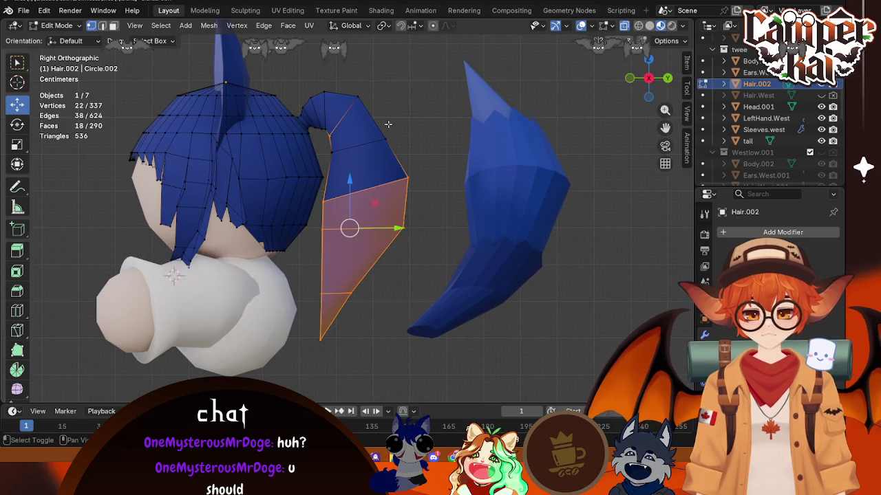
{"action": "left_click_drag", "start_coordinate": [381, 73], "coordinate": [304, 118], "text": "shift"}
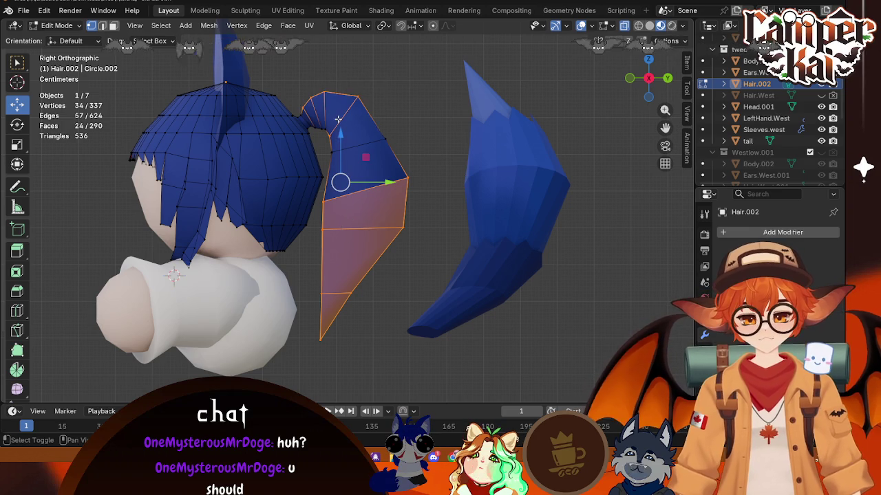
{"action": "left_click_drag", "start_coordinate": [405, 109], "coordinate": [316, 142], "text": "shift"}
{"action": "left_click_drag", "start_coordinate": [406, 123], "coordinate": [349, 153], "text": "shift"}
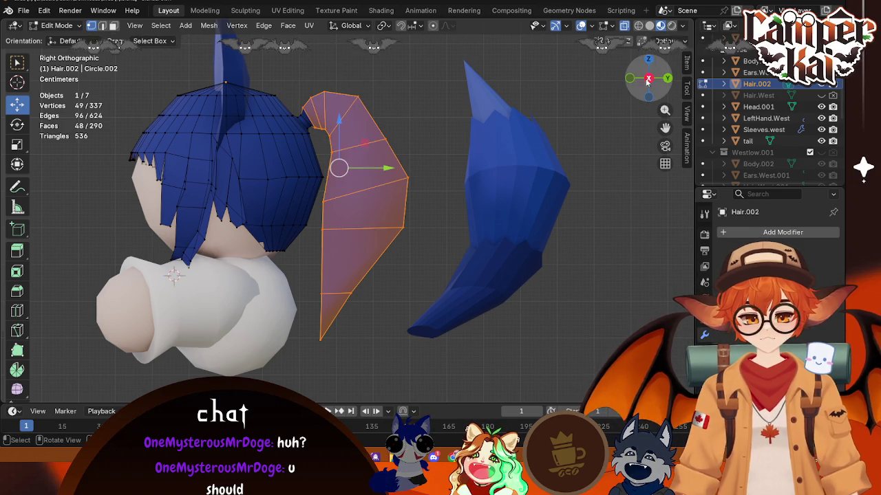
- From the back, rotate the ponytail strip 21° and shift it 0.049 m along X, then exit Edit Mode
{"action": "key", "text": "ctrl+KP_3"}
{"action": "left_click_drag", "start_coordinate": [625, 84], "coordinate": [632, 80]}
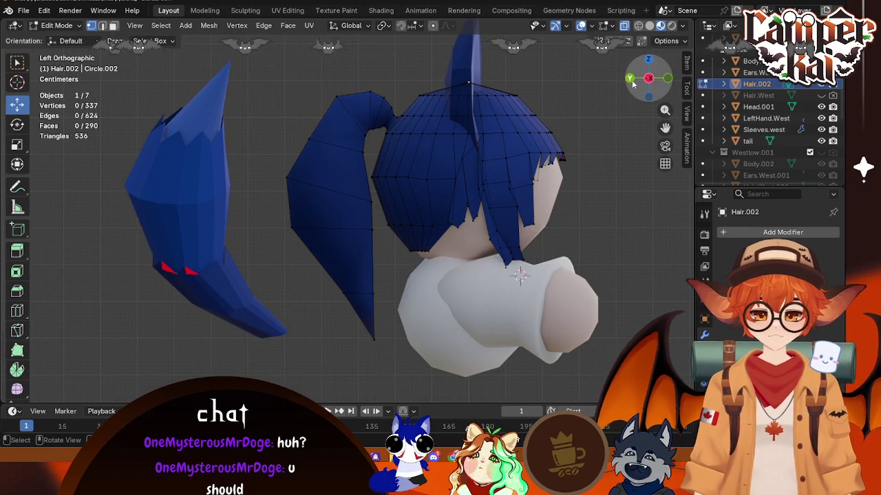
{"action": "left_click", "coordinate": [631, 80]}
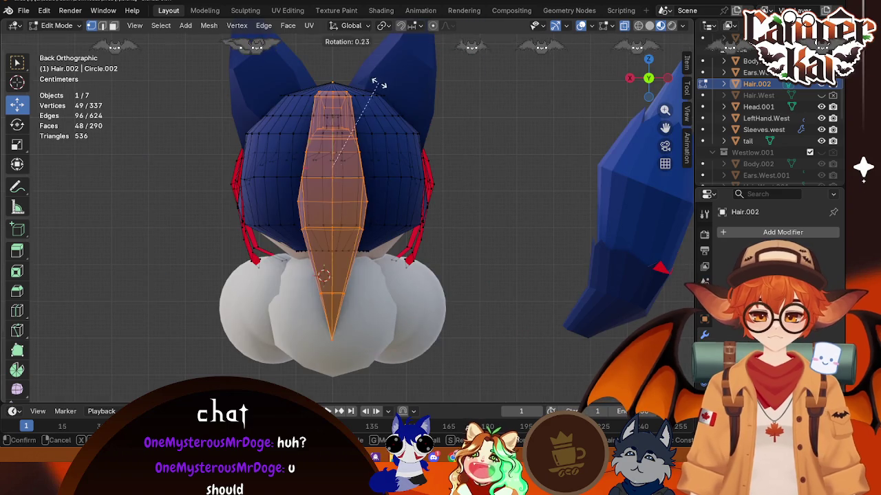
{"action": "key", "text": "r"}
{"action": "left_click", "coordinate": [403, 115]}
{"action": "key", "text": "g"}
{"action": "key", "text": "x"}
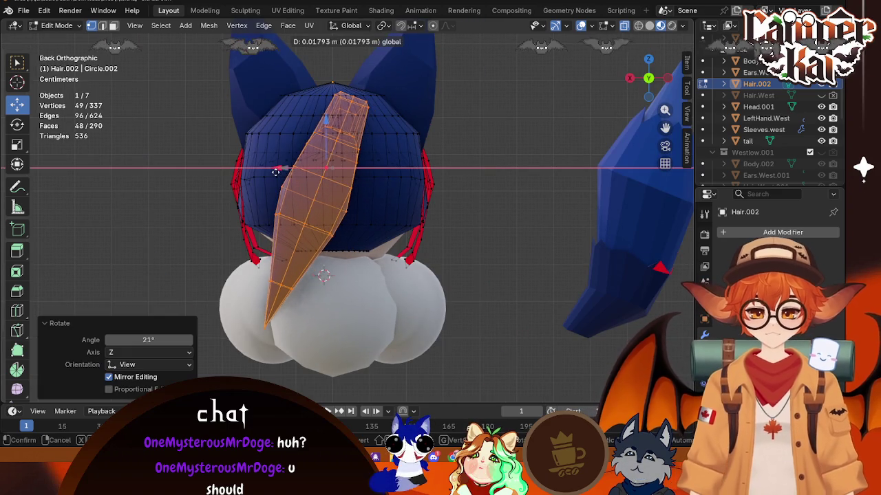
{"action": "left_click", "coordinate": [416, 152]}
{"action": "mouse_move", "coordinate": [417, 152]}
{"action": "middle_mouse_down"}
{"action": "mouse_move", "coordinate": [316, 219]}
{"action": "mouse_move", "coordinate": [412, 309]}
{"action": "middle_mouse_up"}
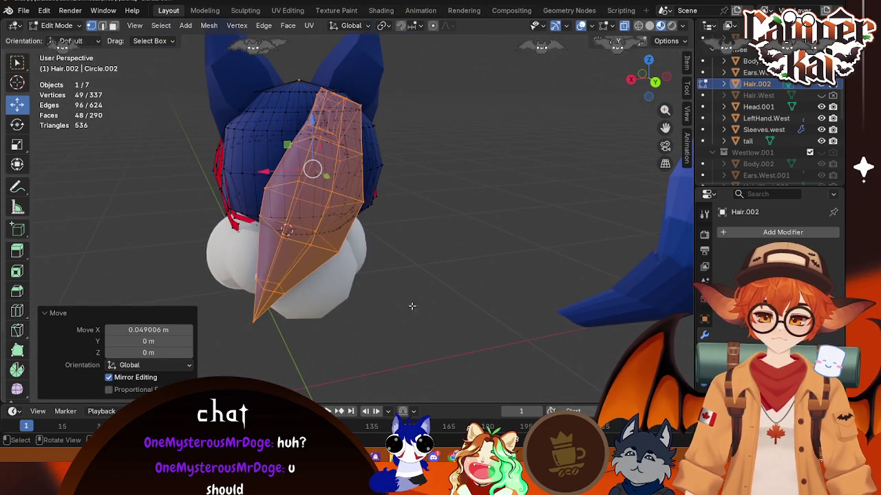
{"action": "left_click", "coordinate": [413, 309]}
{"action": "scroll", "coordinate": [370, 299], "scroll_direction": "down", "scroll_amount": 3}
{"action": "scroll", "coordinate": [295, 230], "scroll_direction": "up", "scroll_amount": 3}
{"action": "key", "text": "Tab"}
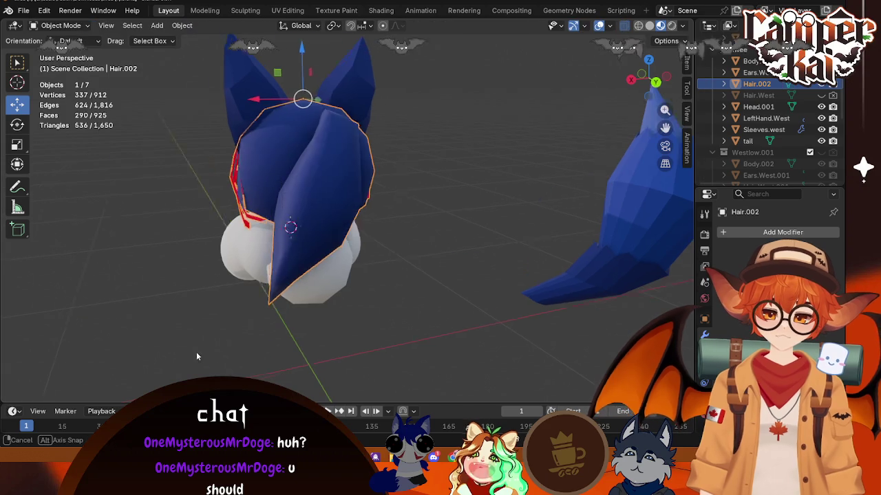
- Select the tail and move it 0.674 m along X onto the back of the head
{"action": "middle_click_drag", "start_coordinate": [187, 352], "coordinate": [220, 369]}
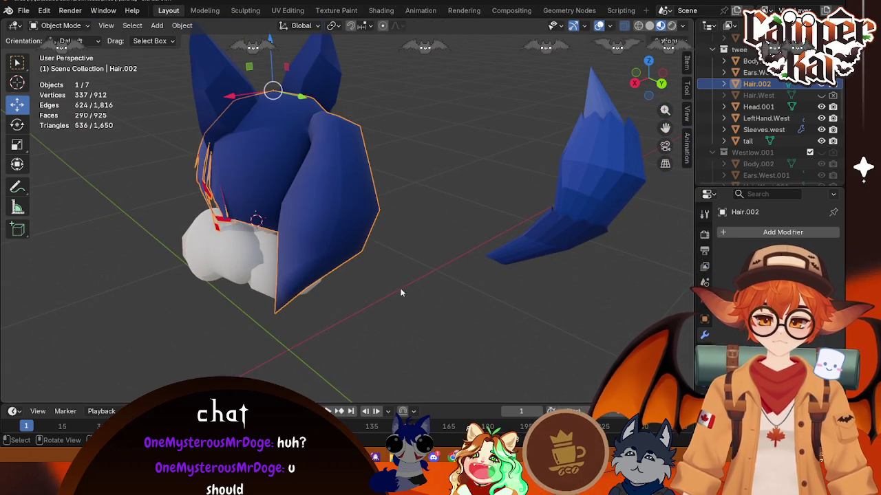
{"action": "left_click", "coordinate": [575, 238]}
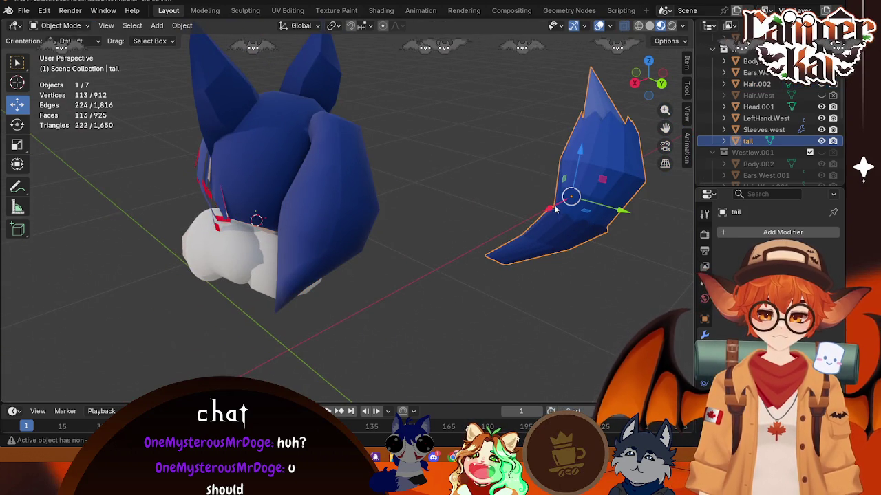
{"action": "left_click", "coordinate": [661, 84]}
{"action": "left_click_drag", "start_coordinate": [535, 224], "coordinate": [333, 258]}
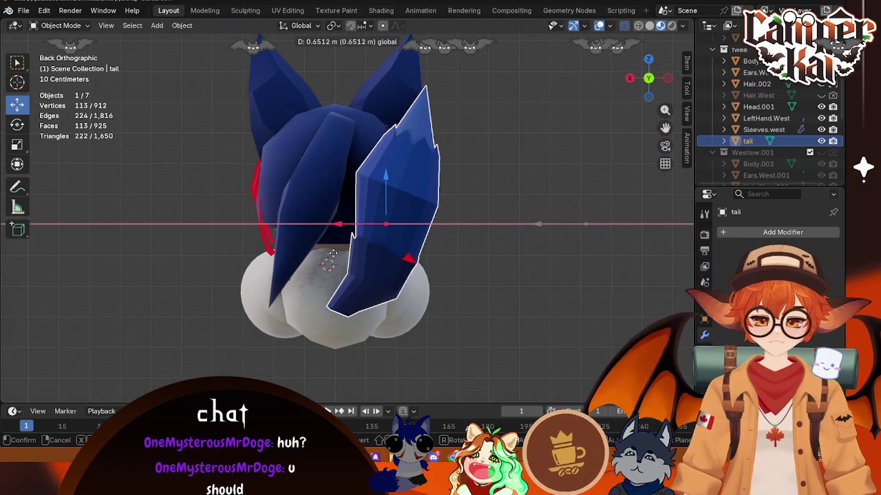
{"action": "middle_click_drag", "start_coordinate": [333, 257], "coordinate": [378, 227]}
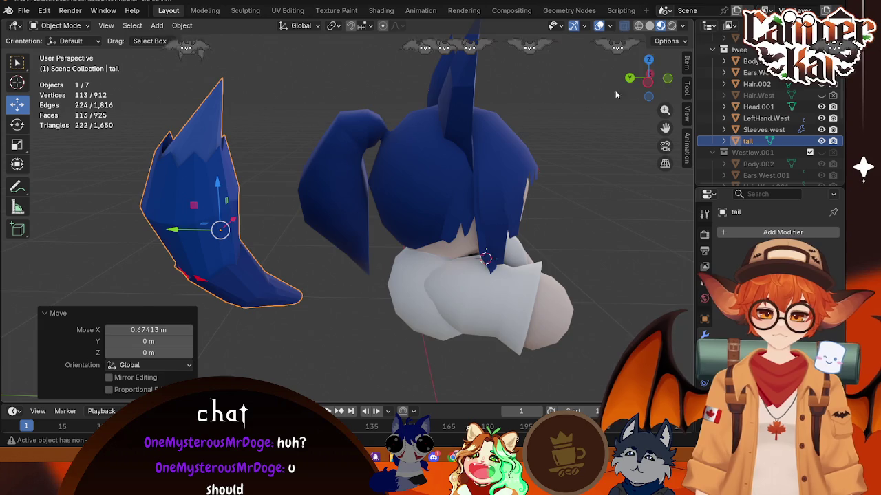
- From the side view, move the tail -0.349 m along Y behind the head
{"action": "key", "text": "ctrl+KP_3"}
{"action": "left_click_drag", "start_coordinate": [178, 225], "coordinate": [279, 230]}
{"action": "mouse_move", "coordinate": [227, 260]}
{"action": "middle_mouse_down"}
{"action": "mouse_move", "coordinate": [365, 303]}
{"action": "mouse_move", "coordinate": [402, 288]}
{"action": "middle_mouse_up"}
{"action": "scroll", "coordinate": [402, 287], "scroll_direction": "up", "scroll_amount": 4}
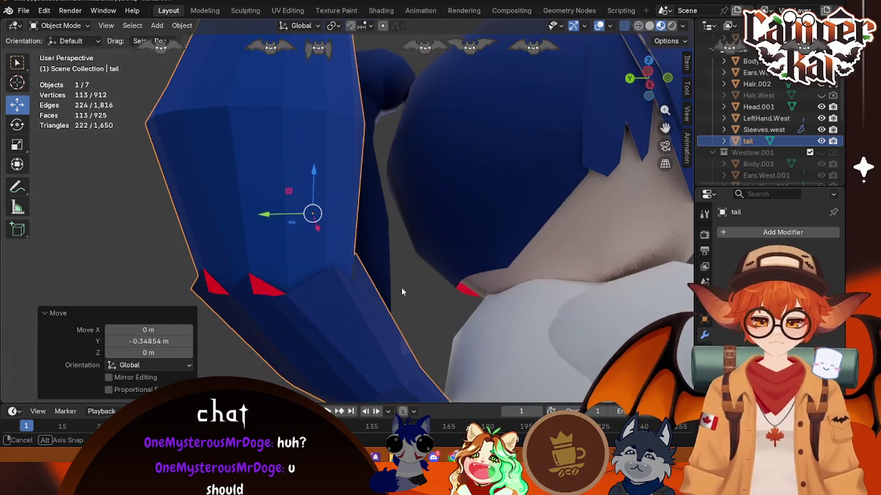
- In Edit Mode, select the two red faces at the tail's base and flip their normals
{"action": "key", "text": "Tab"}
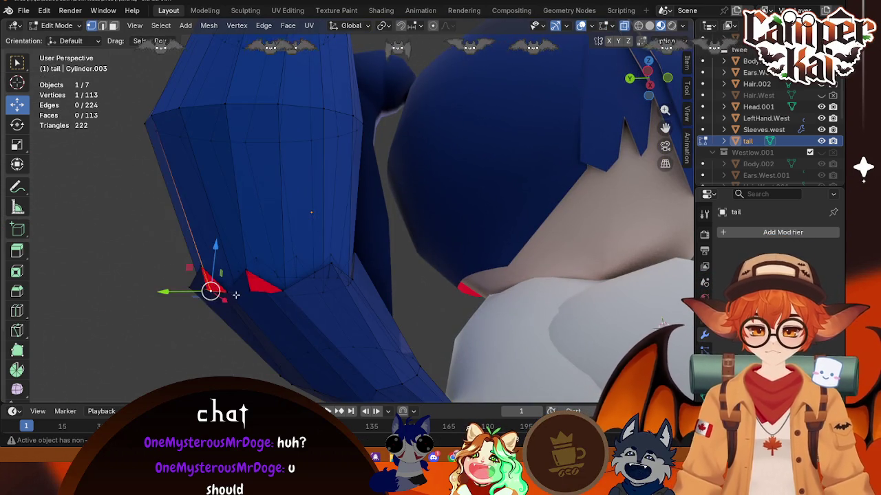
{"action": "middle_click_drag", "start_coordinate": [231, 293], "coordinate": [304, 295]}
{"action": "scroll", "coordinate": [344, 249], "scroll_direction": "up", "scroll_amount": 3}
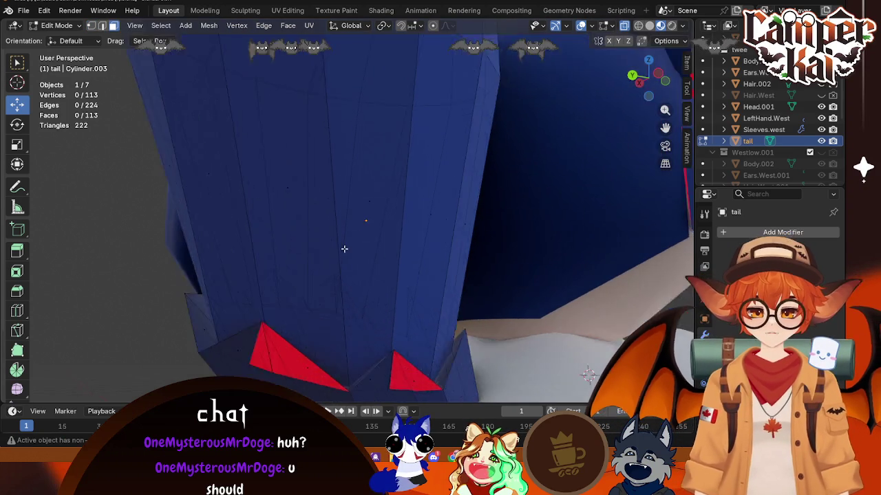
{"action": "scroll", "coordinate": [344, 249], "scroll_direction": "down", "scroll_amount": 3}
{"action": "middle_click_drag", "start_coordinate": [368, 284], "coordinate": [431, 378]}
{"action": "left_click", "coordinate": [413, 292]}
{"action": "mouse_move", "coordinate": [413, 292]}
{"action": "middle_mouse_down"}
{"action": "mouse_move", "coordinate": [401, 272]}
{"action": "mouse_move", "coordinate": [373, 288]}
{"action": "middle_mouse_up"}
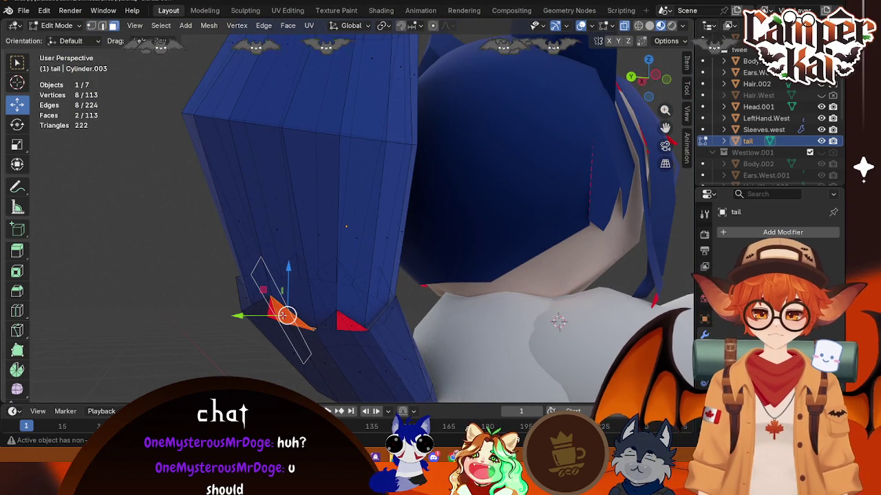
{"action": "left_click", "coordinate": [347, 323]}
{"action": "right_click", "coordinate": [351, 325]}
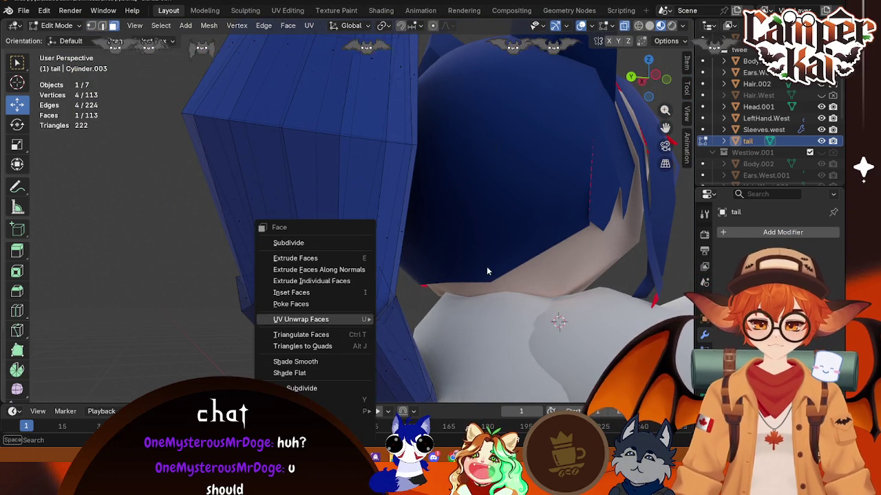
{"action": "key", "text": "alt+n"}
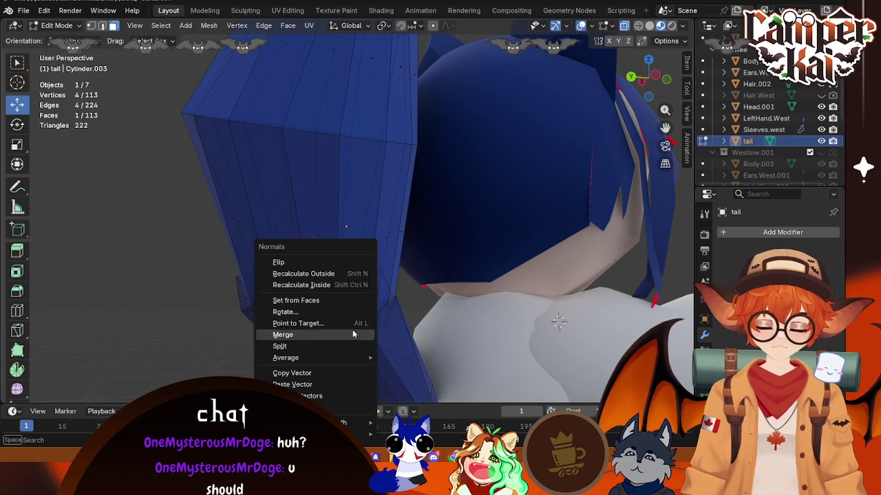
{"action": "left_click", "coordinate": [276, 263]}
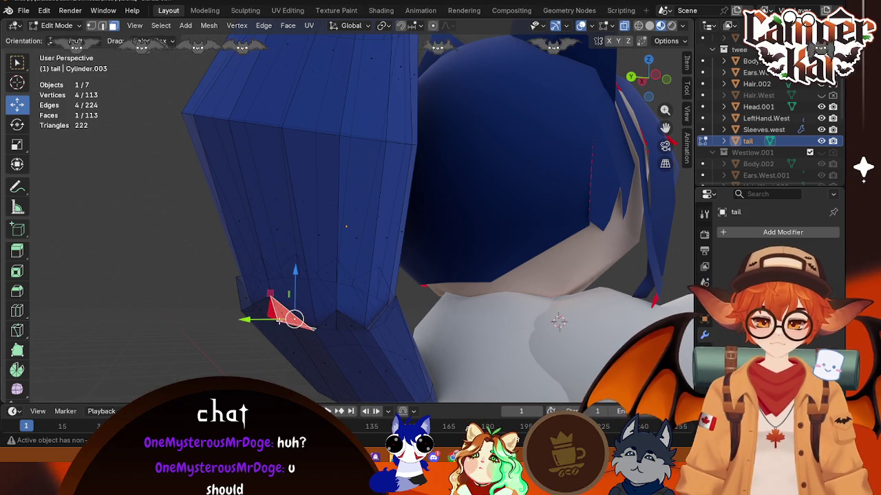
{"action": "key", "text": "alt+n"}
{"action": "left_click", "coordinate": [230, 281]}
{"action": "left_click", "coordinate": [240, 317]}
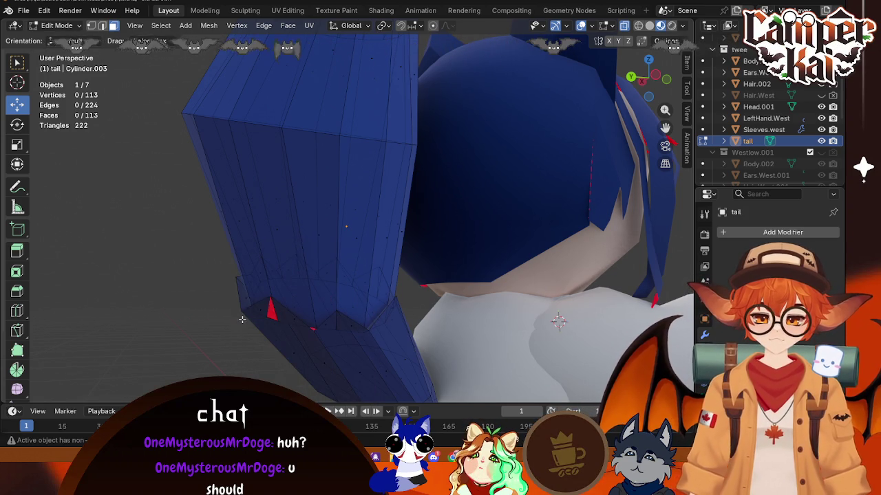
- Move a corner vertex of the red face along Y
{"action": "mouse_move", "coordinate": [245, 329]}
{"action": "middle_mouse_down"}
{"action": "mouse_move", "coordinate": [410, 353]}
{"action": "mouse_move", "coordinate": [396, 245]}
{"action": "mouse_move", "coordinate": [433, 302]}
{"action": "mouse_move", "coordinate": [502, 330]}
{"action": "middle_mouse_up"}
{"action": "left_click", "coordinate": [396, 244]}
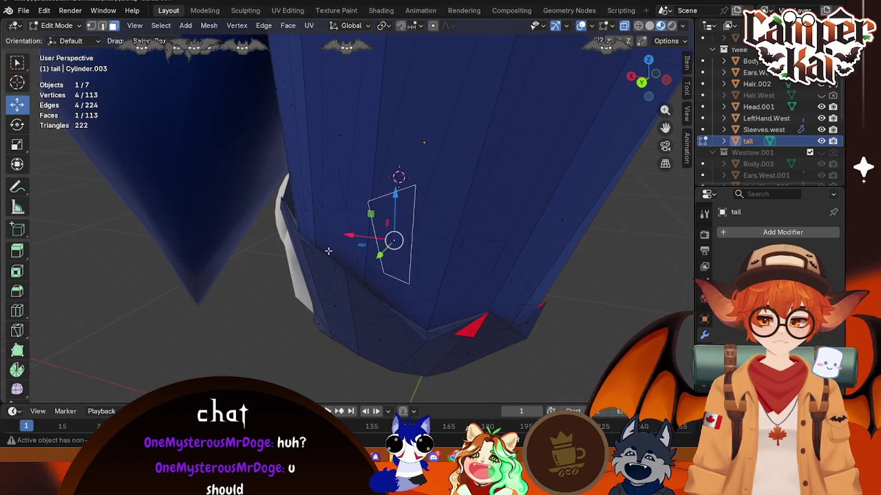
{"action": "left_click", "coordinate": [489, 311]}
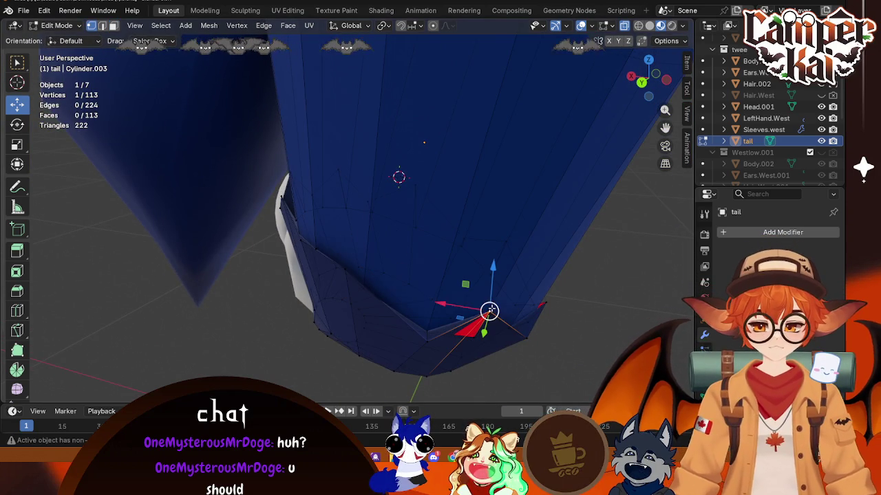
{"action": "left_click_drag", "start_coordinate": [484, 333], "coordinate": [486, 353]}
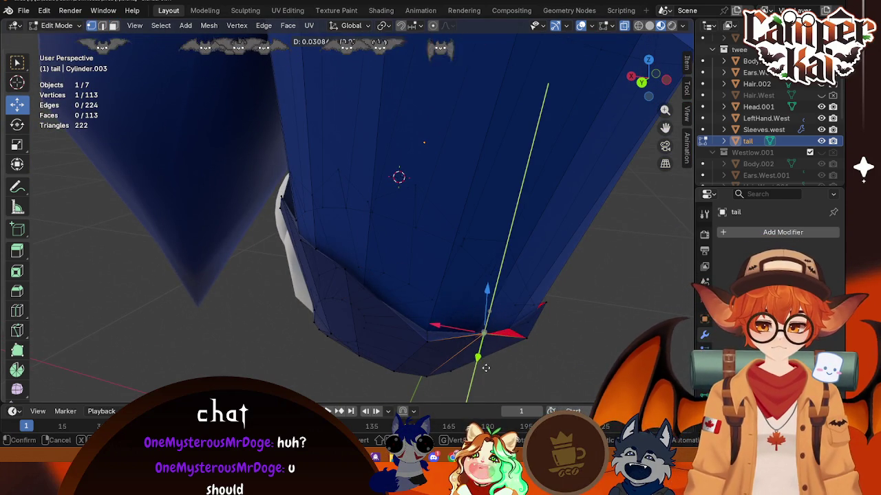
{"action": "left_click_drag", "start_coordinate": [487, 390], "coordinate": [481, 350]}
{"action": "middle_click_drag", "start_coordinate": [481, 351], "coordinate": [577, 336]}
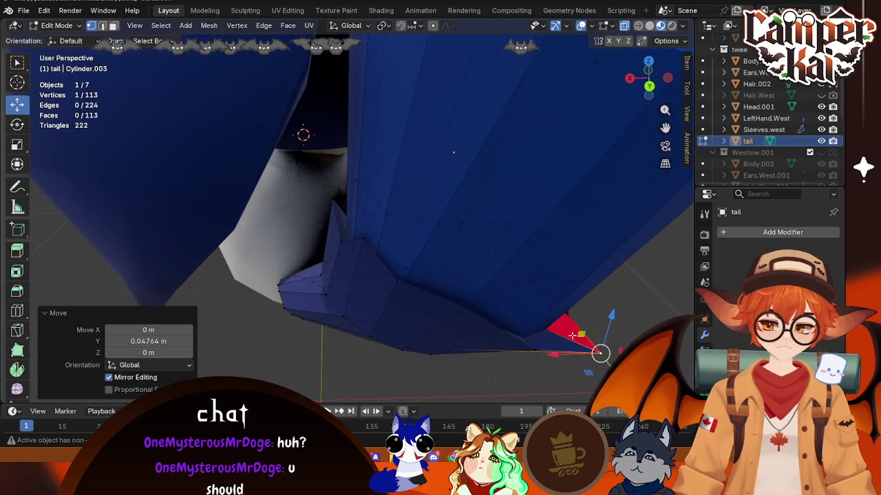
- In face select mode, flip the normal of the remaining red face
{"action": "left_click", "coordinate": [113, 25]}
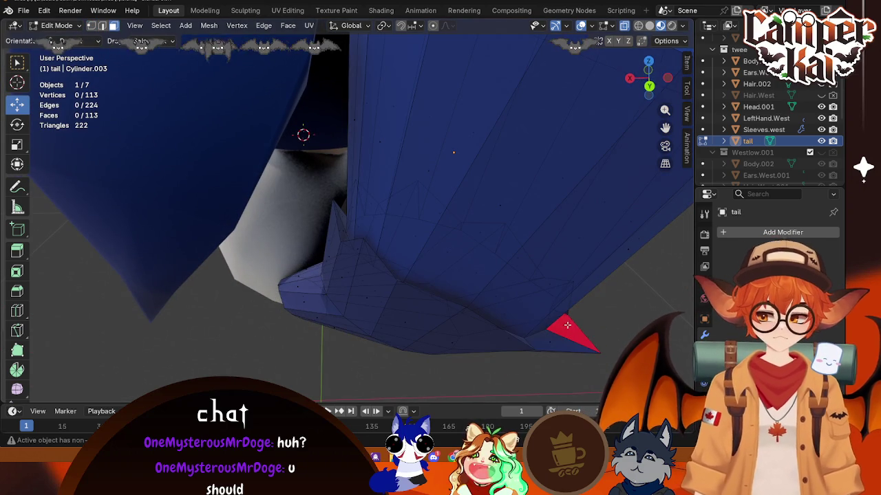
{"action": "key", "text": "alt+n"}
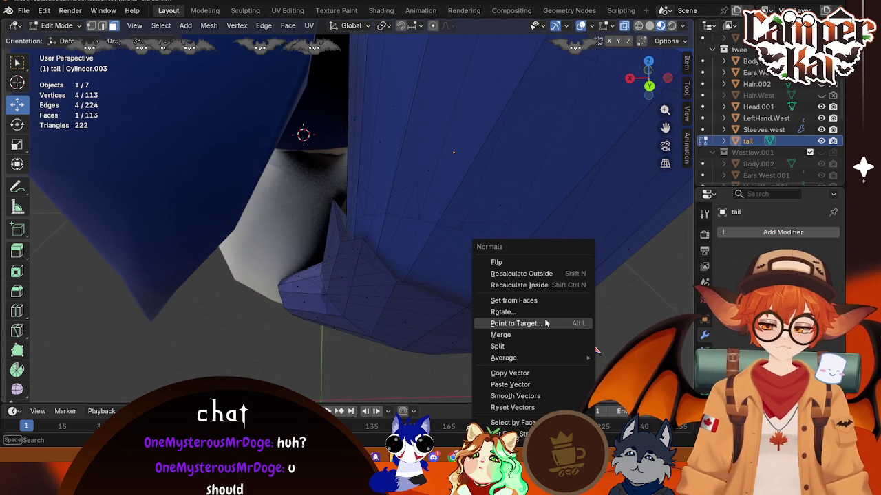
{"action": "left_click", "coordinate": [507, 258]}
{"action": "key", "text": "alt+a"}
{"action": "mouse_move", "coordinate": [568, 320]}
{"action": "middle_mouse_down"}
{"action": "mouse_move", "coordinate": [567, 310]}
{"action": "mouse_move", "coordinate": [583, 309]}
{"action": "mouse_move", "coordinate": [630, 326]}
{"action": "middle_mouse_up"}
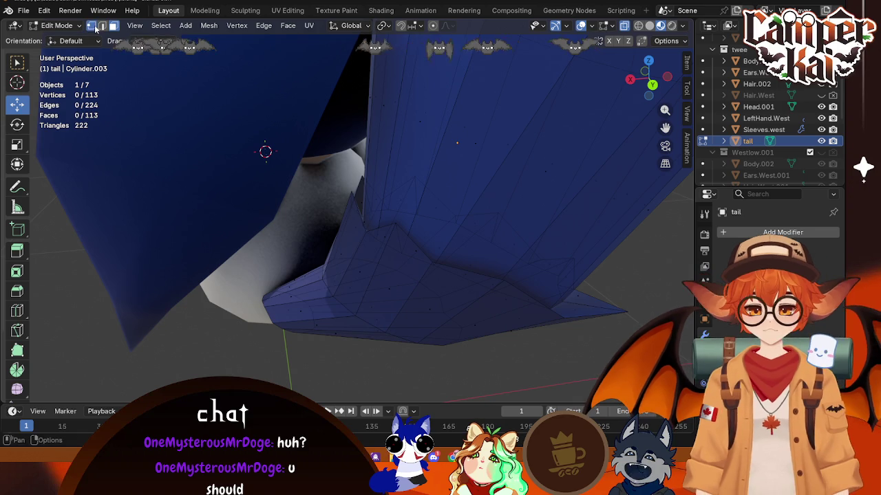
- Nudge the selected corner vertex slightly along Y, then slightly along X
{"action": "left_click", "coordinate": [92, 26]}
{"action": "key", "text": "g"}
{"action": "key", "text": "y"}
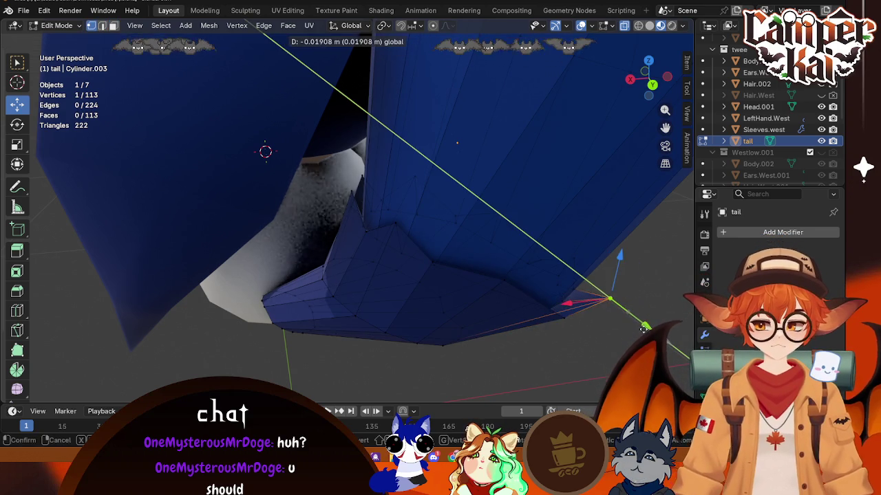
{"action": "left_click", "coordinate": [598, 303]}
{"action": "mouse_move", "coordinate": [598, 302]}
{"action": "middle_mouse_down"}
{"action": "mouse_move", "coordinate": [519, 327]}
{"action": "mouse_move", "coordinate": [314, 305]}
{"action": "mouse_move", "coordinate": [171, 251]}
{"action": "middle_mouse_up"}
{"action": "scroll", "coordinate": [171, 251], "scroll_direction": "down", "scroll_amount": 3}
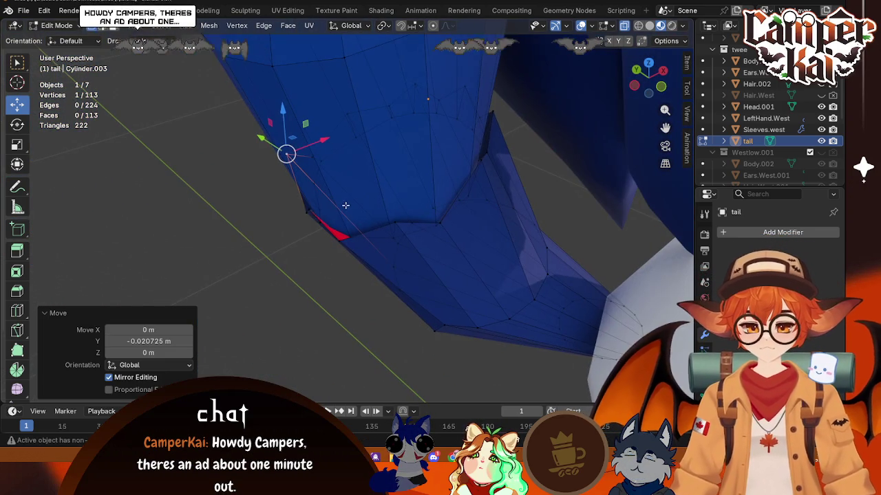
{"action": "key", "text": "g"}
{"action": "key", "text": "x"}
{"action": "left_click", "coordinate": [324, 198]}
{"action": "mouse_move", "coordinate": [324, 198]}
{"action": "middle_mouse_down"}
{"action": "mouse_move", "coordinate": [310, 260]}
{"action": "mouse_move", "coordinate": [358, 270]}
{"action": "middle_mouse_up"}
- Fix the last red face through its face context menu and return to Object Mode
{"action": "key", "text": "3"}
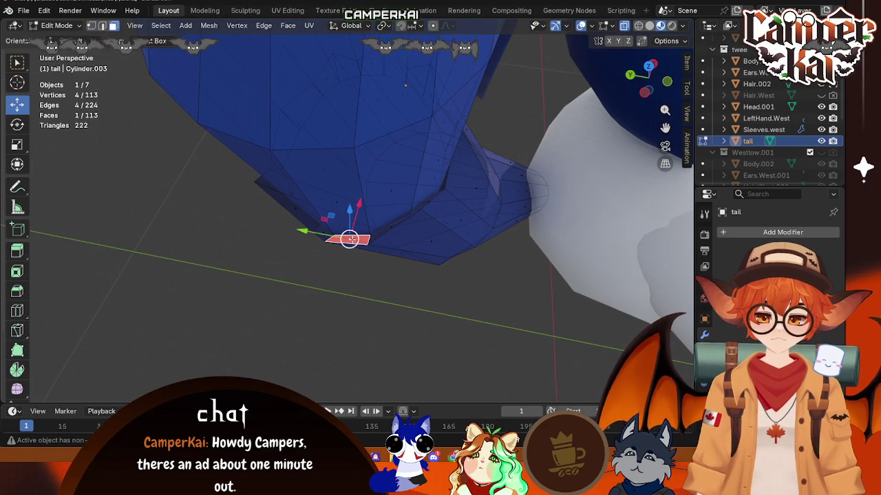
{"action": "right_click", "coordinate": [348, 238]}
{"action": "left_click", "coordinate": [330, 241]}
{"action": "key", "text": "alt+a"}
{"action": "mouse_move", "coordinate": [358, 238]}
{"action": "middle_mouse_down"}
{"action": "mouse_move", "coordinate": [376, 251]}
{"action": "mouse_move", "coordinate": [476, 230]}
{"action": "mouse_move", "coordinate": [339, 114]}
{"action": "mouse_move", "coordinate": [556, 213]}
{"action": "mouse_move", "coordinate": [350, 261]}
{"action": "mouse_move", "coordinate": [291, 257]}
{"action": "mouse_move", "coordinate": [426, 262]}
{"action": "mouse_move", "coordinate": [331, 258]}
{"action": "middle_mouse_up"}
{"action": "scroll", "coordinate": [350, 261], "scroll_direction": "down", "scroll_amount": 5}
{"action": "scroll", "coordinate": [291, 257], "scroll_direction": "up", "scroll_amount": 4}
{"action": "key", "text": "Tab"}
{"action": "mouse_move", "coordinate": [448, 264]}
{"action": "middle_mouse_down"}
{"action": "mouse_move", "coordinate": [506, 246]}
{"action": "mouse_move", "coordinate": [362, 235]}
{"action": "mouse_move", "coordinate": [341, 279]}
{"action": "mouse_move", "coordinate": [344, 260]}
{"action": "mouse_move", "coordinate": [427, 265]}
{"action": "middle_mouse_up"}
{"action": "left_click", "coordinate": [431, 267]}
- Select the tail and nudge it a few millimetres along X in the back view
{"action": "left_click", "coordinate": [259, 175]}
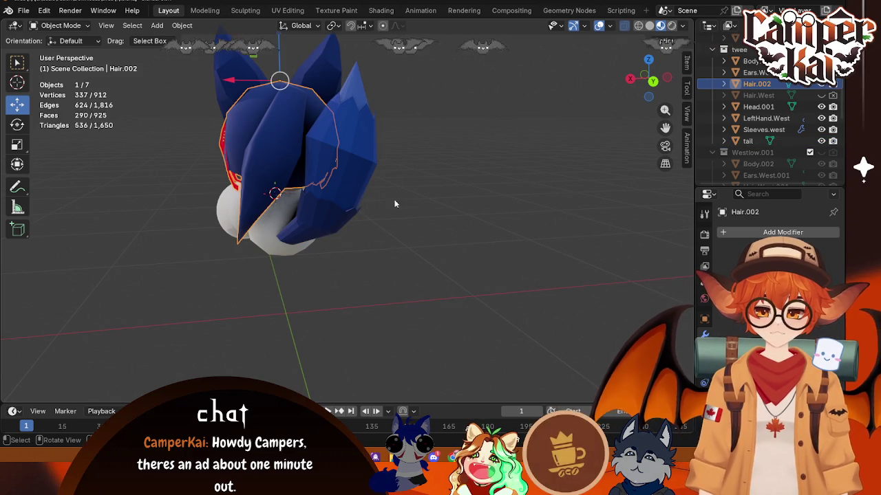
{"action": "left_click", "coordinate": [351, 172]}
{"action": "left_click", "coordinate": [655, 81]}
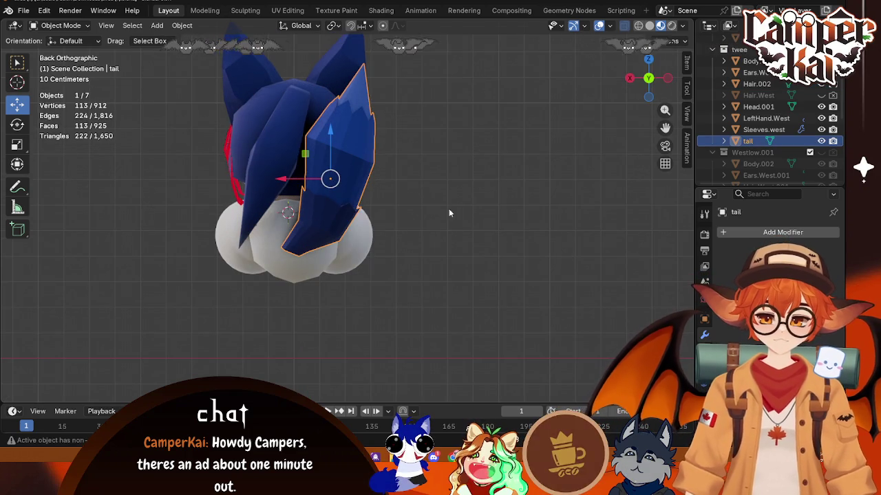
{"action": "mouse_move", "coordinate": [286, 179]}
{"action": "left_mouse_down"}
{"action": "mouse_move", "coordinate": [275, 176]}
{"action": "mouse_move", "coordinate": [283, 178]}
{"action": "left_mouse_up"}
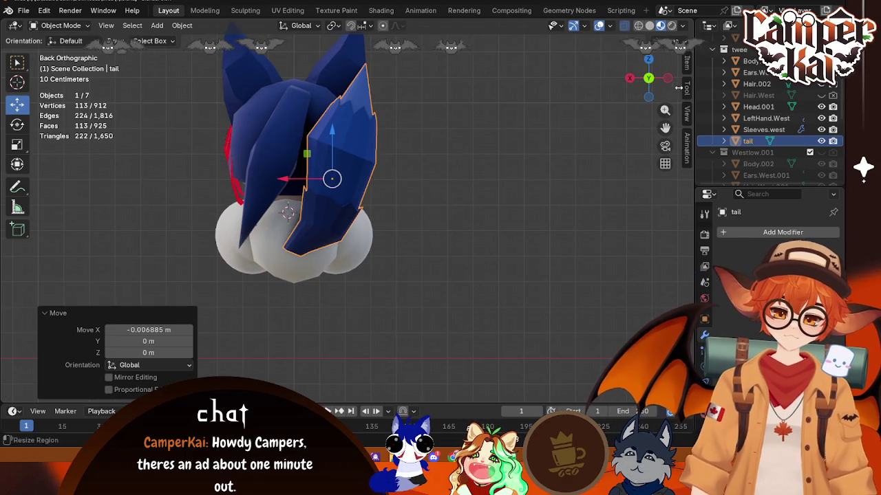
{"action": "left_click", "coordinate": [655, 83]}
- From the side view, shift the tail about -0.0275 m along Y
{"action": "left_click", "coordinate": [667, 78]}
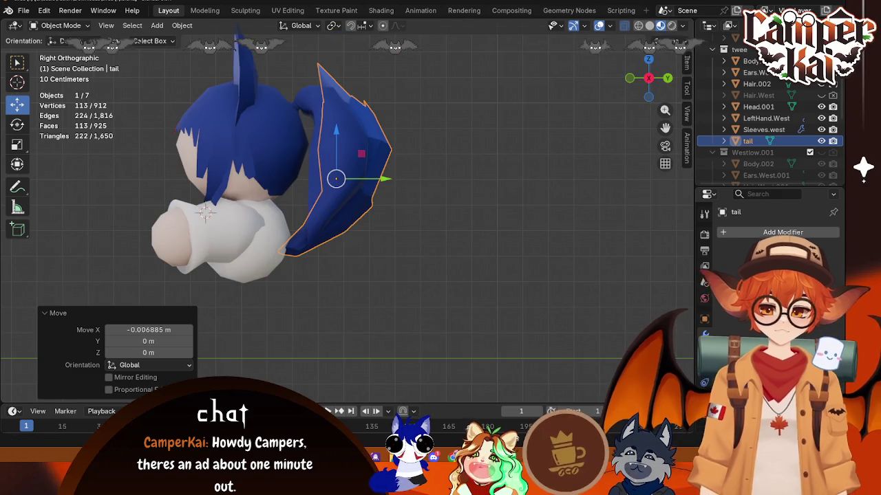
{"action": "left_click", "coordinate": [370, 229]}
{"action": "left_click", "coordinate": [342, 196]}
{"action": "left_click", "coordinate": [392, 151]}
{"action": "left_click_drag", "start_coordinate": [384, 181], "coordinate": [376, 179]}
- Orbit and zoom to inspect the chibi sitting in the pink kart
{"action": "mouse_move", "coordinate": [444, 210]}
{"action": "middle_mouse_down"}
{"action": "mouse_move", "coordinate": [386, 195]}
{"action": "mouse_move", "coordinate": [310, 261]}
{"action": "middle_mouse_up"}
{"action": "left_click", "coordinate": [348, 235]}
{"action": "mouse_move", "coordinate": [349, 235]}
{"action": "middle_mouse_down"}
{"action": "mouse_move", "coordinate": [387, 264]}
{"action": "mouse_move", "coordinate": [530, 221]}
{"action": "mouse_move", "coordinate": [462, 231]}
{"action": "mouse_move", "coordinate": [342, 276]}
{"action": "mouse_move", "coordinate": [385, 256]}
{"action": "middle_mouse_up"}
{"action": "scroll", "coordinate": [440, 255], "scroll_direction": "up", "scroll_amount": 5}
{"action": "middle_click_drag", "start_coordinate": [496, 255], "coordinate": [615, 109]}
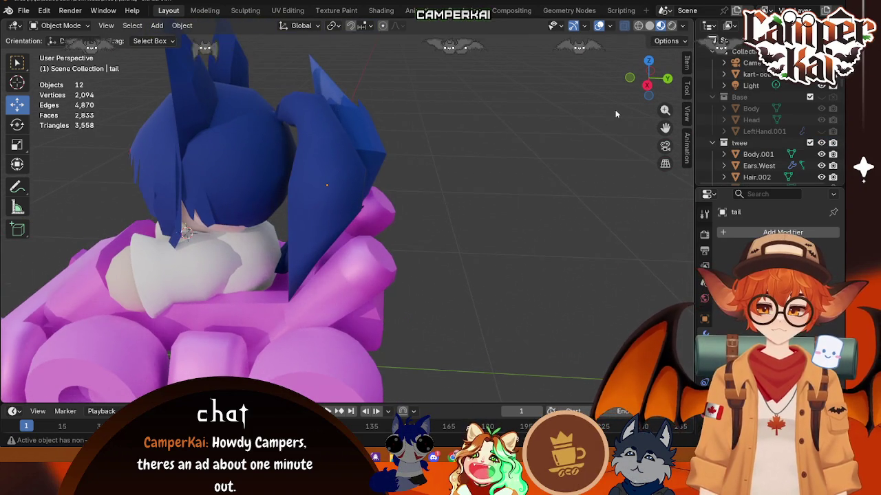
- Select Hair.002 and box-select all its ponytail vertices in Edit Mode
{"action": "left_click", "coordinate": [255, 108]}
{"action": "left_click", "coordinate": [646, 85]}
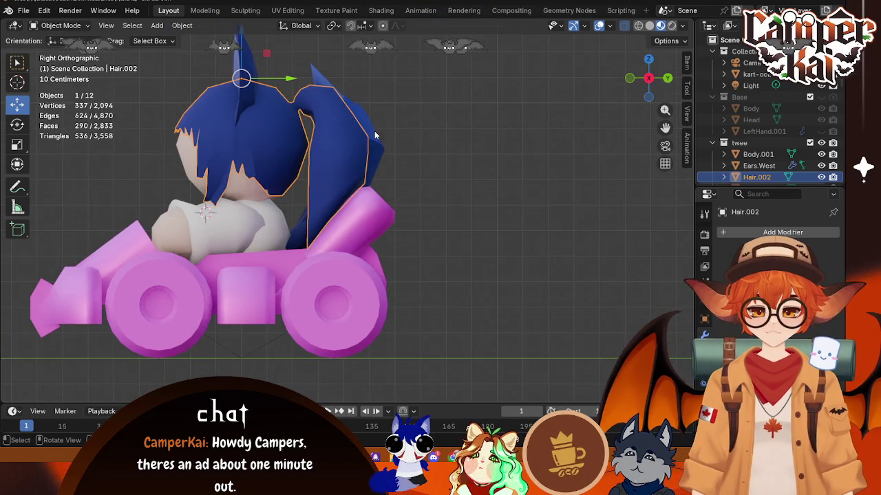
{"action": "key", "text": "Tab"}
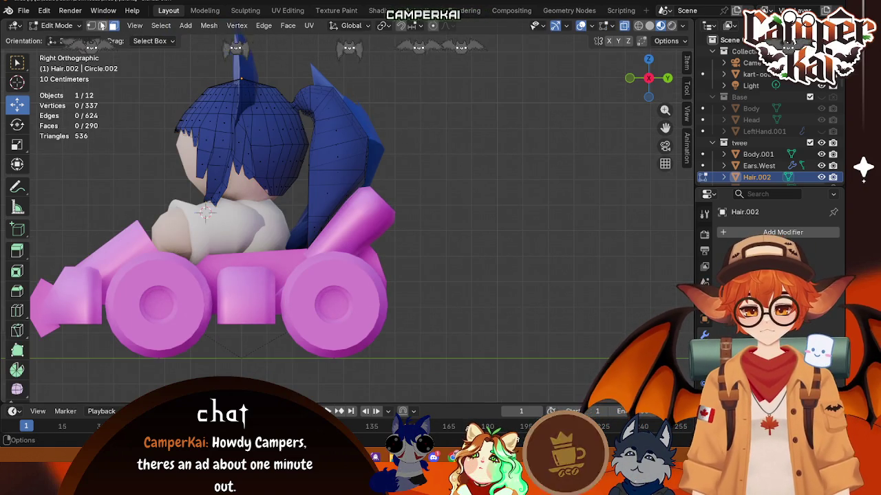
{"action": "mouse_move", "coordinate": [257, 54]}
{"action": "middle_mouse_down", "text": "ctrl"}
{"action": "mouse_move", "coordinate": [339, 139]}
{"action": "mouse_move", "coordinate": [324, 81]}
{"action": "middle_mouse_up", "text": "ctrl"}
{"action": "mouse_move", "coordinate": [324, 80]}
{"action": "left_mouse_down"}
{"action": "mouse_move", "coordinate": [402, 115]}
{"action": "mouse_move", "coordinate": [430, 117]}
{"action": "mouse_move", "coordinate": [397, 119]}
{"action": "left_mouse_up"}
{"action": "mouse_move", "coordinate": [487, 116]}
{"action": "left_mouse_down"}
{"action": "mouse_move", "coordinate": [389, 163]}
{"action": "mouse_move", "coordinate": [346, 149]}
{"action": "left_mouse_up"}
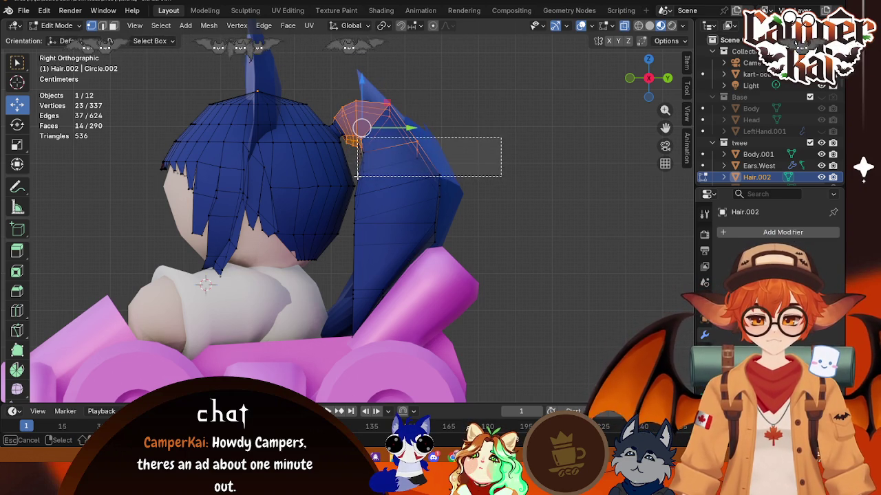
{"action": "left_click_drag", "start_coordinate": [499, 137], "coordinate": [353, 181], "text": "shift"}
{"action": "left_click_drag", "start_coordinate": [418, 222], "coordinate": [418, 222], "text": "shift"}
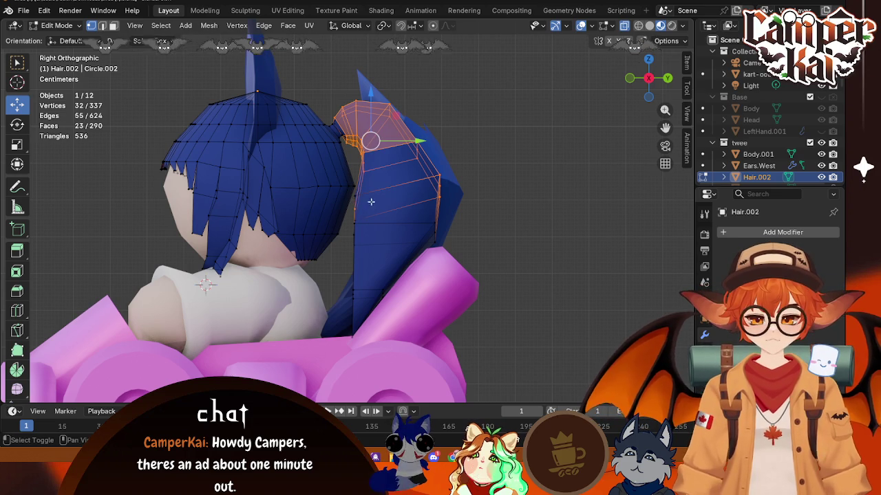
{"action": "left_click_drag", "start_coordinate": [357, 196], "coordinate": [373, 207], "text": "shift"}
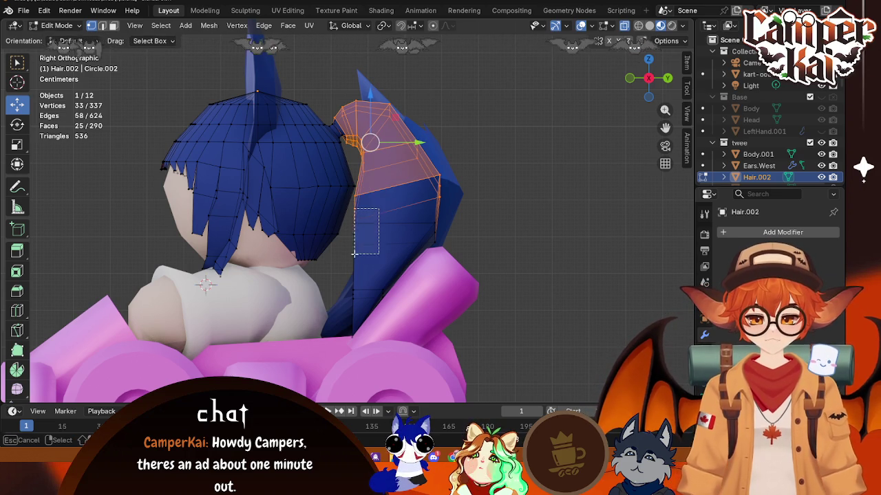
{"action": "left_click_drag", "start_coordinate": [349, 358], "coordinate": [349, 358], "text": "shift"}
{"action": "left_click_drag", "start_coordinate": [481, 218], "coordinate": [394, 313], "text": "shift"}
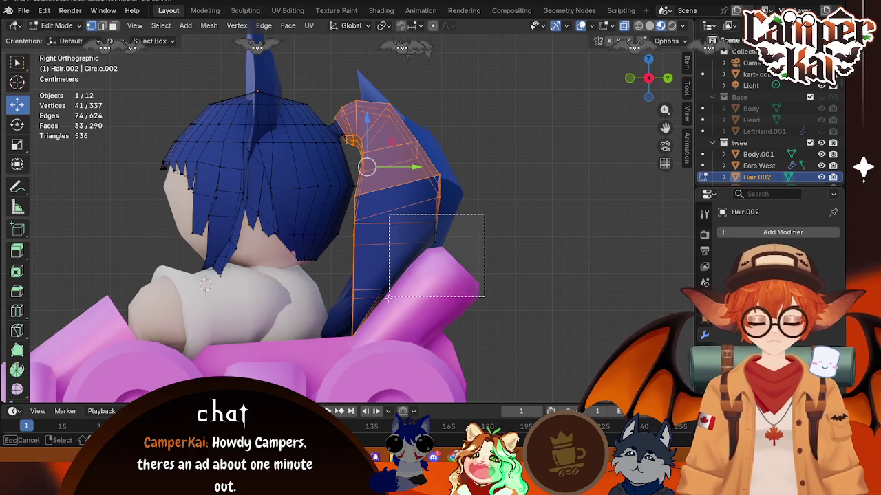
{"action": "mouse_move", "coordinate": [394, 313]}
{"action": "middle_mouse_down"}
{"action": "mouse_move", "coordinate": [548, 235]}
{"action": "mouse_move", "coordinate": [441, 265]}
{"action": "middle_mouse_up"}
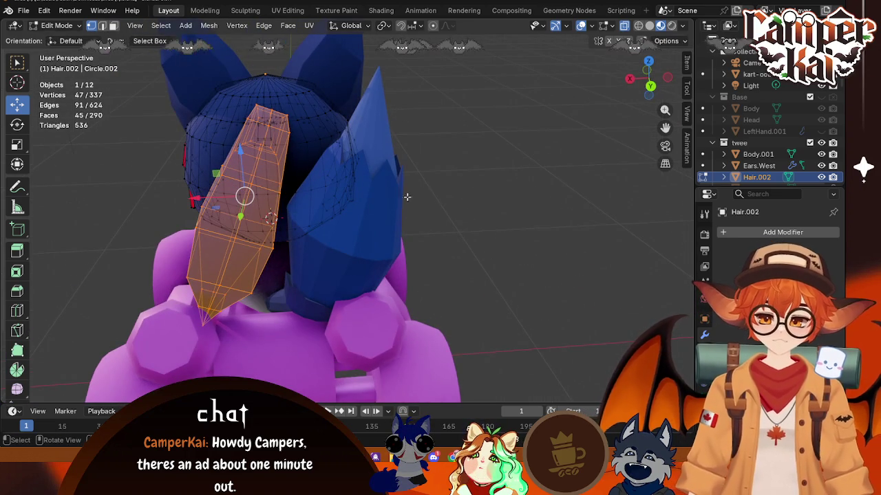
- From the back, tilt the ponytail -5.5° and shift it -0.0108 m along X, then exit Edit Mode
{"action": "left_click", "coordinate": [650, 87]}
{"action": "key", "text": "r"}
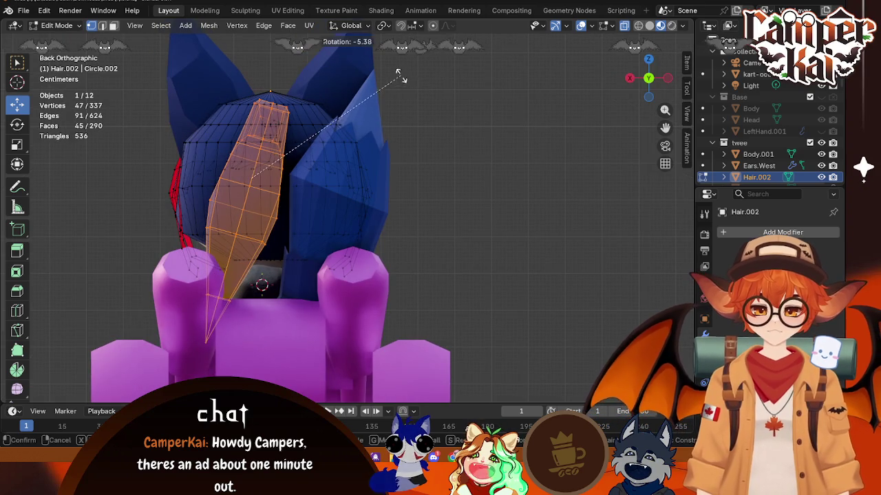
{"action": "left_click", "coordinate": [374, 96]}
{"action": "key", "text": "g"}
{"action": "key", "text": "x"}
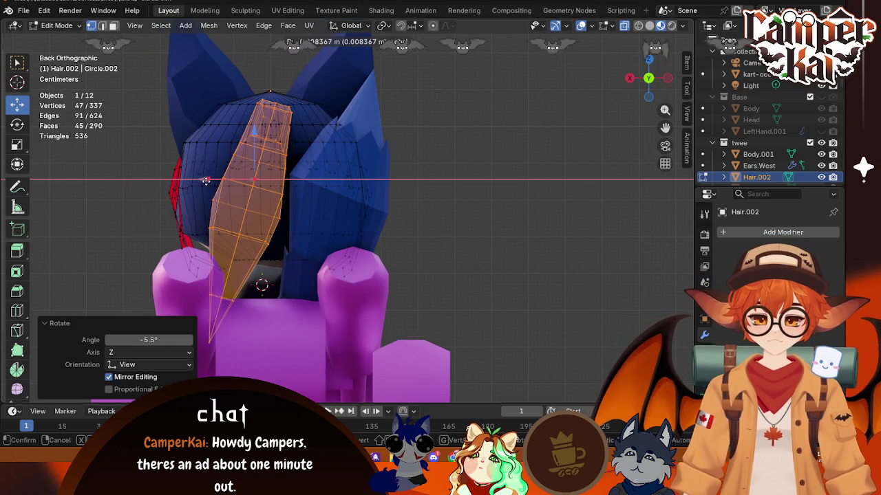
{"action": "right_click", "coordinate": [239, 184]}
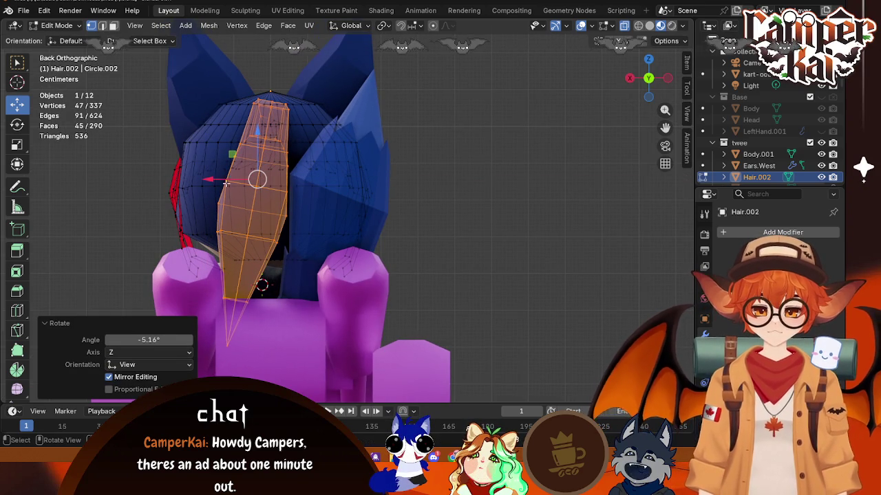
{"action": "key", "text": "g"}
{"action": "key", "text": "x"}
{"action": "left_click", "coordinate": [216, 180]}
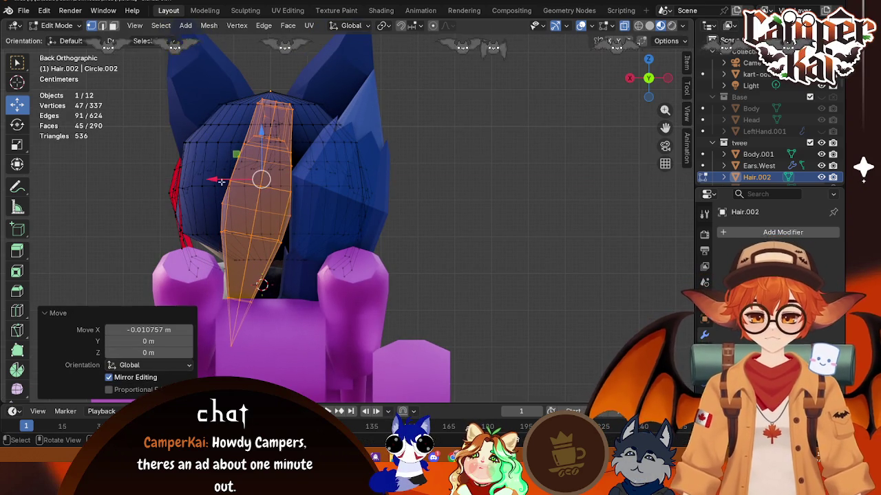
{"action": "key", "text": "Tab"}
{"action": "mouse_move", "coordinate": [280, 206]}
{"action": "middle_mouse_down"}
{"action": "mouse_move", "coordinate": [423, 240]}
{"action": "mouse_move", "coordinate": [470, 226]}
{"action": "mouse_move", "coordinate": [224, 231]}
{"action": "mouse_move", "coordinate": [240, 239]}
{"action": "mouse_move", "coordinate": [394, 221]}
{"action": "mouse_move", "coordinate": [218, 235]}
{"action": "mouse_move", "coordinate": [356, 233]}
{"action": "mouse_move", "coordinate": [421, 213]}
{"action": "mouse_move", "coordinate": [393, 235]}
{"action": "middle_mouse_up"}
{"action": "scroll", "coordinate": [471, 227], "scroll_direction": "down", "scroll_amount": 5}
{"action": "scroll", "coordinate": [240, 239], "scroll_direction": "up", "scroll_amount": 3}
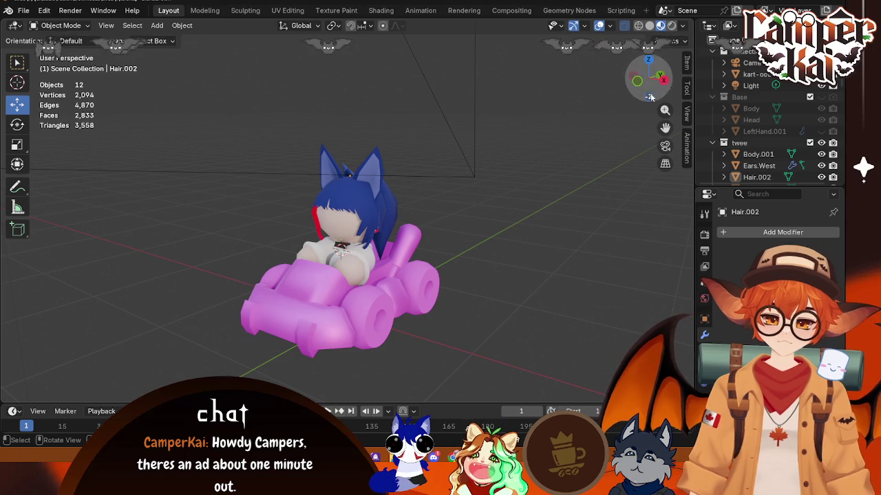
- In the right view, rotate the six bottom ponytail vertices 22° and lower them along Z
{"action": "left_click", "coordinate": [663, 79]}
{"action": "scroll", "coordinate": [358, 264], "scroll_direction": "up", "scroll_amount": 3}
{"action": "key", "text": "Tab"}
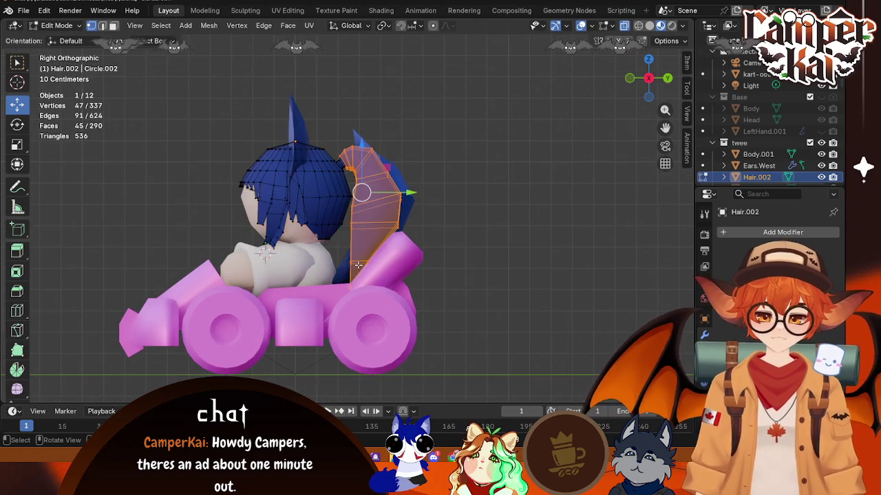
{"action": "scroll", "coordinate": [359, 264], "scroll_direction": "up", "scroll_amount": 3}
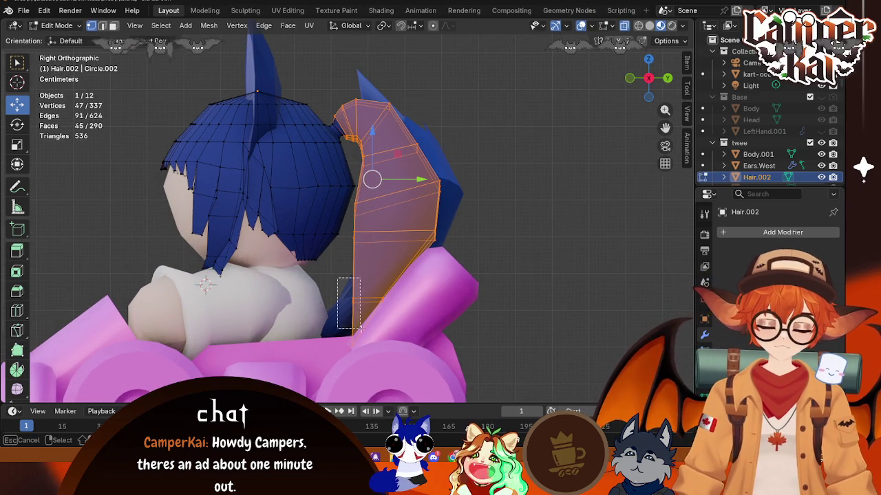
{"action": "left_click_drag", "start_coordinate": [346, 306], "coordinate": [403, 314]}
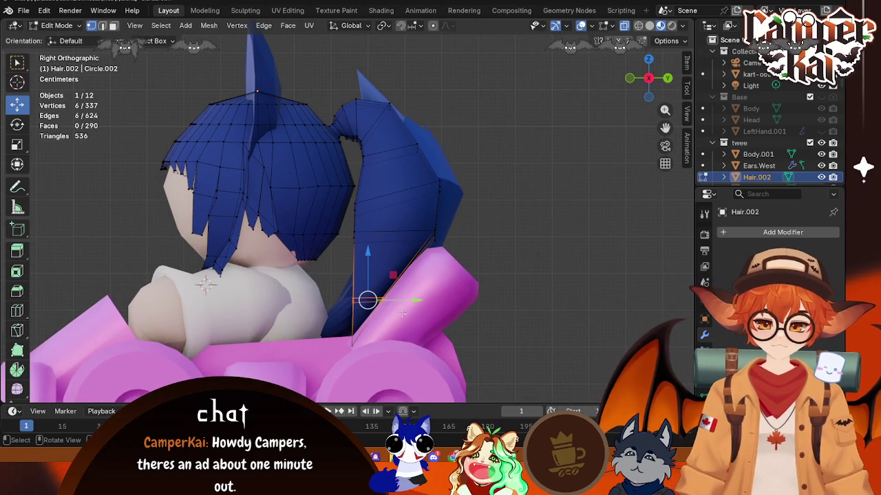
{"action": "left_click", "coordinate": [423, 252]}
{"action": "mouse_move", "coordinate": [357, 354]}
{"action": "middle_mouse_down"}
{"action": "mouse_move", "coordinate": [419, 338]}
{"action": "mouse_move", "coordinate": [418, 314]}
{"action": "middle_mouse_up"}
{"action": "key", "text": "g"}
{"action": "key", "text": "z"}
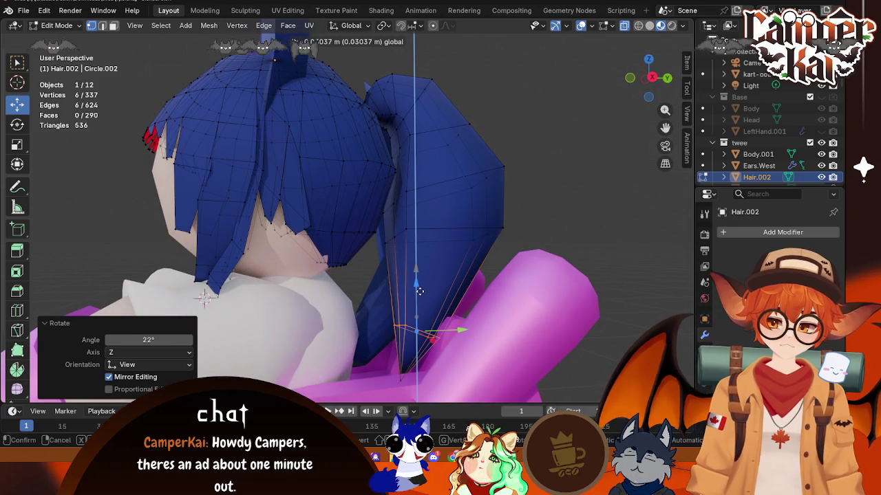
{"action": "left_click", "coordinate": [417, 282]}
- Pull the ponytail tip vertex about -0.055 m along Y and return to Object Mode
{"action": "left_click", "coordinate": [398, 380]}
{"action": "key", "text": "g"}
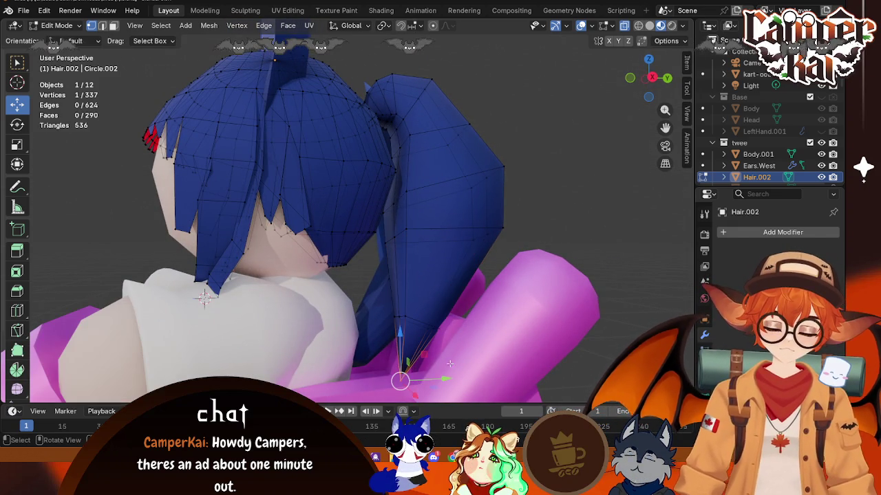
{"action": "key", "text": "y"}
{"action": "left_click", "coordinate": [412, 381]}
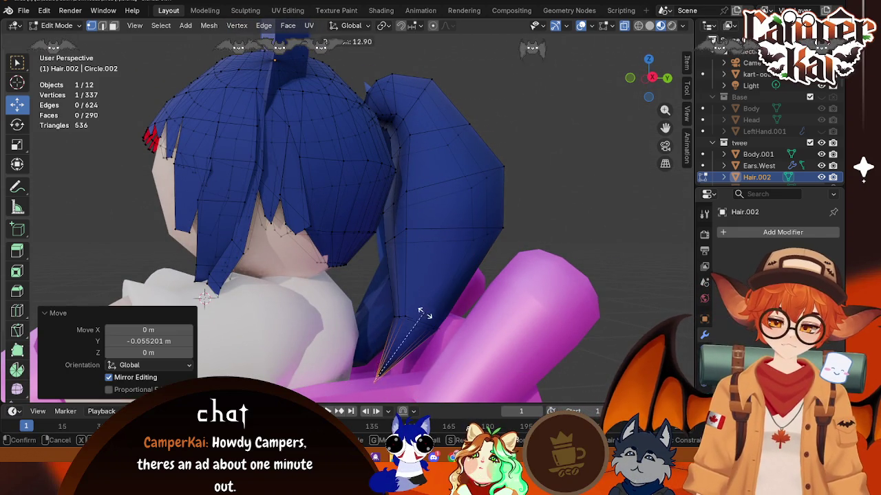
{"action": "left_click", "coordinate": [535, 244]}
{"action": "key", "text": "Tab"}
{"action": "left_click", "coordinate": [550, 212]}
{"action": "mouse_move", "coordinate": [549, 211]}
{"action": "middle_mouse_down"}
{"action": "mouse_move", "coordinate": [483, 277]}
{"action": "mouse_move", "coordinate": [544, 268]}
{"action": "middle_mouse_up"}
{"action": "scroll", "coordinate": [544, 267], "scroll_direction": "down", "scroll_amount": 5}
{"action": "mouse_move", "coordinate": [352, 261]}
{"action": "middle_mouse_down"}
{"action": "mouse_move", "coordinate": [474, 321]}
{"action": "mouse_move", "coordinate": [370, 268]}
{"action": "mouse_move", "coordinate": [441, 244]}
{"action": "mouse_move", "coordinate": [488, 257]}
{"action": "mouse_move", "coordinate": [380, 269]}
{"action": "mouse_move", "coordinate": [313, 235]}
{"action": "mouse_move", "coordinate": [311, 330]}
{"action": "mouse_move", "coordinate": [328, 354]}
{"action": "mouse_move", "coordinate": [306, 301]}
{"action": "mouse_move", "coordinate": [268, 276]}
{"action": "mouse_move", "coordinate": [359, 292]}
{"action": "middle_mouse_up"}
{"action": "scroll", "coordinate": [310, 256], "scroll_direction": "up", "scroll_amount": 4}
- Tilt the blue tail 5.7° in Left view and shift it along Y
{"action": "left_click", "coordinate": [288, 158]}
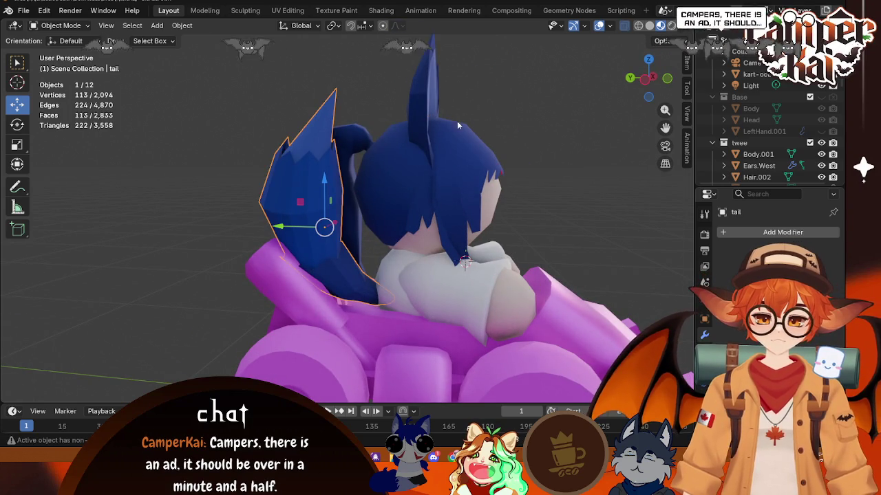
{"action": "key", "text": "ctrl+KP_3"}
{"action": "key", "text": "r"}
{"action": "left_click", "coordinate": [321, 95]}
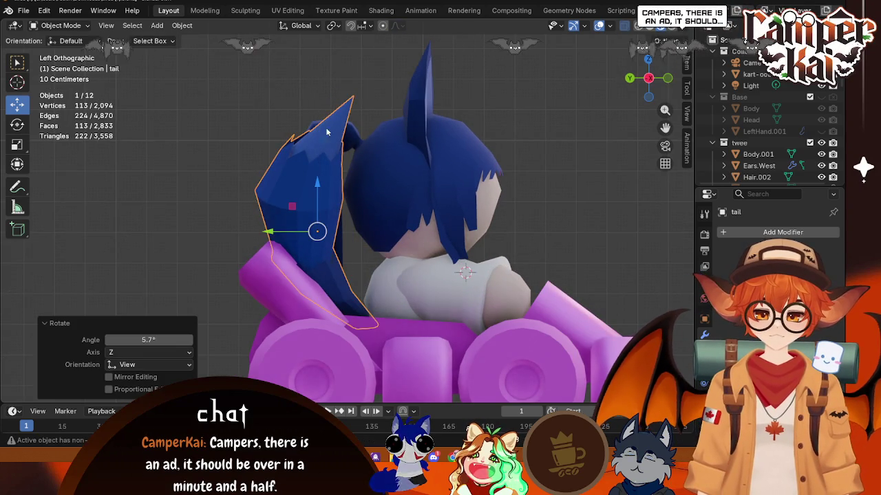
{"action": "key", "text": "g"}
{"action": "key", "text": "y"}
{"action": "key", "text": "Return"}
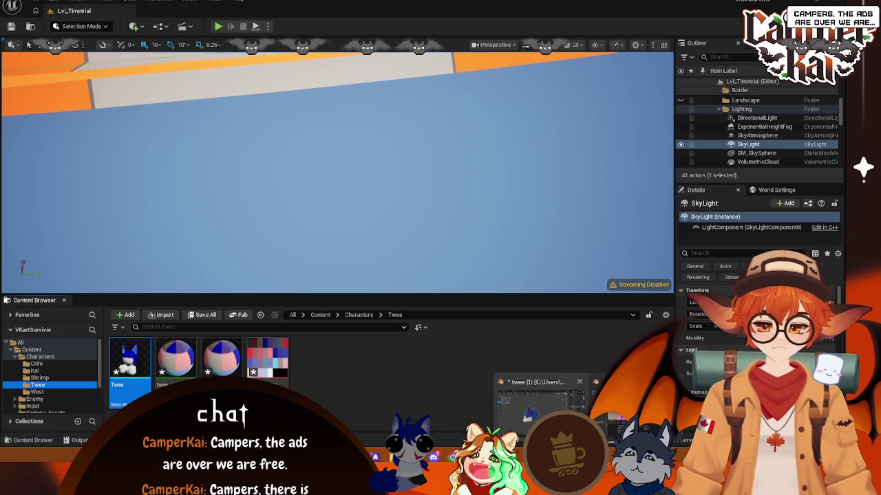
- Orbit to view the character from the front and briefly enter and leave edit mode on the hair
{"action": "left_click", "coordinate": [540, 402]}
{"action": "mouse_move", "coordinate": [330, 207]}
{"action": "middle_mouse_down"}
{"action": "mouse_move", "coordinate": [364, 219]}
{"action": "mouse_move", "coordinate": [365, 184]}
{"action": "middle_mouse_up"}
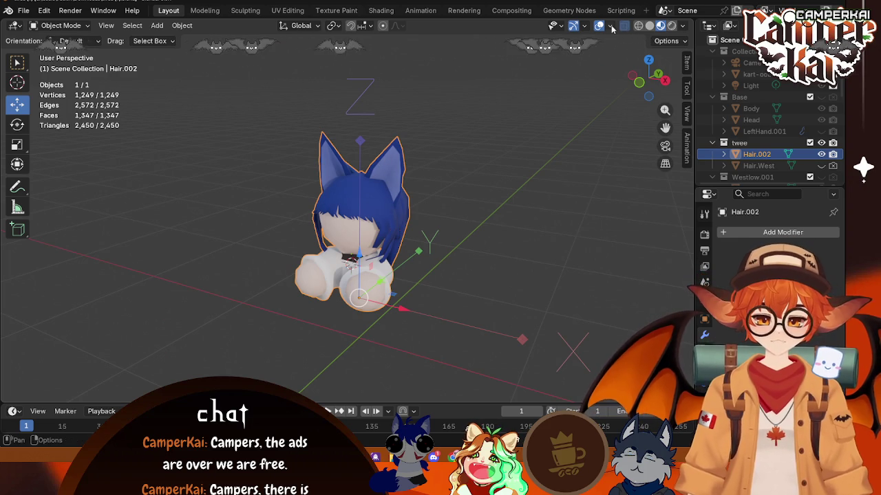
{"action": "left_click", "coordinate": [608, 26]}
{"action": "key", "text": "Tab"}
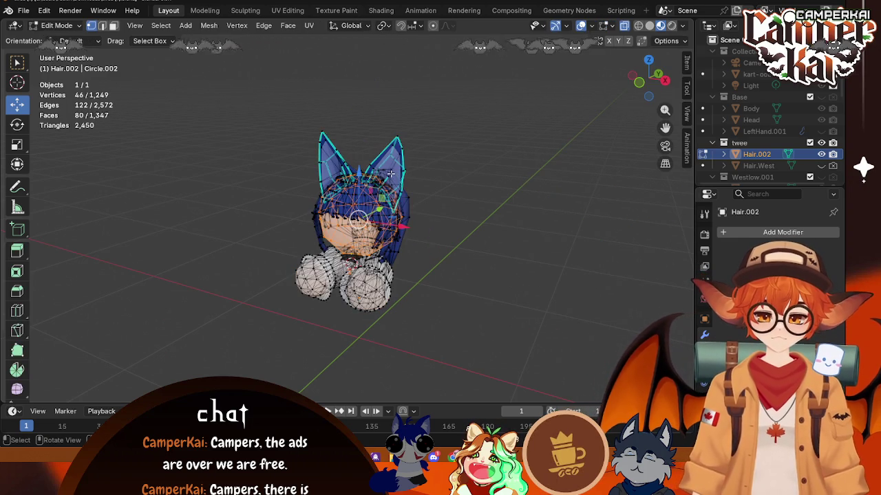
{"action": "scroll", "coordinate": [390, 173], "scroll_direction": "up", "scroll_amount": 2}
{"action": "key", "text": "Tab"}
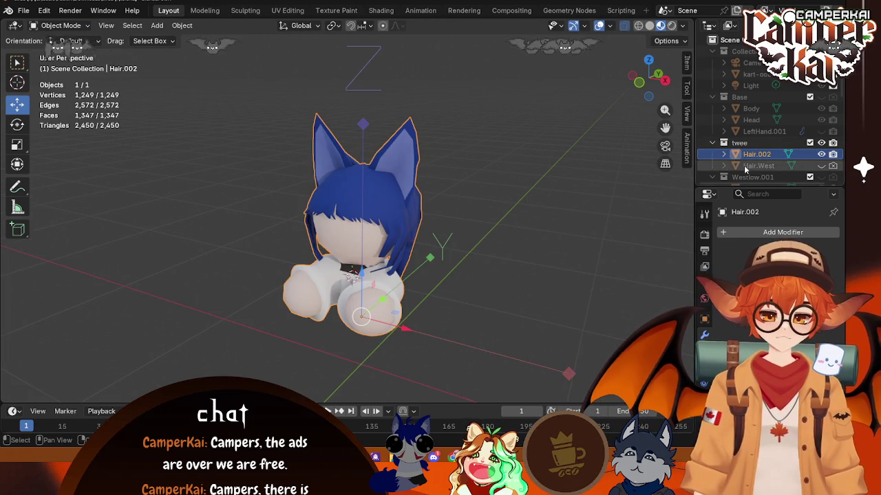
- Toggle Hair.West visibility, orbit the view, then save the character's blend file
{"action": "left_click", "coordinate": [820, 166]}
{"action": "left_click", "coordinate": [821, 166]}
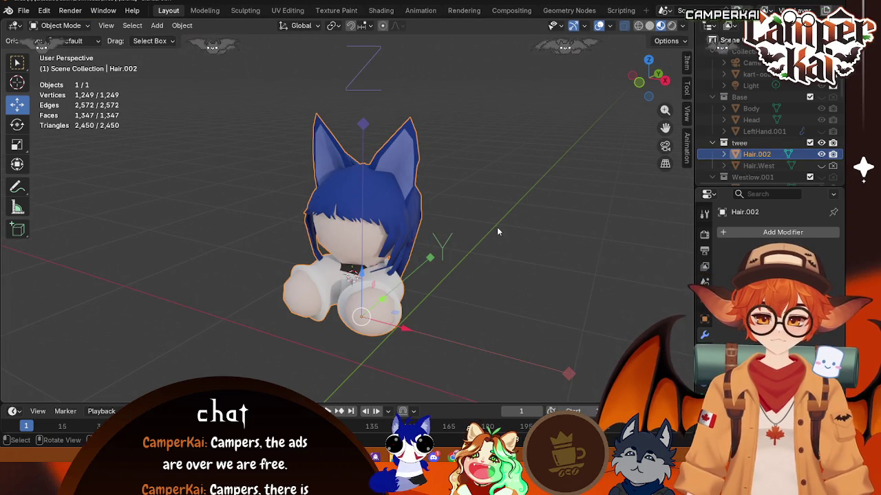
{"action": "middle_click_drag", "start_coordinate": [495, 232], "coordinate": [421, 251]}
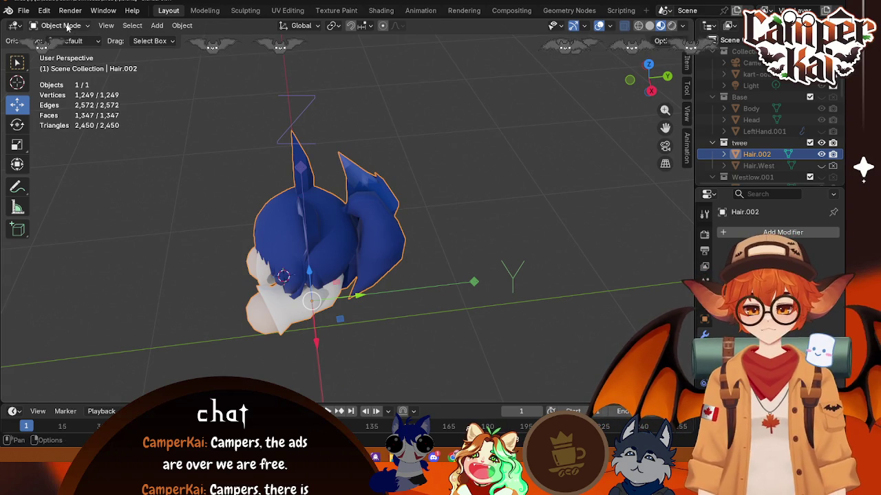
{"action": "left_click", "coordinate": [23, 11]}
{"action": "left_click", "coordinate": [63, 95]}
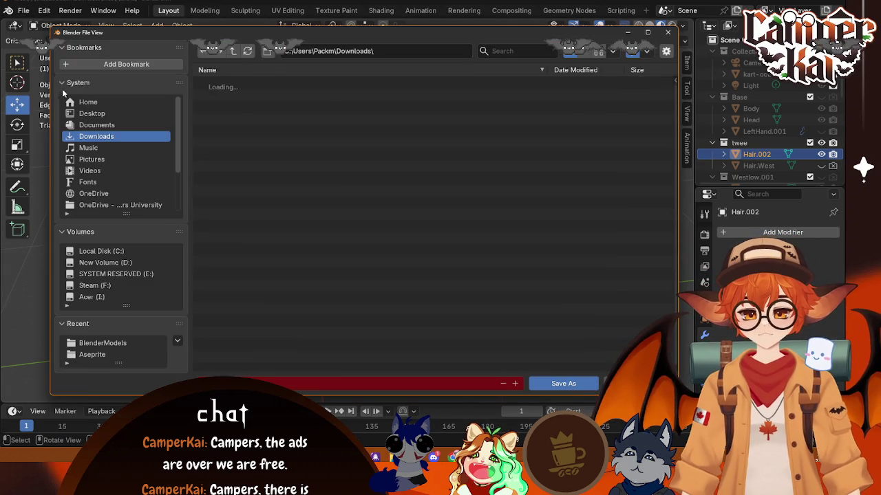
{"action": "key", "text": "Escape"}
{"action": "left_click", "coordinate": [22, 10]}
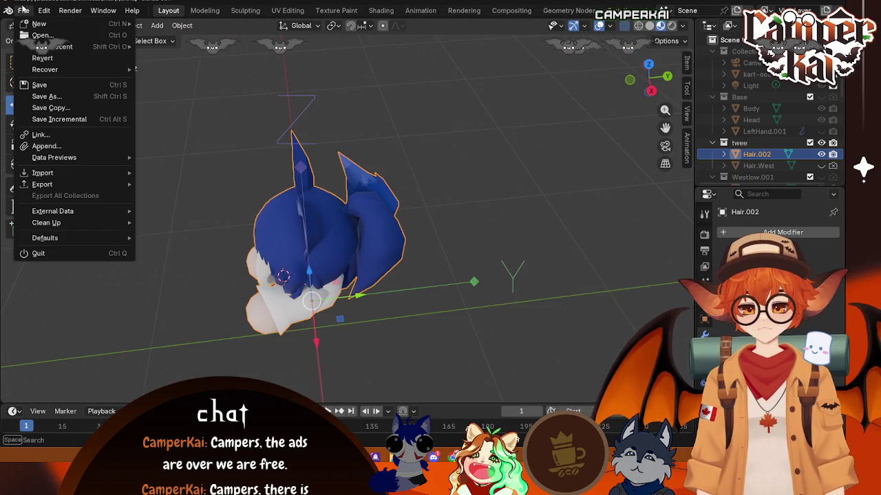
{"action": "left_click", "coordinate": [39, 84]}
- Open VKart.blend from the BlenderModels folder
{"action": "left_click", "coordinate": [22, 11]}
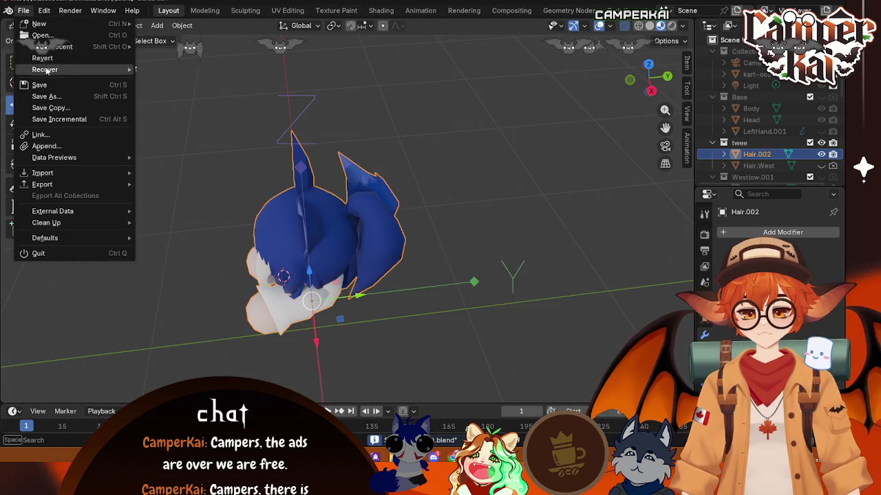
{"action": "left_click", "coordinate": [42, 35]}
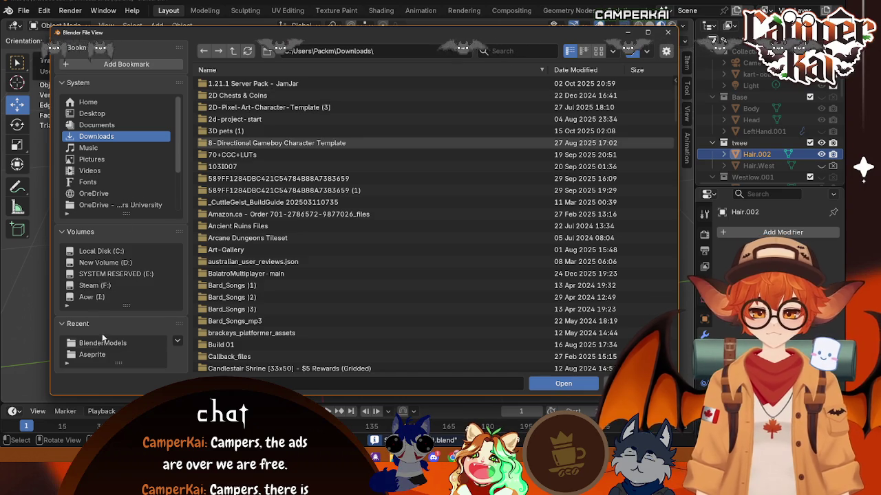
{"action": "left_click", "coordinate": [103, 342]}
{"action": "left_click", "coordinate": [239, 132]}
{"action": "left_click", "coordinate": [563, 384]}
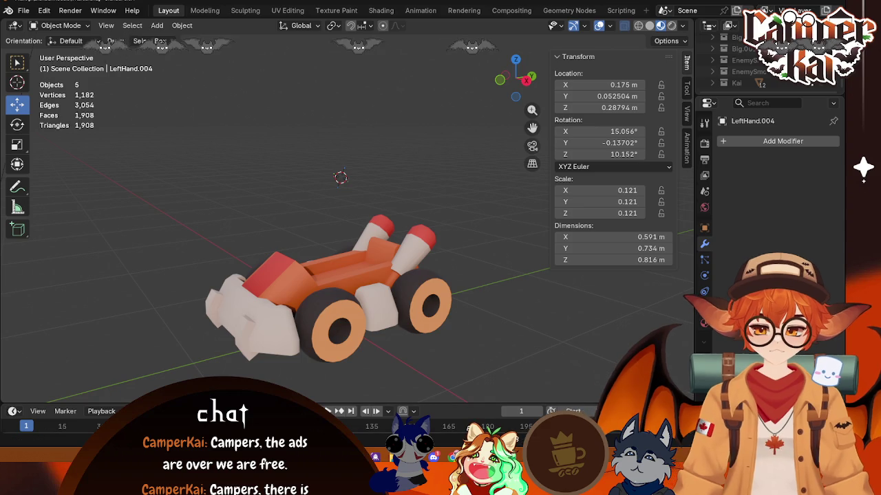
{"action": "key", "text": "alt+Tab"}
- Create a Blueprint Class in the Twee folder with BP_VehicleAdvKartPlayer as parent
{"action": "right_click", "coordinate": [349, 357]}
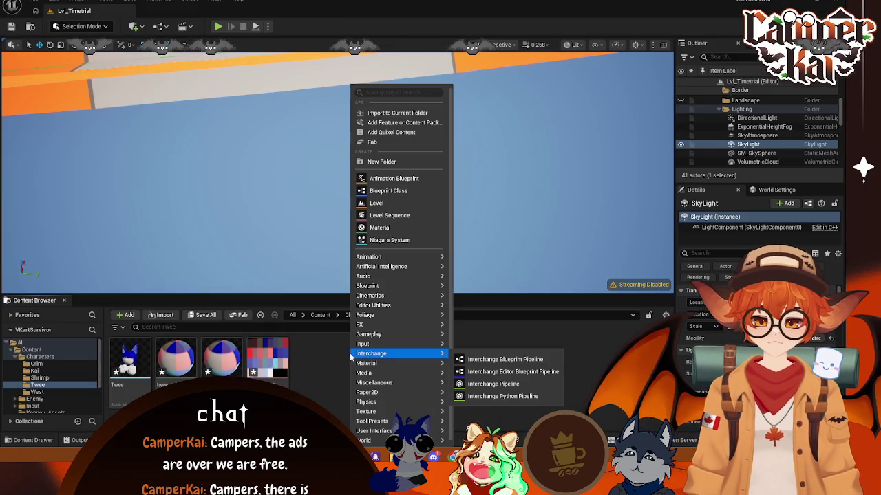
{"action": "left_click", "coordinate": [385, 177]}
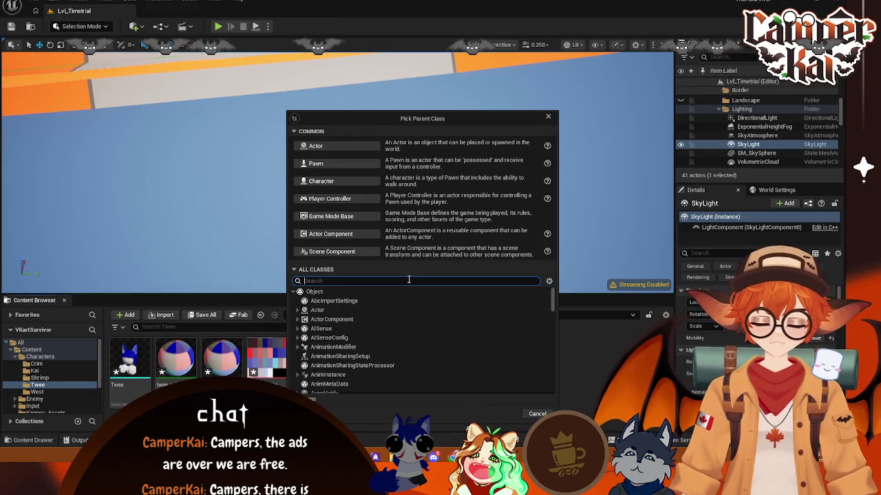
{"action": "type", "text": "playe"}
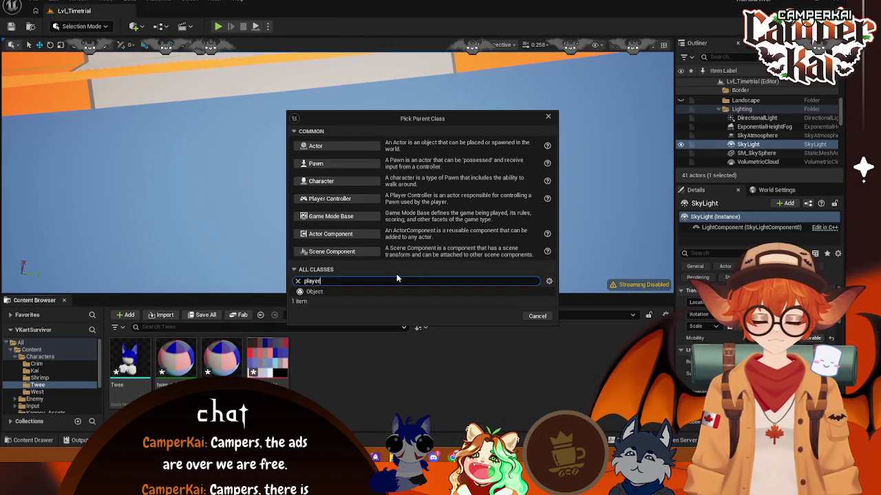
{"action": "type", "text": "r"}
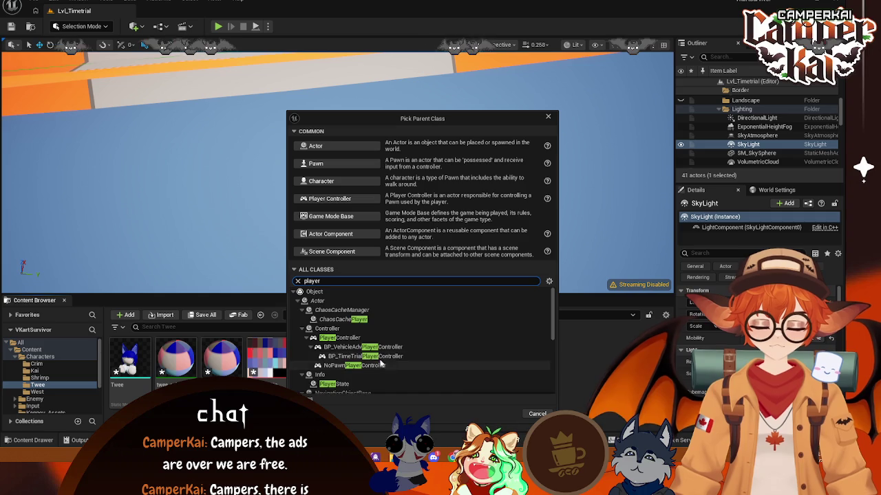
{"action": "scroll", "coordinate": [392, 356], "scroll_direction": "down", "scroll_amount": 3}
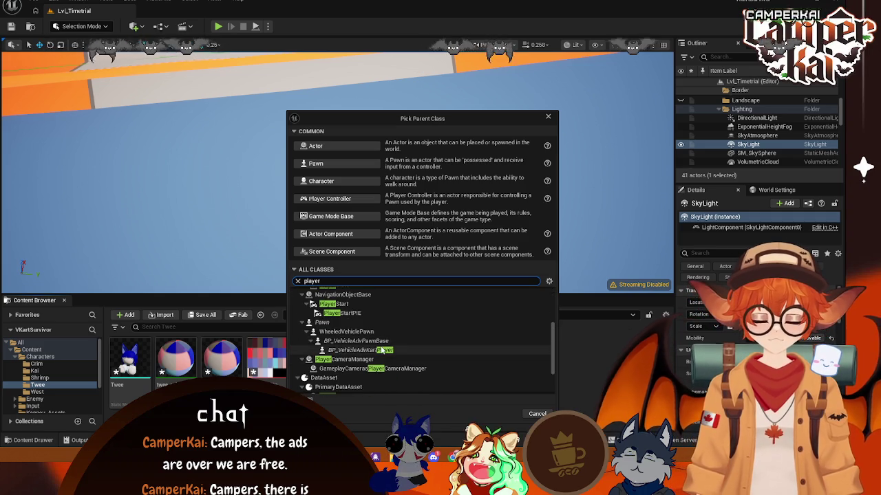
{"action": "left_click", "coordinate": [440, 350]}
{"action": "left_click", "coordinate": [503, 413]}
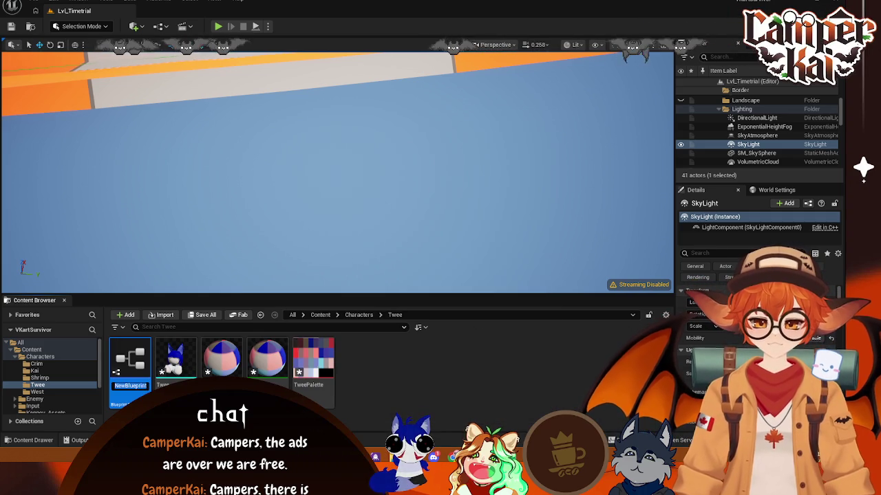
- Rename the new blueprint to BP_TweeKart and open it for editing
{"action": "type", "text": "BP_Twe"}
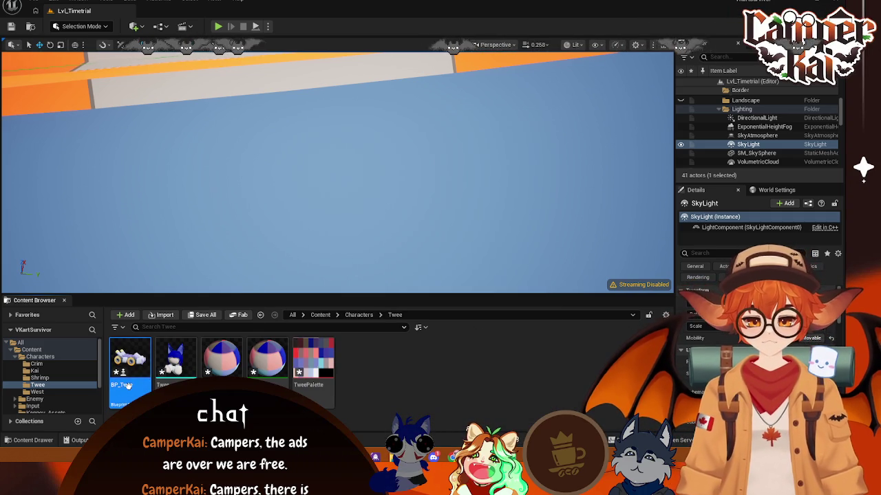
{"action": "right_click", "coordinate": [128, 386]}
{"action": "left_click", "coordinate": [168, 171]}
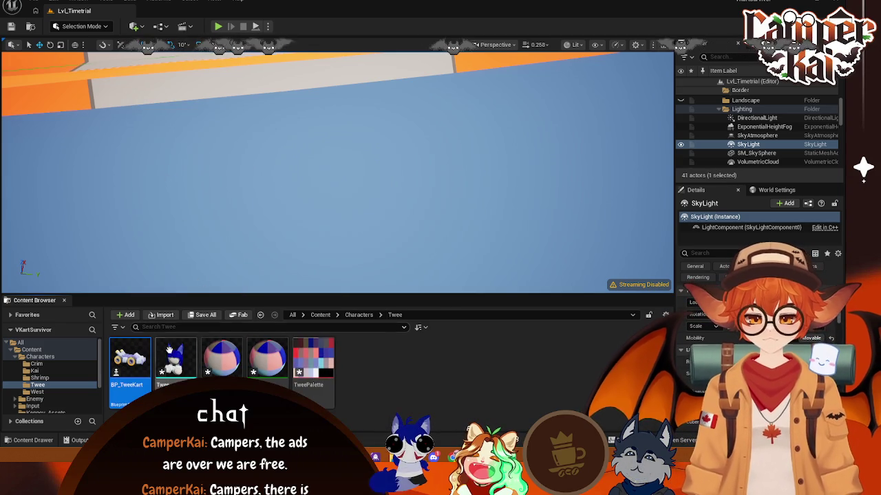
{"action": "double_click", "coordinate": [130, 359]}
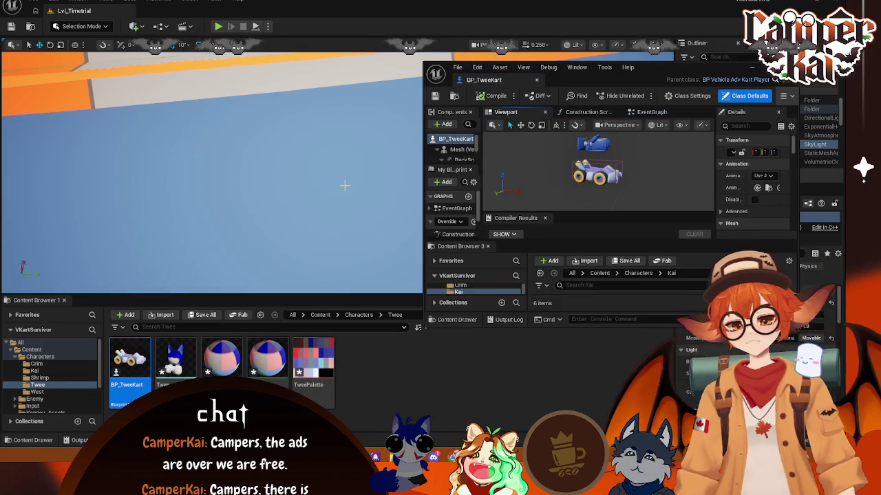
- Add the Twee mesh as a BP_TweeKart component at Location Z 90 and yaw -90
{"action": "double_click", "coordinate": [490, 87]}
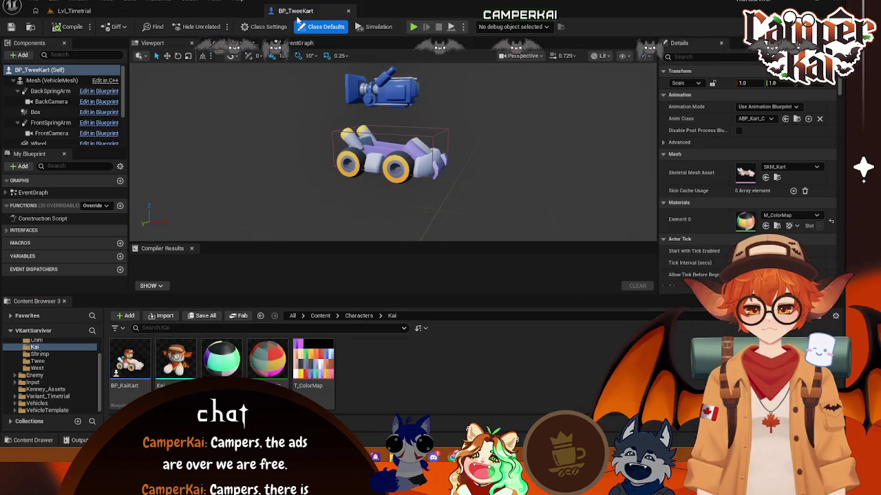
{"action": "left_click", "coordinate": [37, 361]}
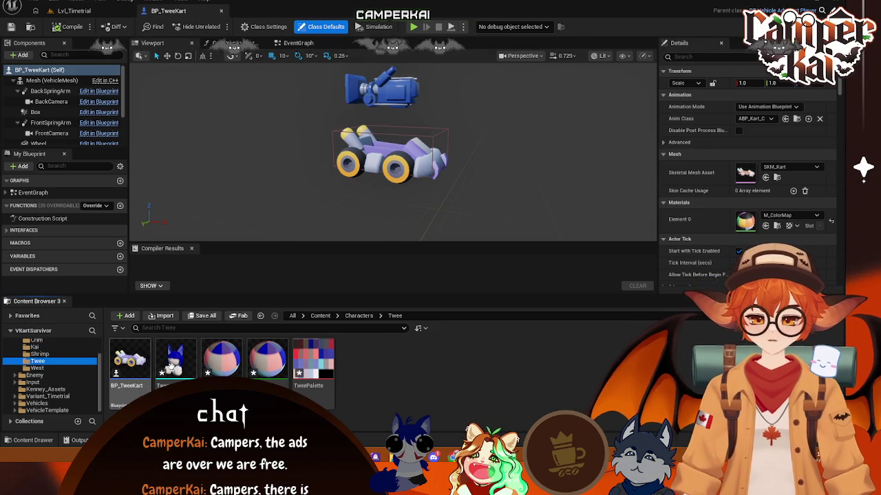
{"action": "left_click_drag", "start_coordinate": [41, 61], "coordinate": [41, 69]}
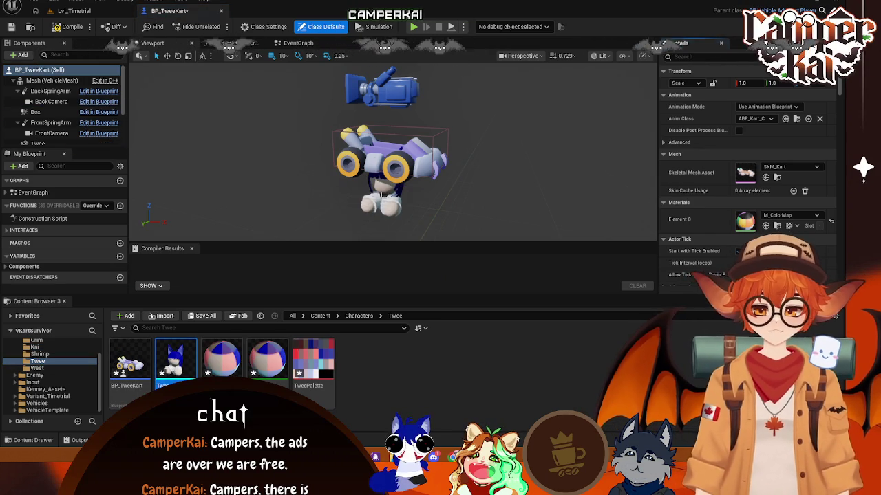
{"action": "left_click", "coordinate": [41, 143]}
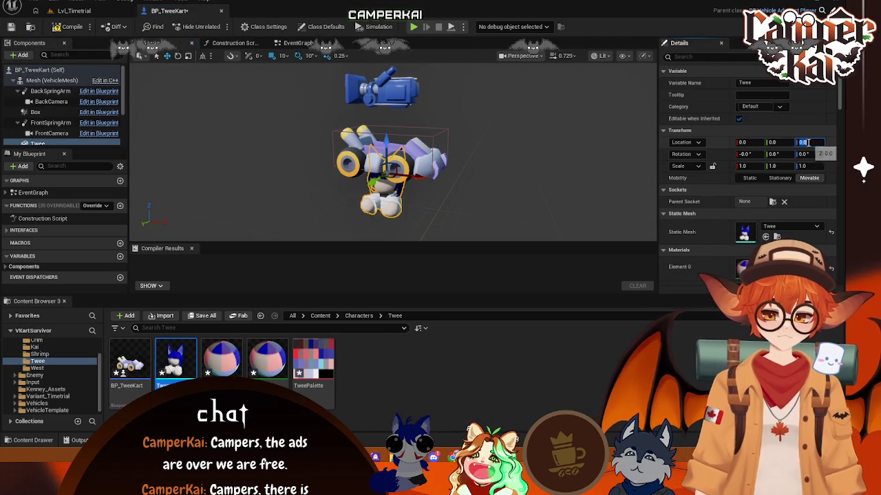
{"action": "left_click", "coordinate": [812, 154]}
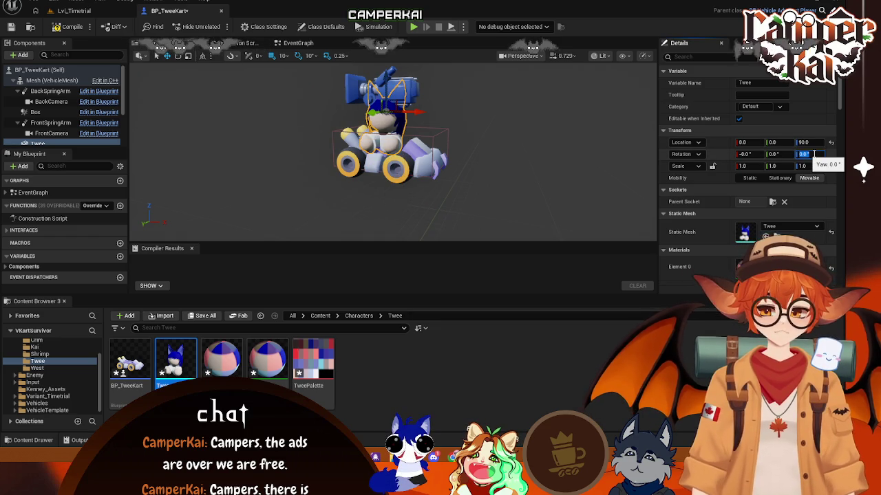
{"action": "type", "text": "-90"}
{"action": "key", "text": "Return"}
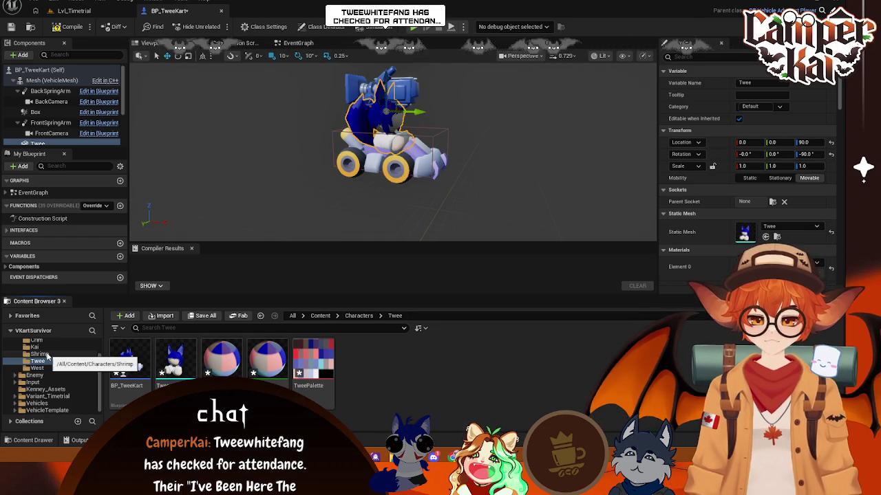
- Find MI_Shrimp in the Shrimp folder and open it to inspect the material instance
{"action": "left_click", "coordinate": [45, 355]}
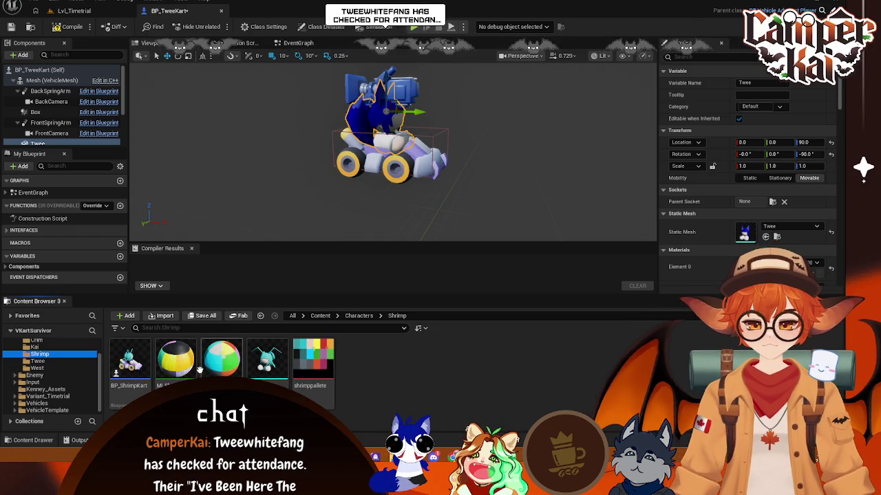
{"action": "left_click", "coordinate": [37, 361]}
{"action": "left_click", "coordinate": [323, 386]}
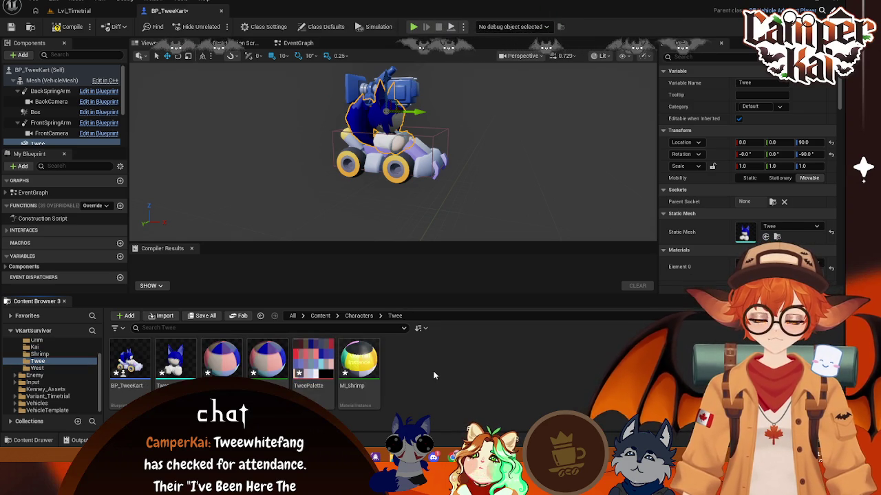
{"action": "right_click", "coordinate": [355, 384]}
{"action": "left_click", "coordinate": [354, 385]}
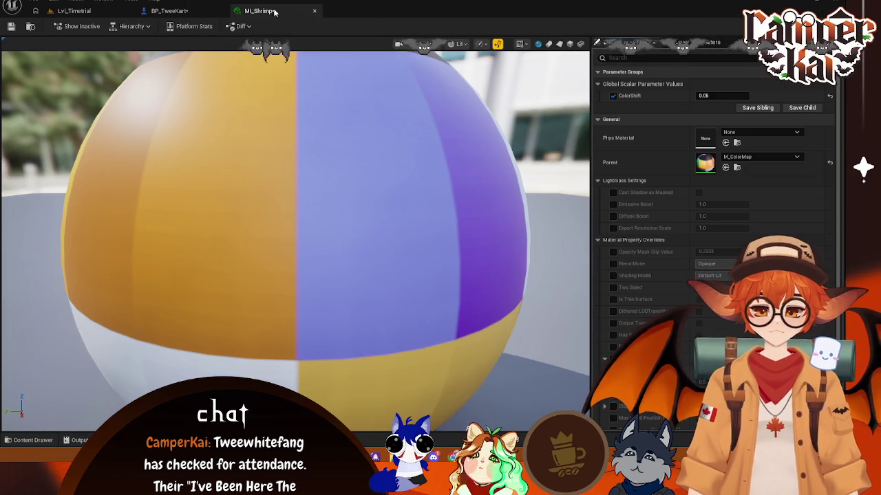
{"action": "left_click", "coordinate": [868, 9]}
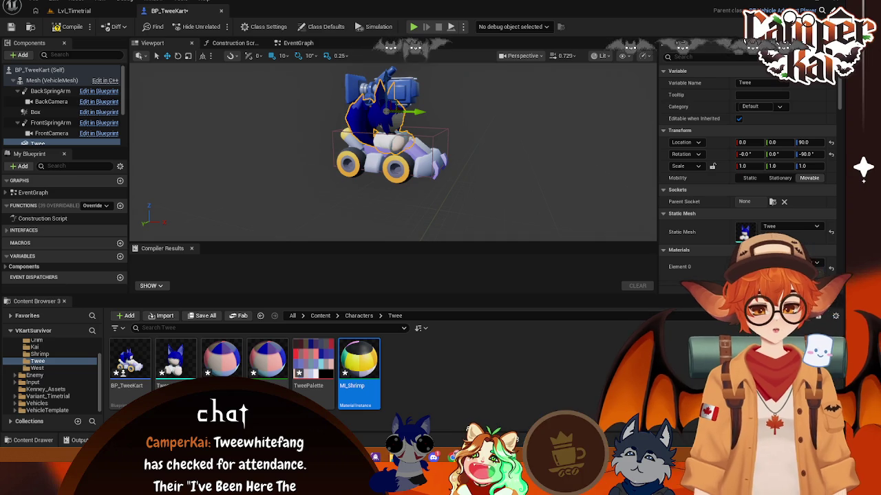
- Rename the copied material instance to MI_Twee and save the blueprint and assets
{"action": "right_click", "coordinate": [358, 377]}
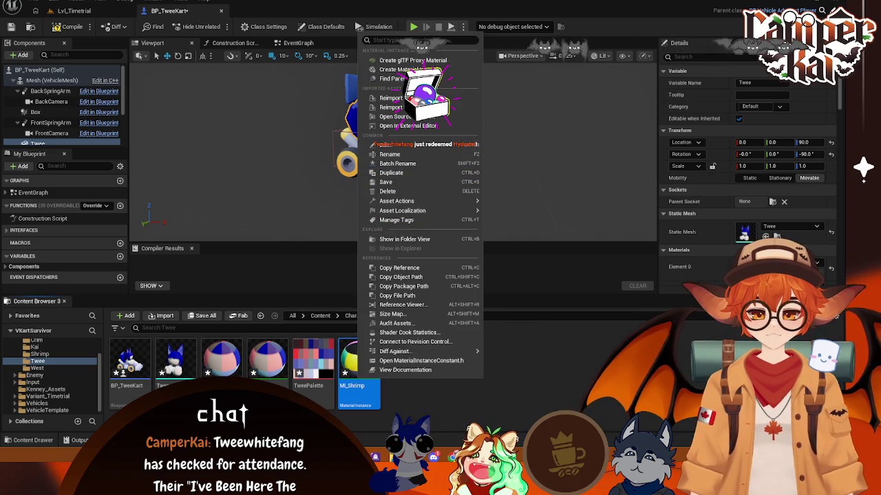
{"action": "key", "text": "Escape"}
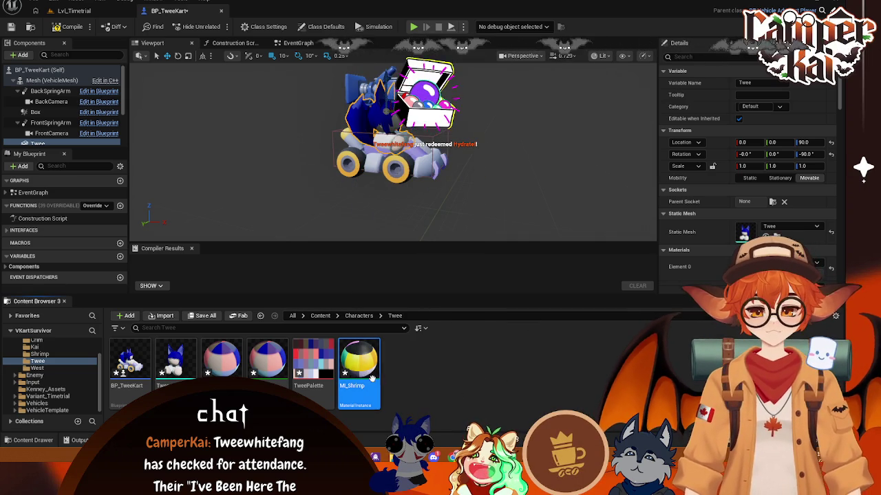
{"action": "right_click", "coordinate": [358, 372]}
{"action": "left_click", "coordinate": [409, 155]}
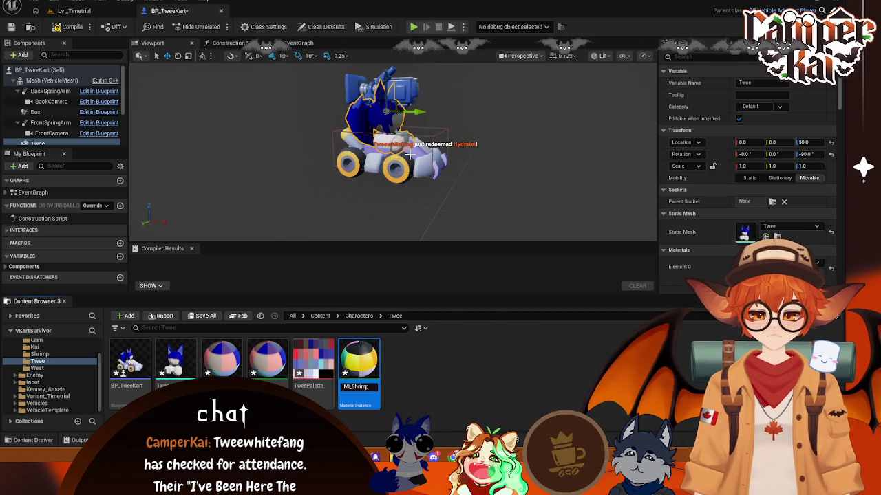
{"action": "type", "text": "MI_Twee"}
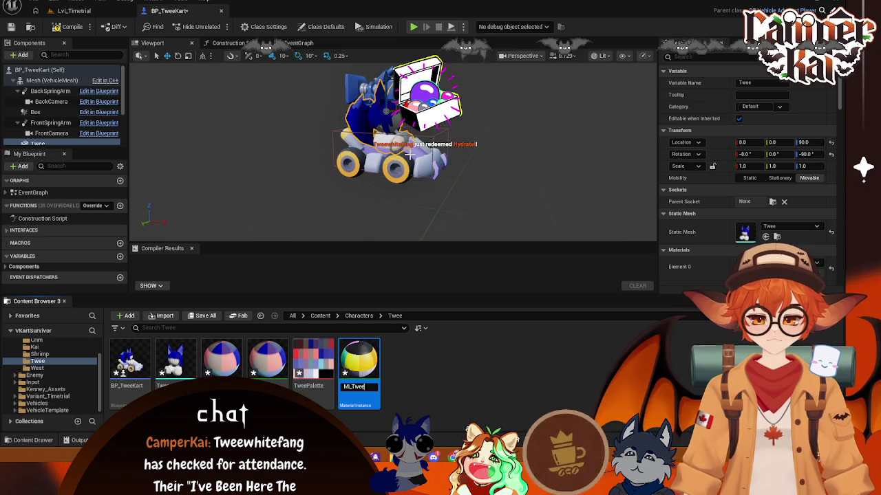
{"action": "key", "text": "Return"}
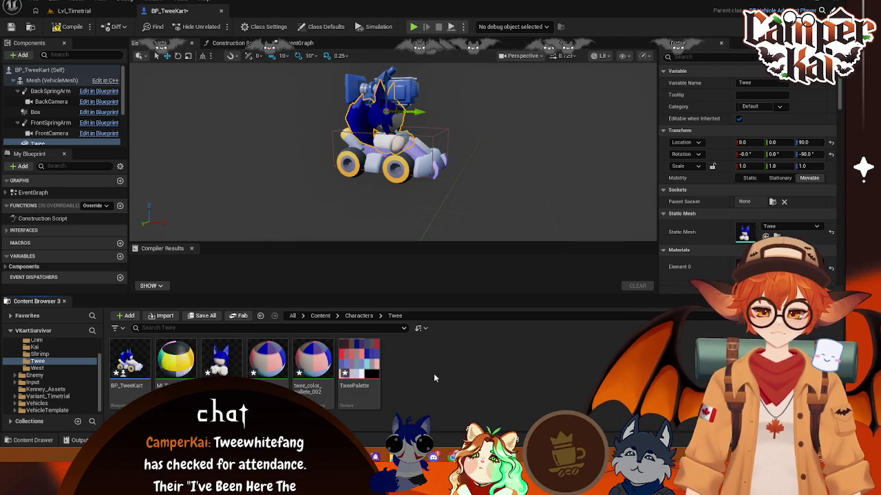
{"action": "key", "text": "ctrl+s"}
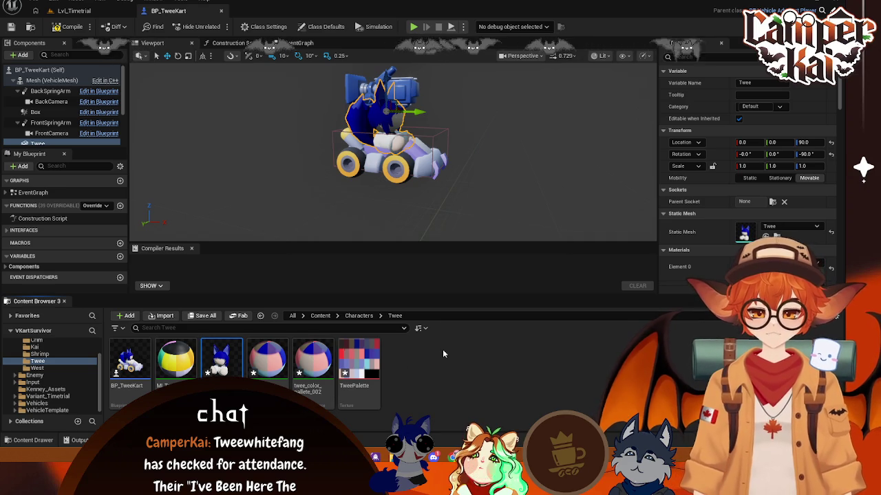
- Look over the twee_color_pallete_002 material and TweePalette texture, then open the yellow material instance
{"action": "left_click", "coordinate": [267, 359]}
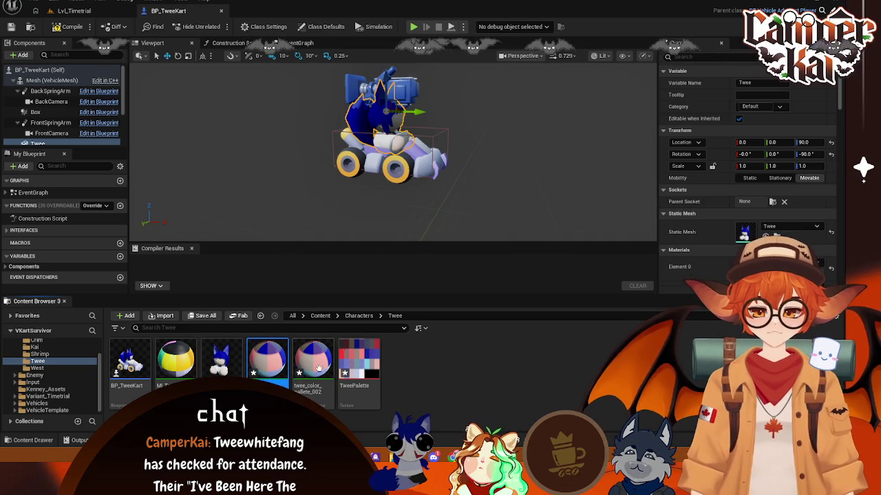
{"action": "left_click", "coordinate": [312, 370]}
{"action": "left_click", "coordinate": [359, 372]}
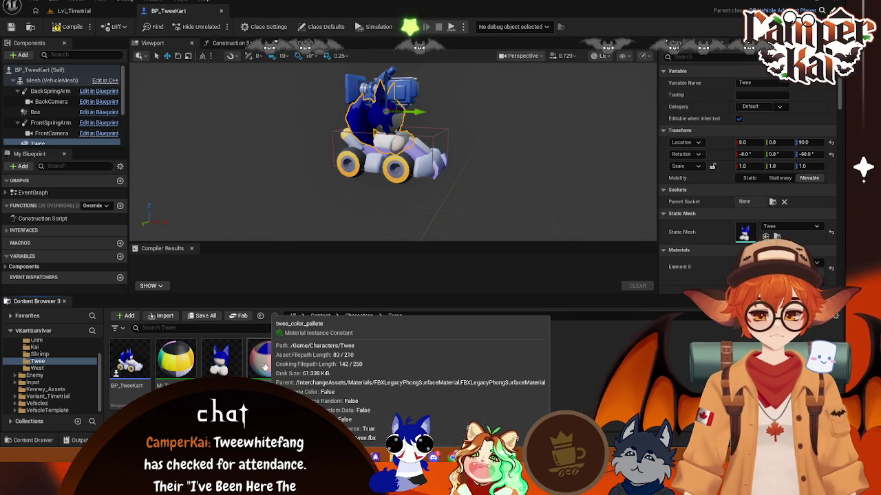
{"action": "double_click", "coordinate": [177, 370]}
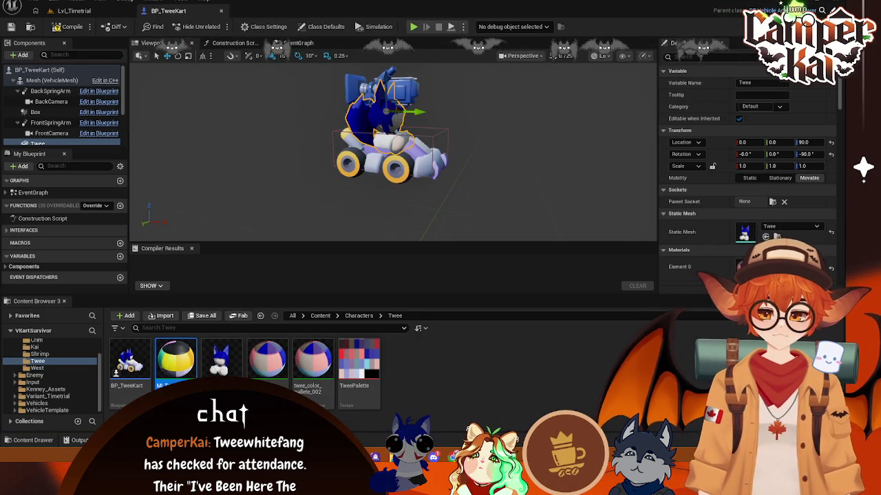
{"action": "scroll", "coordinate": [472, 147], "scroll_direction": "up", "scroll_amount": 5}
{"action": "scroll", "coordinate": [495, 148], "scroll_direction": "down", "scroll_amount": 2}
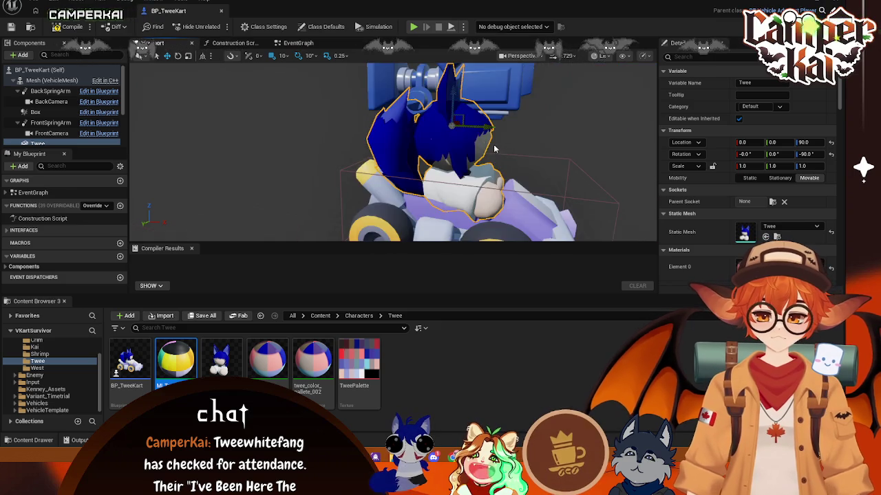